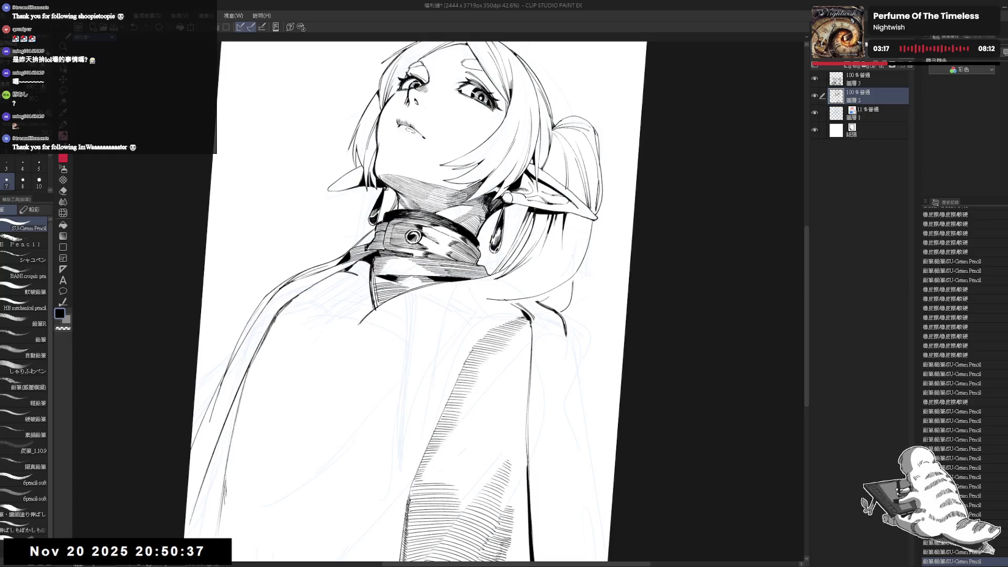
Erase a stray line, zoom out and flip the view horizontally to check the drawing.
key("e")
left_click_drag(381, 309, 373, 314)
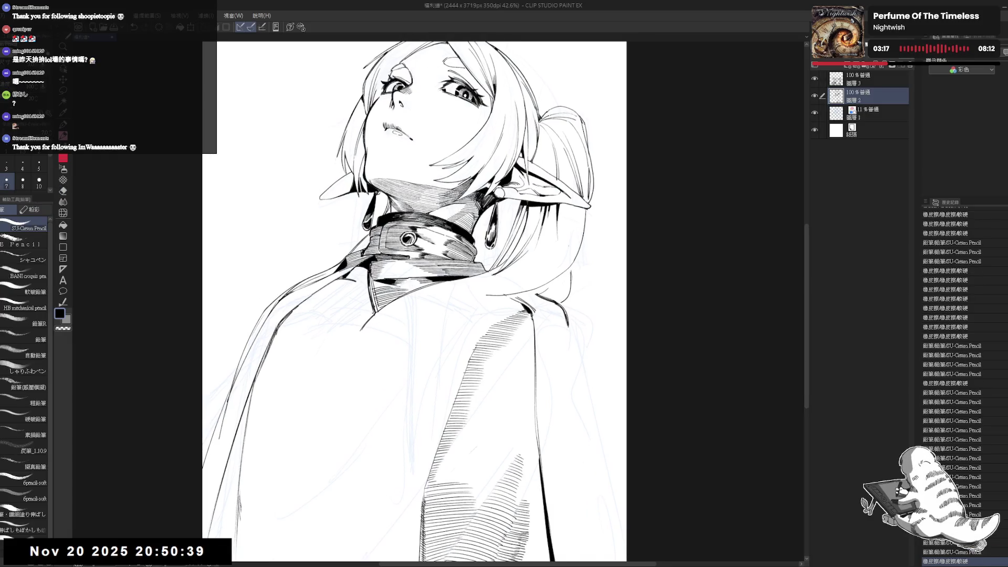
key("p")
key("h")
key("ctrl+minus")
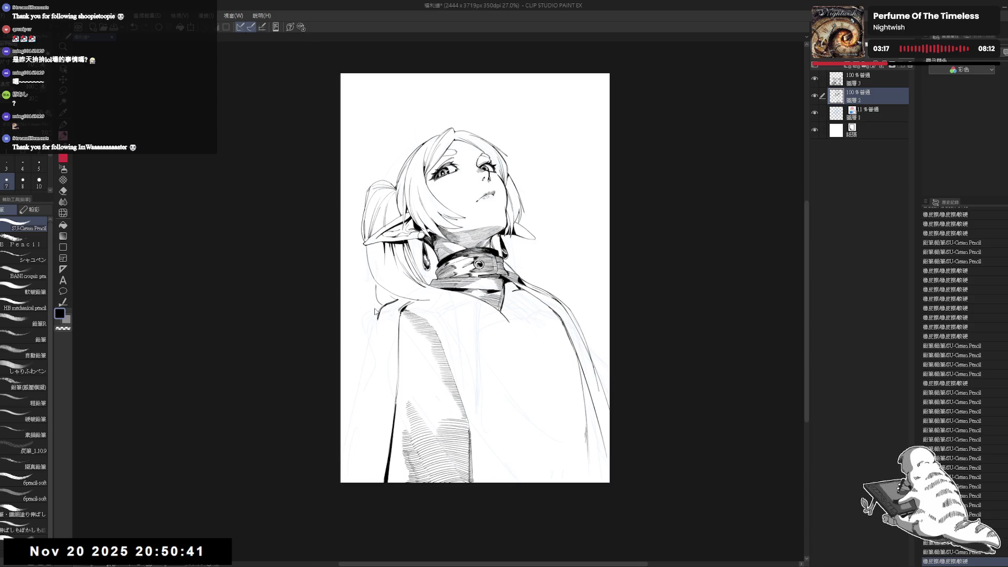
key("h")
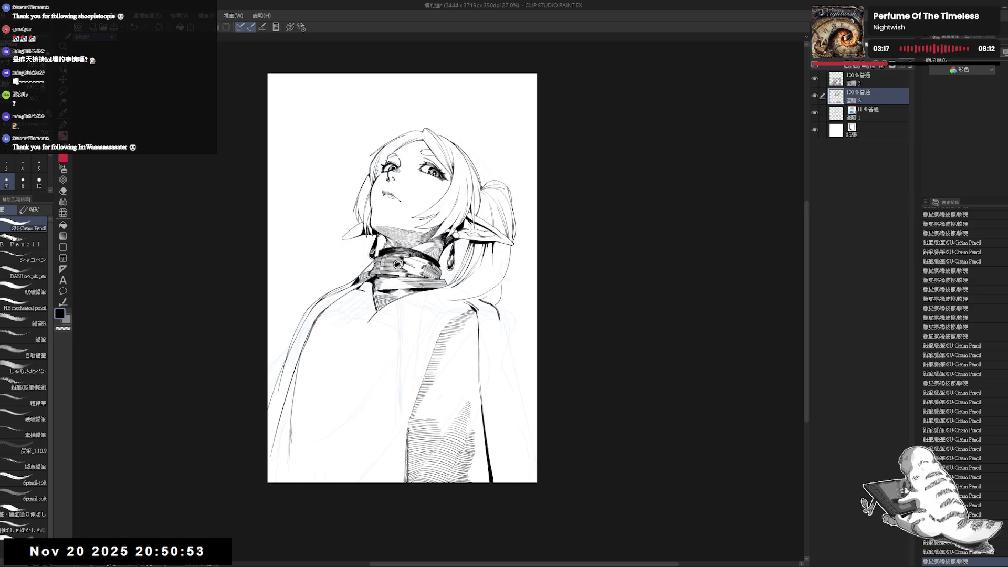
Shift the drawing up and tilt the view about 10° counterclockwise for erasing.
mouse_move(391, 317)
left_mouse_down()
mouse_move(398, 291)
mouse_move(453, 256)
mouse_move(435, 236)
mouse_move(437, 284)
left_mouse_up()
key("e")
key("p")
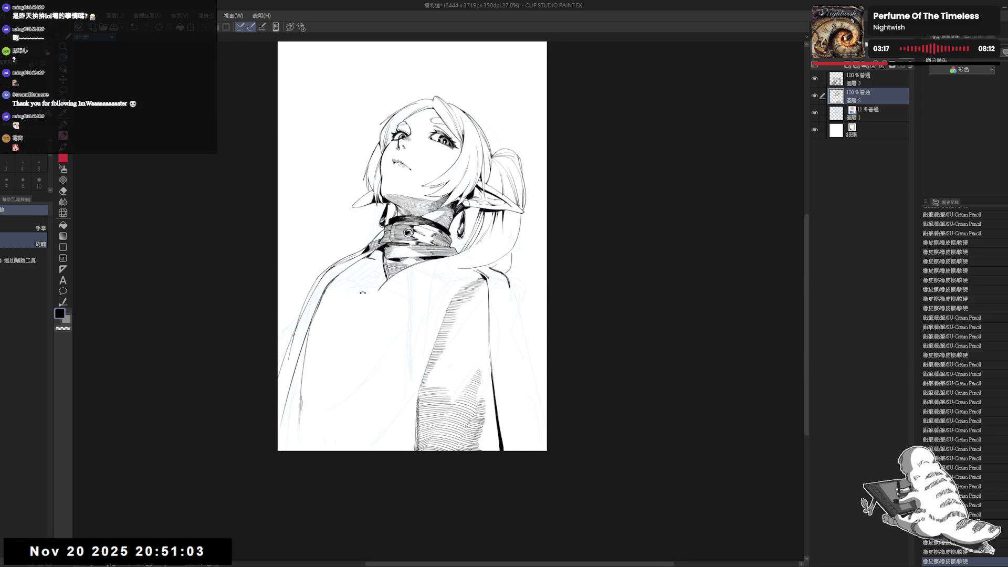
left_click_drag(370, 298, 386, 312)
key("e")
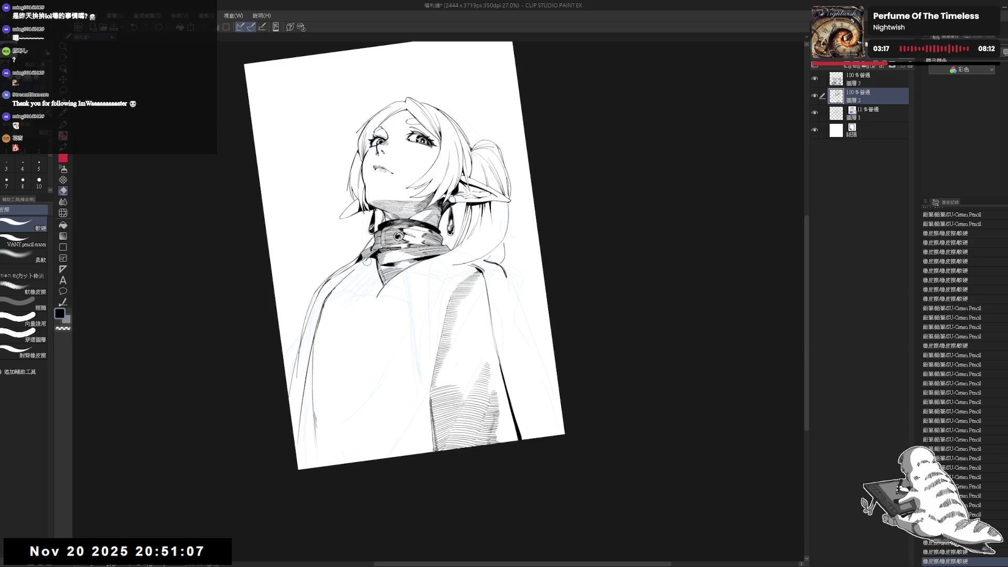
Add a small pencil stroke near the collar, discarding a second attempt.
key("p")
left_click_drag(371, 255, 358, 271)
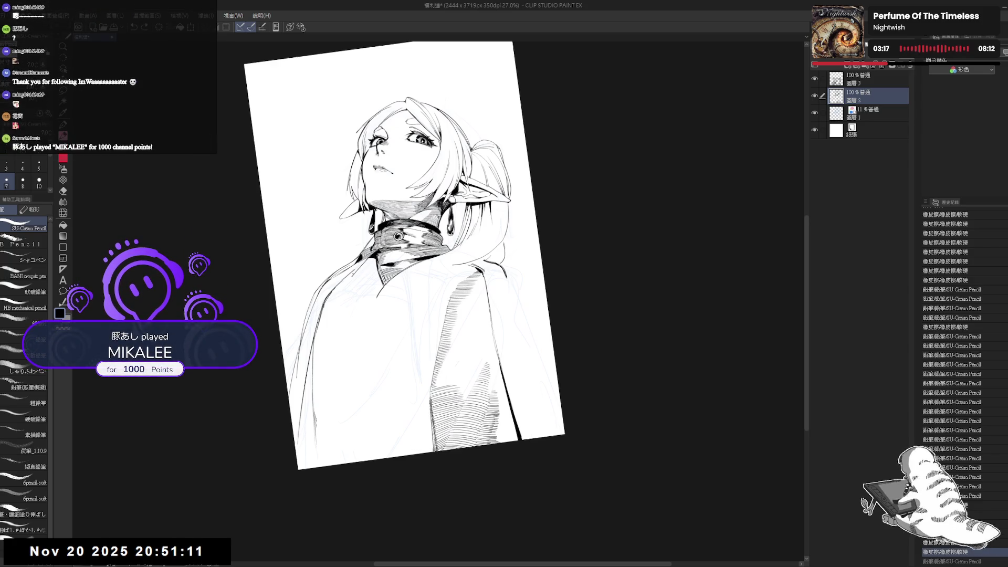
key("minus")
key("minus")
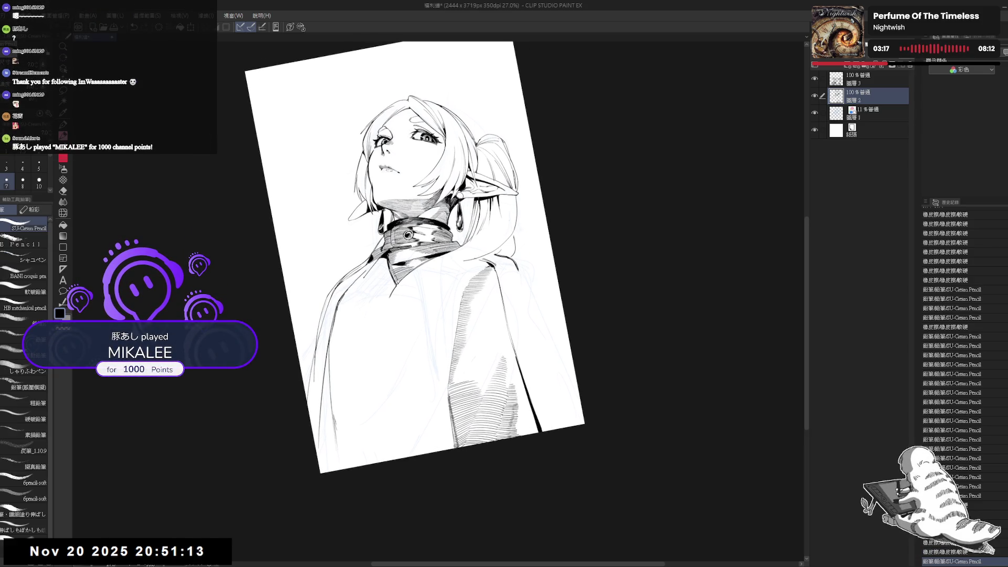
left_click_drag(370, 263, 365, 278)
key("ctrl+z")
key("minus")
key("minus")
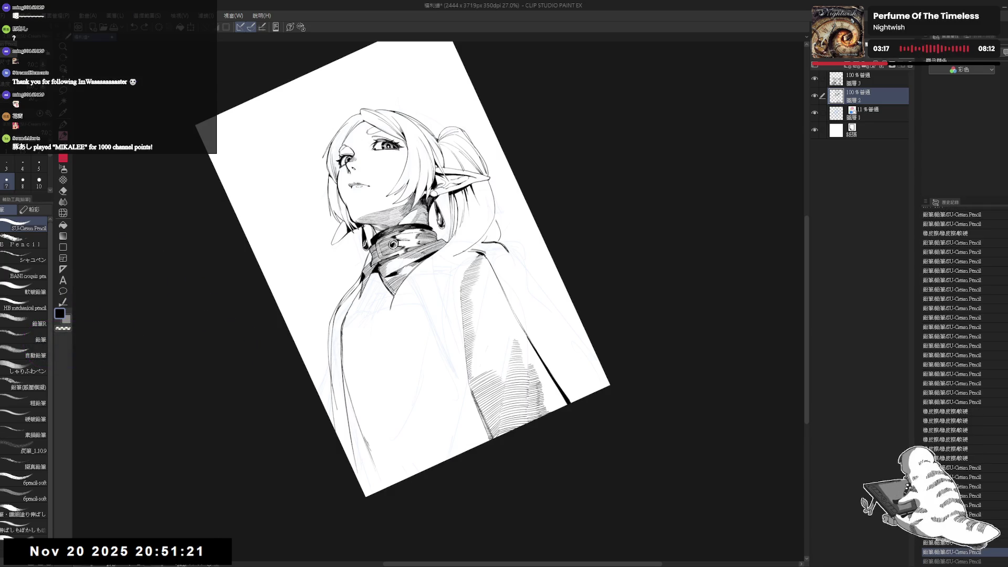
Reset rotation, mirror the view to check, then straighten it and zoom toward the hood.
key("ctrl+0")
key("h")
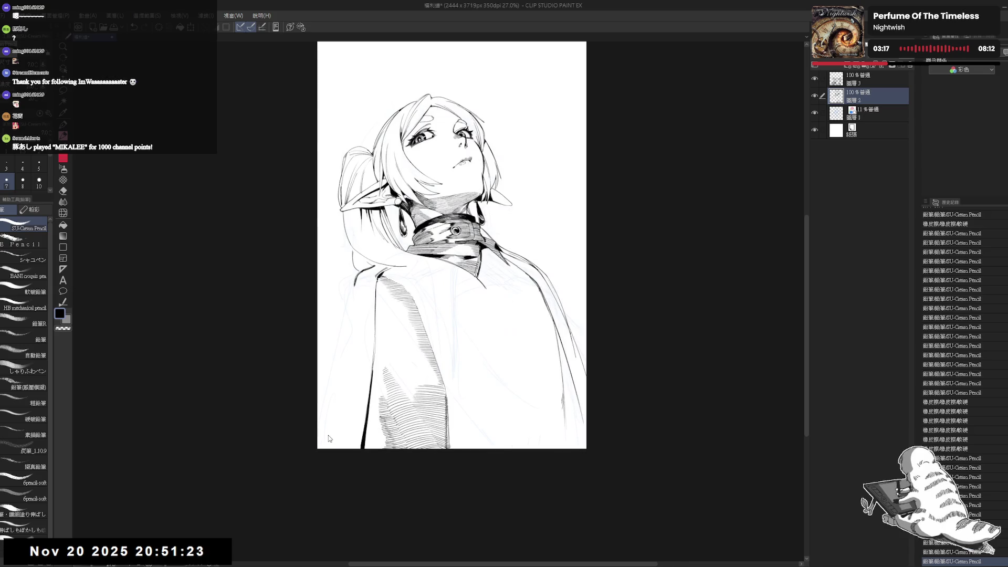
key("h")
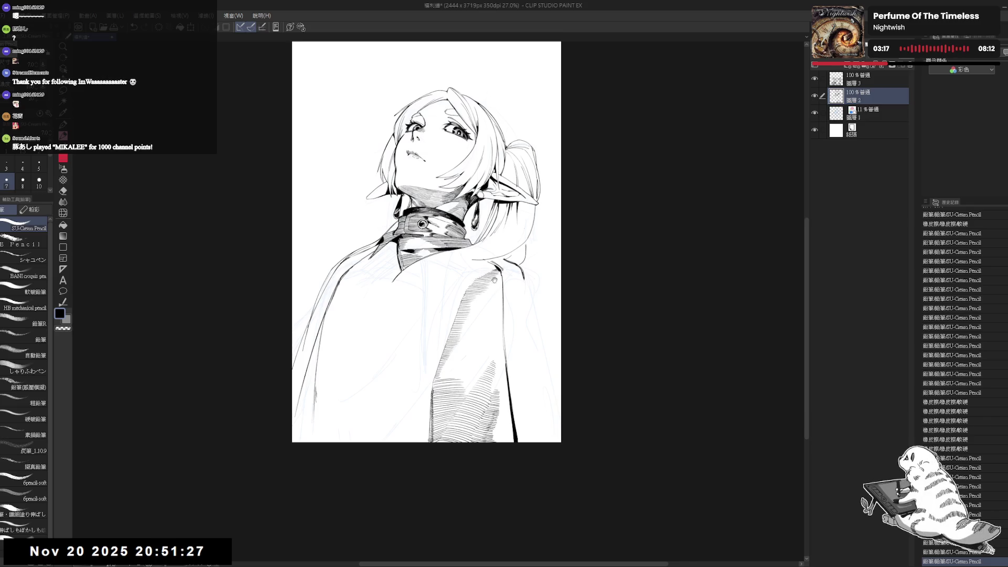
left_click_drag(480, 279, 476, 286)
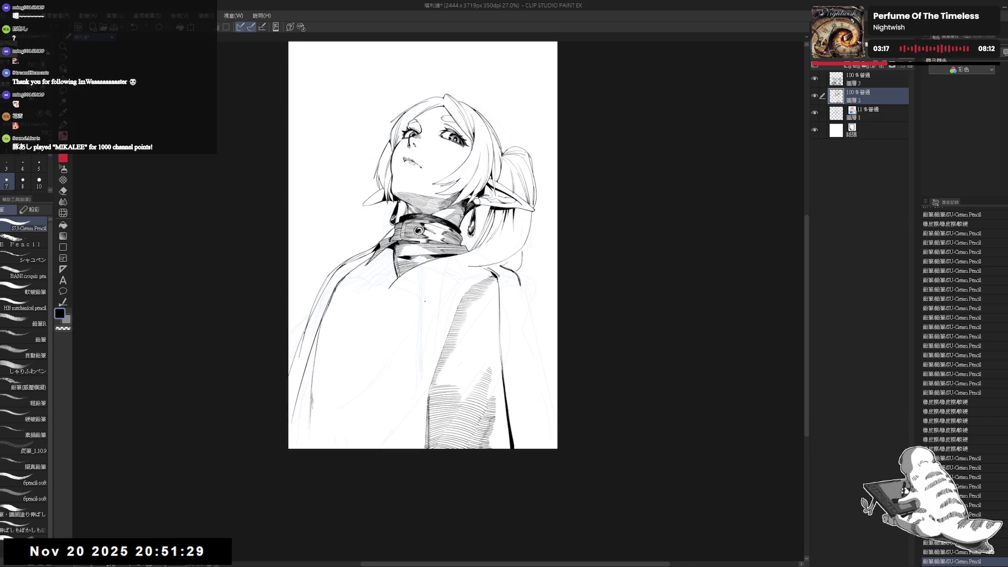
key("minus")
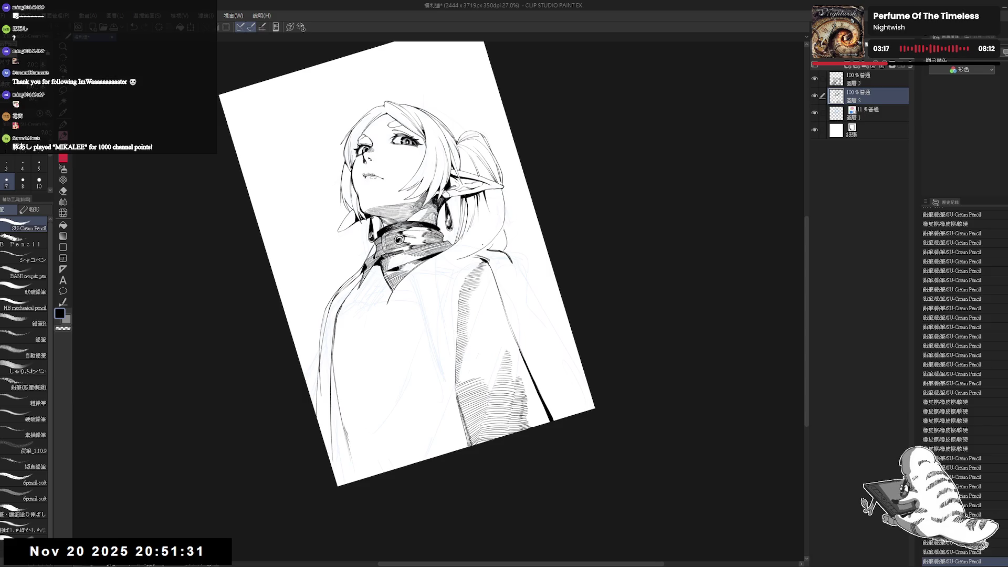
key("asciicircum")
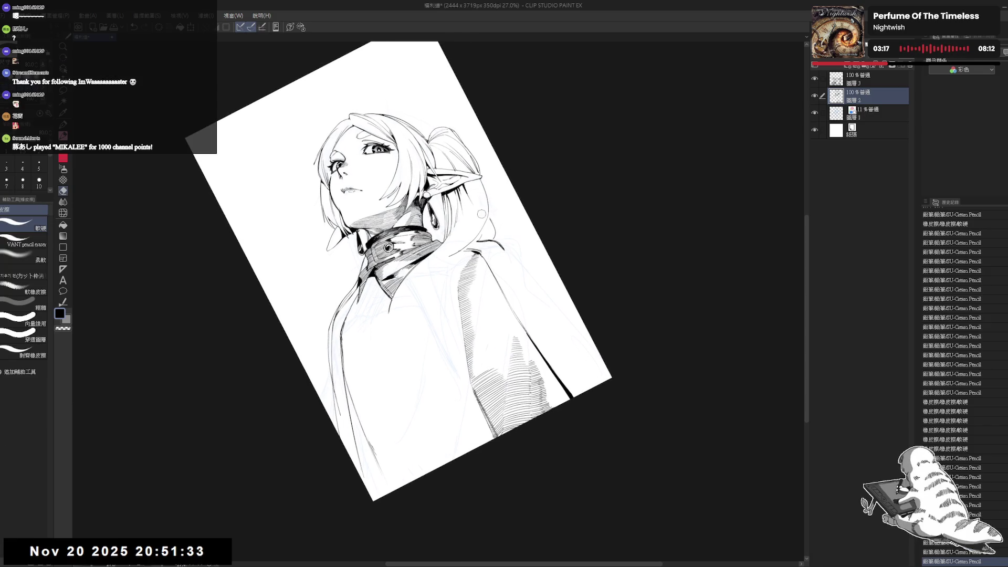
key("asciicircum")
scroll(533, 234, "up", 1)
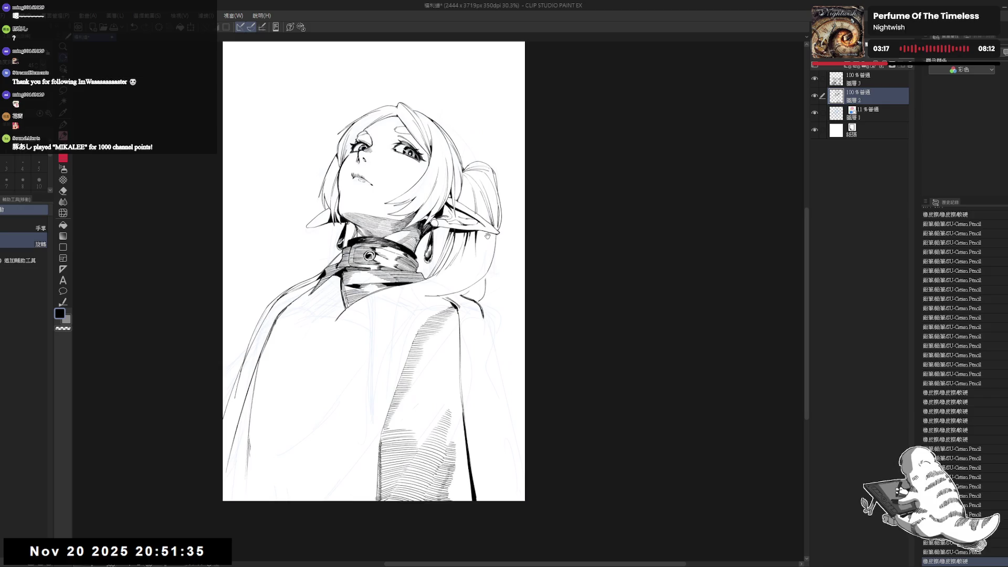
Erase stray marks near the hood and darken a short stretch of its edge.
key("e")
left_click_drag(480, 236, 481, 302)
key("p")
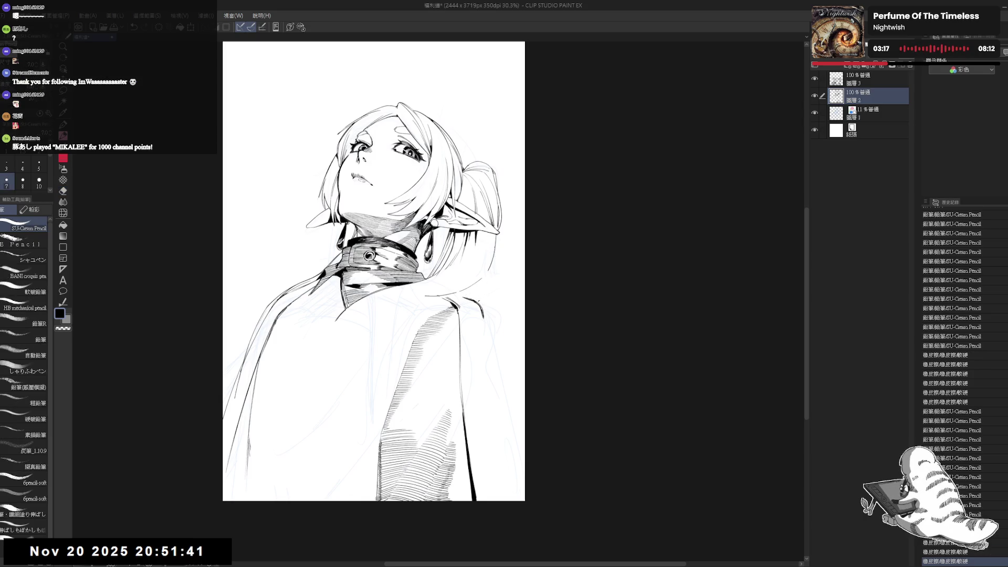
left_click_drag(496, 242, 492, 261)
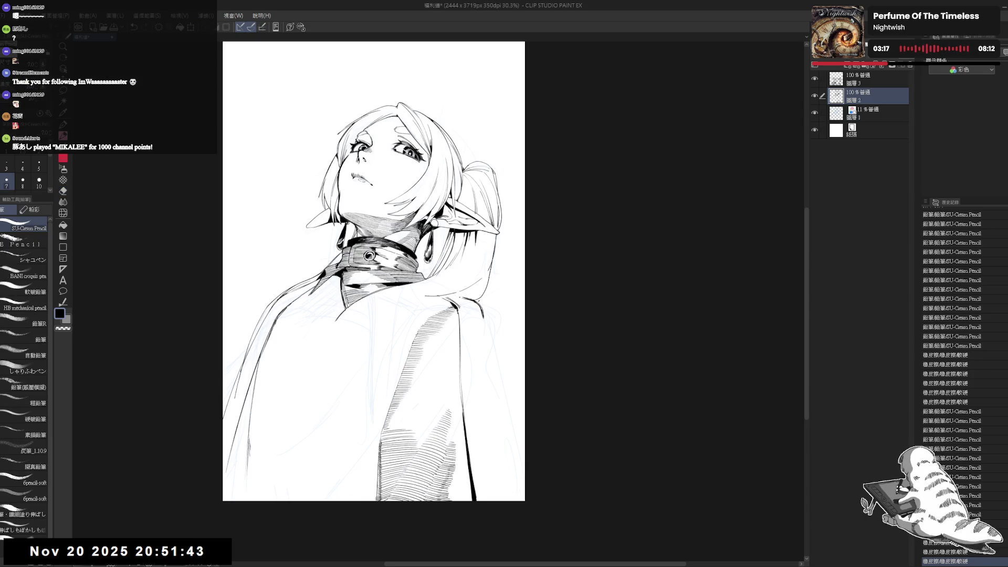
key("e")
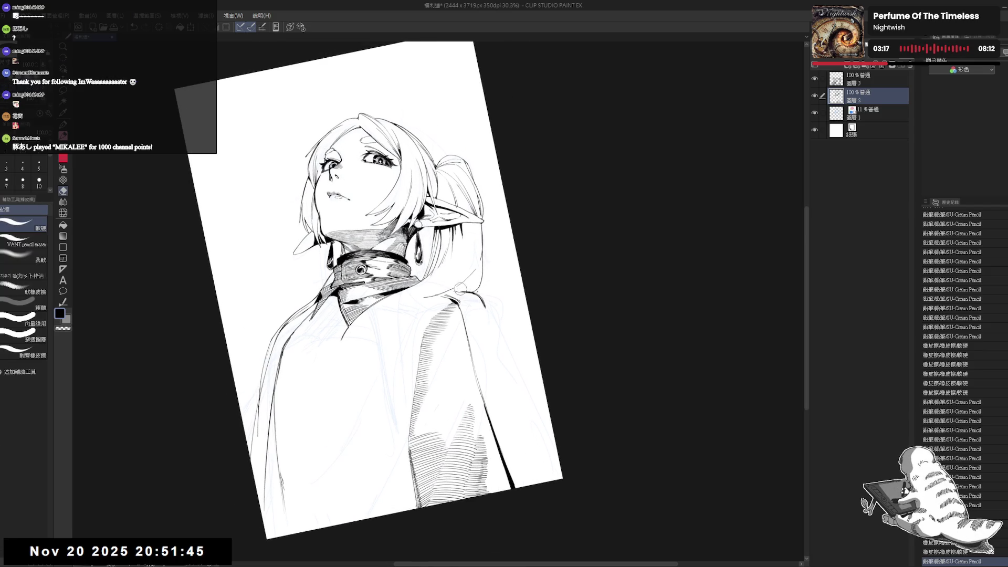
mouse_move(436, 296)
left_mouse_down()
mouse_move(475, 290)
mouse_move(443, 293)
left_mouse_up()
key("p")
Replace a curved hood-edge line with a shorter mark on the edge.
key("e")
key("p")
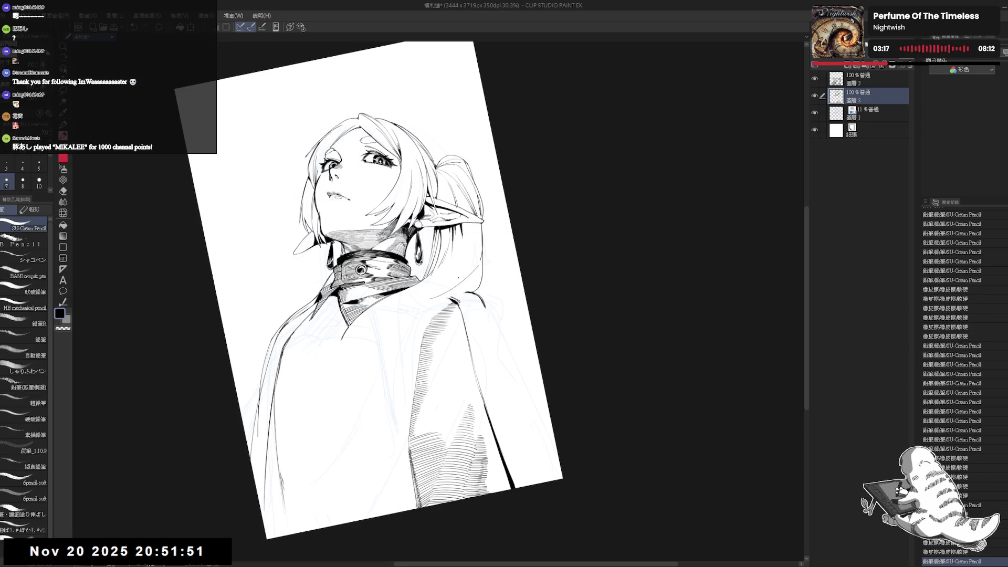
left_click_drag(480, 261, 446, 293)
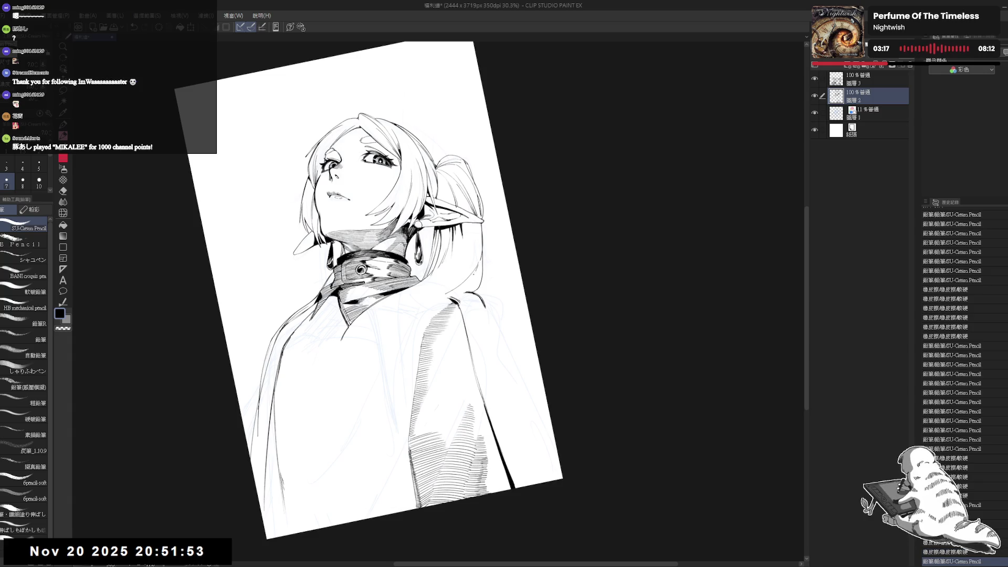
key("ctrl+z")
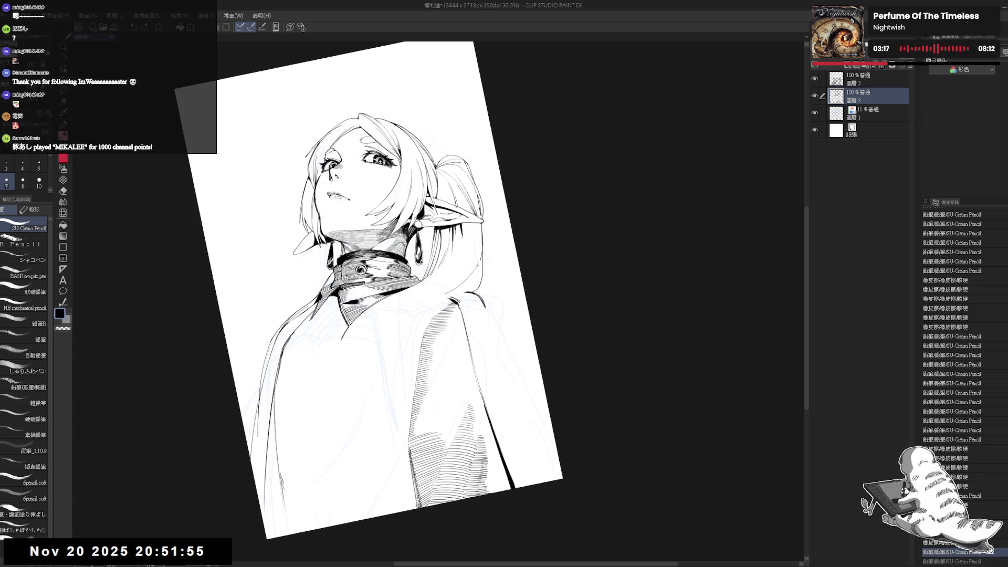
left_click_drag(474, 274, 464, 284)
Reset the rotation, mirror the view and reposition the drawing to review it.
key("ctrl+at")
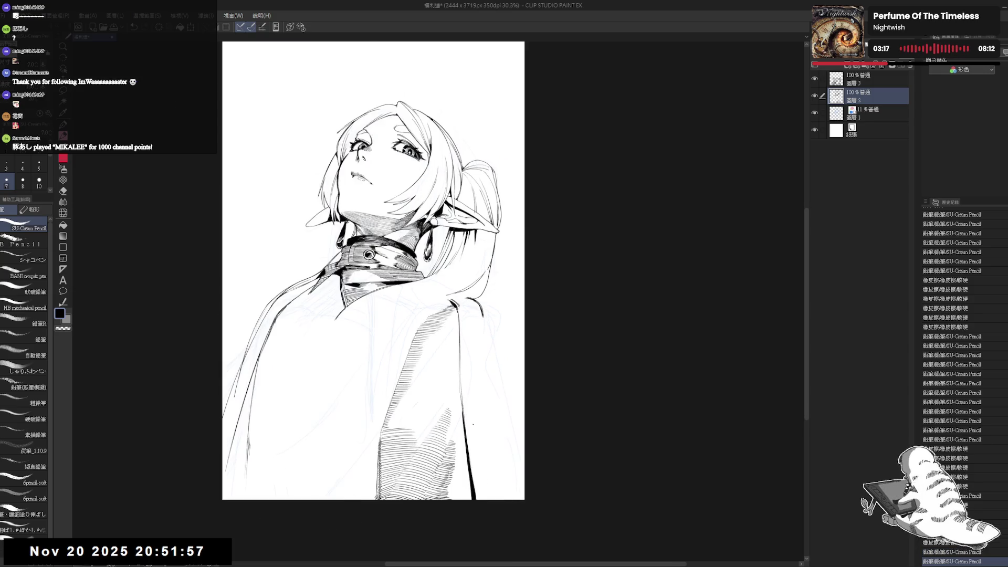
key("h")
key("h")
left_click_drag(427, 361, 432, 339)
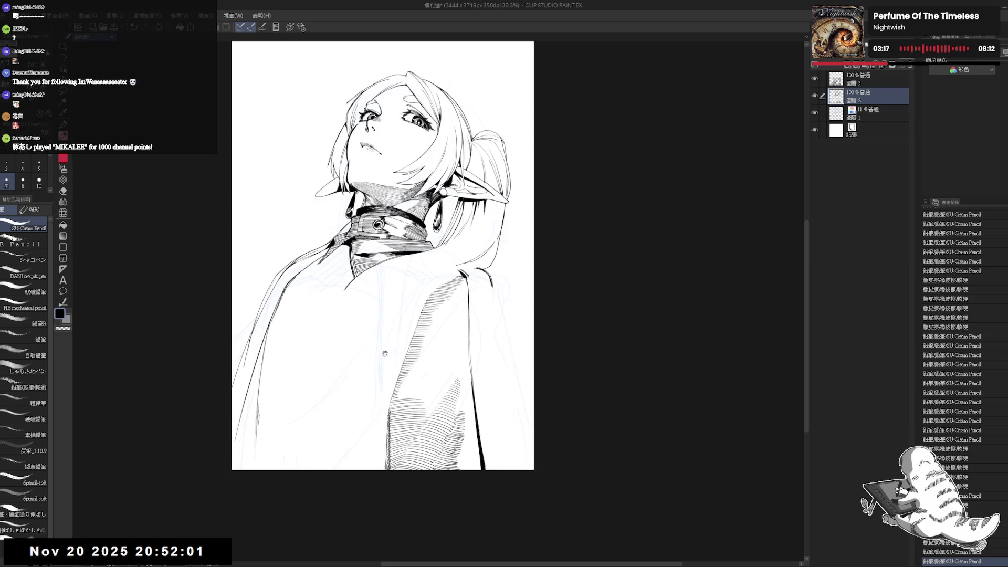
left_click_drag(379, 284, 384, 277)
scroll(375, 339, "down", 1)
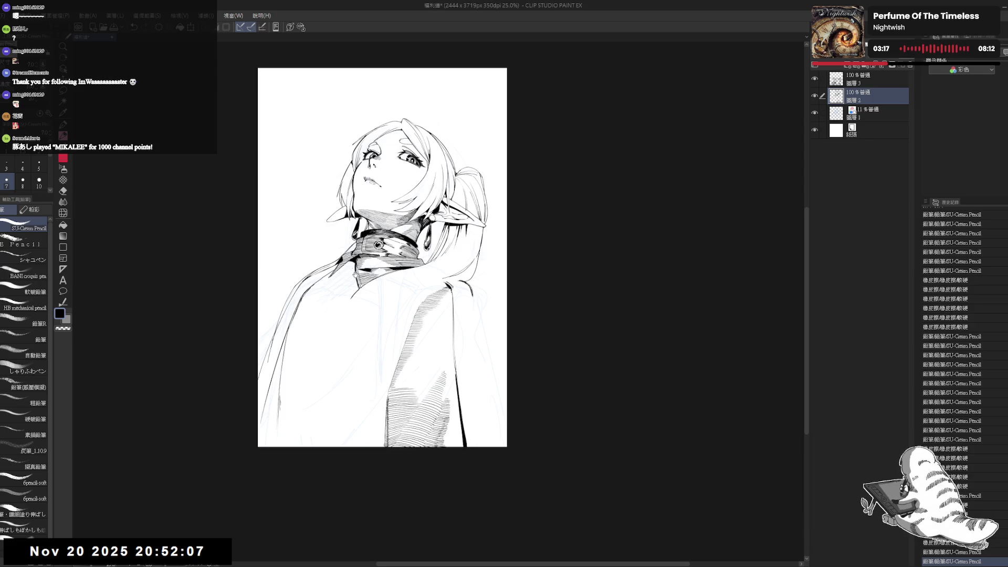
Redraw a stroke on the cape's outer edge through several undone attempts.
left_click_drag(355, 275, 366, 280)
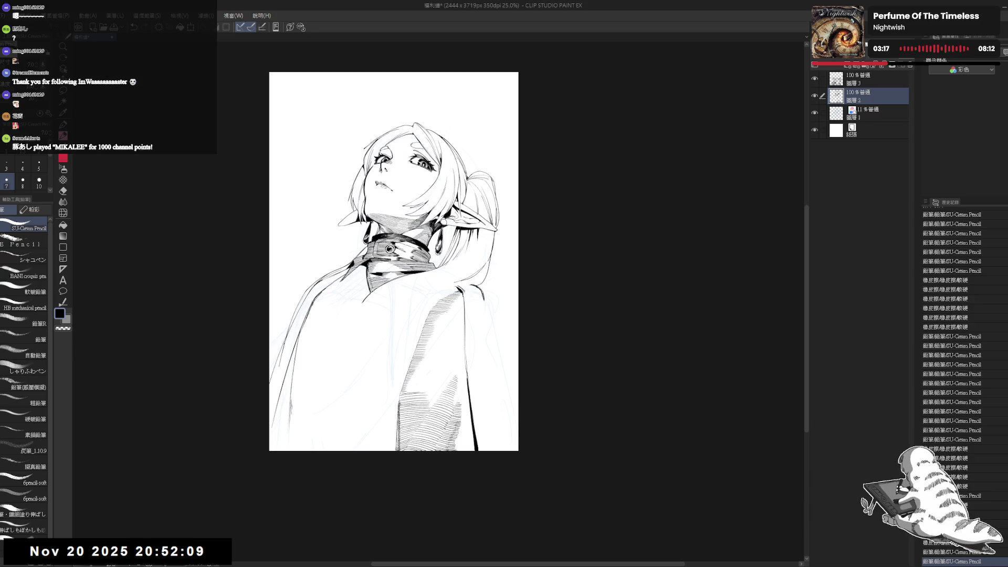
left_click_drag(480, 288, 492, 374)
key("ctrl+z")
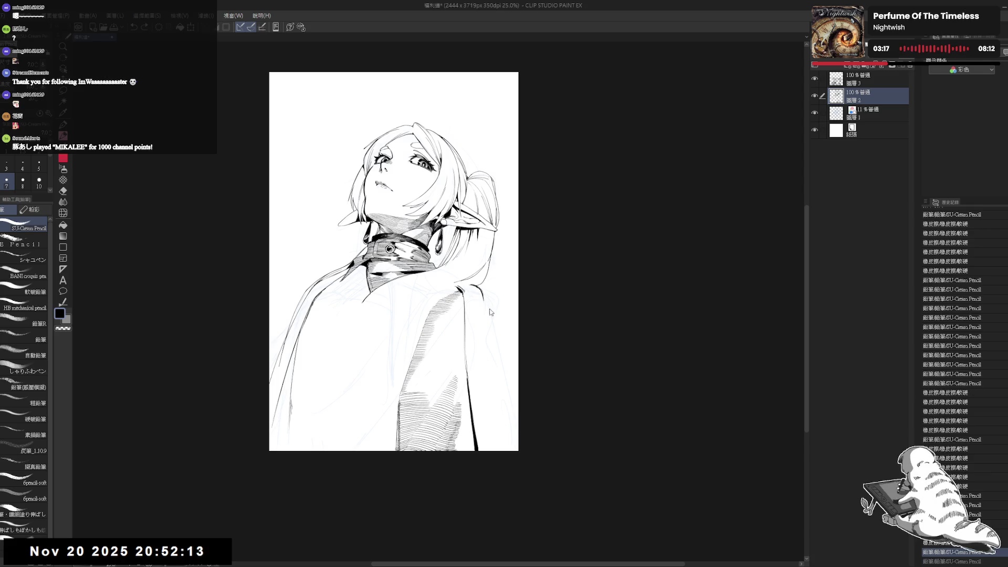
key("ctrl+z")
left_click_drag(487, 315, 495, 380)
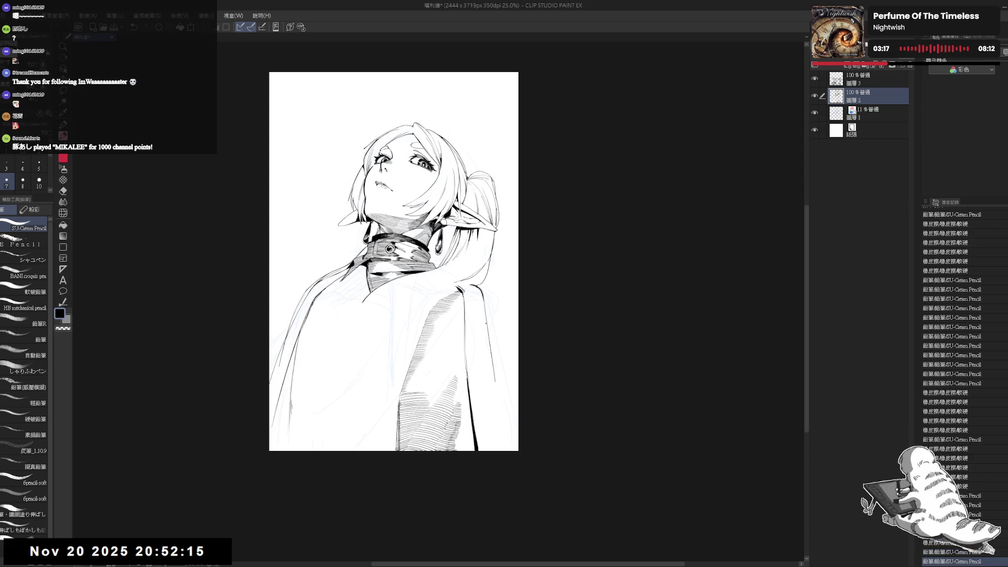
key("ctrl+z")
mouse_move(488, 290)
left_mouse_down()
mouse_move(481, 372)
mouse_move(485, 351)
left_mouse_up()
key("ctrl+z")
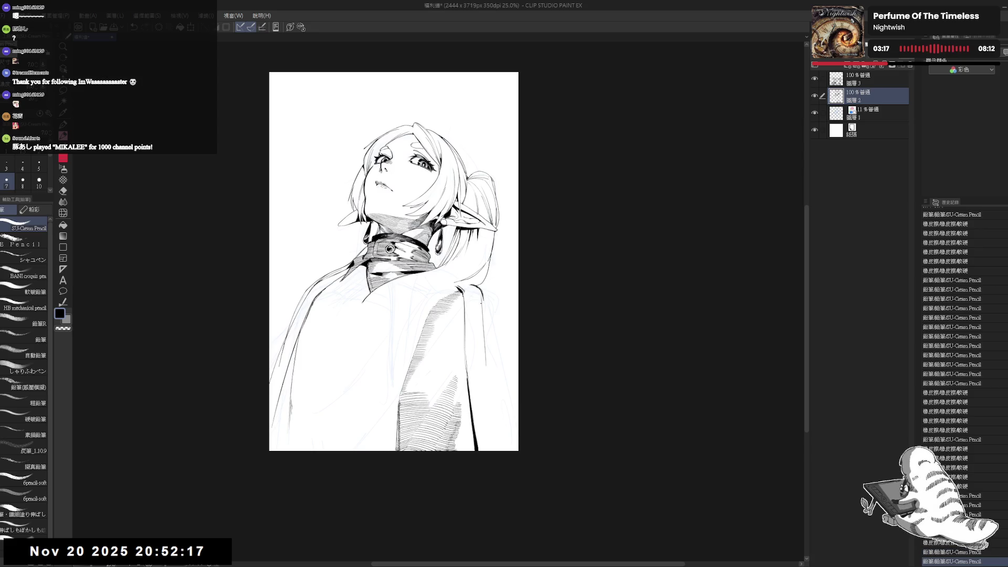
left_click_drag(482, 297, 486, 370)
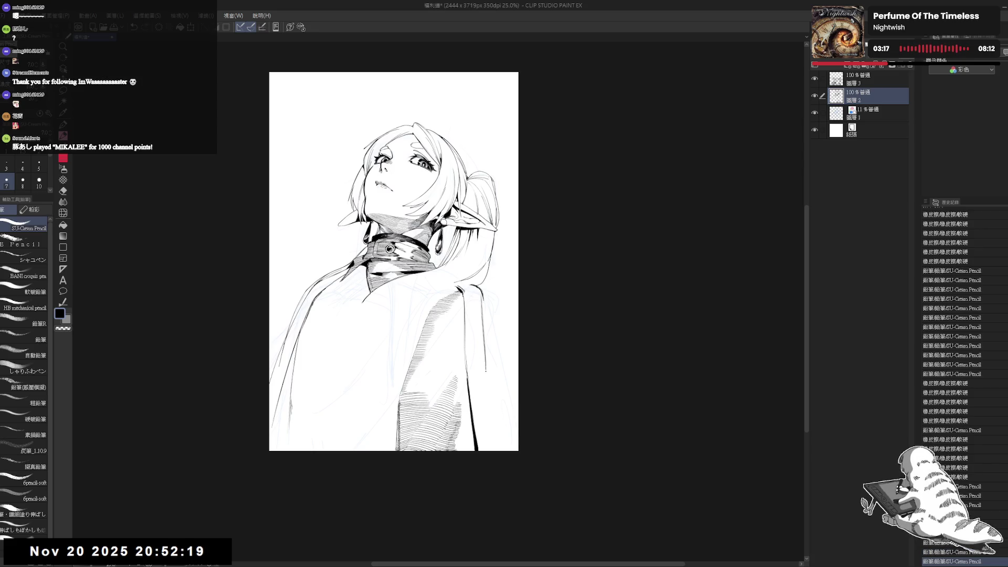
Add a line at the cape's lower edge and redraw the right-edge line.
mouse_move(474, 370)
left_mouse_down()
mouse_move(487, 376)
mouse_move(504, 440)
left_mouse_up()
mouse_move(489, 379)
left_mouse_down()
mouse_move(505, 449)
mouse_move(487, 389)
left_mouse_up()
key("ctrl+z")
key("ctrl+z")
key("e")
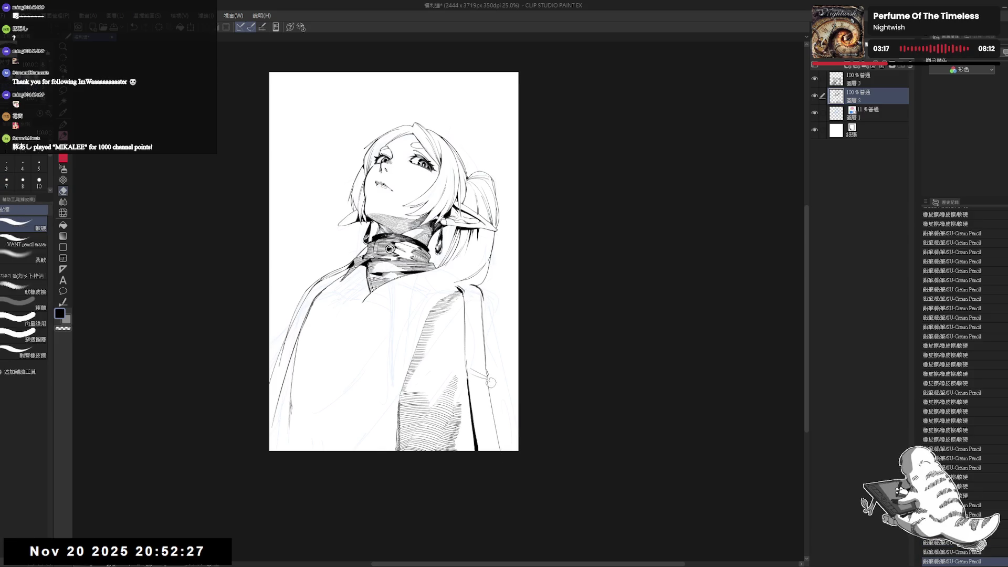
key("p")
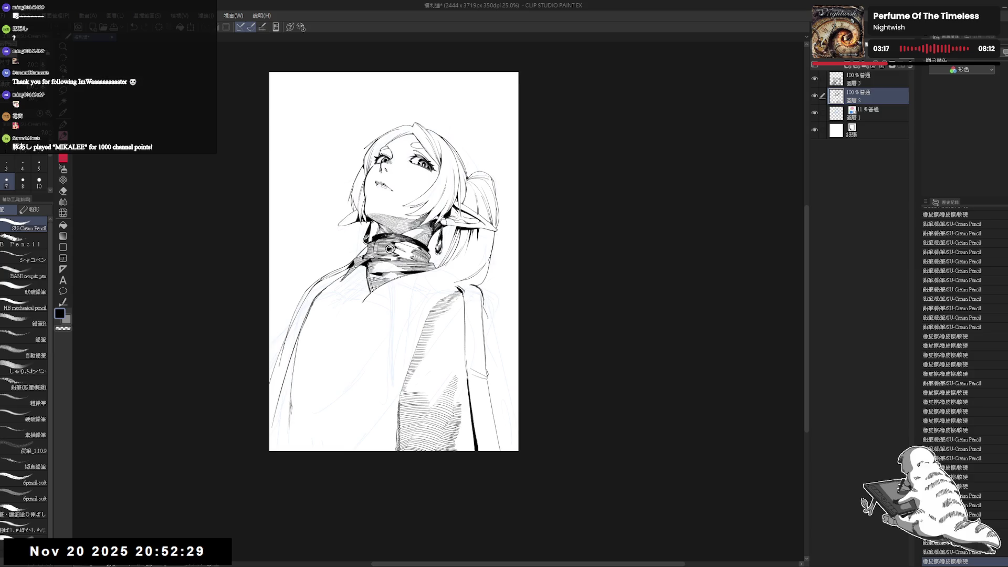
left_click_drag(489, 327, 517, 407)
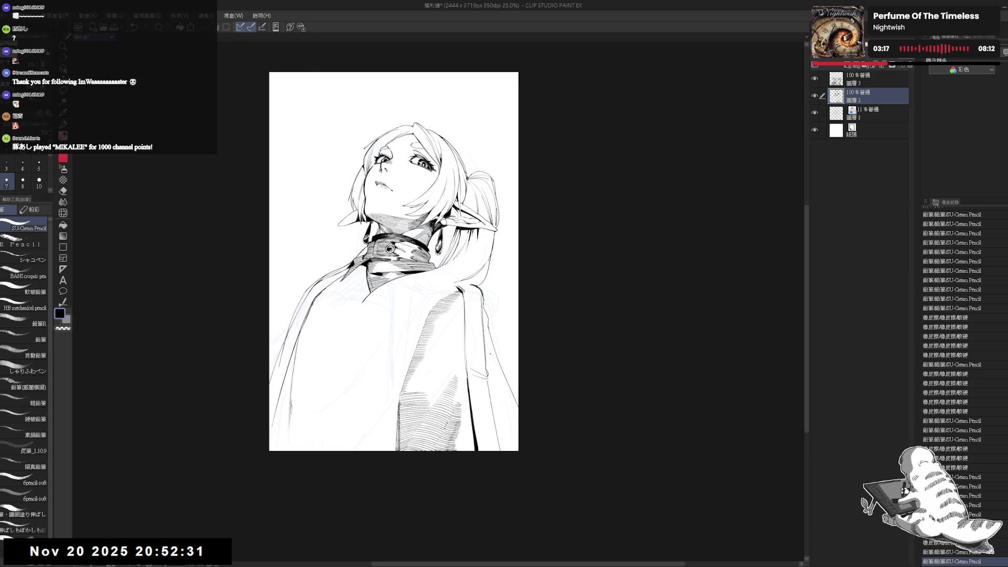
left_click_drag(490, 340, 518, 412)
key("ctrl+z")
mouse_move(502, 370)
left_mouse_down()
mouse_move(517, 408)
mouse_move(478, 358)
left_mouse_up()
Mirror-check the view, tilt the canvas counter-clockwise, and add a short cape outline stroke.
scroll(478, 358, "down", 2)
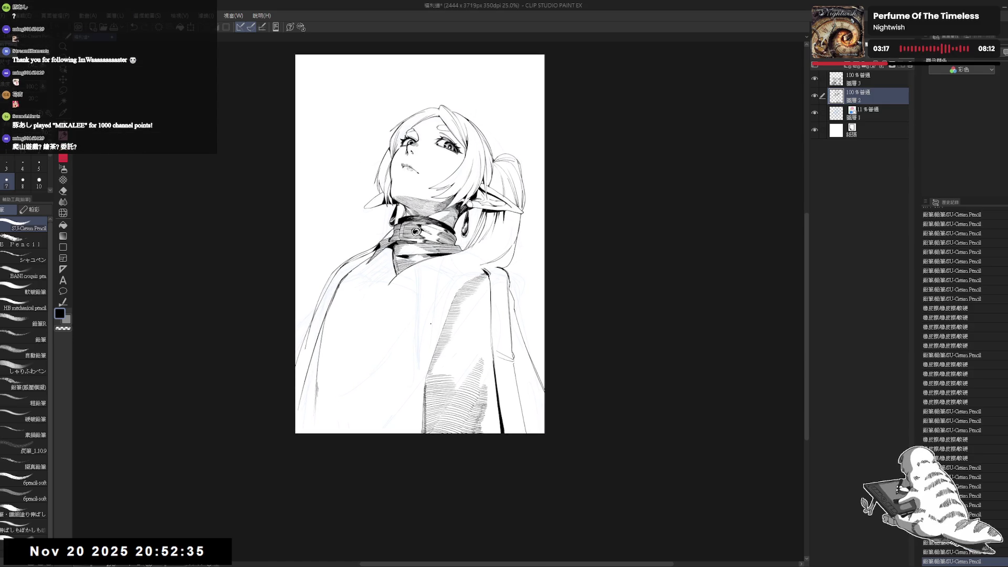
key("h")
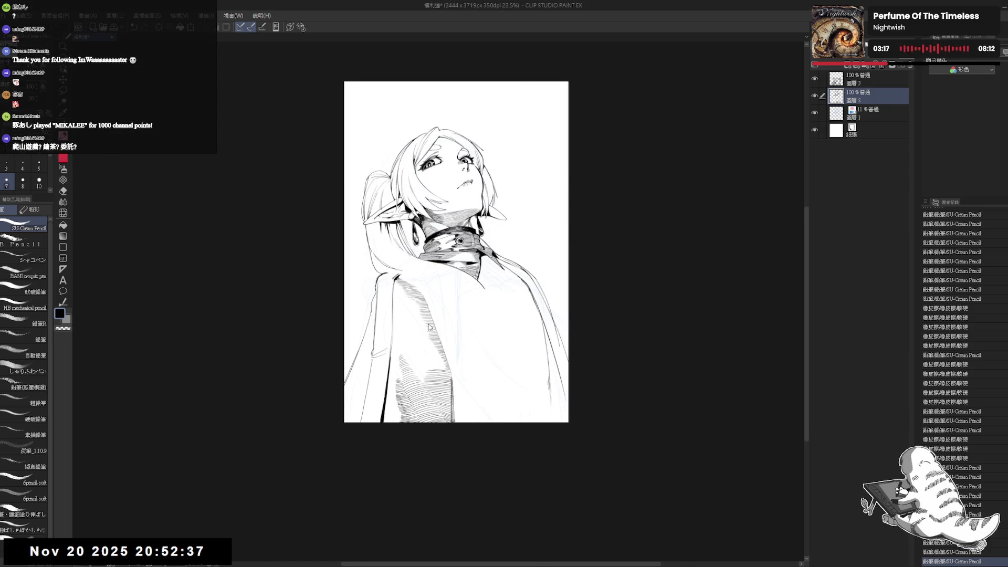
key("h")
scroll(428, 312, "up", 1)
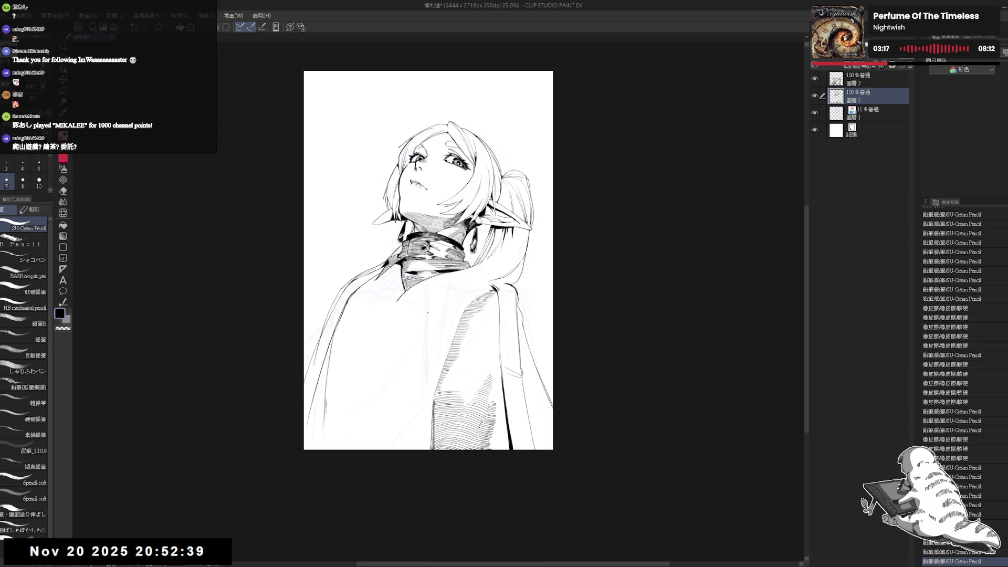
left_click_drag(424, 312, 416, 312)
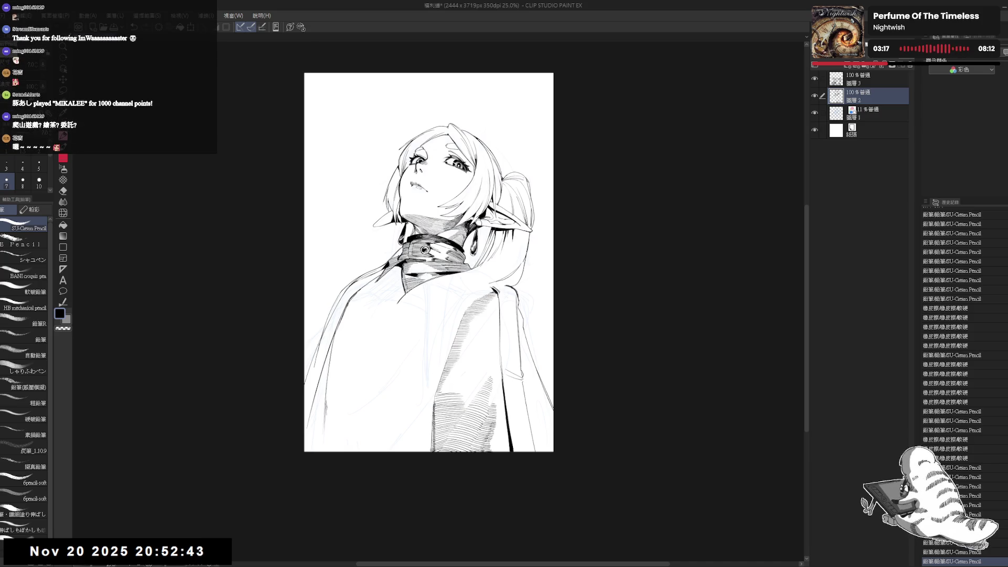
left_click_drag(397, 286, 391, 276)
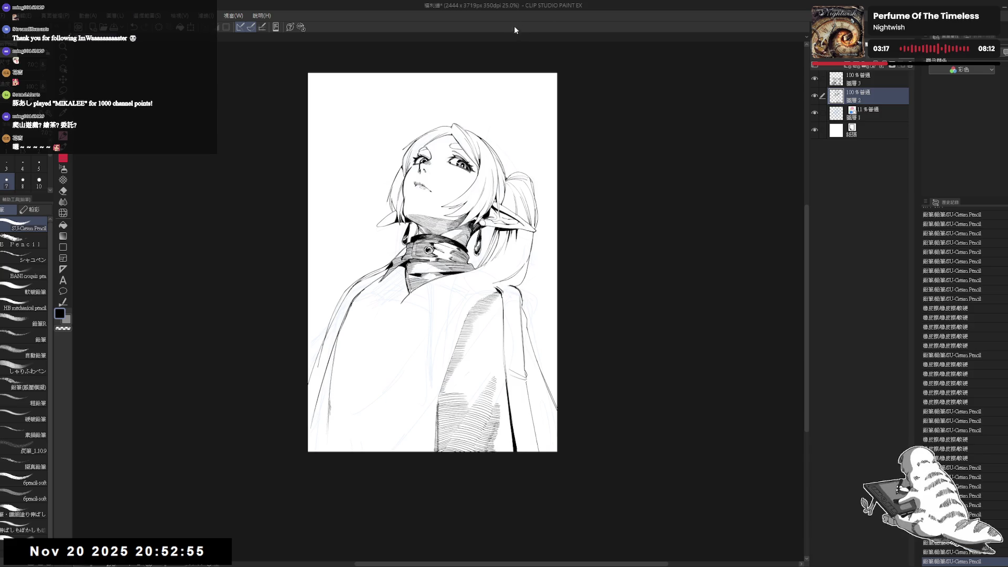
mouse_move(525, 273)
left_mouse_down()
mouse_move(509, 168)
mouse_move(436, 386)
mouse_move(459, 375)
left_mouse_up()
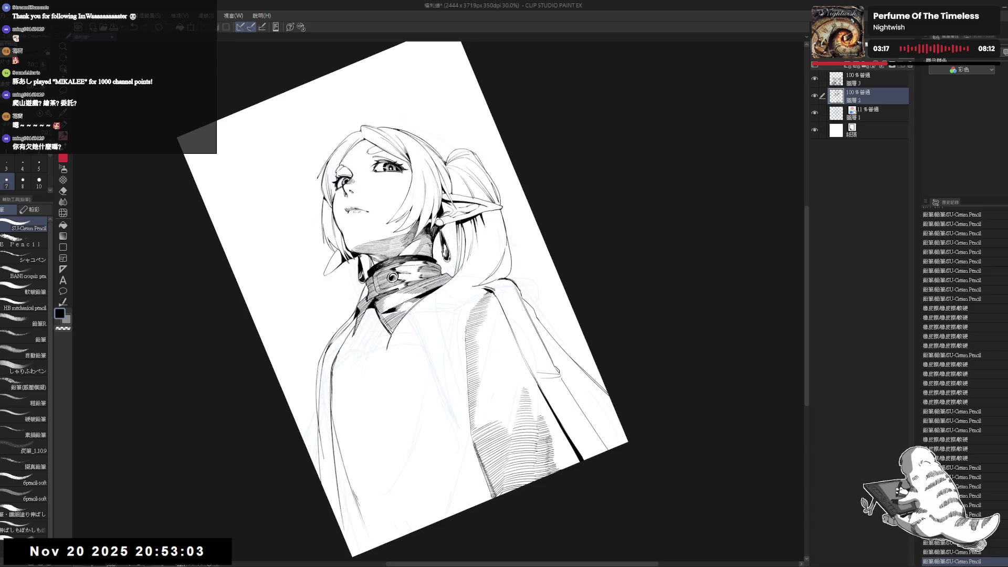
key("ctrl+z")
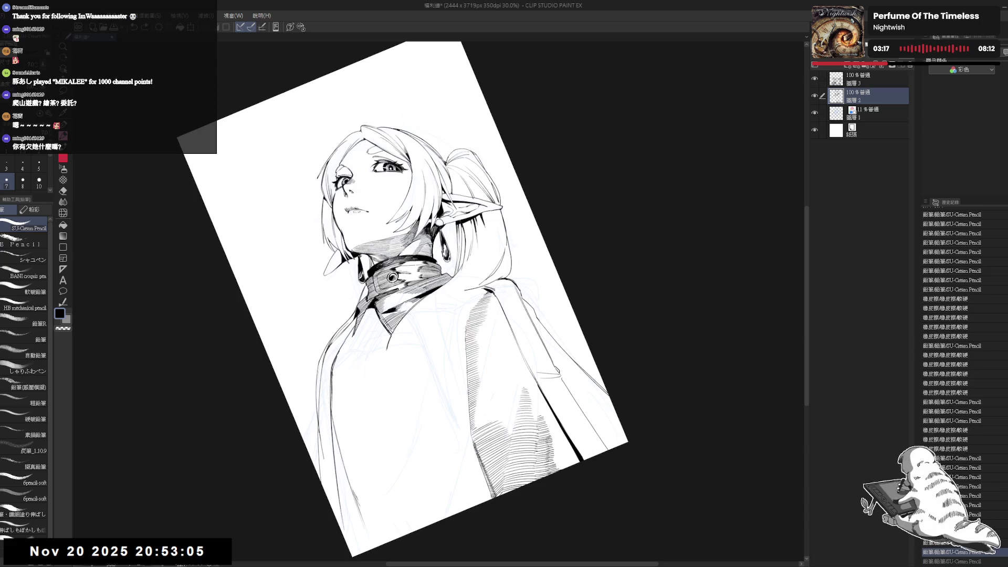
left_click_drag(499, 277, 438, 308)
Erase small stray marks on the cape and add two small pencil marks.
key("r")
key("p")
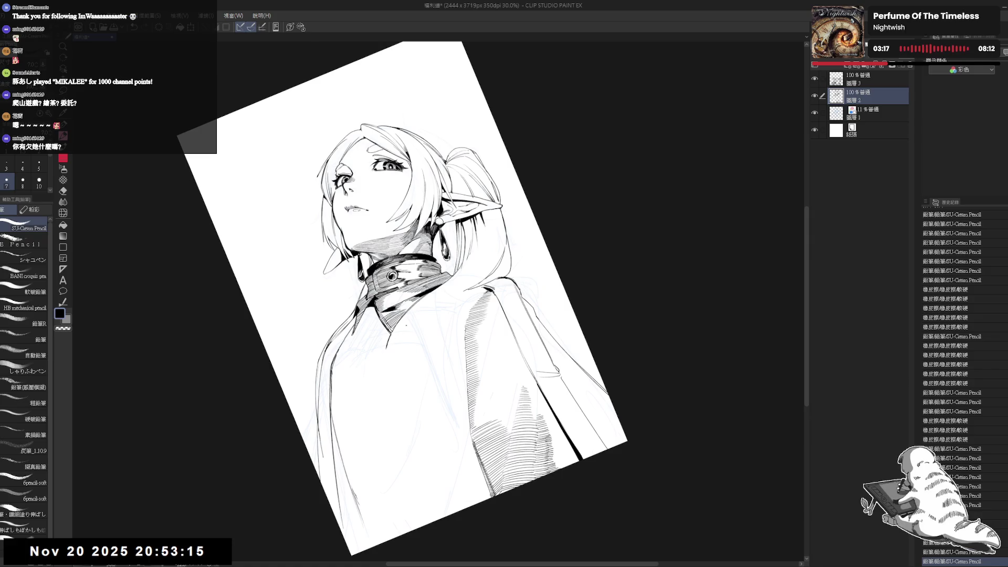
key("e")
left_click(383, 347)
left_click(390, 340)
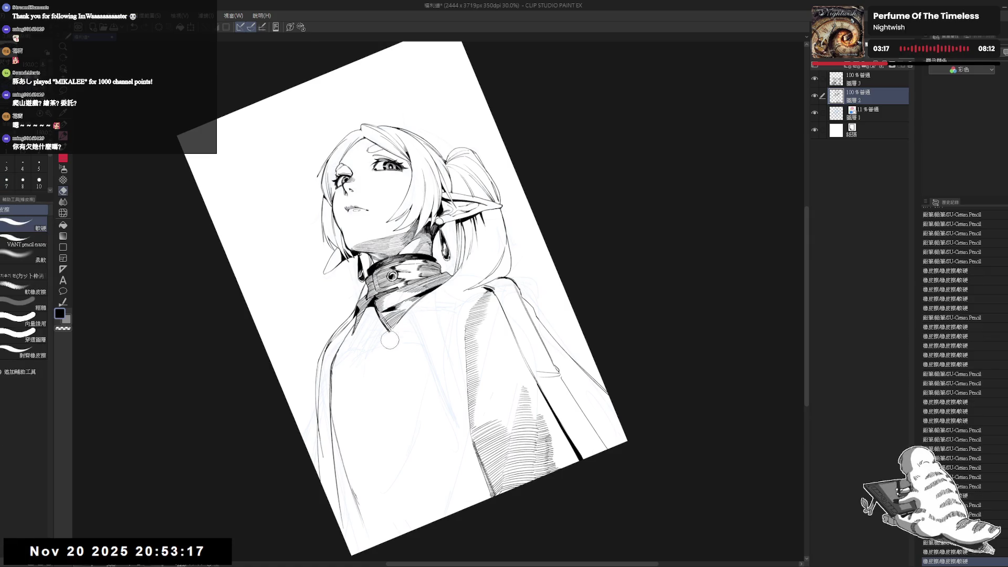
left_click(388, 342)
left_click(389, 342)
left_click(389, 343)
key("p")
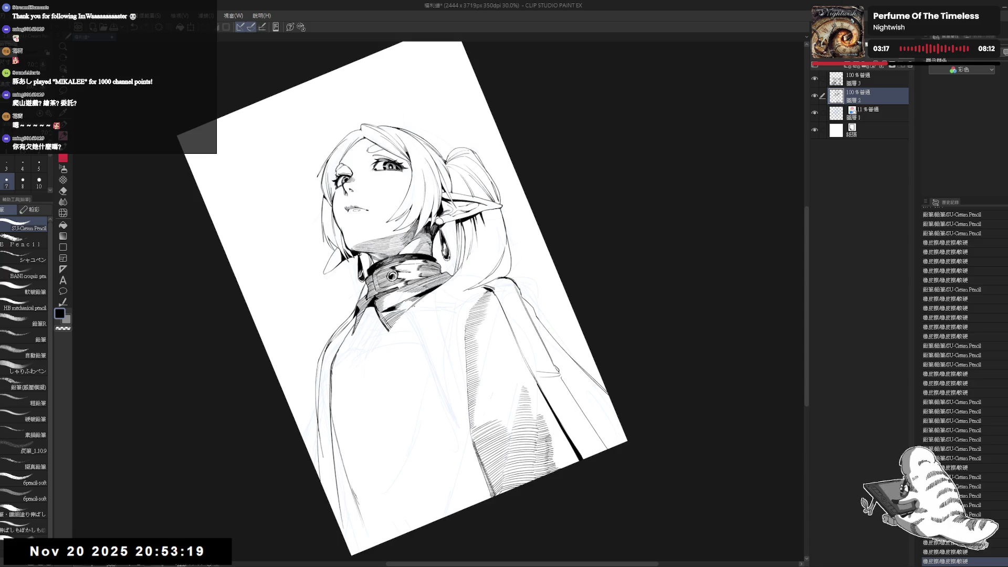
left_click(389, 343)
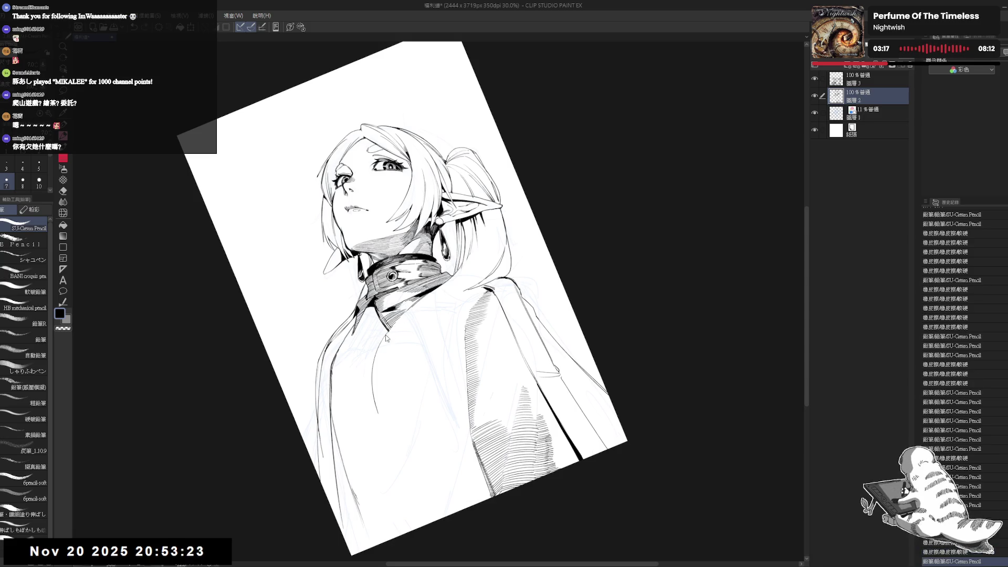
left_click(376, 362)
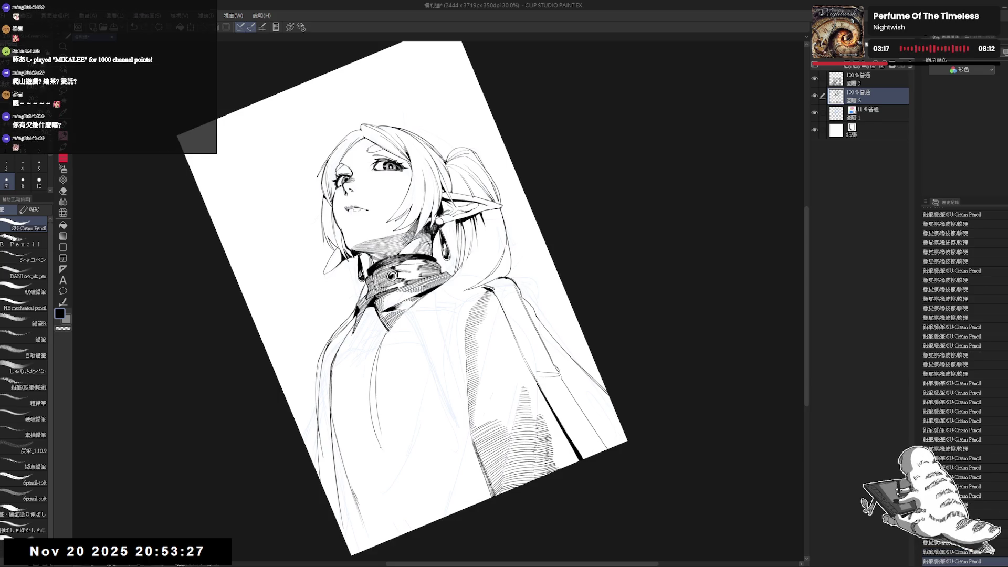
Rotate the canvas and erase a stray line and mark on the cape.
key("r")
left_click_drag(417, 515, 402, 514)
key("e")
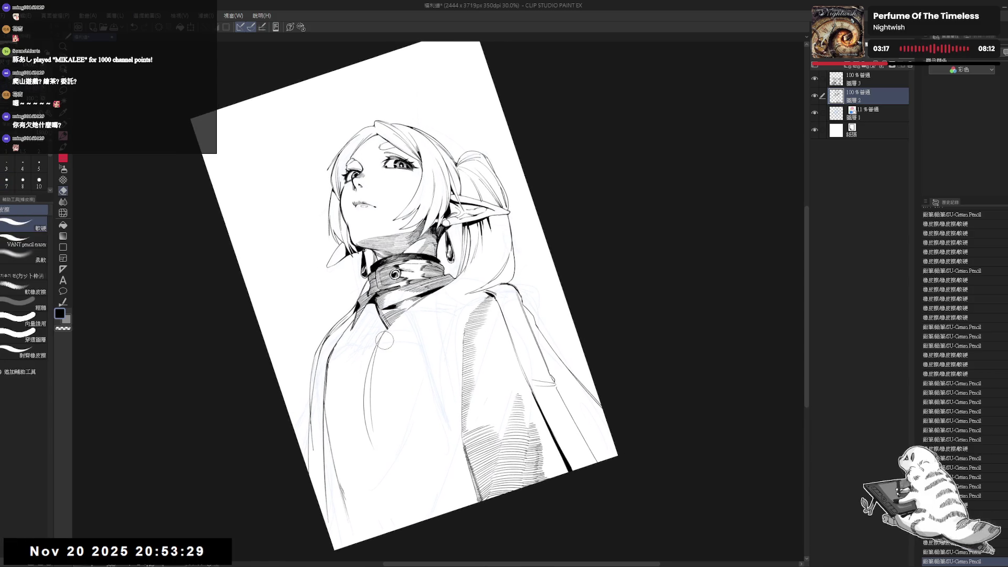
left_click_drag(384, 338, 374, 392)
key("p")
key("minus")
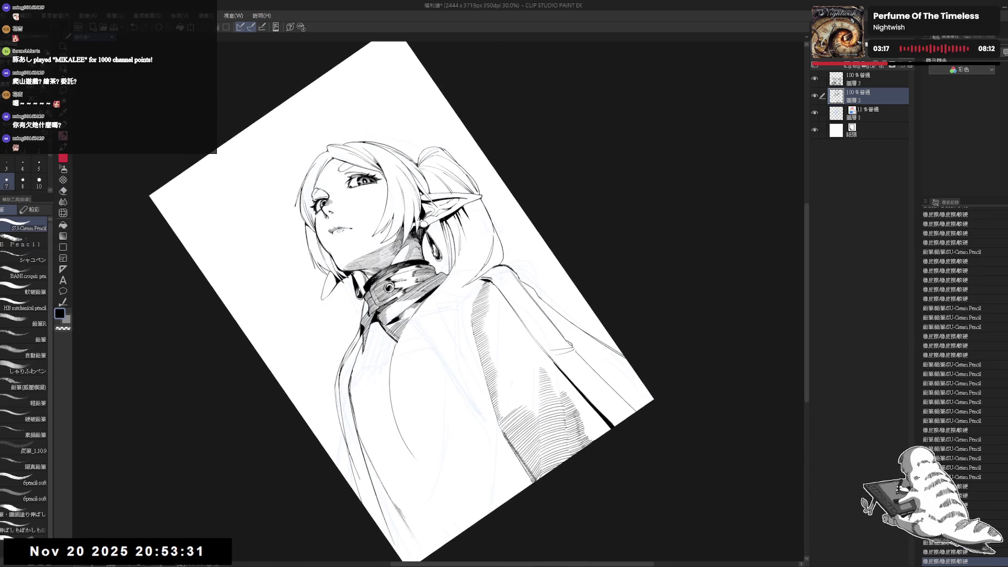
key("e")
left_click_drag(475, 272, 476, 274)
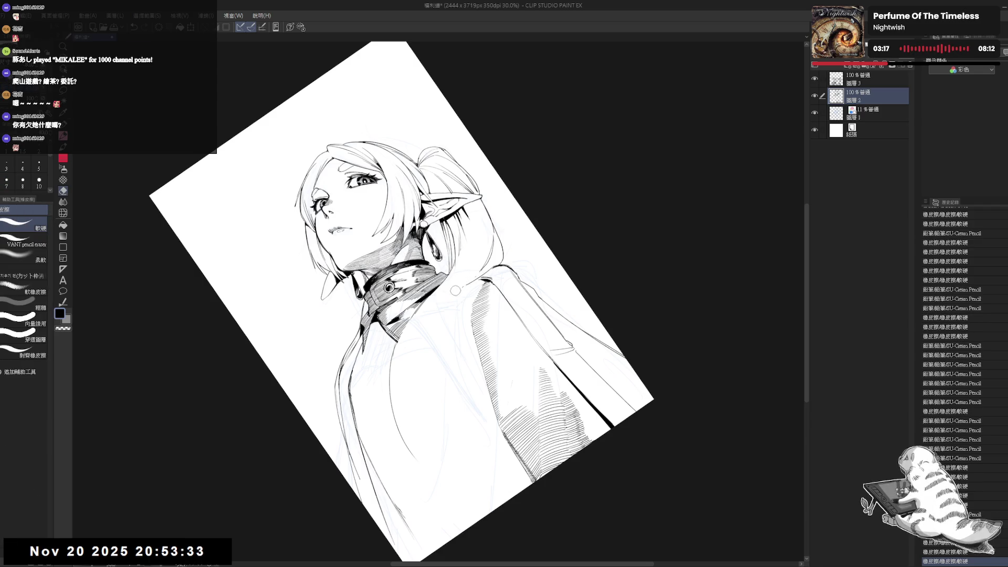
key("r")
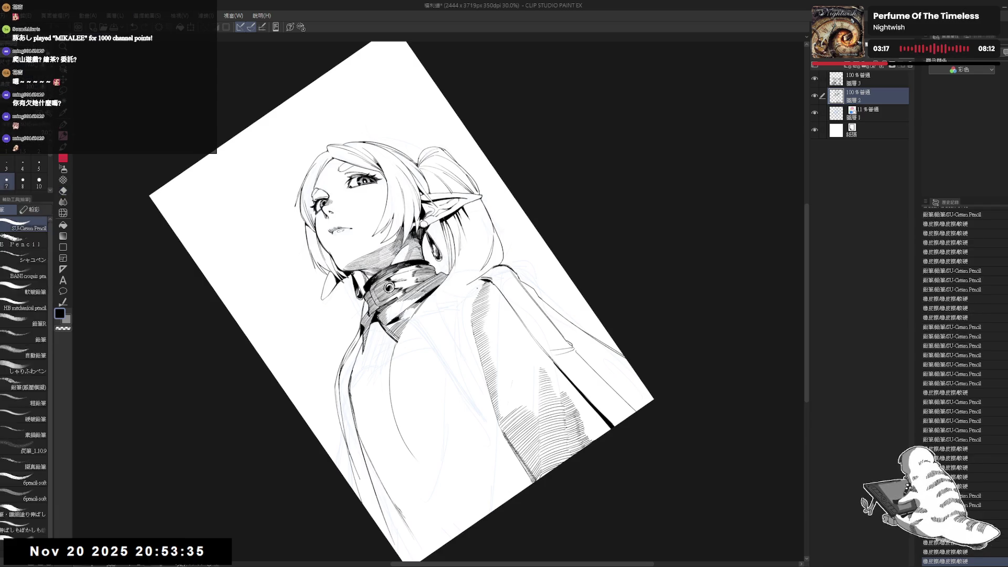
left_click_drag(443, 348, 445, 346)
Redraw the cape outline down from the shoulder and straighten the view upright.
key("p")
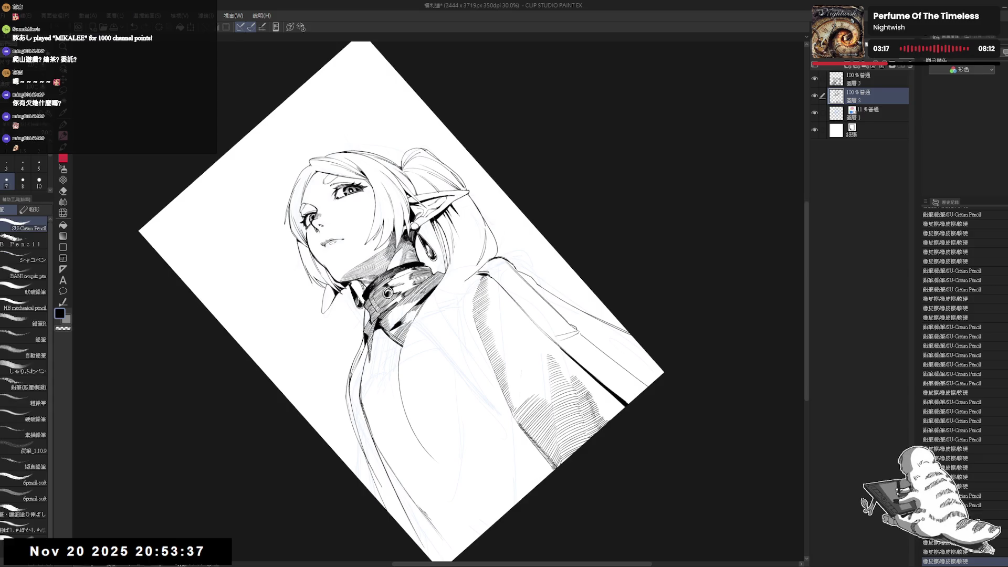
left_click_drag(472, 276, 415, 334)
key("ctrl+z")
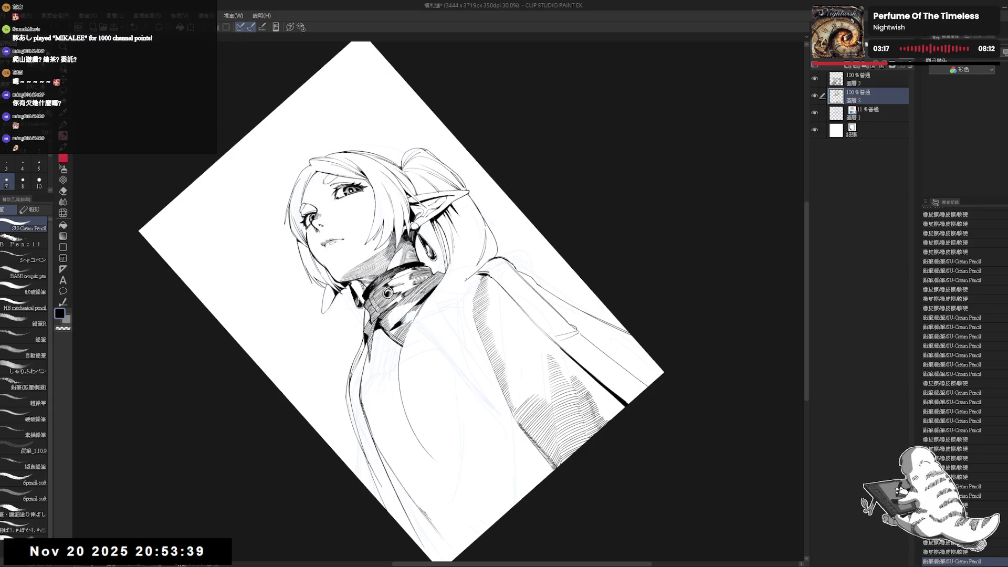
key("e")
key("p")
mouse_move(462, 267)
left_mouse_down()
mouse_move(477, 283)
mouse_move(420, 354)
left_mouse_up()
key("ctrl+z")
left_click_drag(467, 279, 414, 356)
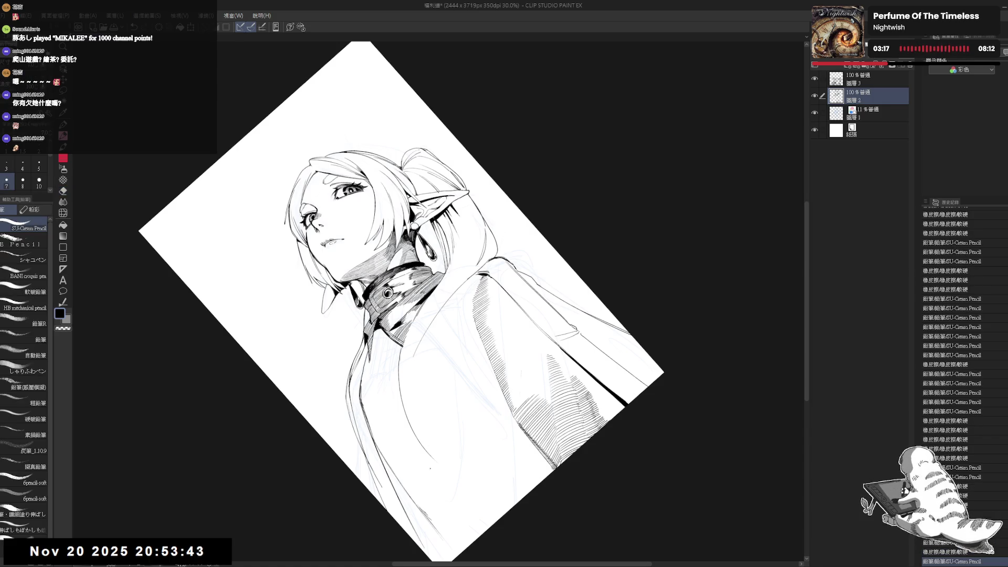
key("ctrl+at")
Tilt the mirrored view about 30° clockwise and try short cloak strokes, undoing them.
key("h")
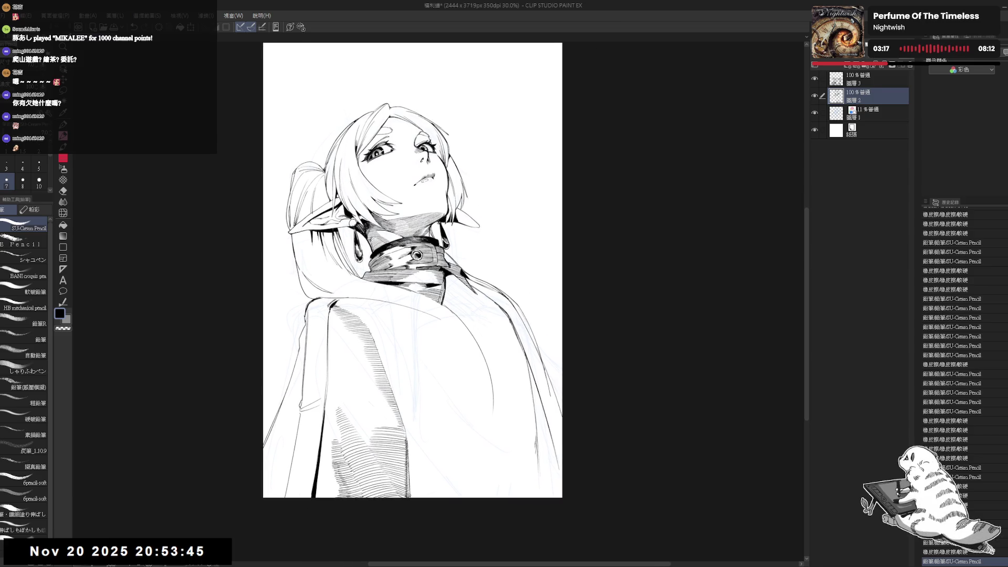
key("asciicircum")
left_click_drag(429, 330, 417, 315)
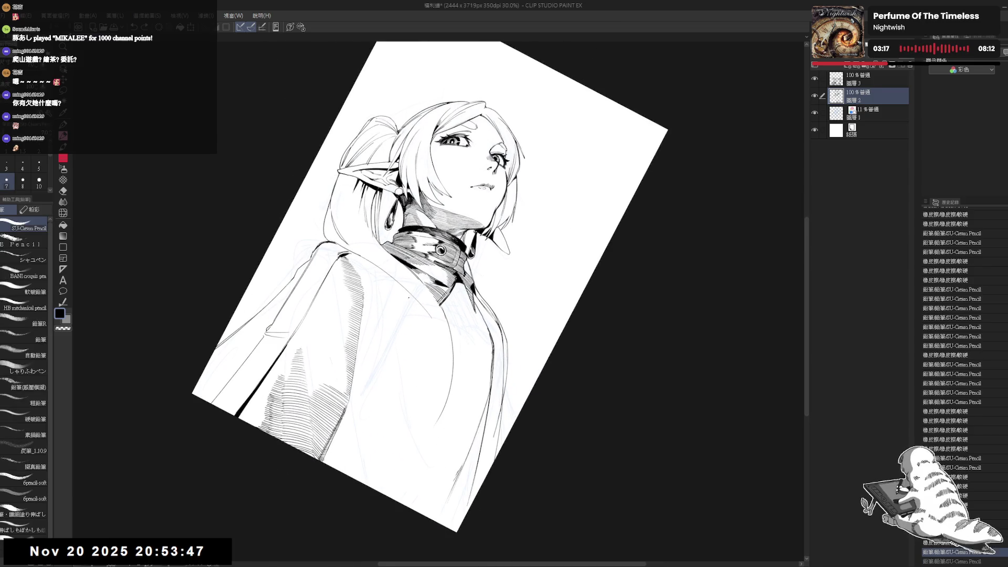
key("ctrl+z")
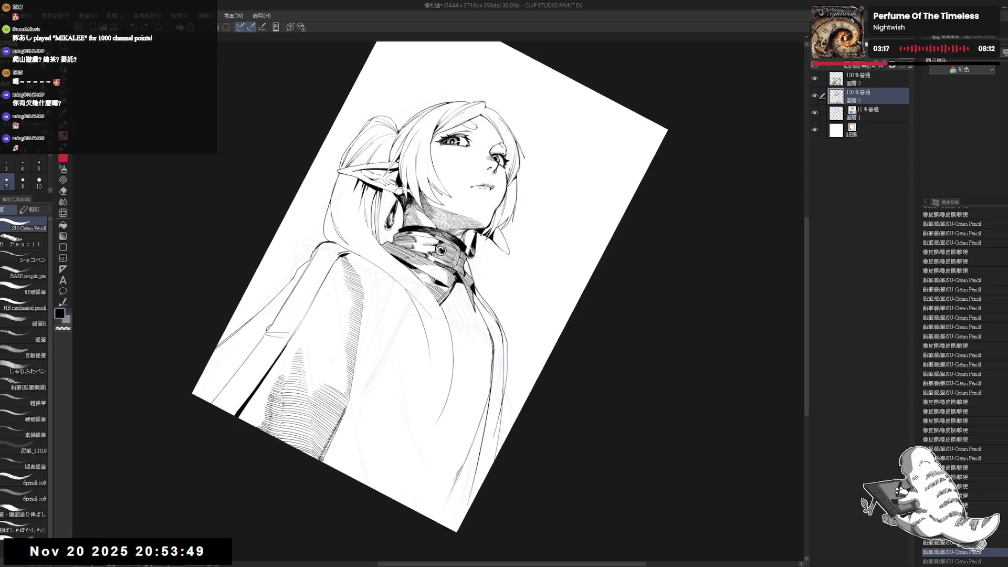
left_click_drag(415, 294, 436, 315)
key("p")
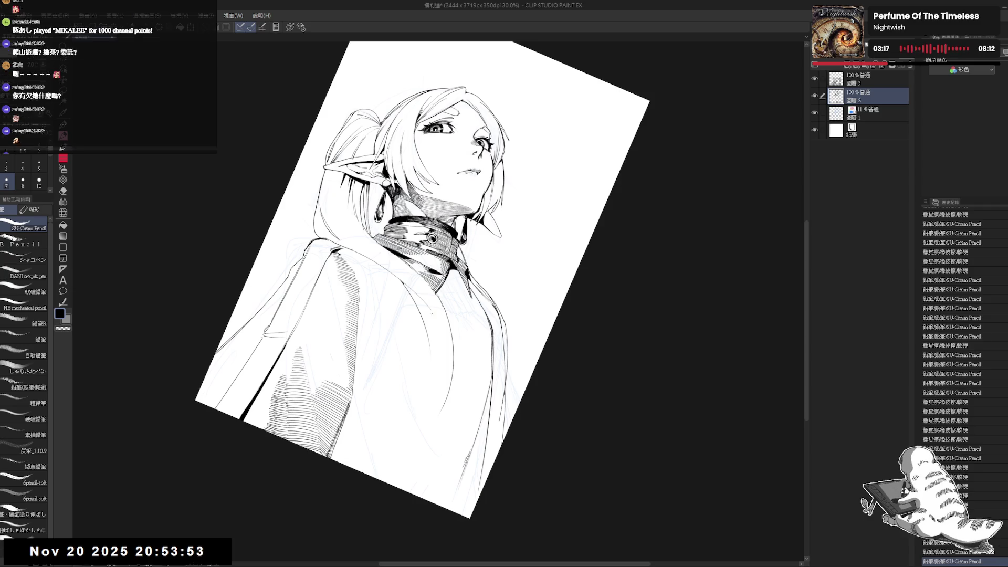
left_click(430, 309)
key("ctrl+z")
key("ctrl+z")
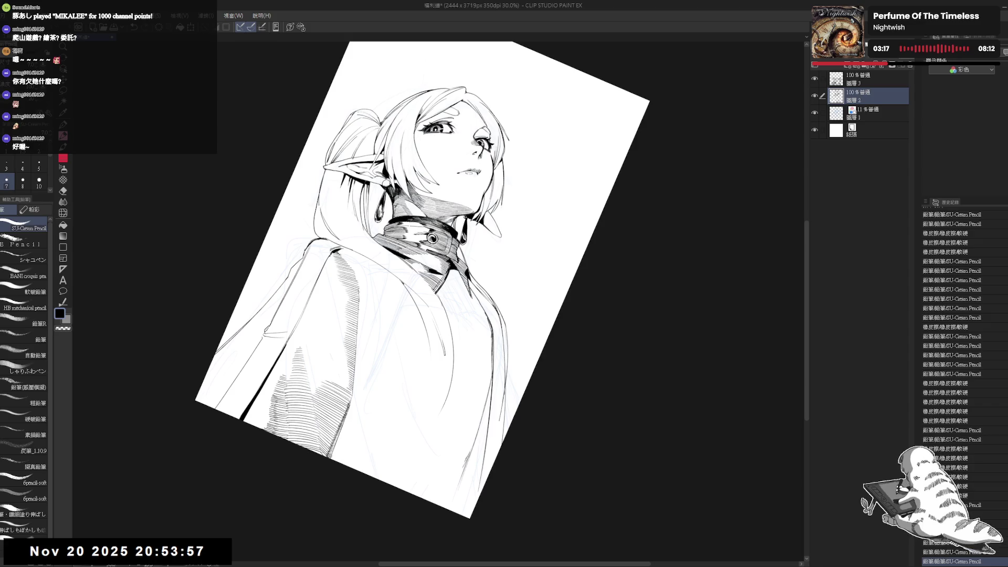
Reset the view and redraw the line on the cloak front until it fits.
key("ctrl+@")
key("h")
scroll(426, 383, "up", 1)
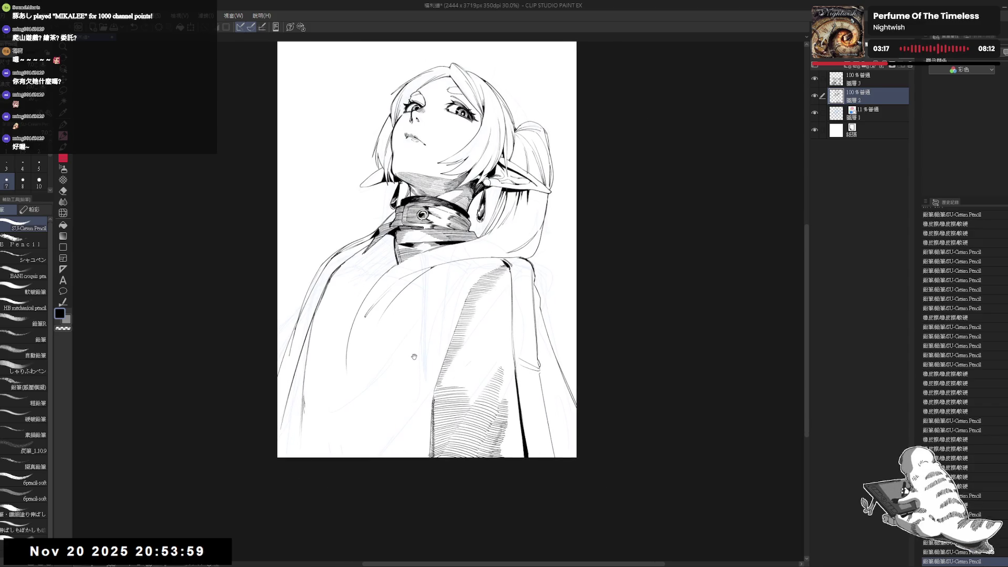
key("minus")
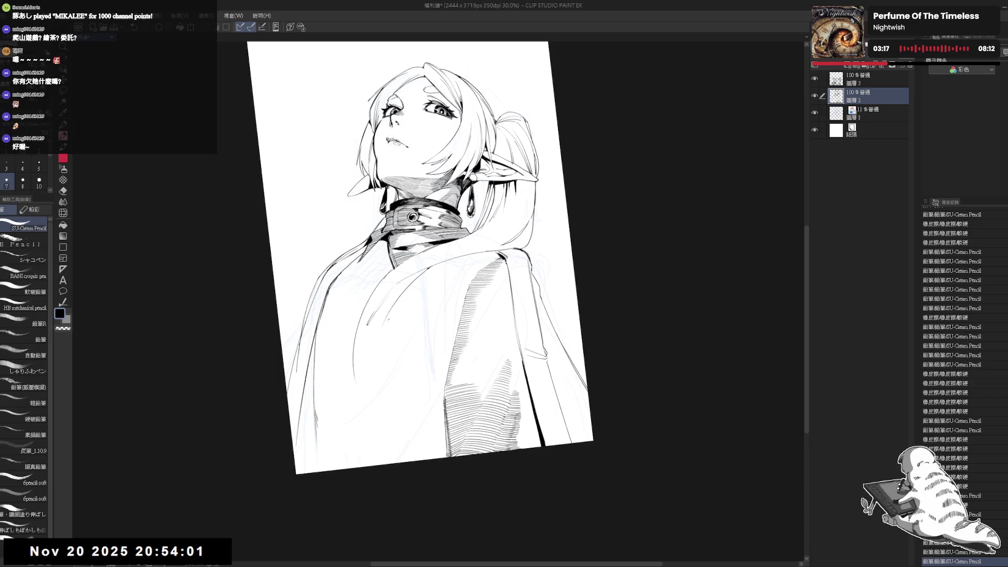
left_click_drag(387, 313, 378, 364)
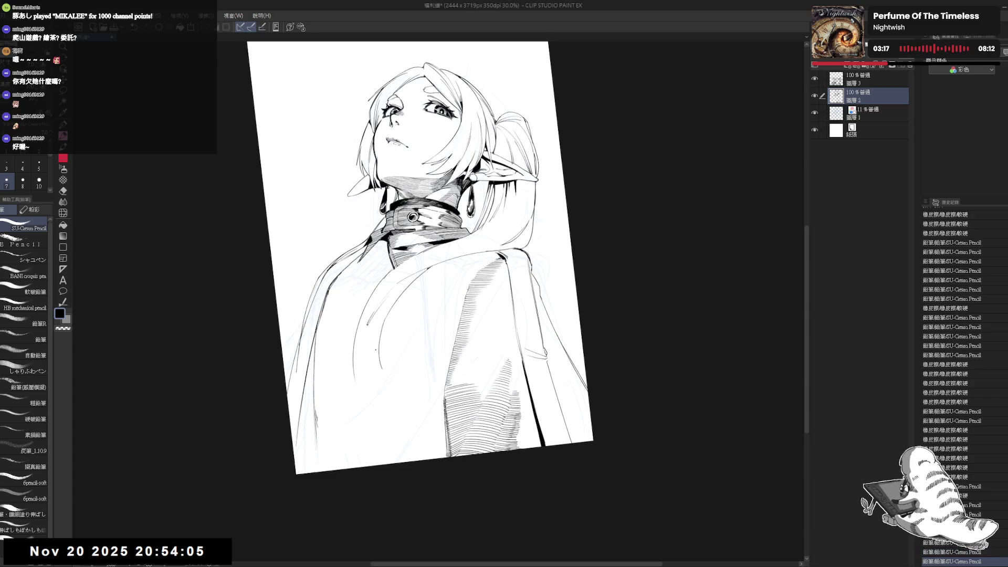
left_click_drag(386, 318, 379, 383)
key("ctrl+z")
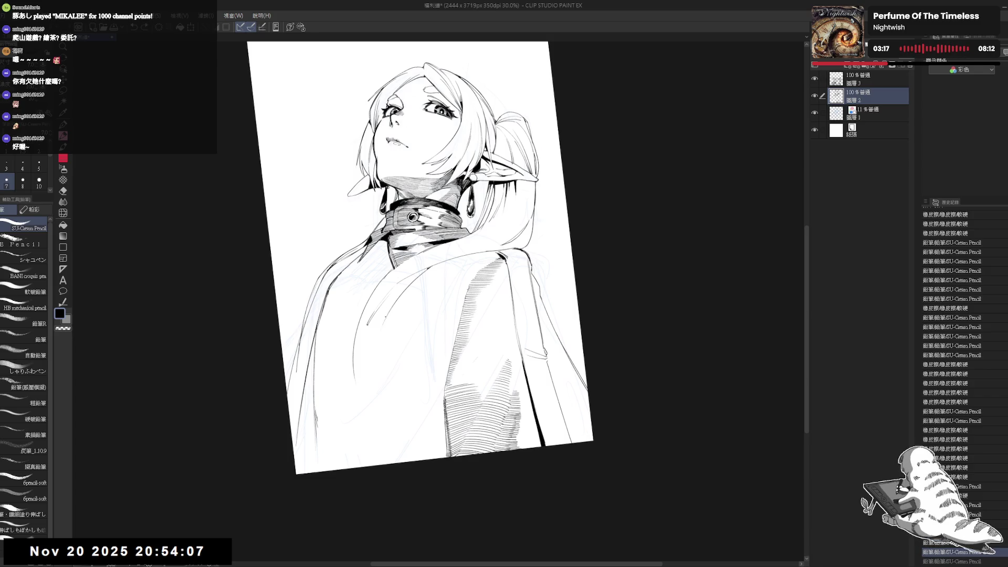
left_click_drag(386, 315, 378, 375)
key("ctrl+z")
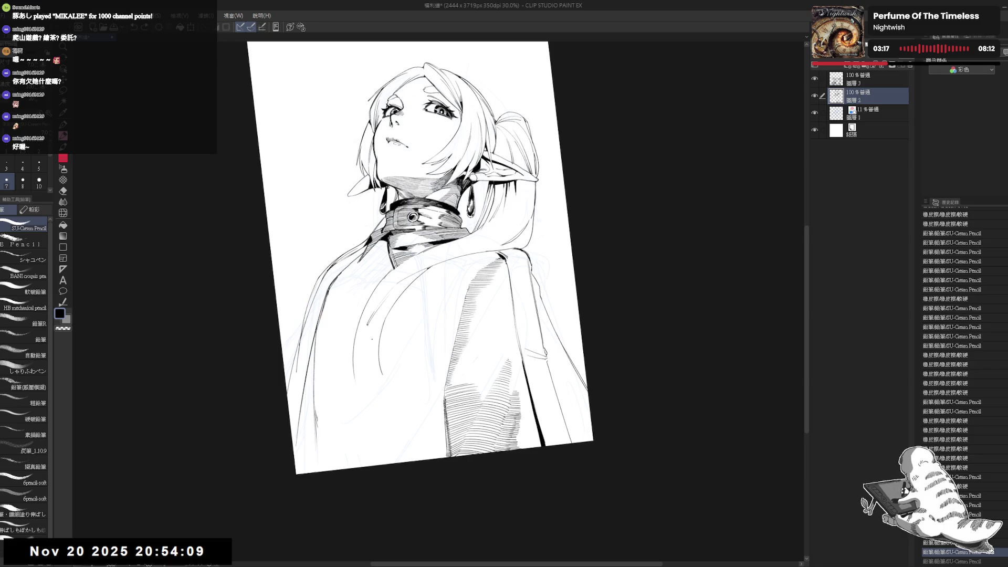
left_click_drag(386, 315, 377, 379)
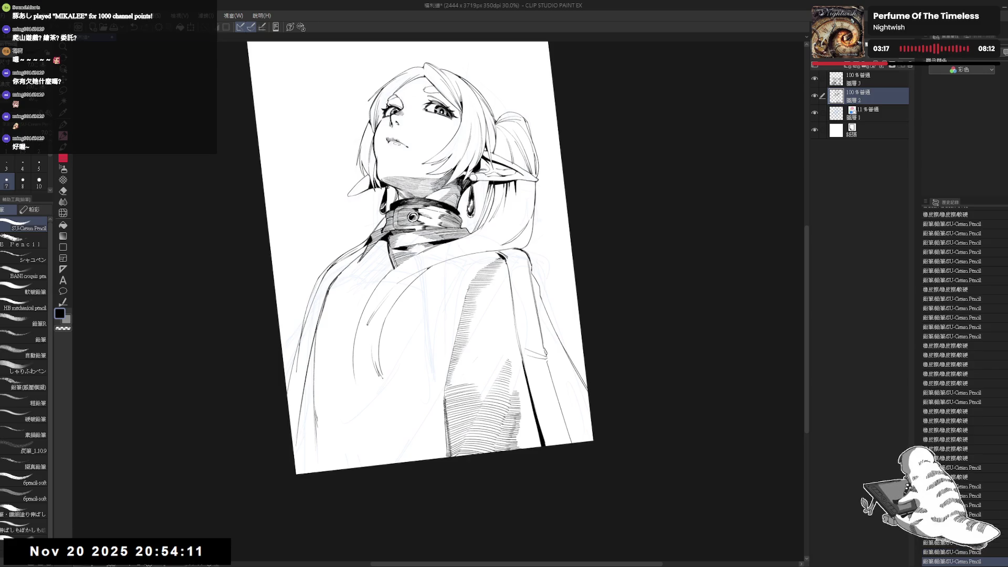
Add a small mark on the cloak, discard a trial stroke, and restore strokes with redo.
left_click(380, 316)
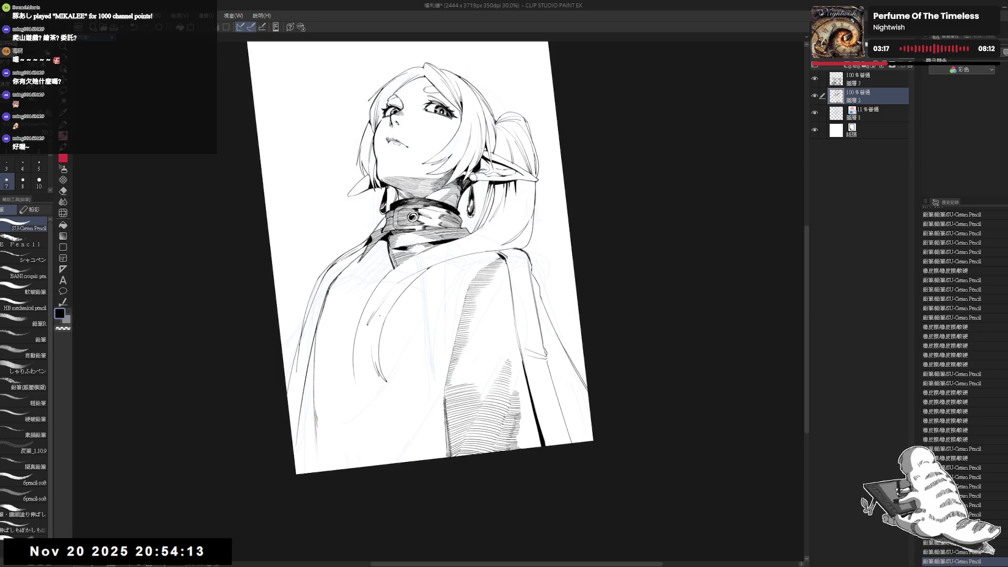
left_click_drag(378, 326, 375, 361)
key("ctrl+z")
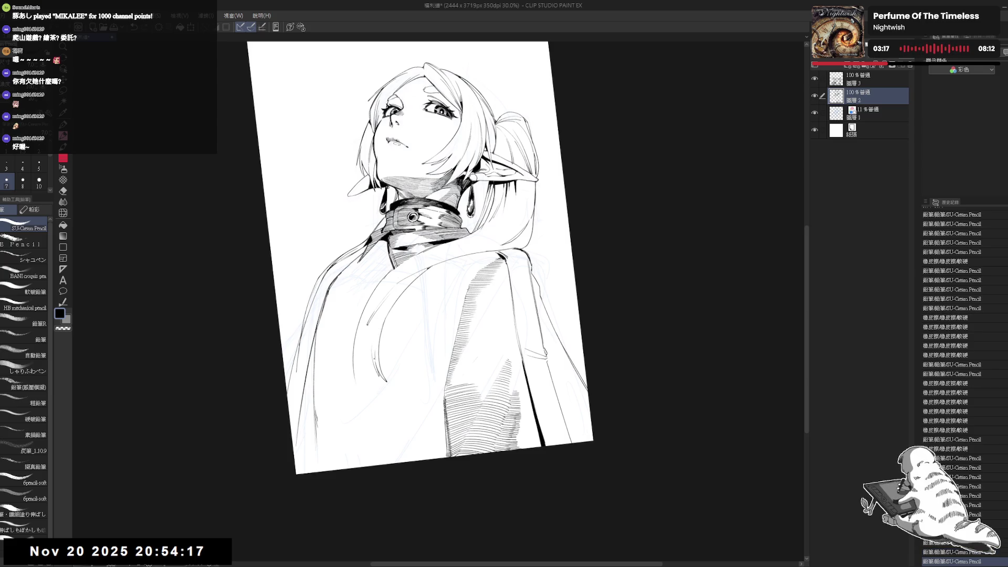
key("ctrl+z")
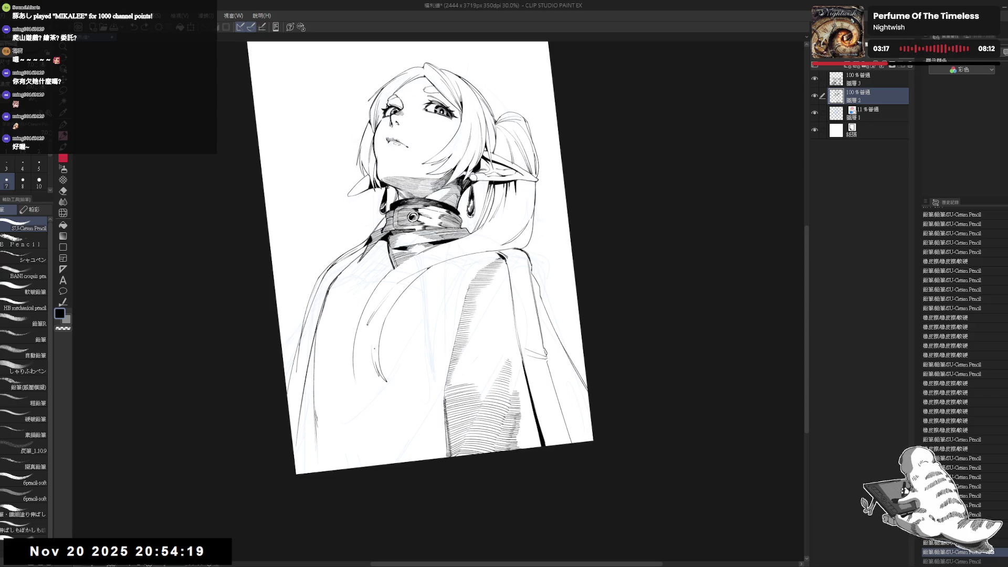
key("ctrl+y")
mouse_move(370, 354)
left_mouse_down()
mouse_move(371, 345)
mouse_move(373, 371)
left_mouse_up()
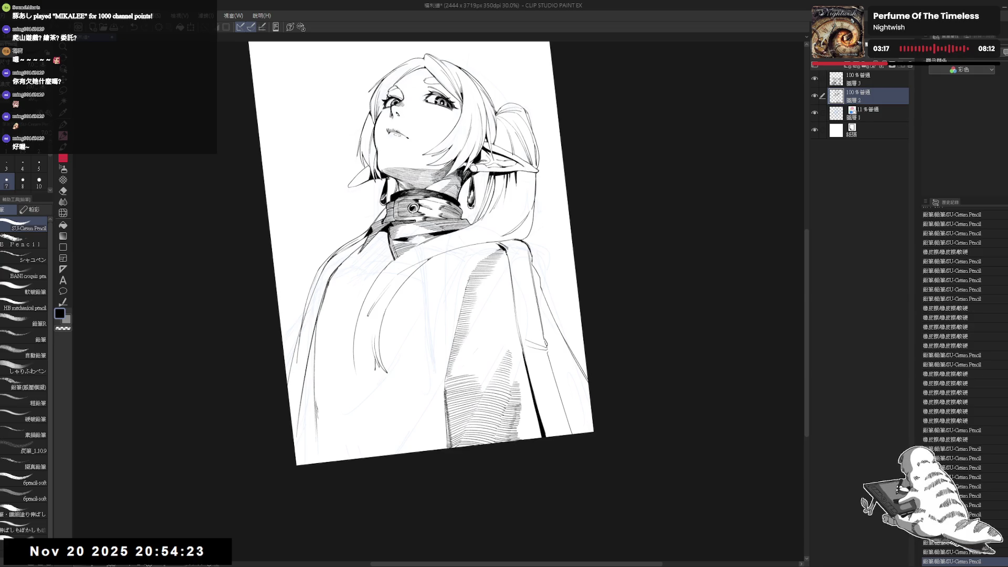
key("ctrl+y")
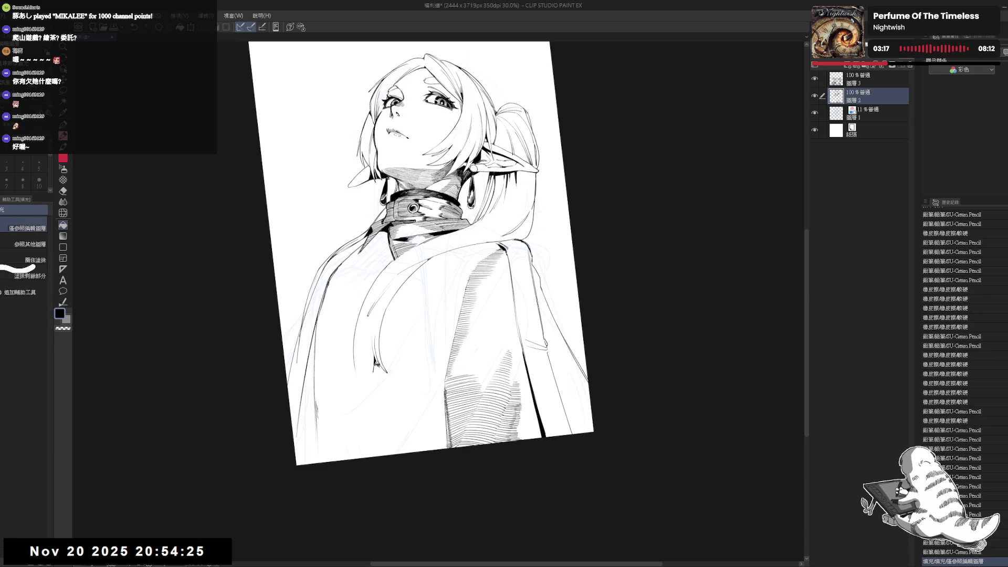
Erase a stray mark near the collar.
left_click_drag(431, 252, 420, 225)
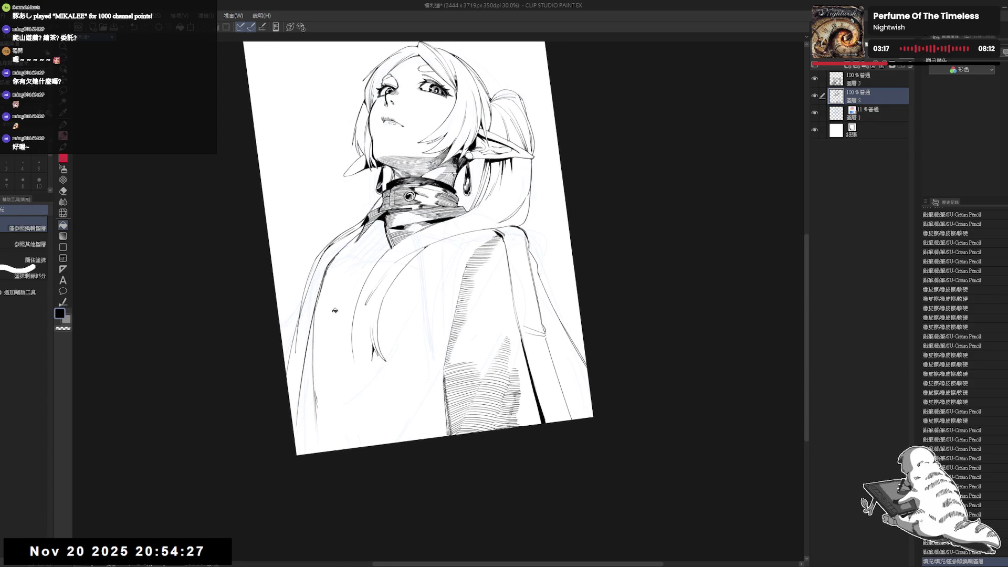
key("e")
left_click(353, 342)
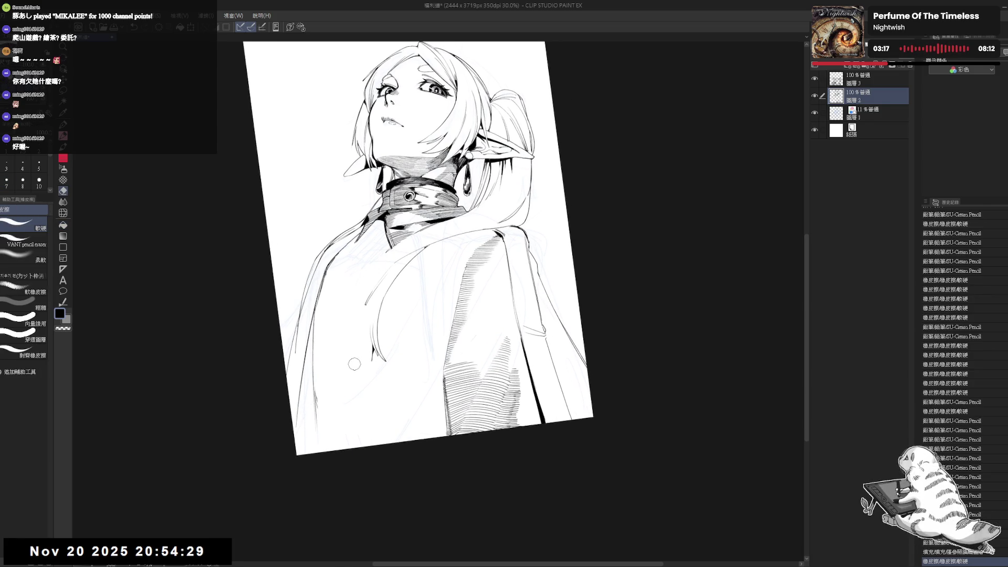
key("p")
Redraw the strokes beside the collar, erasing a small stroke and undoing a misplaced one.
left_click_drag(353, 342, 342, 349)
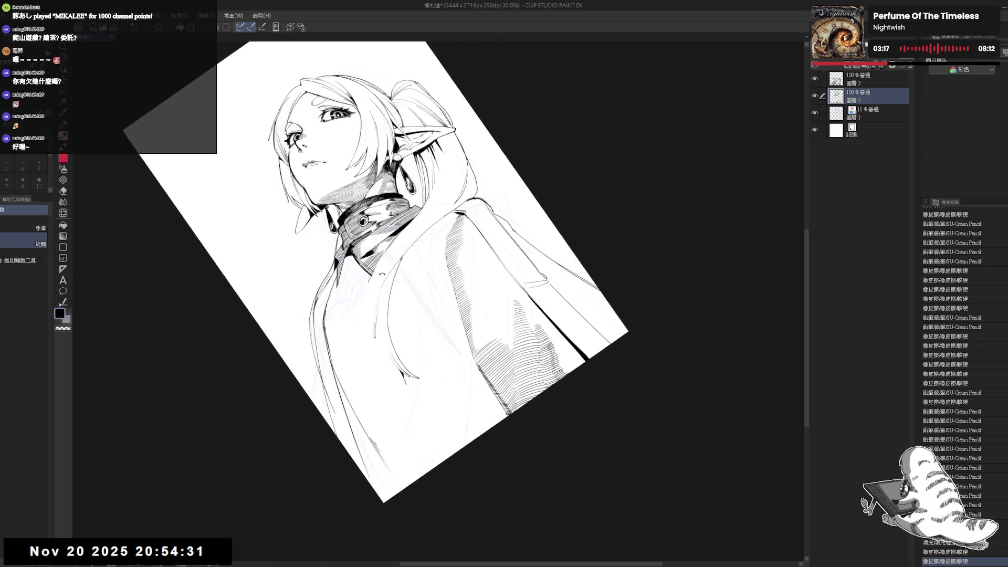
key("e")
left_click(378, 268)
key("p")
left_click_drag(378, 261, 356, 334)
key("e")
key("p")
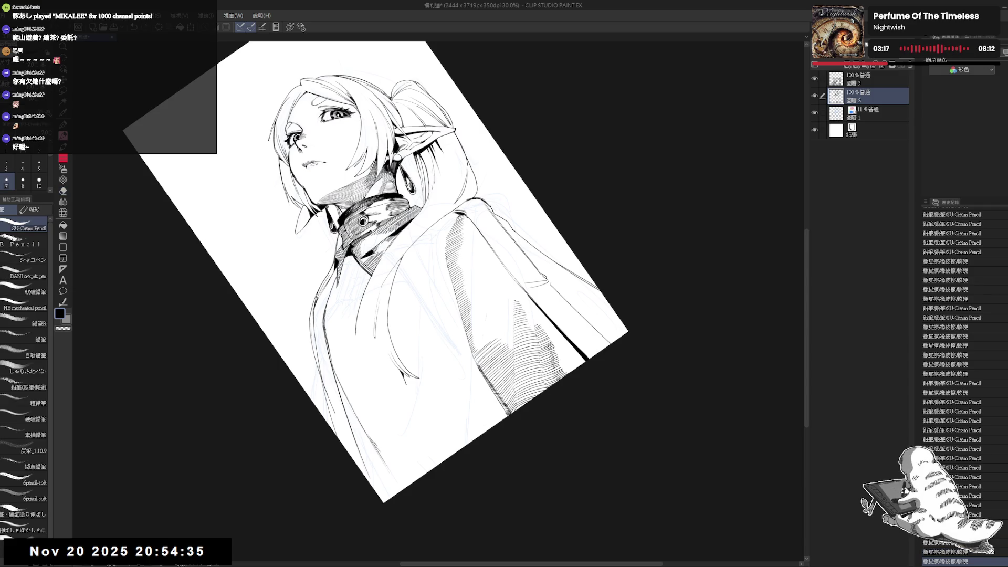
key("ctrl+z")
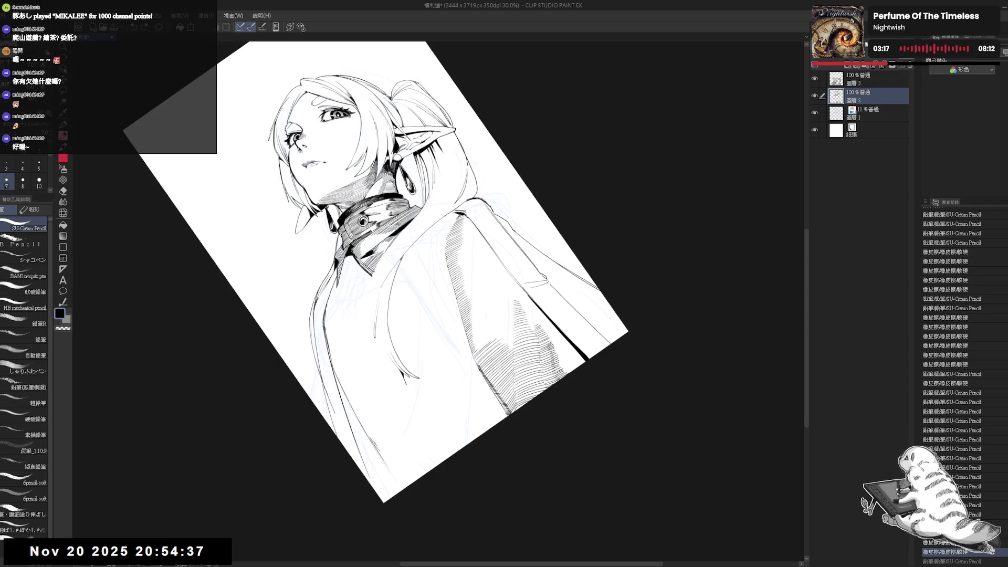
mouse_move(378, 265)
left_mouse_down()
mouse_move(355, 340)
mouse_move(362, 400)
mouse_move(380, 423)
left_mouse_up()
Turn the canvas nearly upright and add a stroke along the figure's lower left.
key("shift+space")
left_click_drag(473, 325, 452, 252)
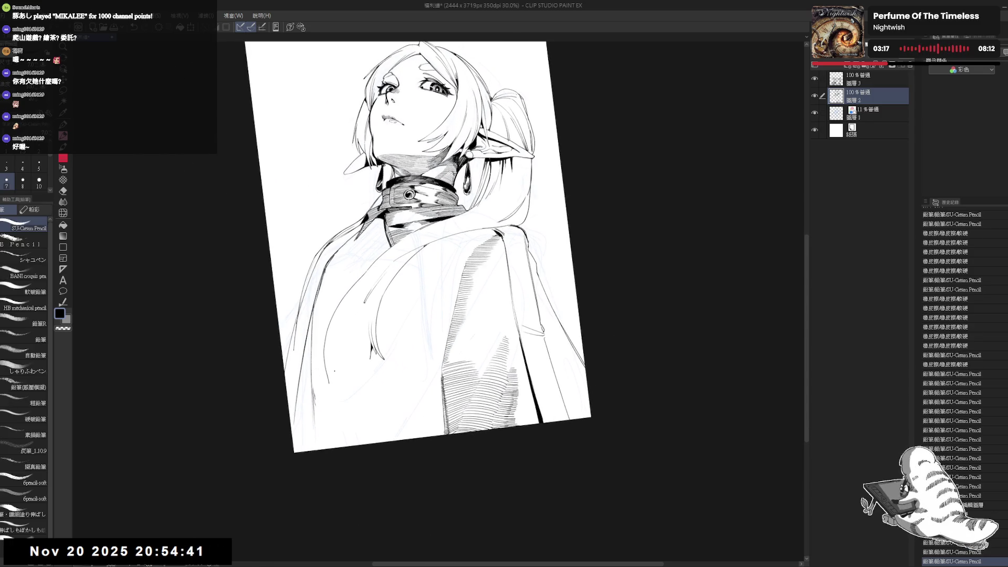
left_click_drag(330, 379, 358, 413)
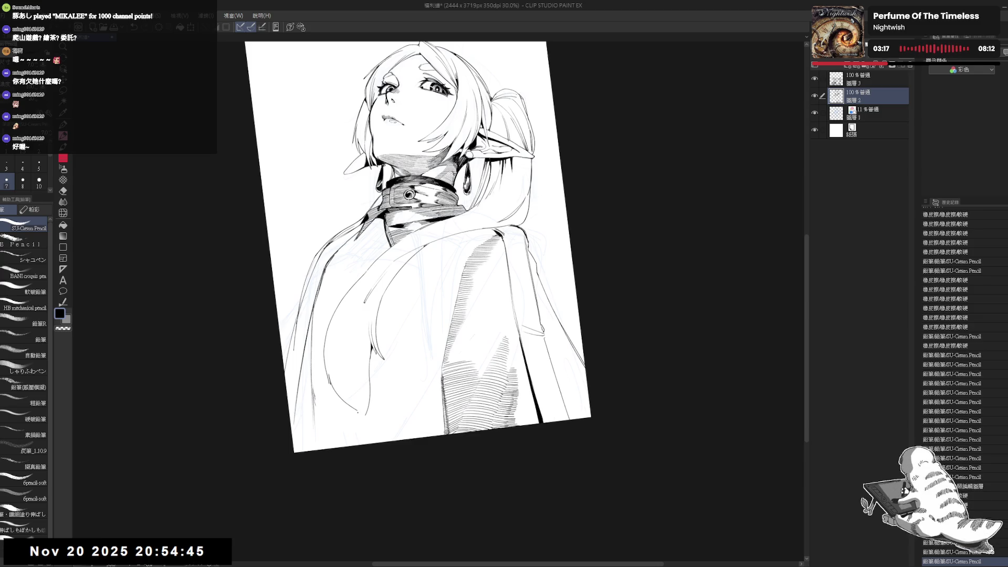
Reset the rotation and mirror the view back and forth to check the drawing.
key("ctrl+@")
key("h")
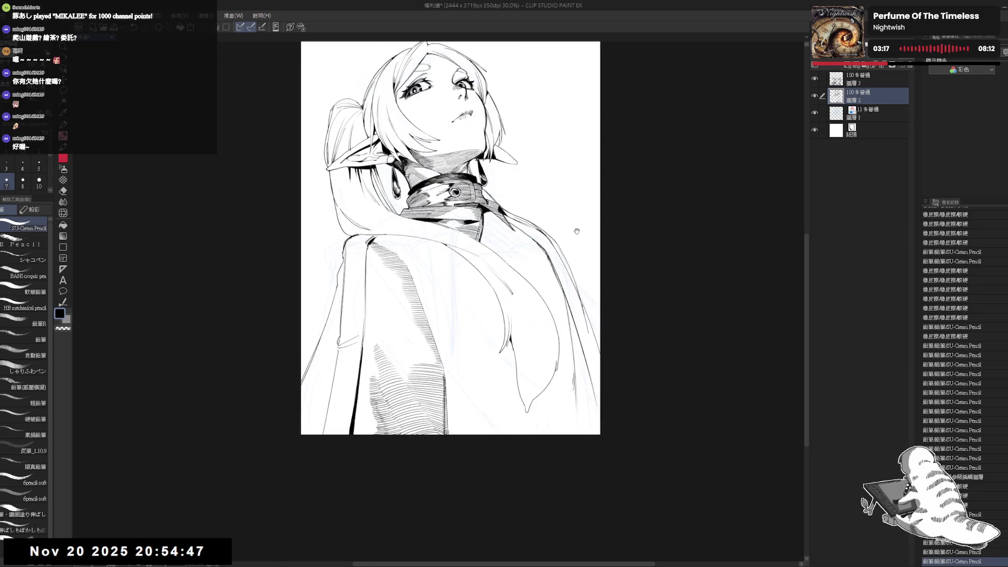
key("h")
left_click_drag(477, 268, 448, 268)
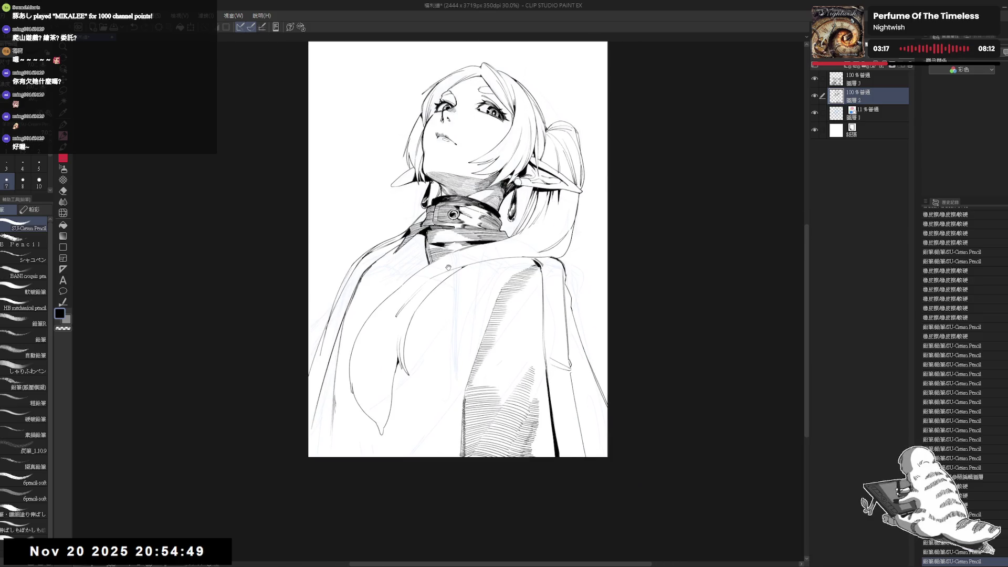
scroll(448, 266, "down", 3)
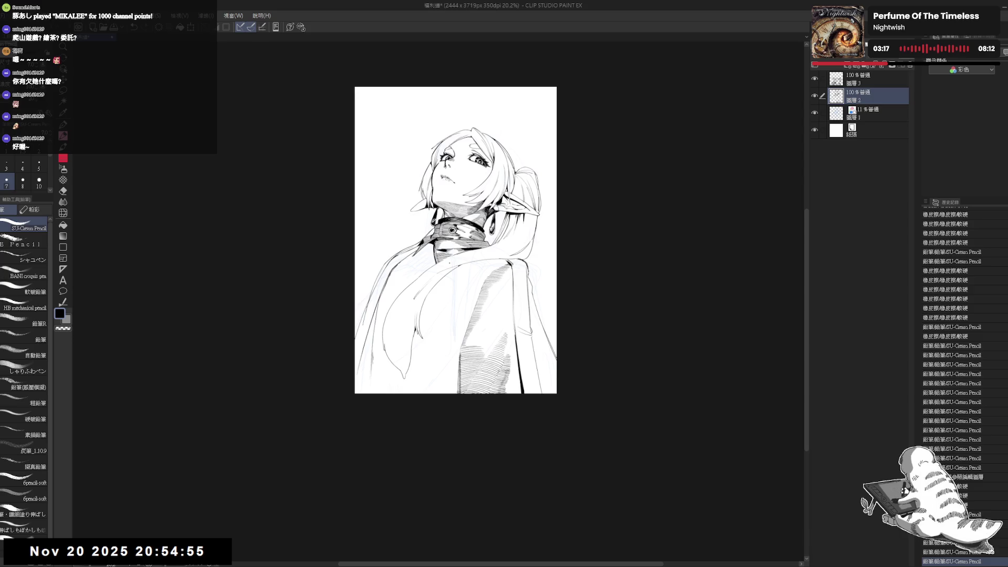
Undo a small stroke, then redo to restore the neck and cloak strokes.
scroll(455, 240, "up", 3)
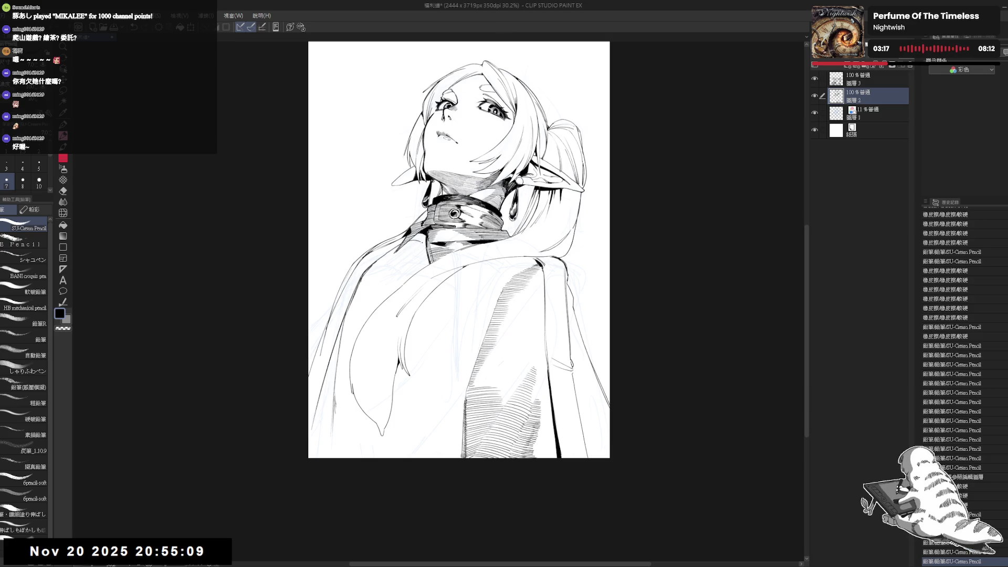
key("ctrl+z")
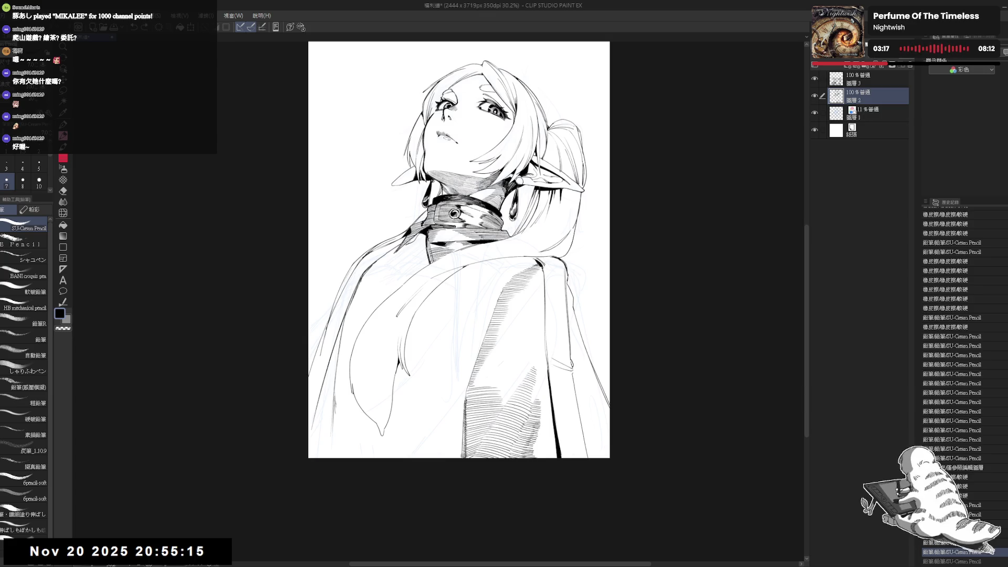
key("ctrl+y")
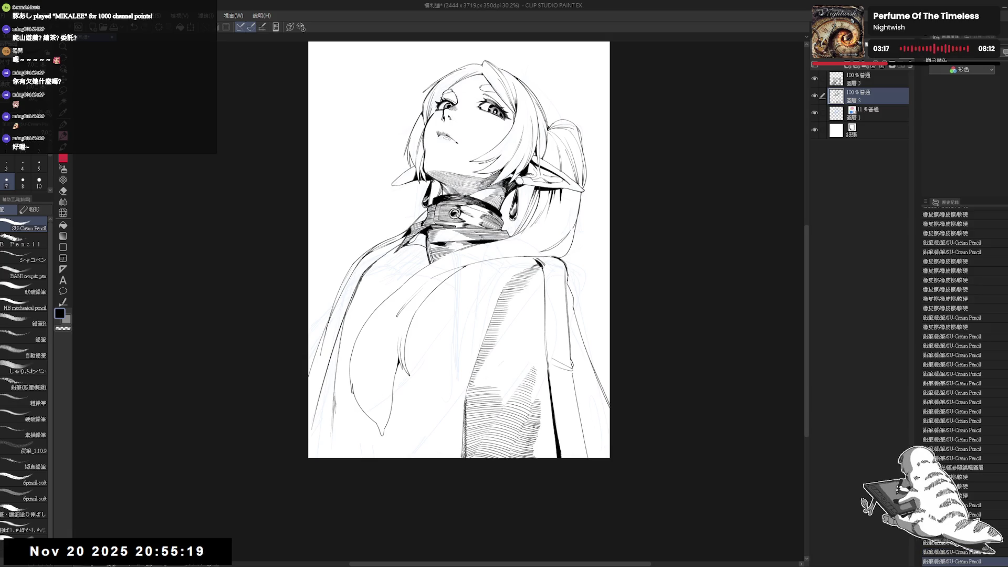
key("ctrl+y")
key("ctrl+y")
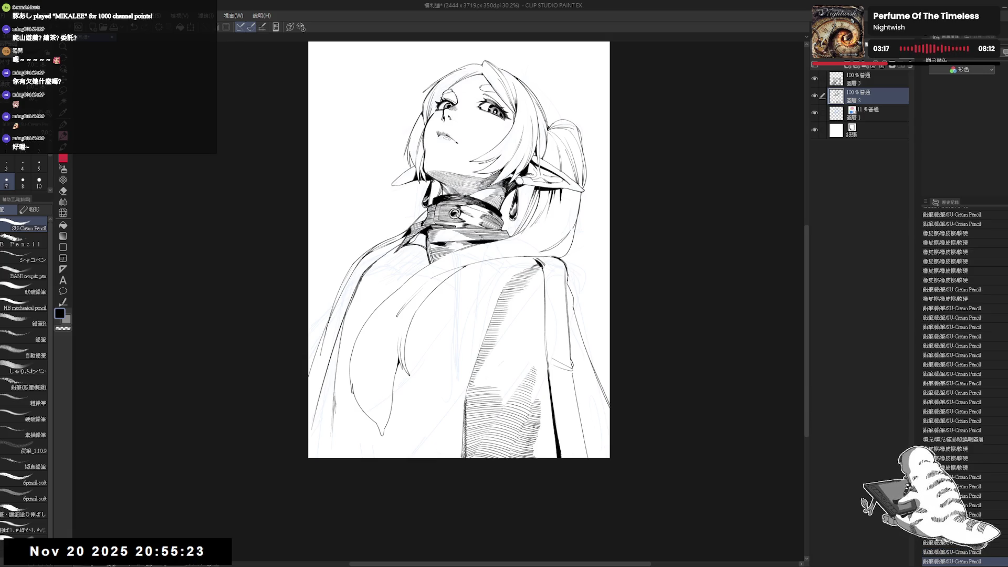
key("ctrl+y")
key("ctrl+y")
key("minus")
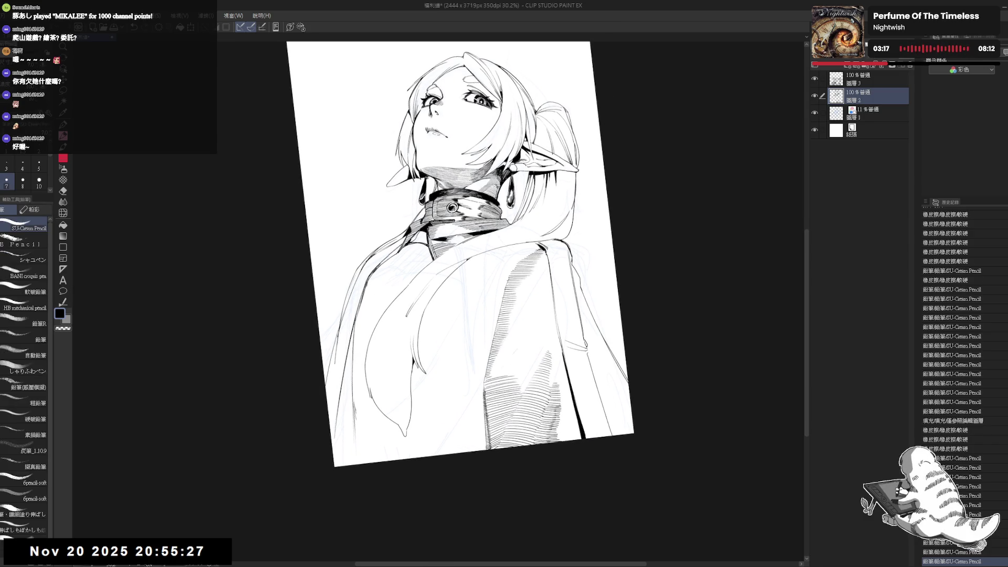
key("ctrl+y")
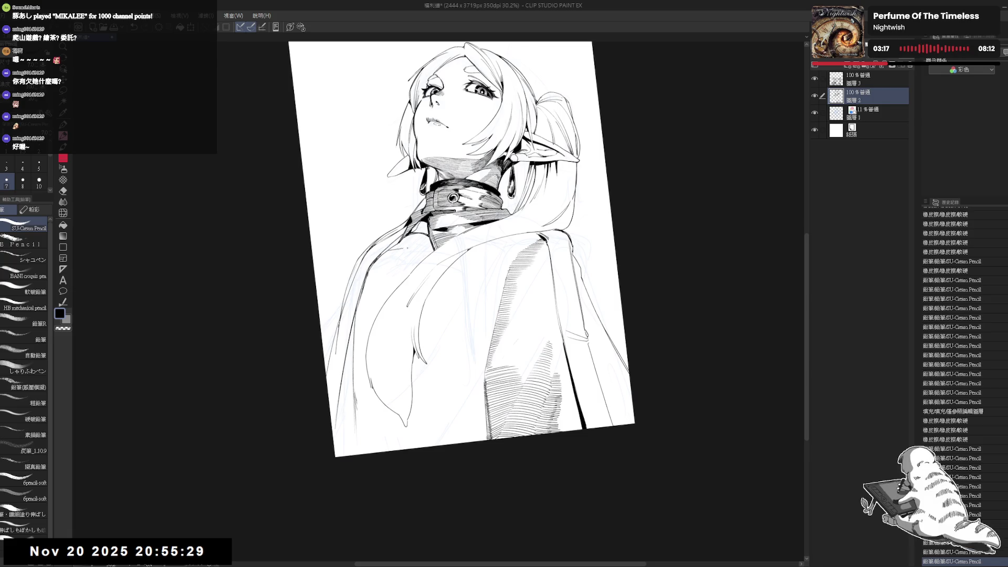
key("ctrl+y")
key("ctrl+y")
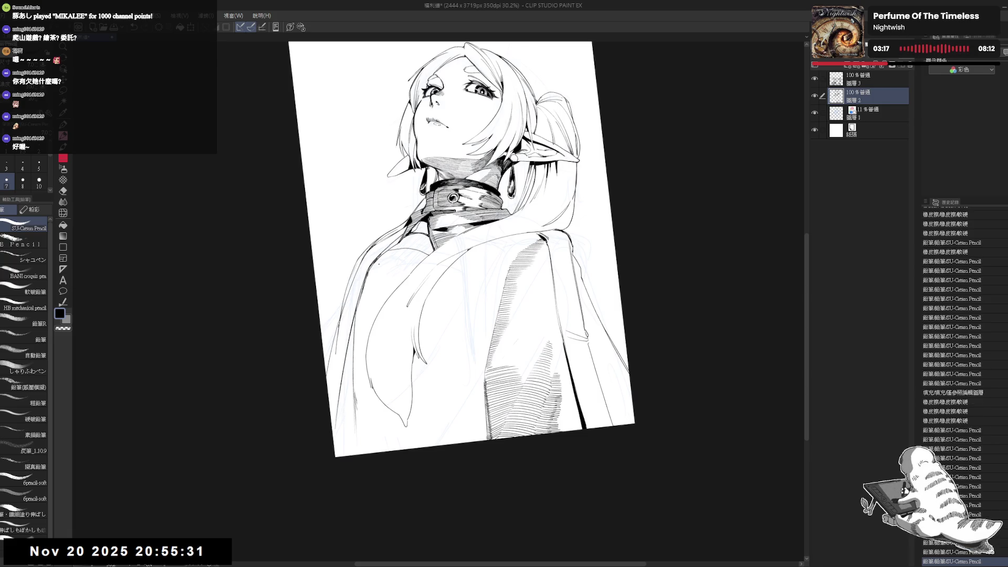
Try stripe lines across the scarf, checking in the mirrored view and undoing them.
left_click_drag(369, 268, 406, 271)
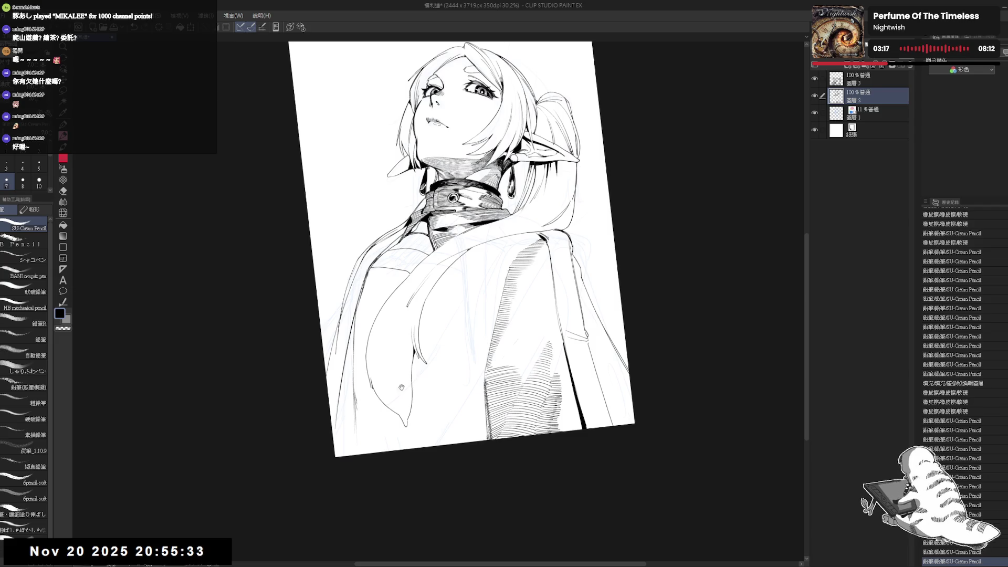
key("ctrl+0")
key("h")
key("h")
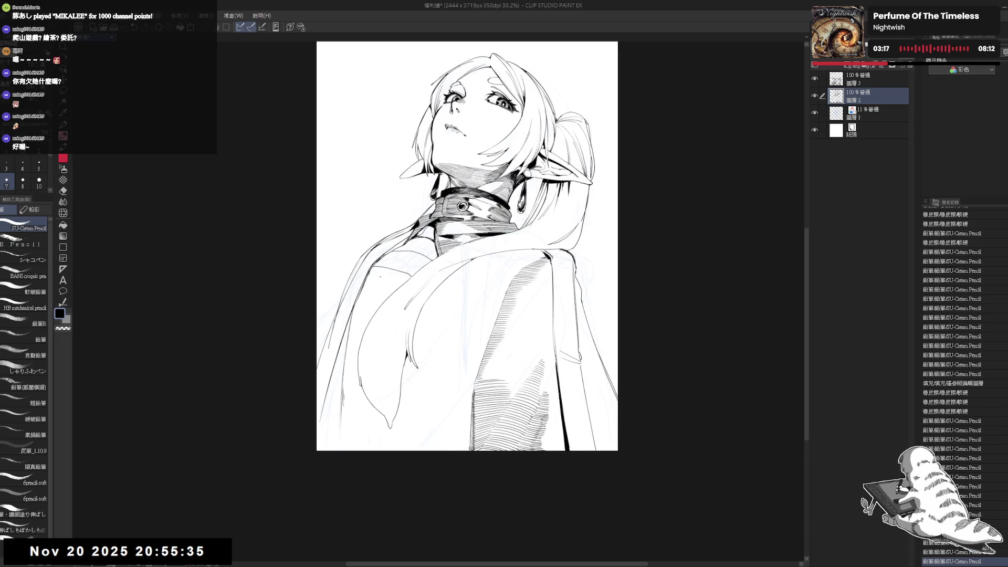
left_click_drag(462, 157, 494, 168)
key("ctrl+z")
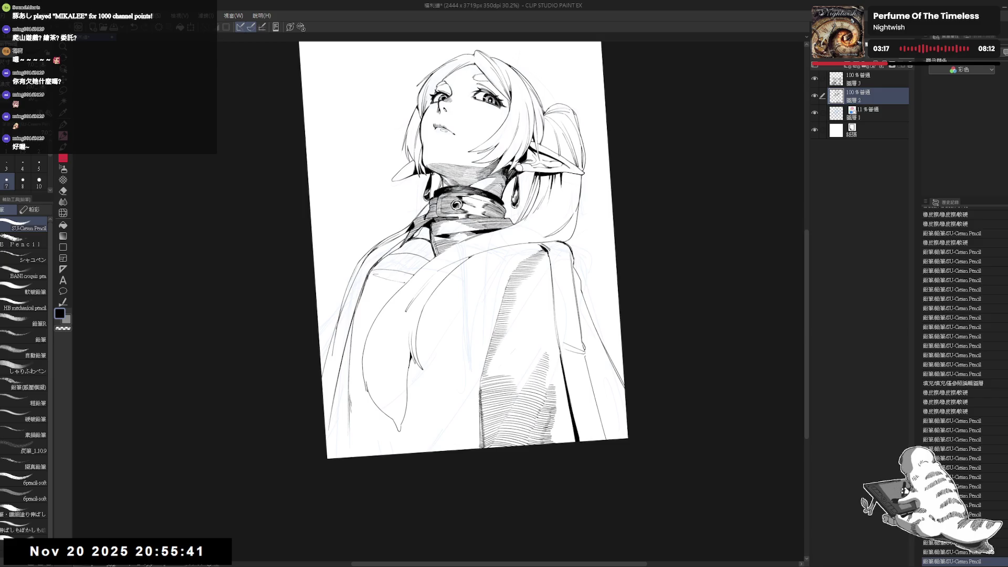
left_click_drag(379, 275, 396, 284)
key("ctrl+z")
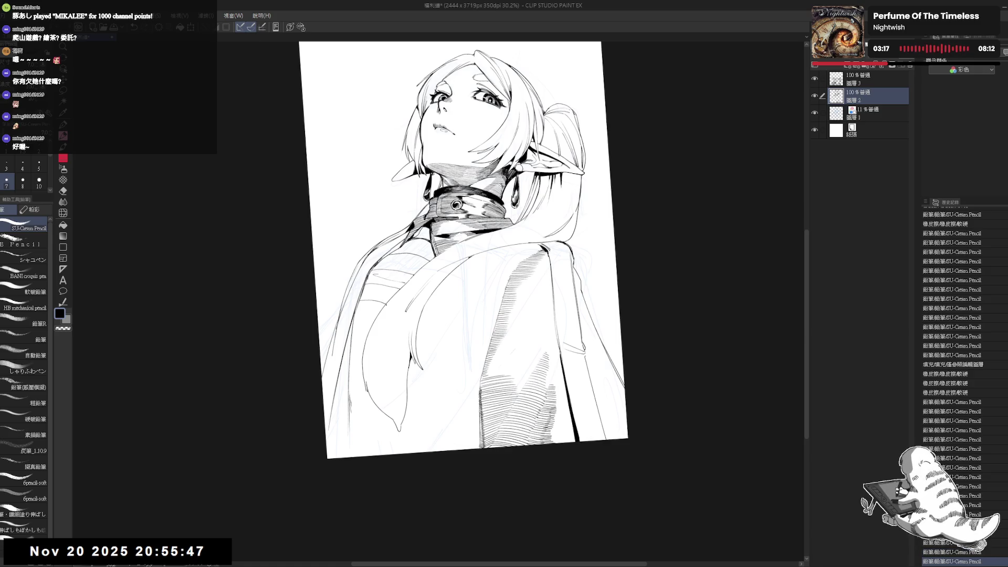
Add and touch up small pencil marks on the scarf, then turn and zoom the view.
left_click(367, 312)
scroll(362, 307, "down", 1)
left_click_drag(357, 299, 394, 281)
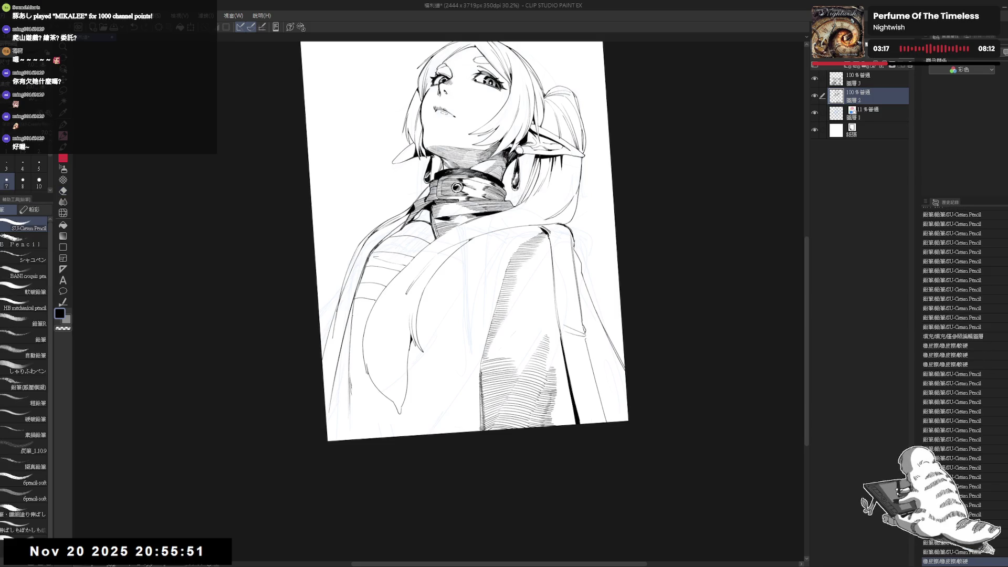
left_click(399, 243)
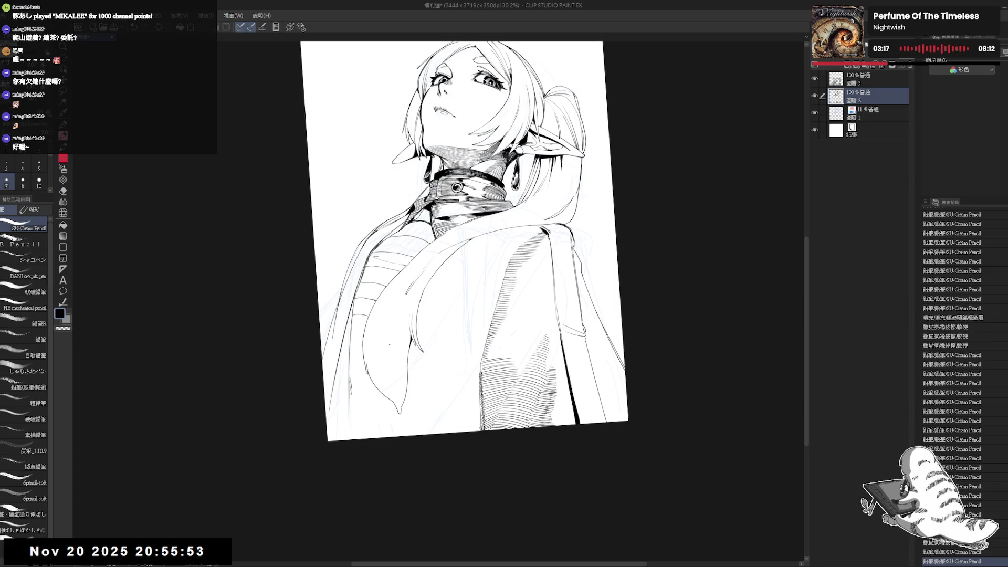
scroll(462, 253, "up", 1)
left_click_drag(394, 265, 361, 337)
mouse_move(398, 251)
left_mouse_down()
mouse_move(397, 387)
mouse_move(369, 306)
mouse_move(436, 221)
mouse_move(525, 173)
mouse_move(489, 236)
left_mouse_up()
Hatch the scarf with short vertical strokes and fill a shoulder gap solid black.
left_click_drag(398, 302, 403, 321)
left_click_drag(404, 305, 409, 322)
left_click_drag(408, 306, 413, 322)
left_click_drag(413, 307, 417, 323)
left_click_drag(417, 310, 423, 323)
left_click_drag(422, 311, 425, 323)
left_click_drag(425, 312, 430, 325)
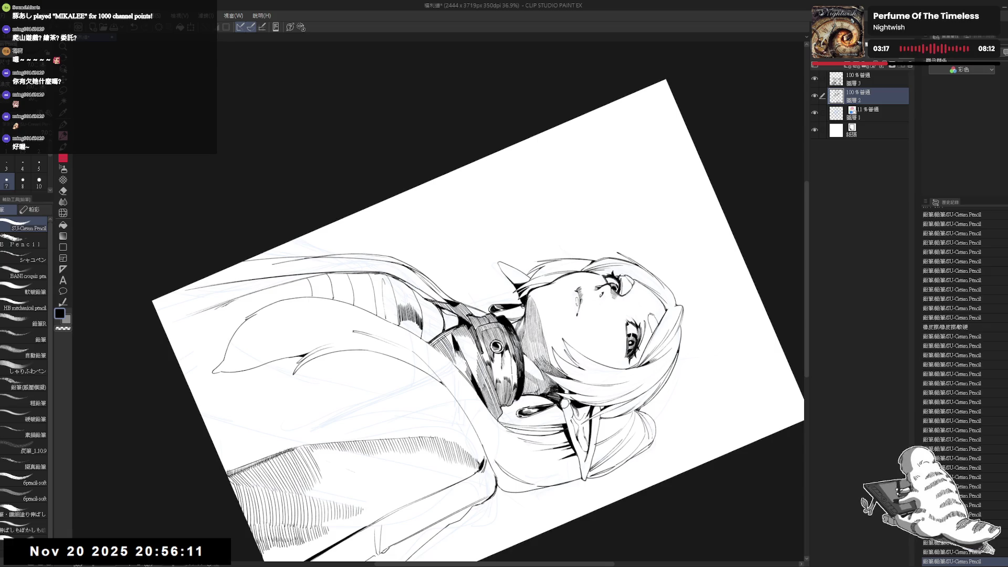
left_click(410, 322)
Rotate the canvas clockwise and extend the short hatching strokes along the scarf.
mouse_move(630, 420)
left_mouse_down()
mouse_move(577, 462)
mouse_move(504, 483)
mouse_move(399, 447)
mouse_move(368, 399)
left_mouse_up()
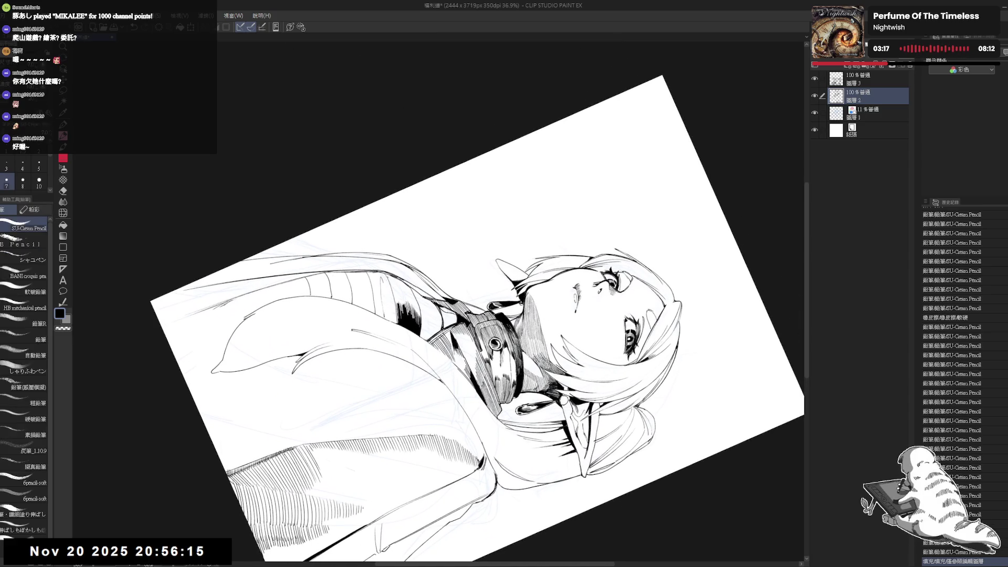
left_click_drag(391, 275, 394, 291)
left_click_drag(393, 275, 400, 293)
left_click_drag(401, 278, 404, 293)
left_click_drag(404, 279, 406, 294)
mouse_move(406, 279)
left_mouse_down()
mouse_move(436, 336)
mouse_move(473, 325)
mouse_move(462, 311)
mouse_move(474, 318)
left_mouse_up()
scroll(466, 315, "up", 2)
Build up the shading with further short pencil hatching strokes.
left_click_drag(476, 297, 479, 320)
left_click_drag(475, 368, 476, 383)
left_click_drag(478, 368, 480, 386)
left_click_drag(480, 371, 483, 387)
mouse_move(481, 386)
left_mouse_down()
mouse_move(461, 352)
mouse_move(431, 368)
left_mouse_up()
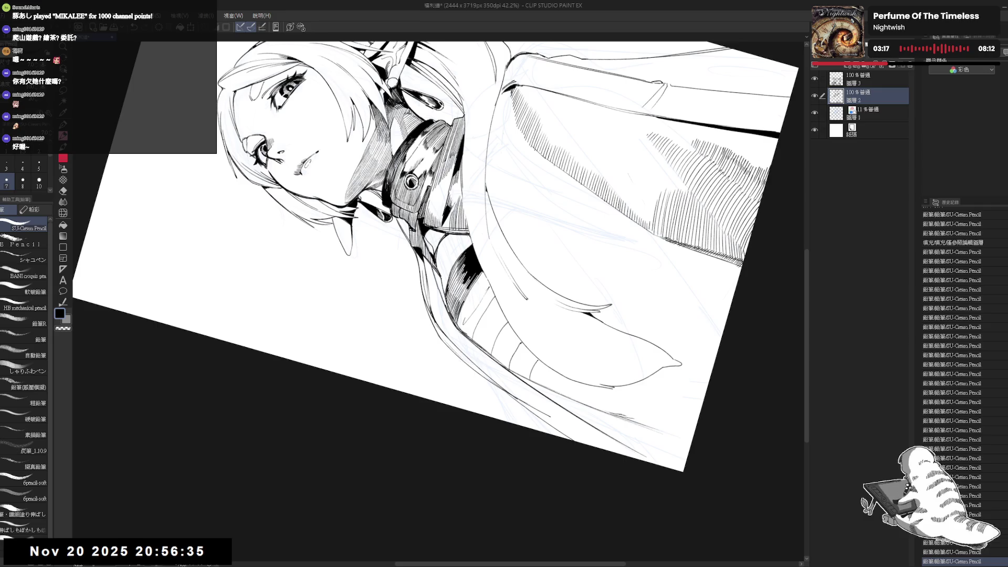
left_click_drag(625, 176, 635, 190)
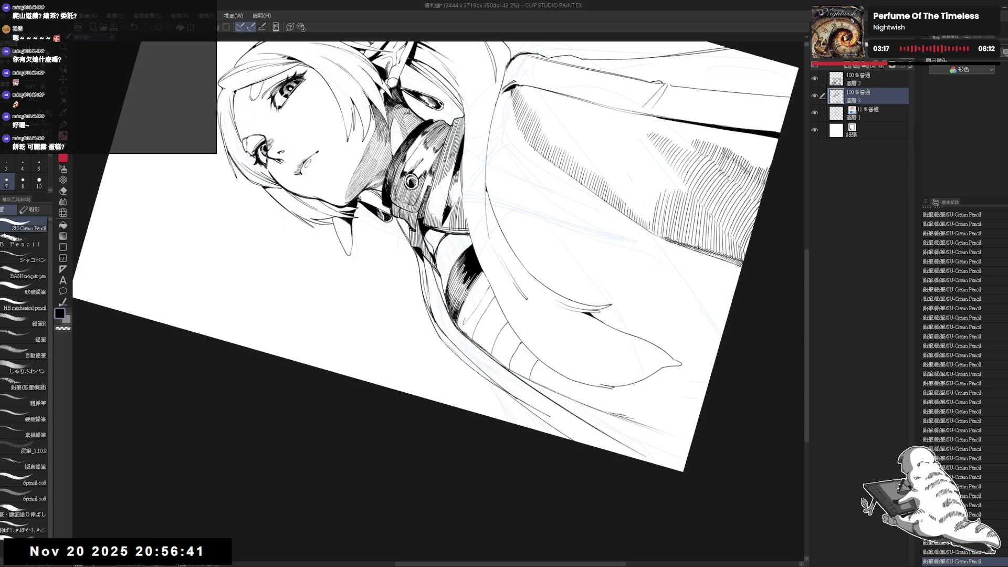
Straighten and mirror the view to check, then undo the last small strokes.
key("ctrl+0")
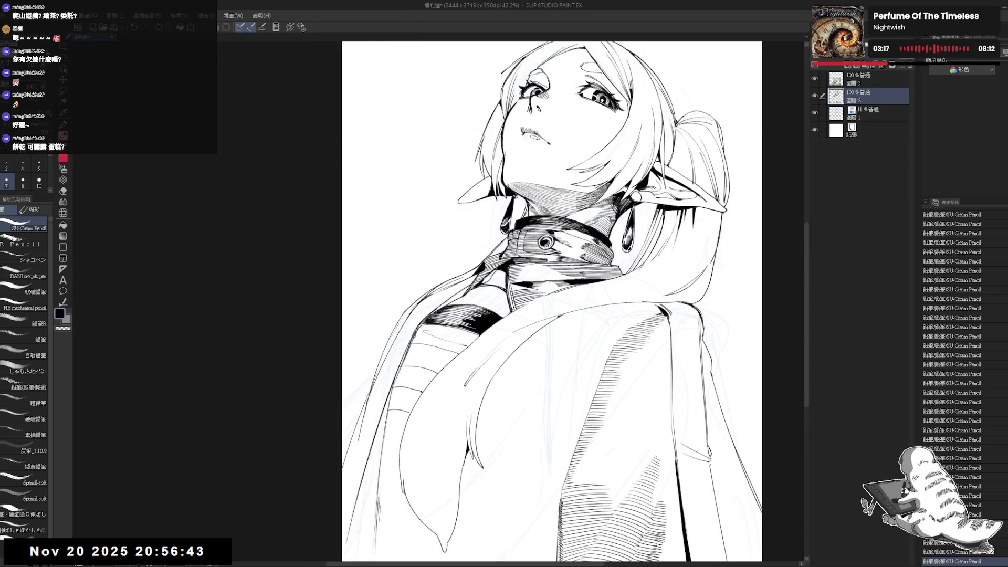
scroll(455, 244, "down", 2)
key("h")
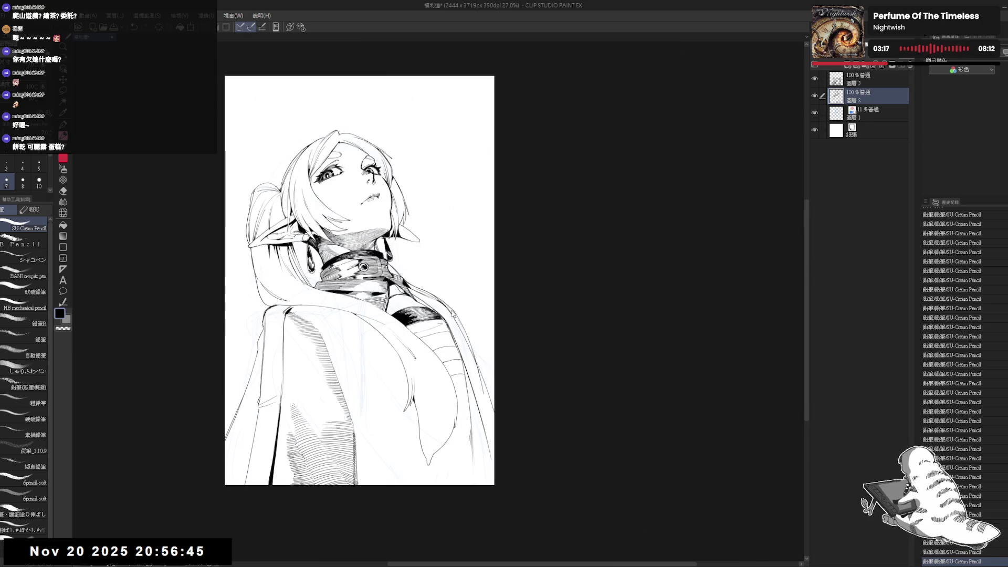
key("h")
scroll(532, 222, "up", 1)
key("ctrl+z")
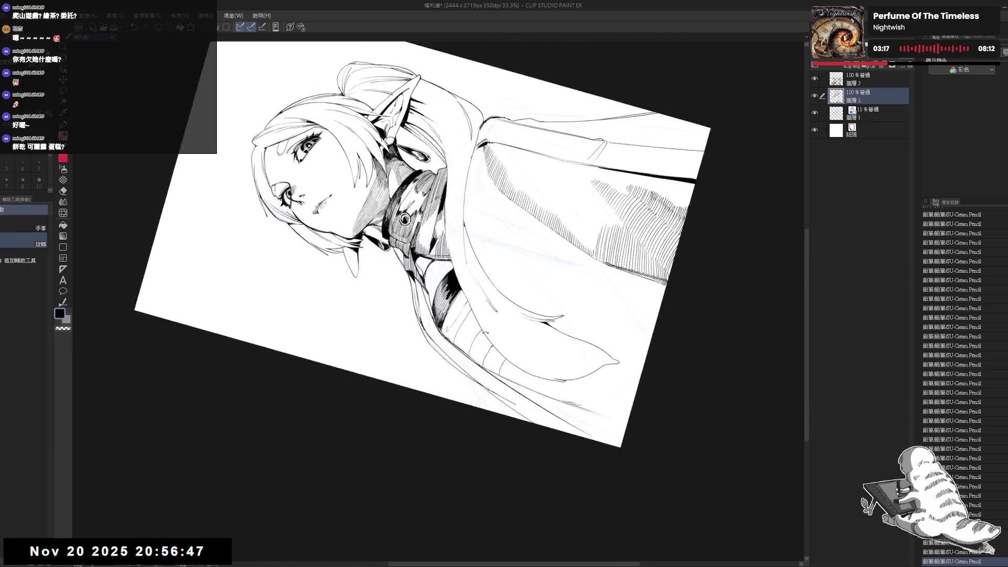
key("ctrl+z")
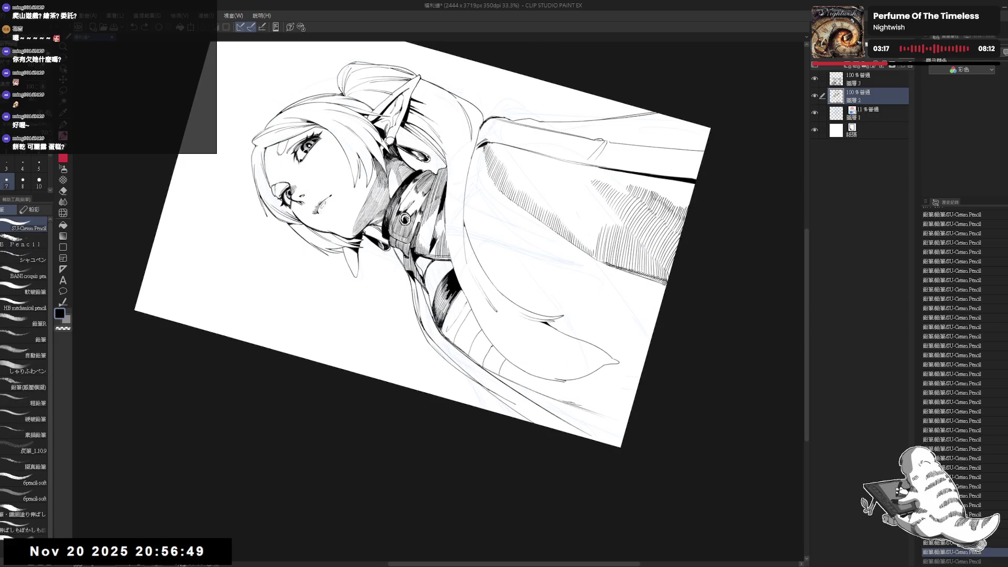
Rotate the canvas and redraw a short pencil stroke on the scarf.
key("r")
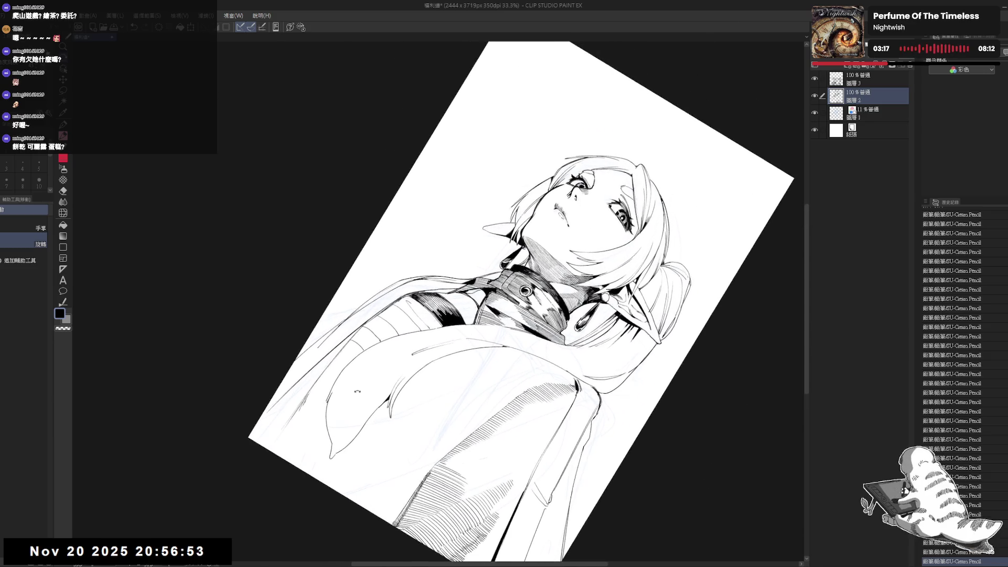
mouse_move(525, 157)
left_mouse_down()
mouse_move(473, 131)
mouse_move(420, 131)
left_mouse_up()
scroll(504, 294, "up", 2)
key("p")
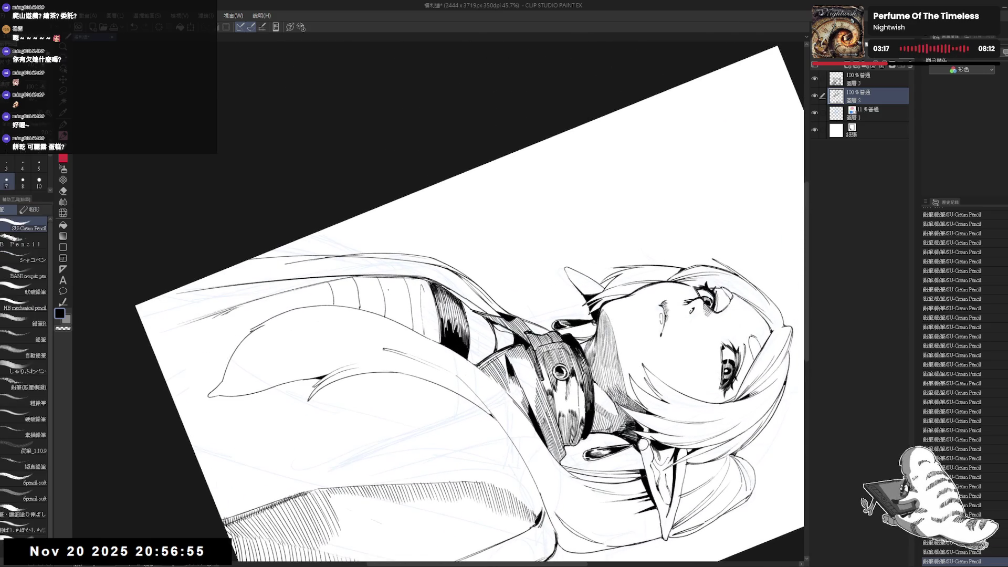
key("ctrl+z")
left_click_drag(380, 280, 395, 313)
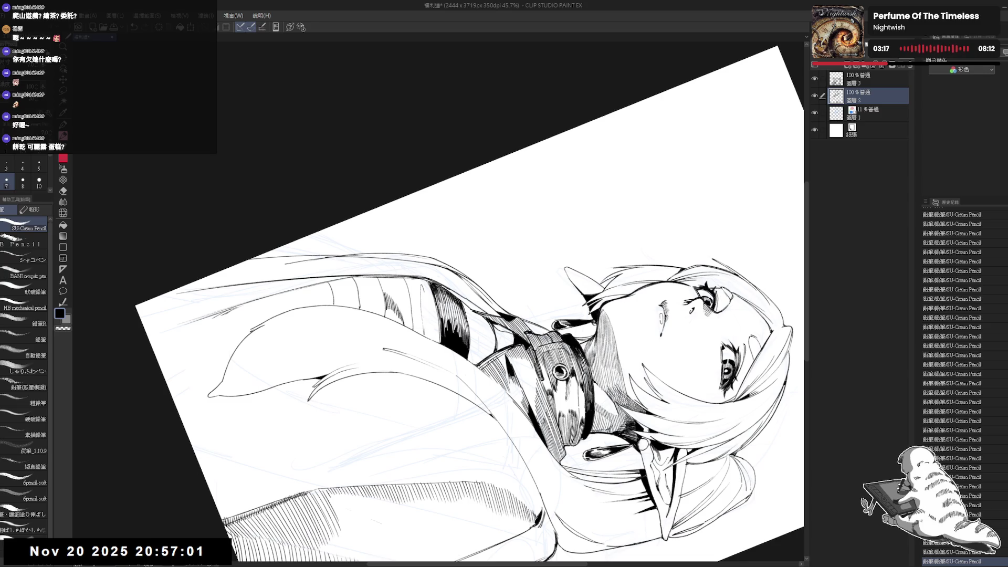
Fill a scarf stripe solid black and erase a stray mark near the collar stripes.
key("g")
left_click(392, 311)
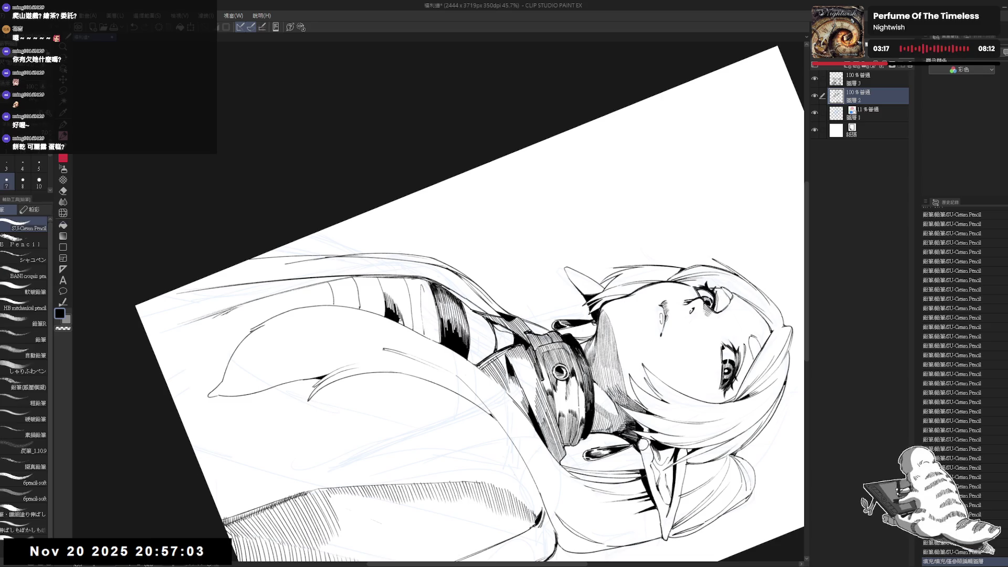
left_click_drag(494, 313, 518, 319)
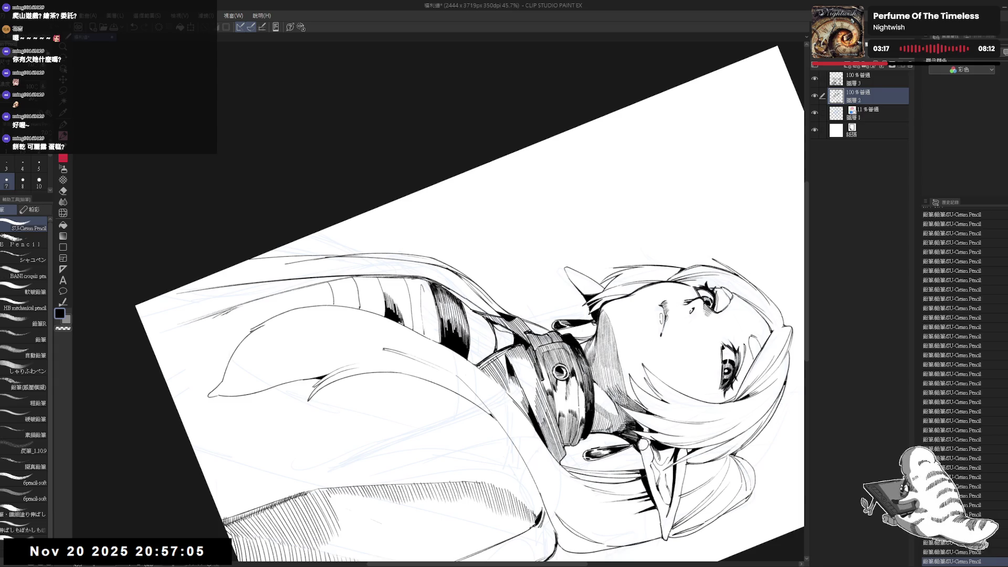
key("e")
left_click_drag(394, 320, 412, 336)
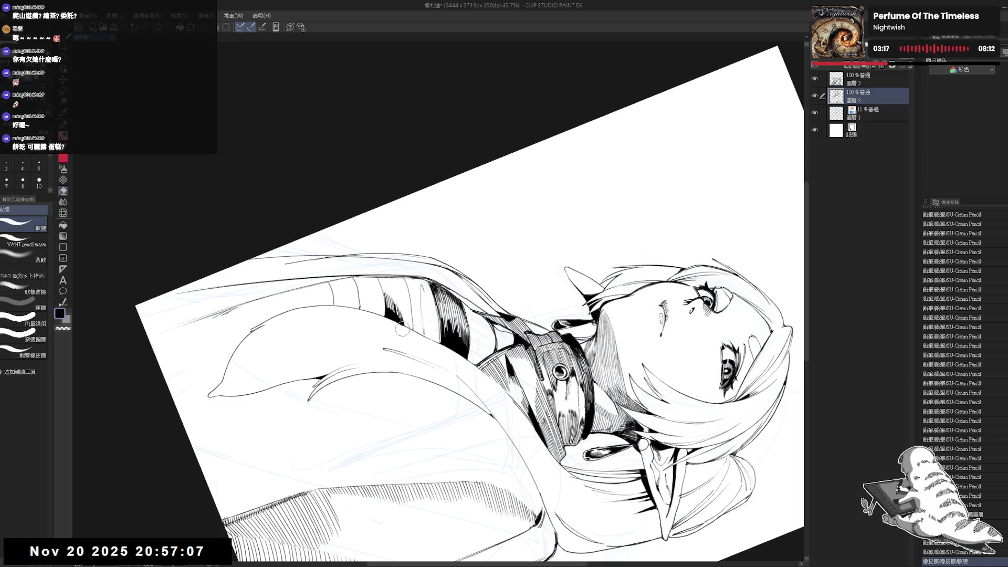
Tilt the canvas and add short hatch strokes on the striped scarf.
key("ctrl+at")
mouse_move(577, 157)
left_mouse_down()
mouse_move(609, 174)
mouse_move(588, 160)
mouse_move(473, 173)
mouse_move(452, 189)
left_mouse_up()
key("p")
left_click_drag(386, 310, 395, 319)
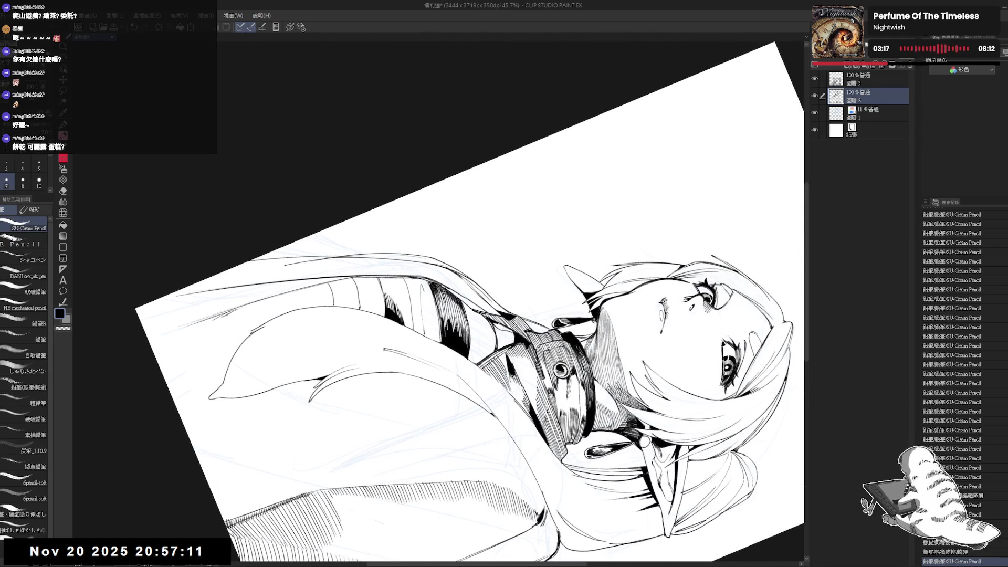
left_click_drag(382, 281, 391, 294)
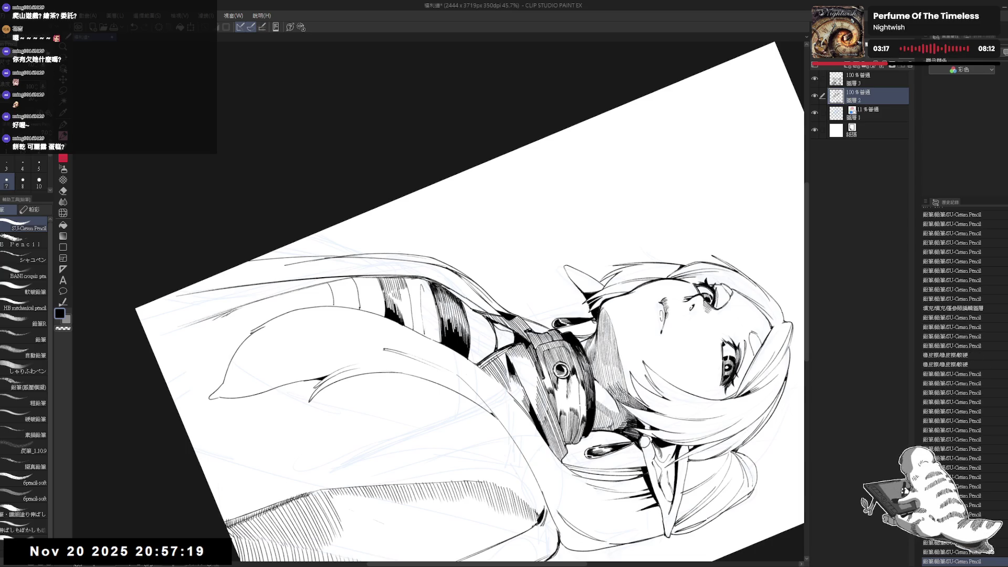
mouse_move(406, 286)
left_mouse_down()
mouse_move(401, 325)
mouse_move(400, 310)
mouse_move(411, 326)
left_mouse_up()
Add a dark hatch stroke on the scarf and erase a small bit of line work.
left_click_drag(410, 277, 405, 306)
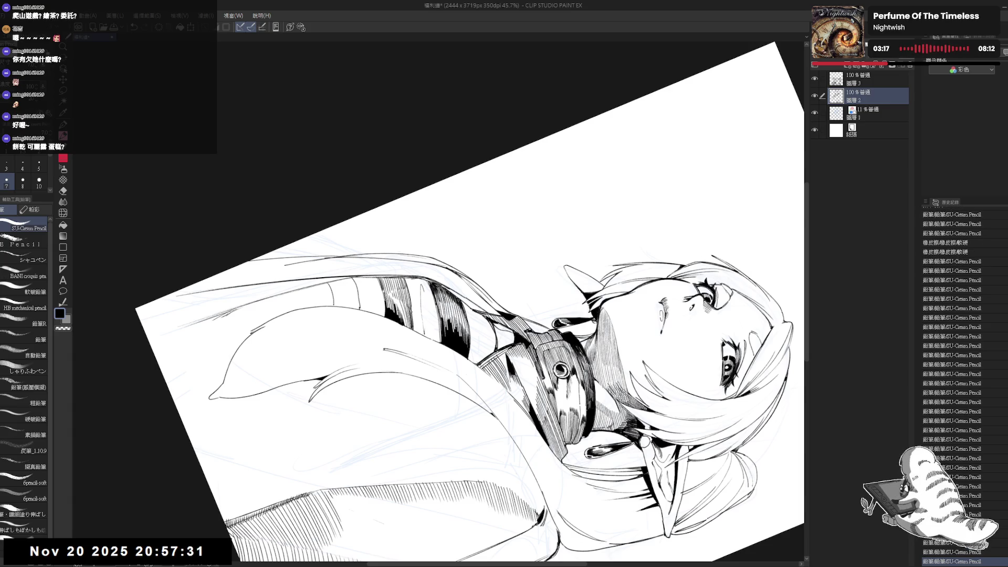
key("at")
key("e")
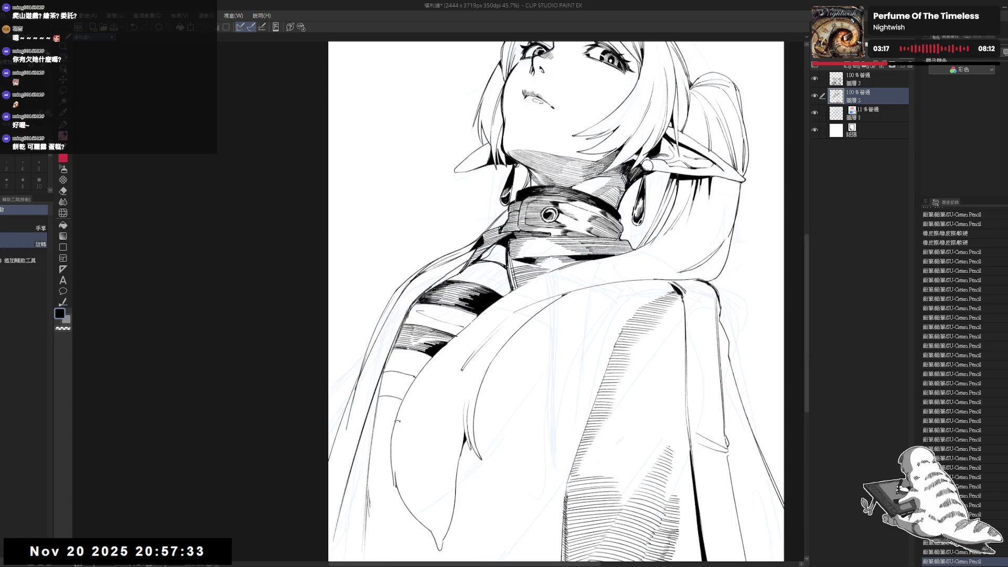
left_click_drag(472, 325, 468, 321)
key("p")
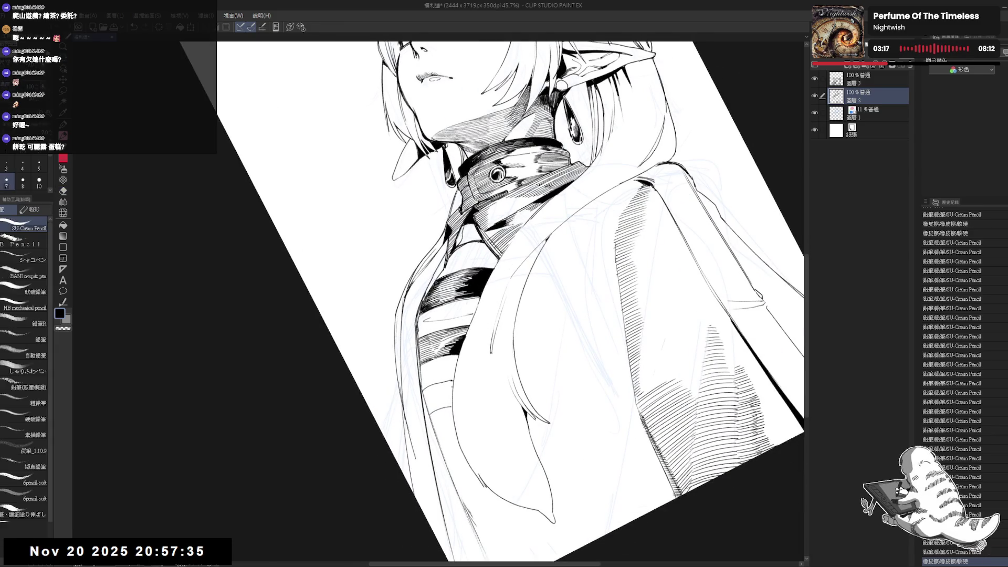
Reset and mirror the view to check proportions, then rotate the canvas clockwise.
key("ctrl+at")
key("ctrl+0")
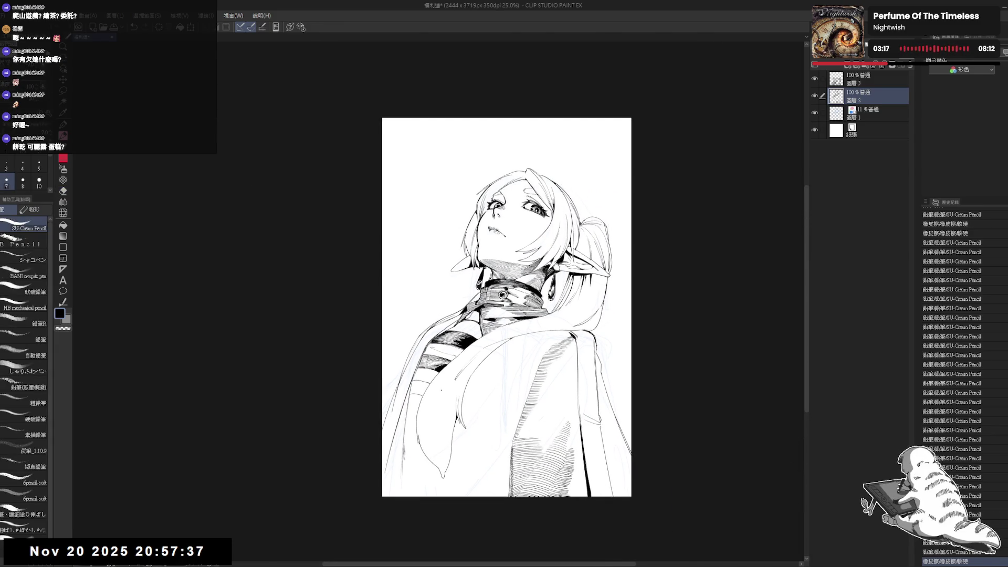
key("h")
key("h")
left_click_drag(485, 398, 477, 393)
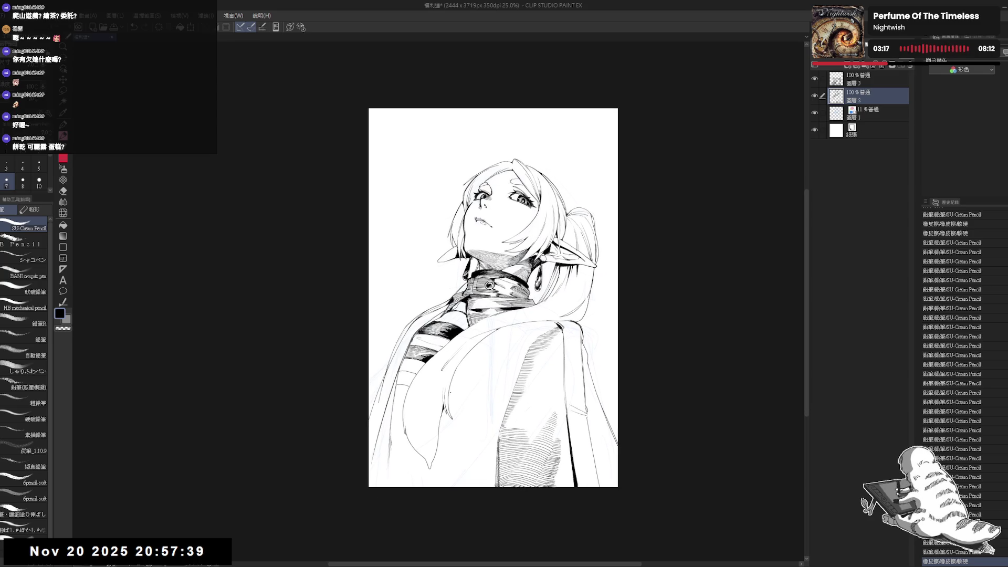
scroll(472, 392, "up", 1)
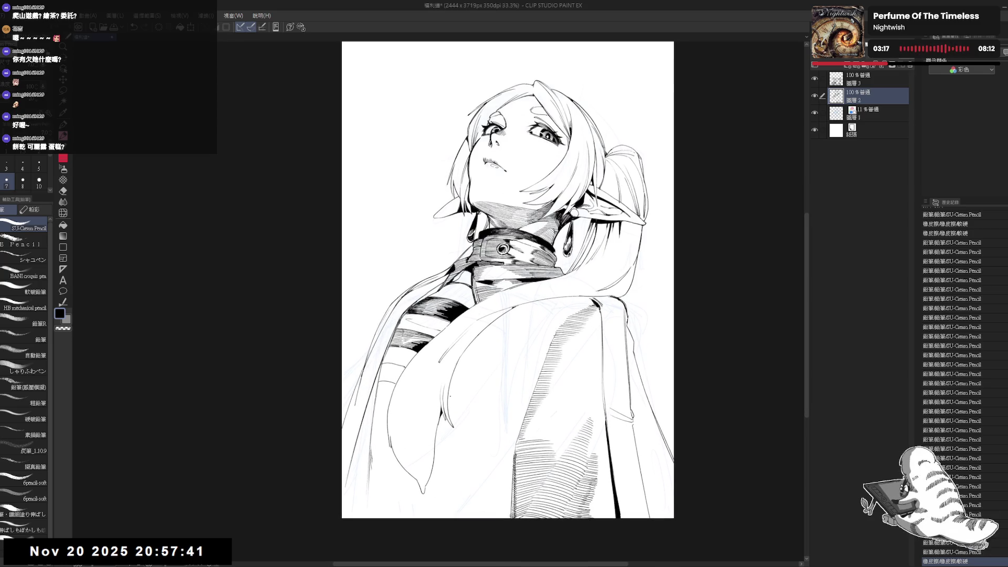
key("r")
mouse_move(397, 266)
left_mouse_down()
mouse_move(349, 365)
mouse_move(420, 455)
left_mouse_up()
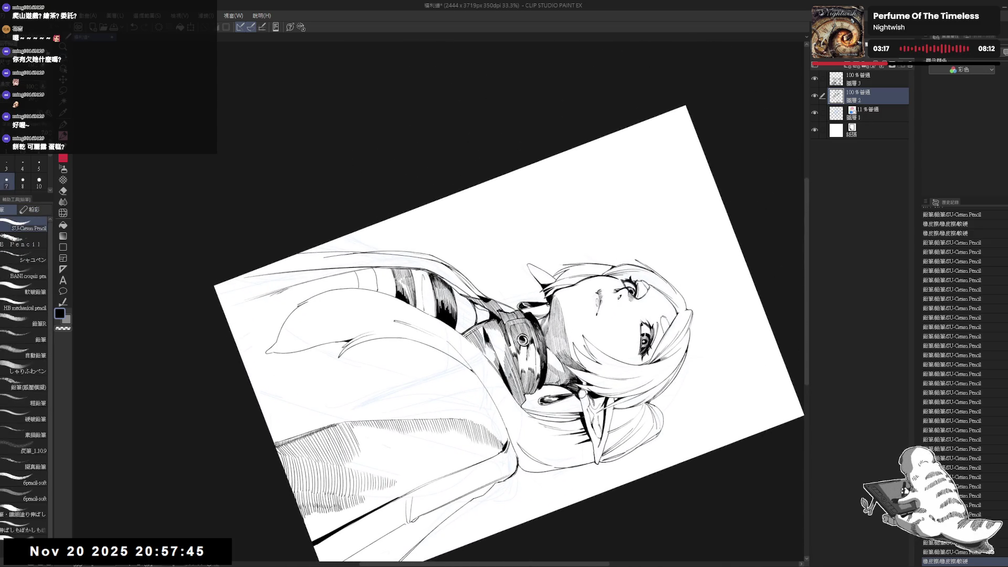
Add a pencil stroke, then draw and discard two trial strokes.
left_click_drag(604, 368, 609, 373)
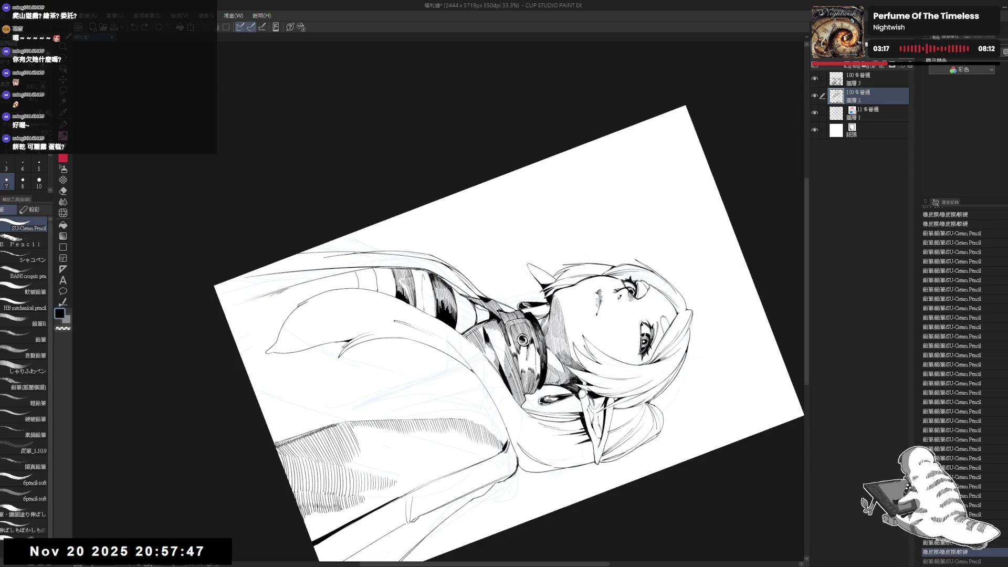
left_click_drag(394, 271, 395, 288)
key("ctrl+z")
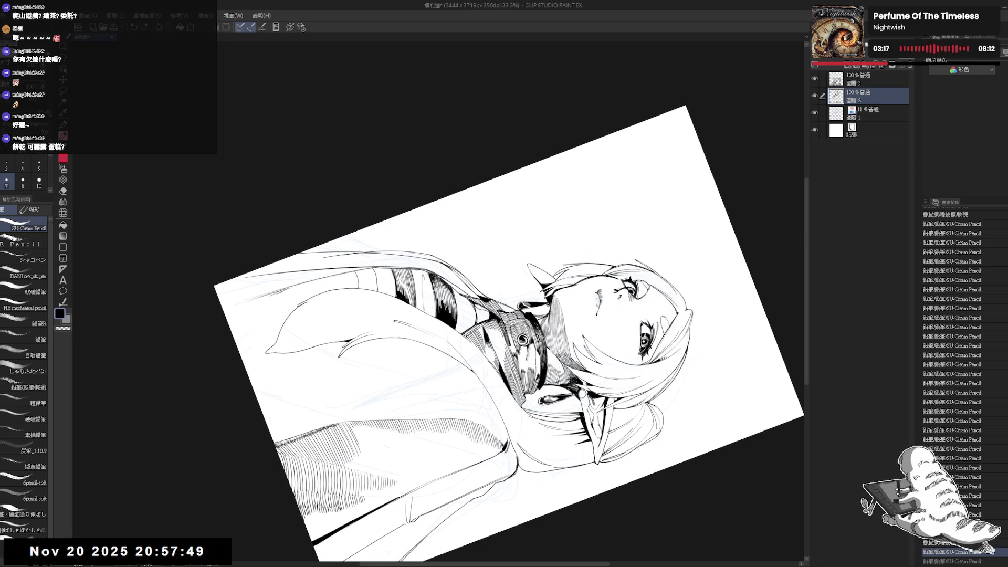
left_click_drag(394, 270, 395, 287)
key("ctrl+z")
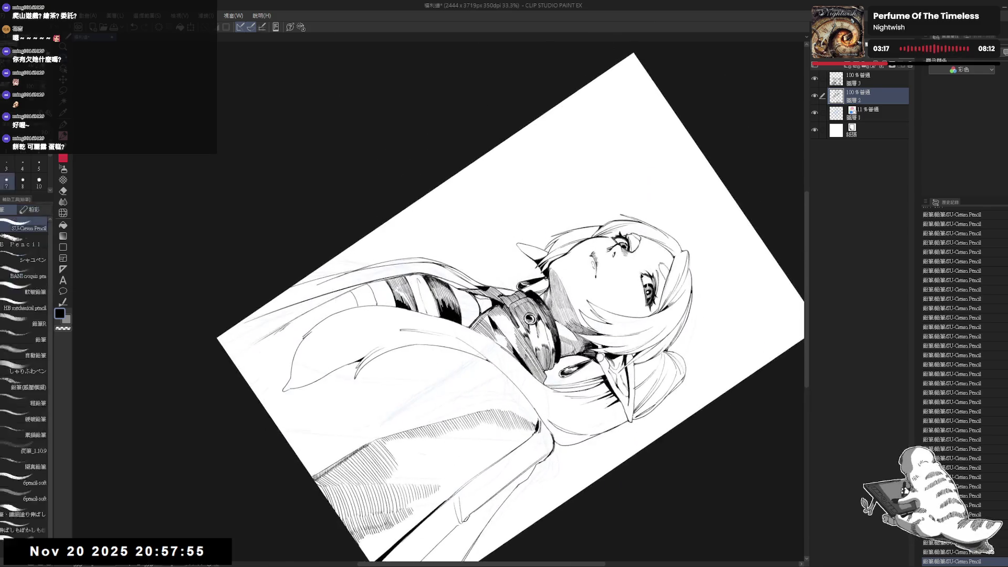
key("e")
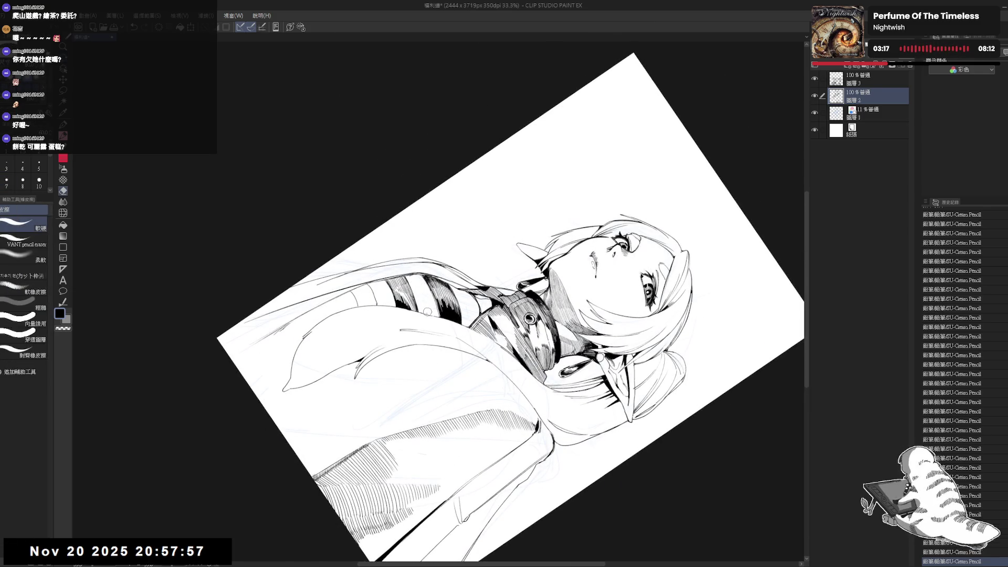
Discard a short pencil stroke and straighten and mirror the view to check.
key("p")
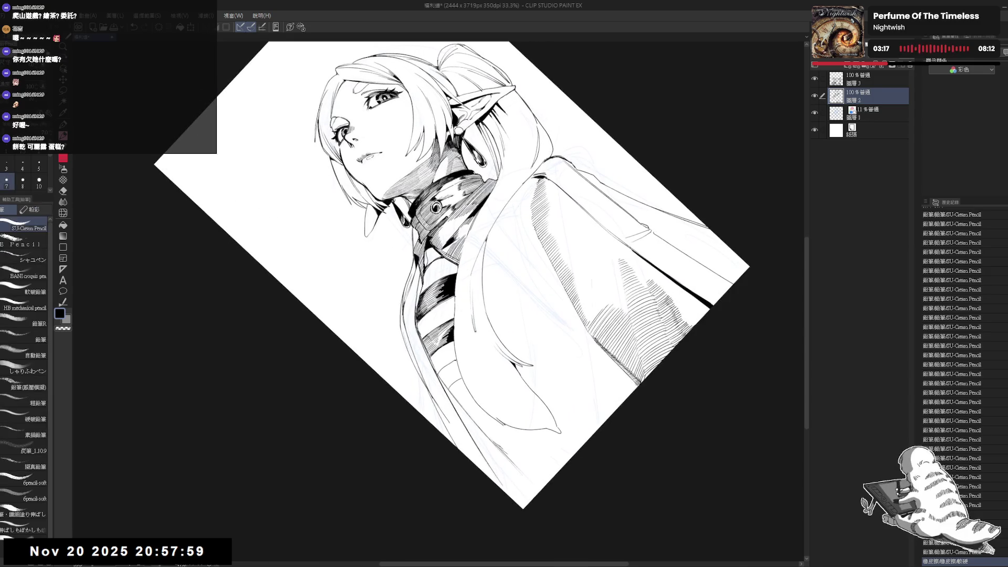
left_click_drag(399, 158, 407, 163)
key("ctrl+z")
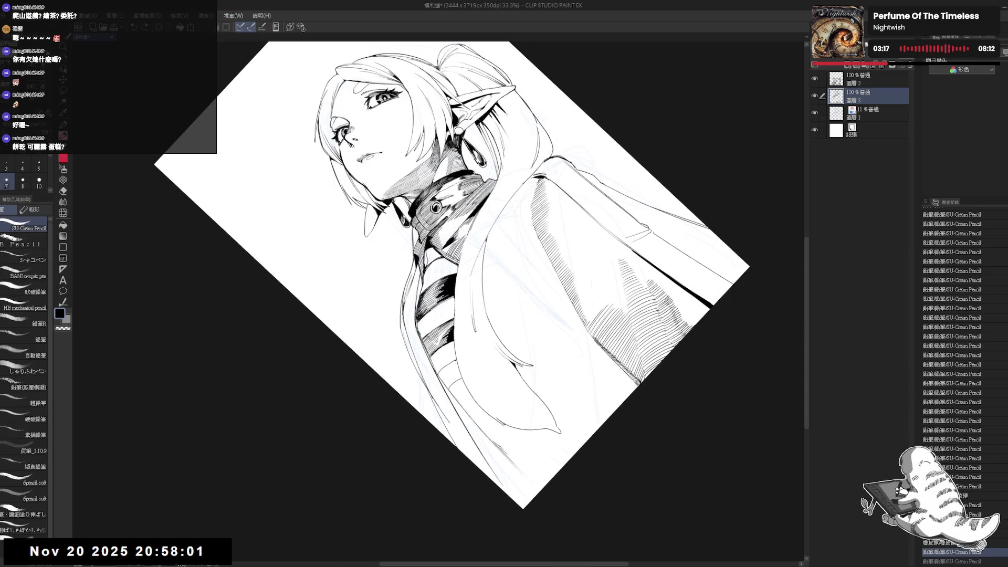
key("ctrl+0")
key("h")
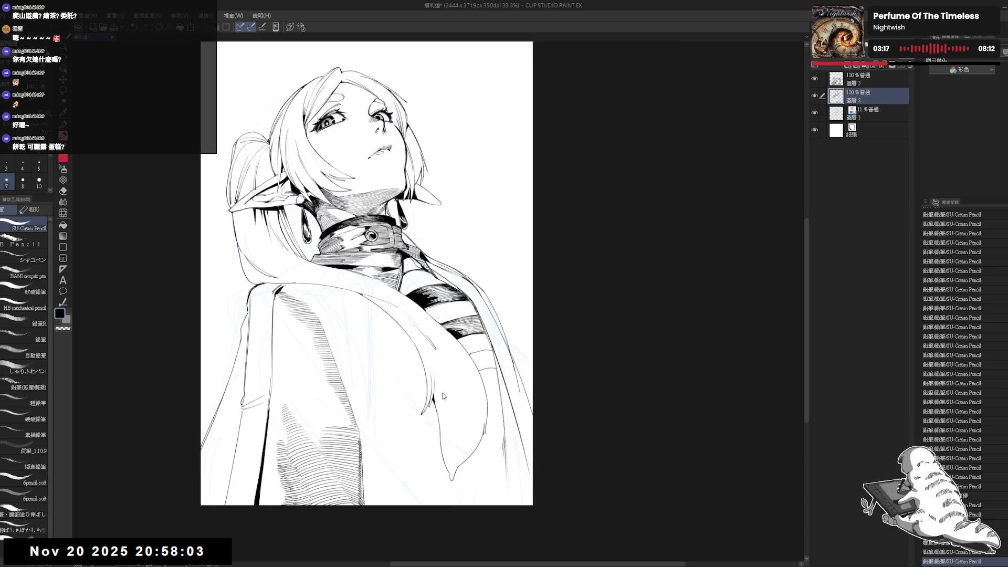
key("h")
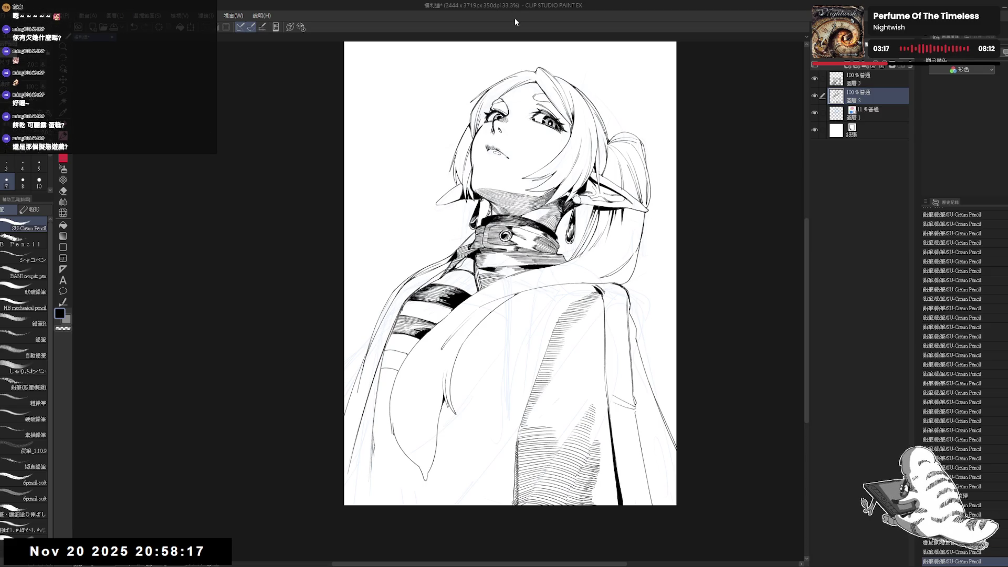
Fill a small gap black, then rotate steeply and add a small pencil mark.
mouse_move(405, 276)
left_mouse_down()
mouse_move(399, 265)
mouse_move(414, 315)
mouse_move(387, 349)
left_mouse_up()
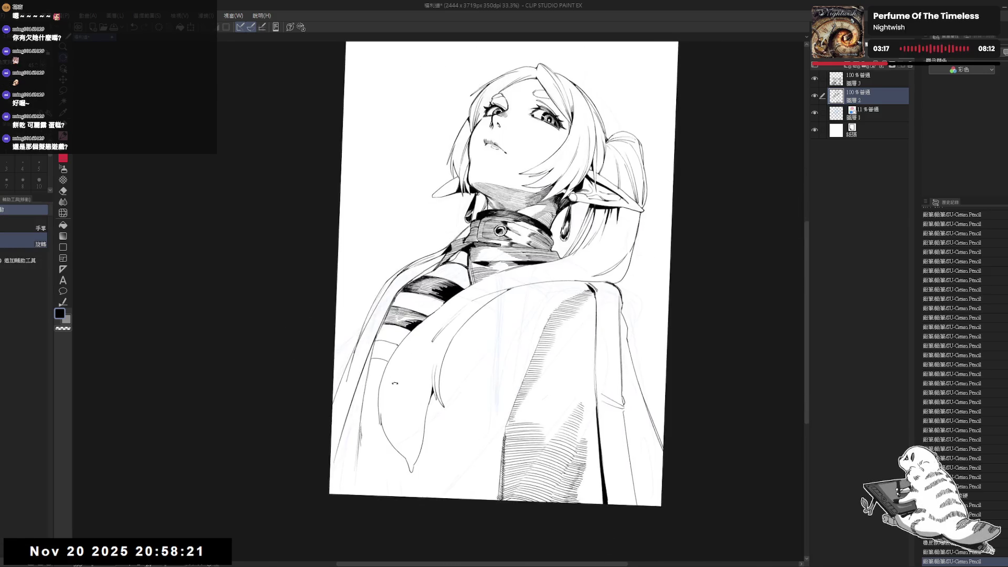
key("g")
left_click(384, 350)
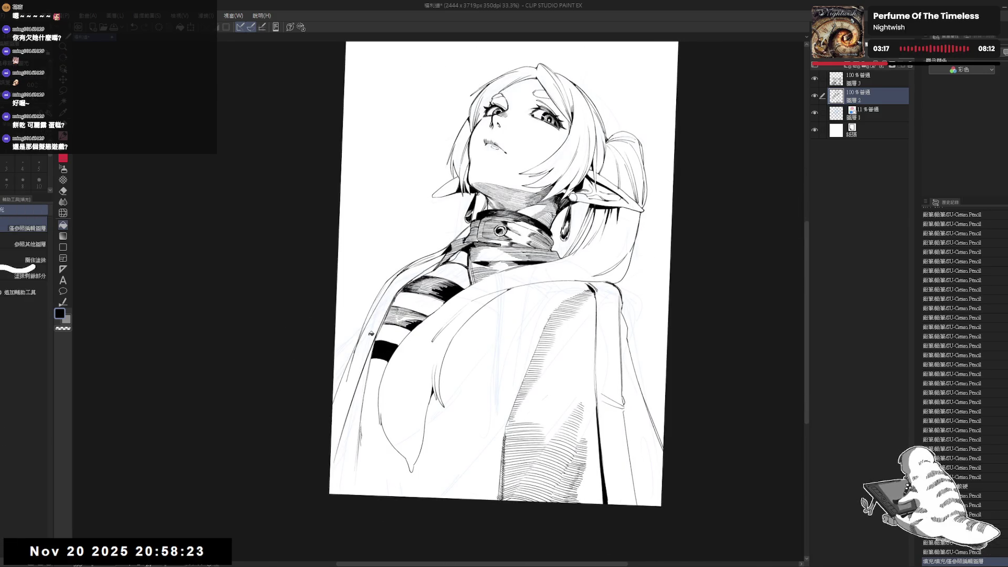
key("h")
key("h")
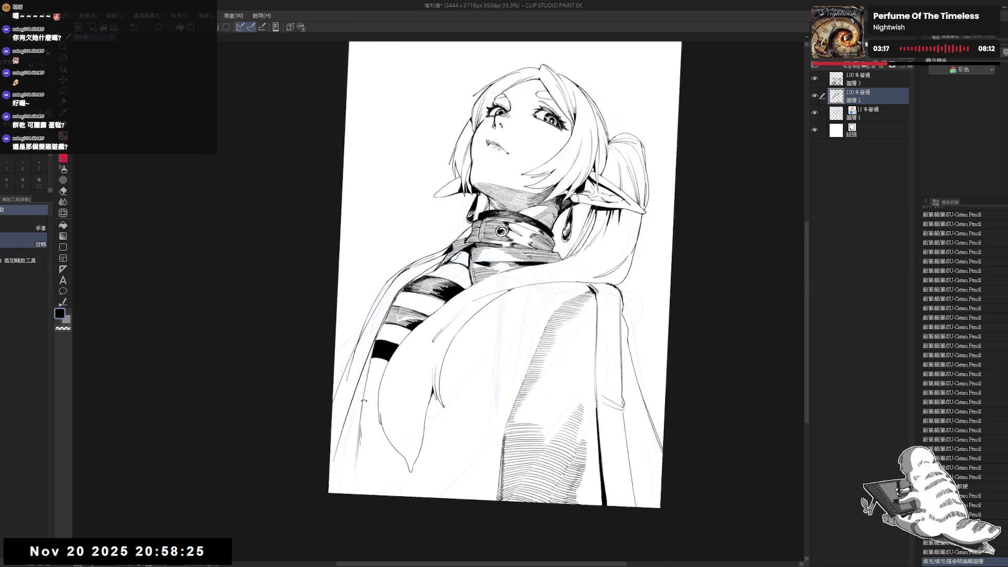
mouse_move(375, 331)
left_mouse_down()
mouse_move(419, 296)
mouse_move(418, 278)
mouse_move(473, 210)
left_mouse_up()
key("p")
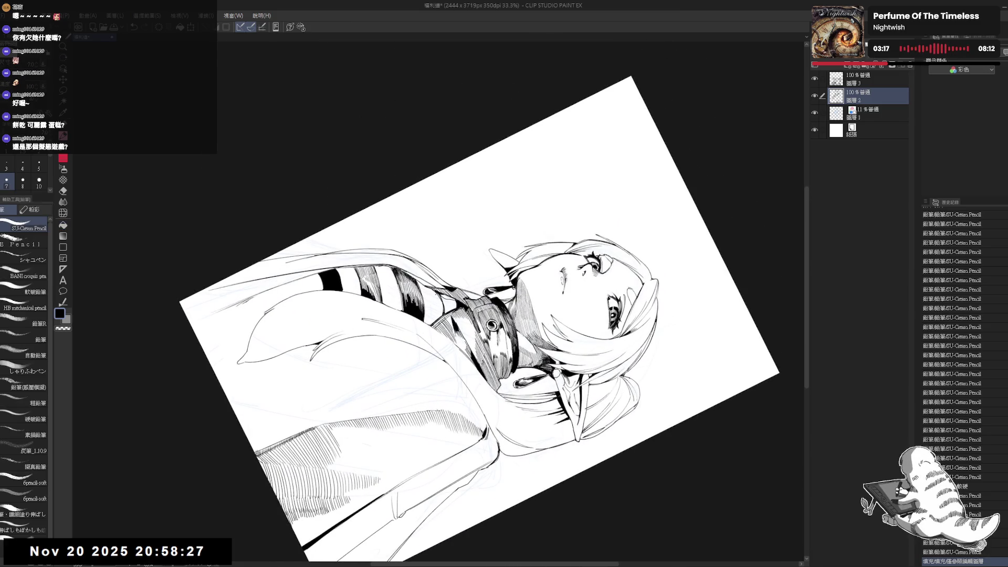
left_click(473, 315)
Reset the rotation and flip the view back and forth to review the drawing.
mouse_move(525, 315)
left_mouse_down()
mouse_move(473, 236)
mouse_move(430, 220)
mouse_move(378, 236)
left_mouse_up()
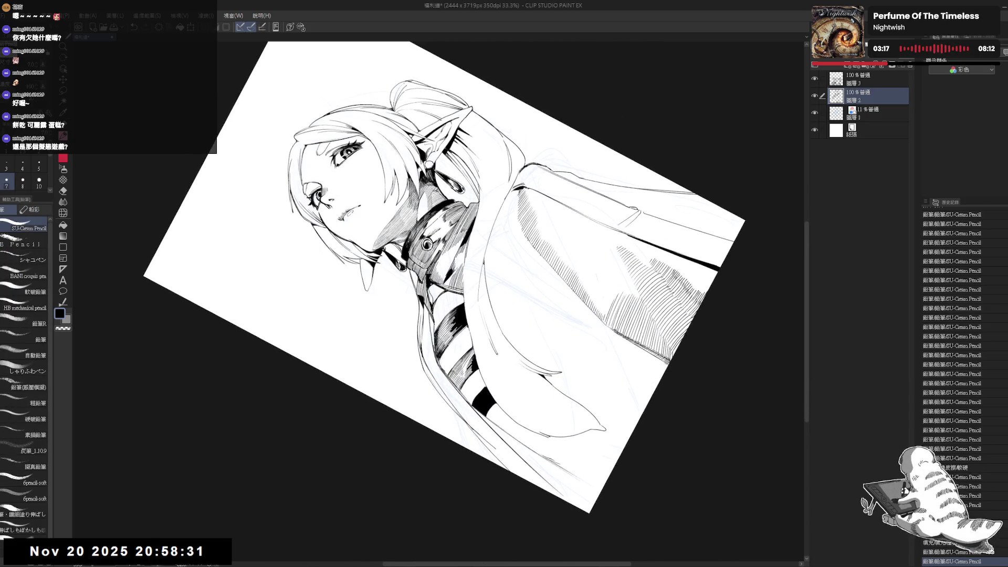
left_click_drag(618, 225, 634, 213)
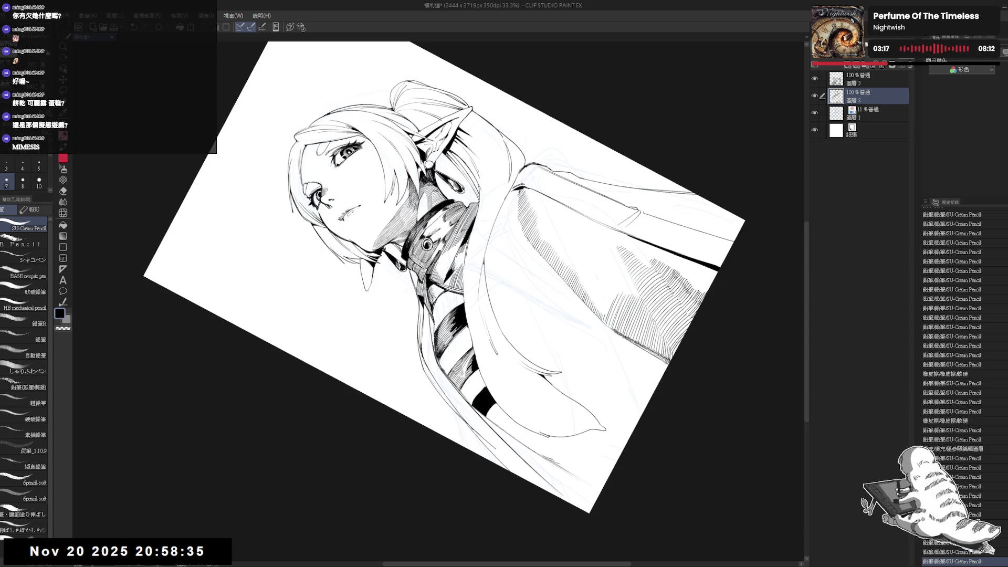
key("ctrl+@")
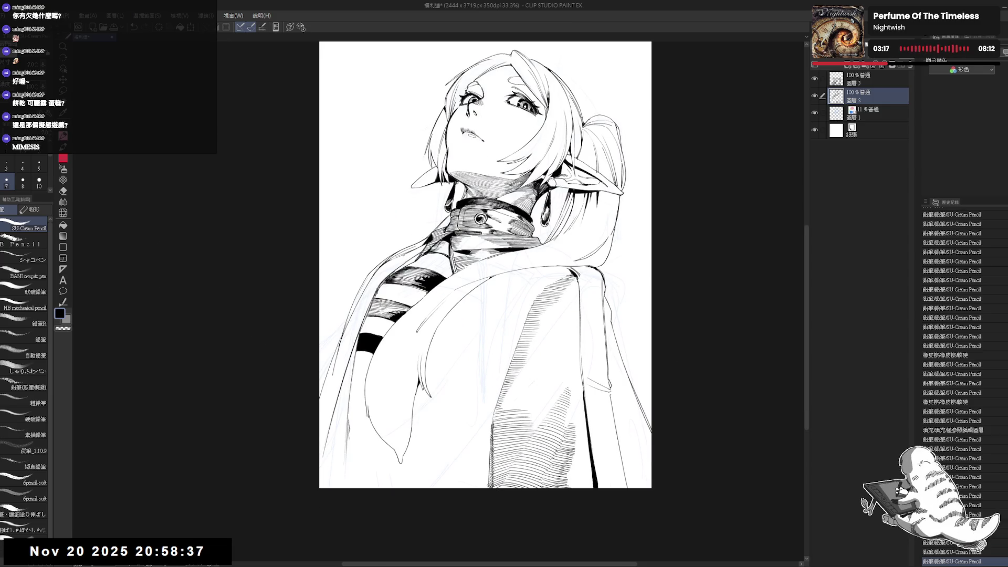
key("h")
scroll(400, 258, "down", 1)
key("h")
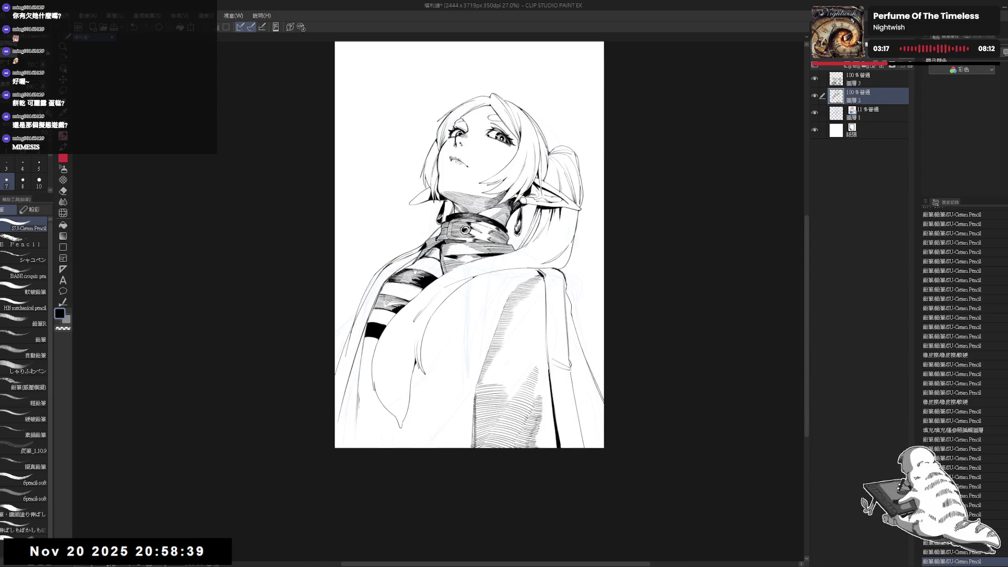
scroll(401, 259, "up", 1)
Erase the faint leftover sketch lines on the coat.
left_click_drag(402, 270, 406, 261)
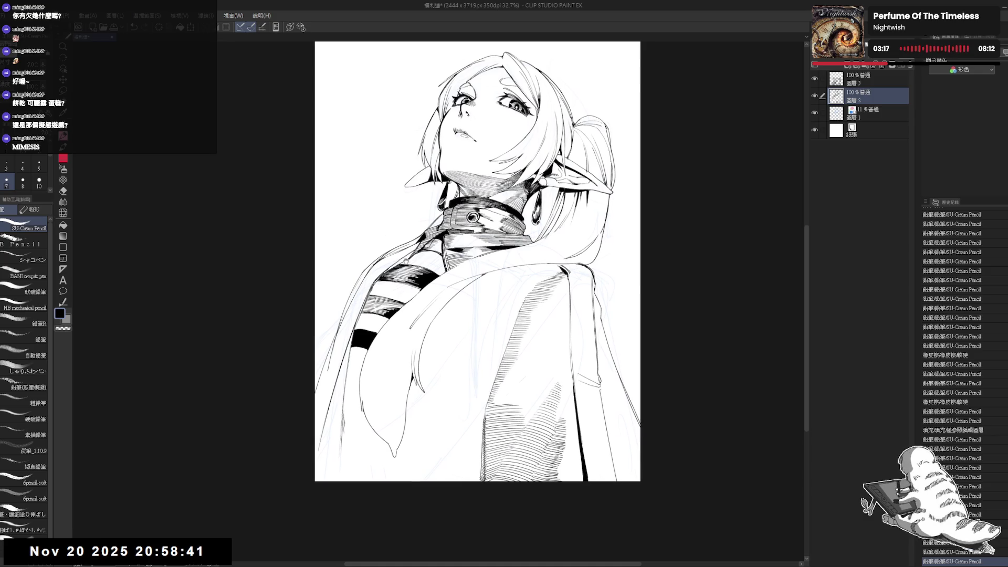
left_click_drag(308, 423, 337, 384)
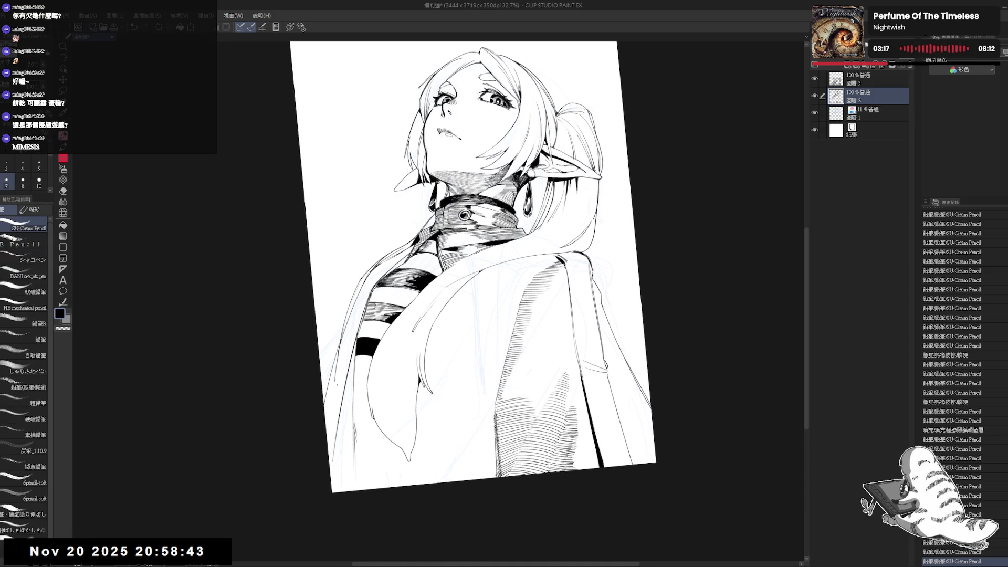
left_click_drag(344, 351, 334, 379)
left_click_drag(467, 262, 459, 275)
mouse_move(357, 320)
left_mouse_down()
mouse_move(344, 315)
mouse_move(368, 294)
left_mouse_up()
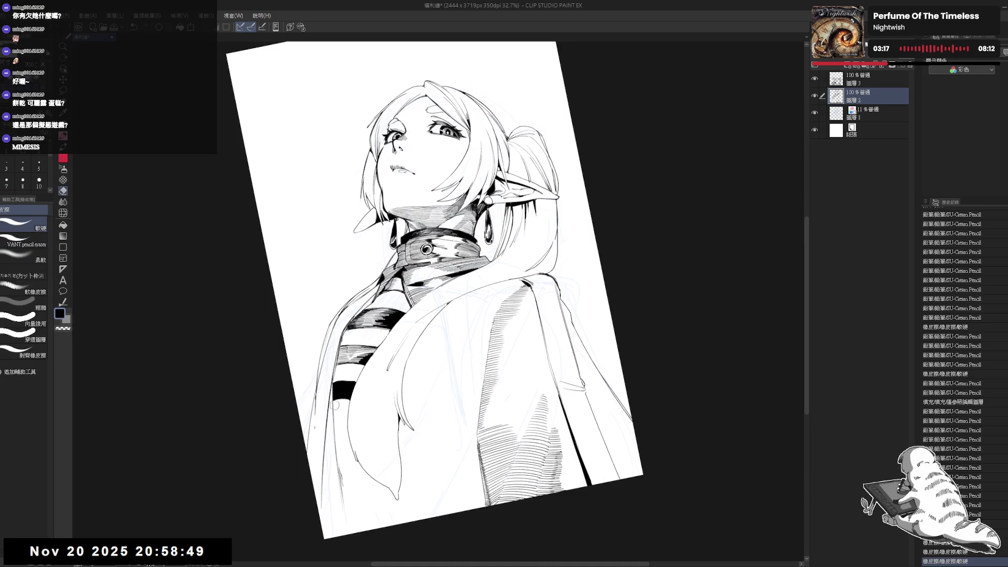
mouse_move(311, 424)
left_mouse_down()
mouse_move(301, 457)
mouse_move(318, 506)
mouse_move(335, 472)
left_mouse_up()
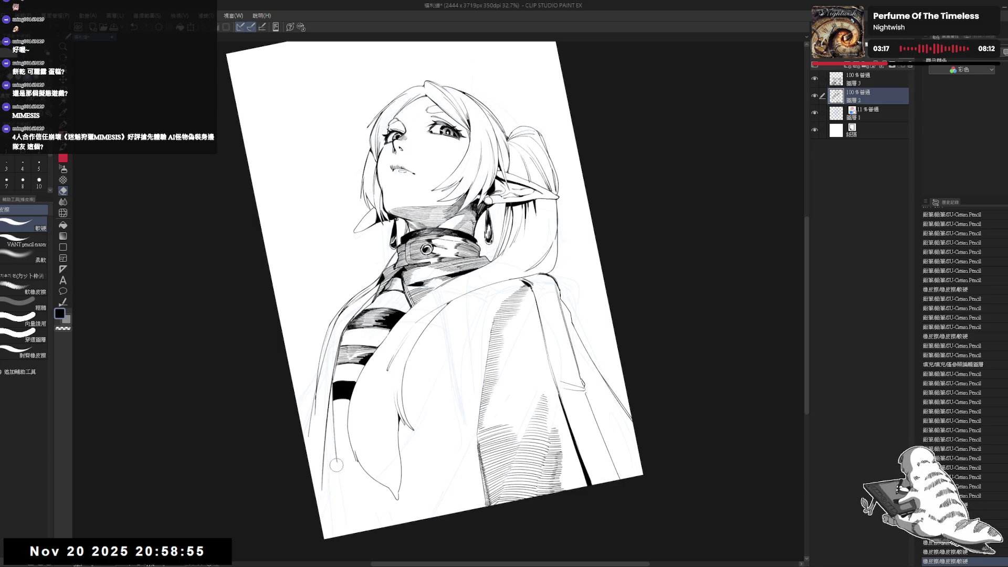
Add short ink strokes along the figure's lower-left edge.
key("p")
key("ctrl+at")
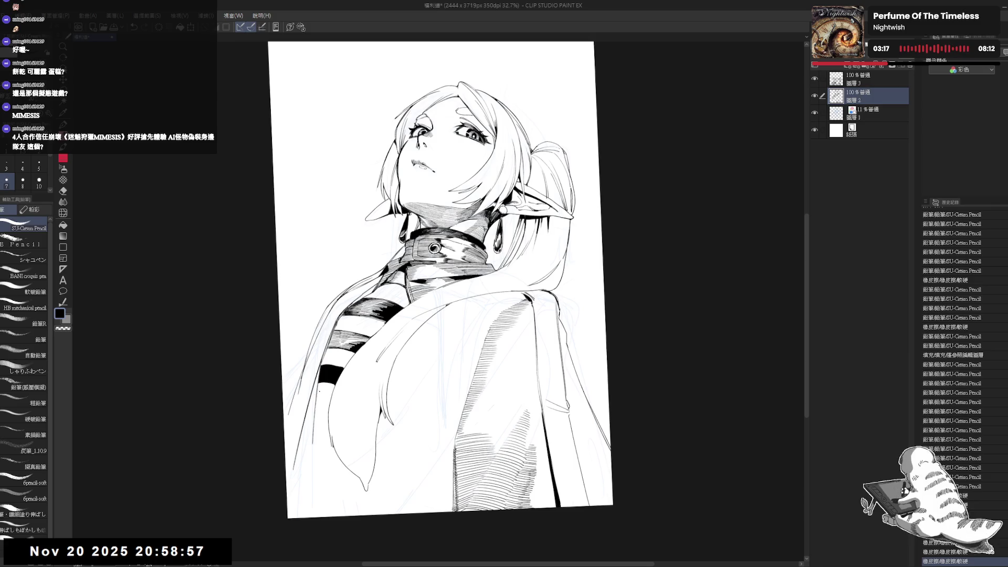
left_click_drag(318, 386, 322, 422)
left_click_drag(322, 417, 323, 431)
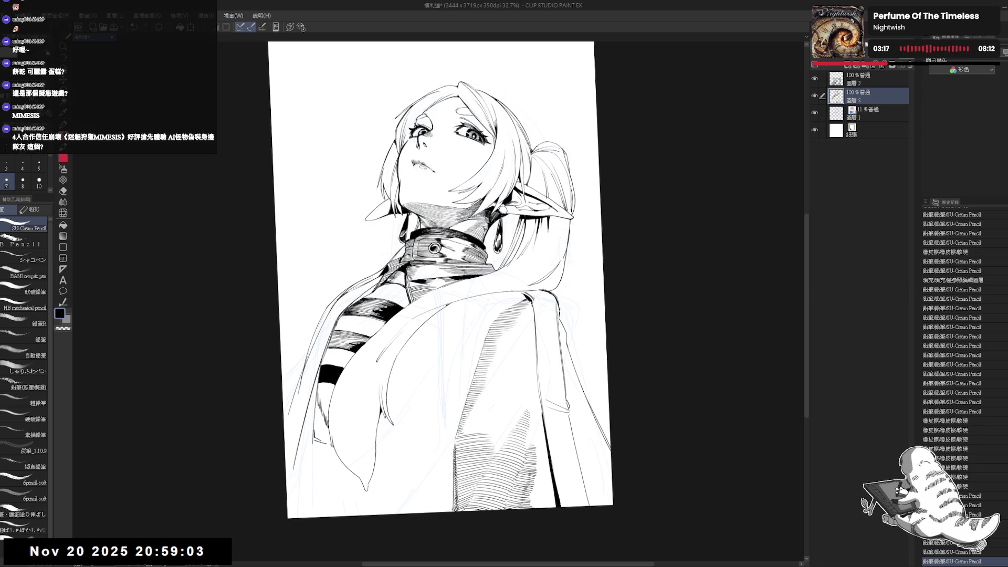
Fill four small gaps in the lower-left scarf stripes with solid black.
key("g")
left_click(322, 425)
left_click(320, 404)
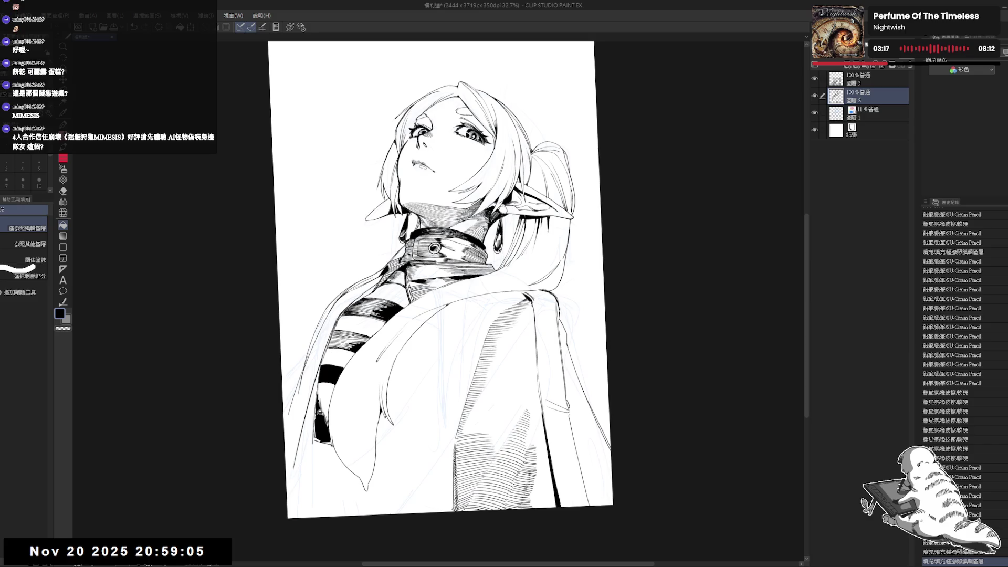
left_click(318, 425)
left_click(318, 405)
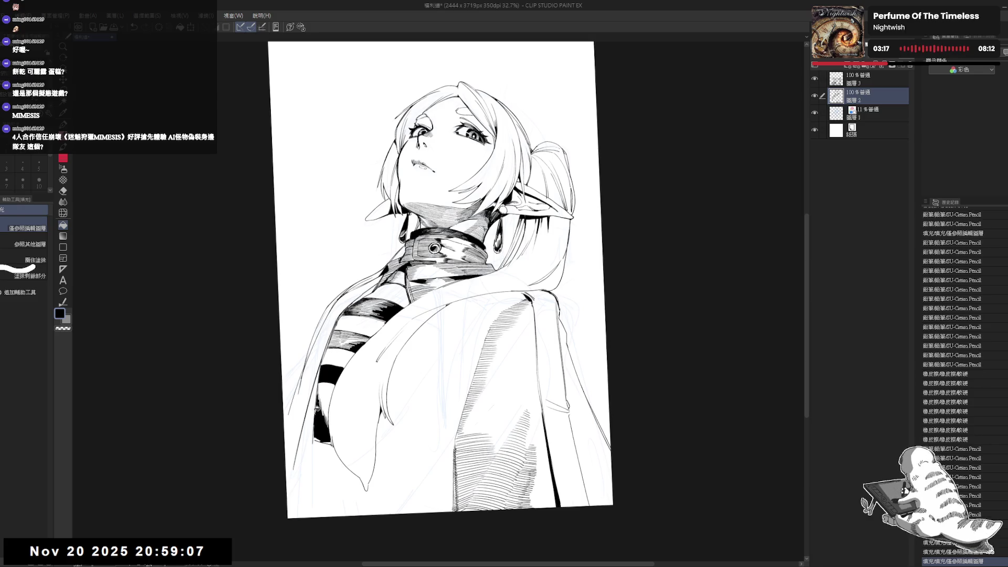
Ink short strokes along the lower-left stripes and fill one more small gap black.
key("p")
mouse_move(315, 392)
left_mouse_down()
mouse_move(315, 413)
mouse_move(317, 404)
left_mouse_up()
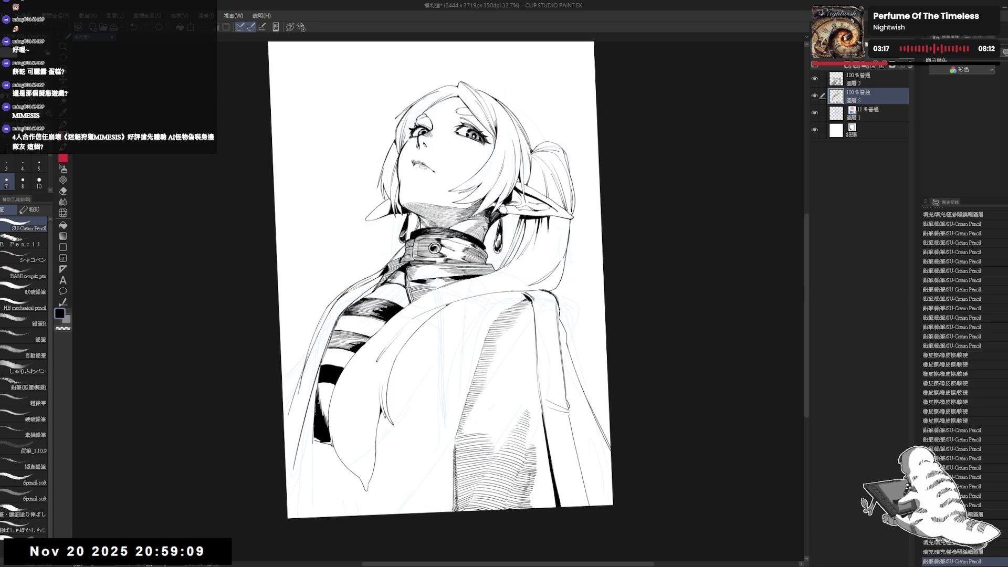
key("asciicircum")
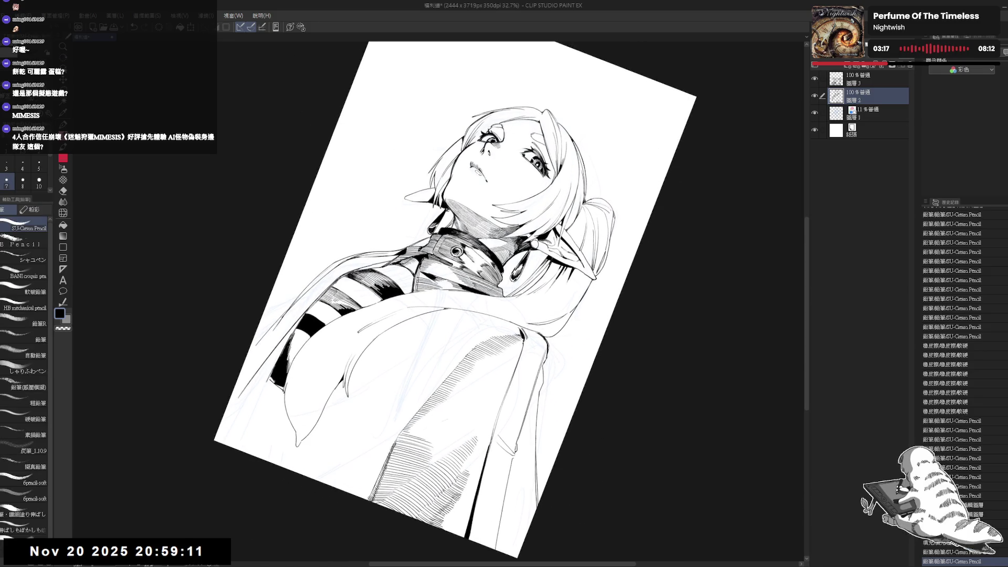
key("g")
left_click(275, 377)
key("p")
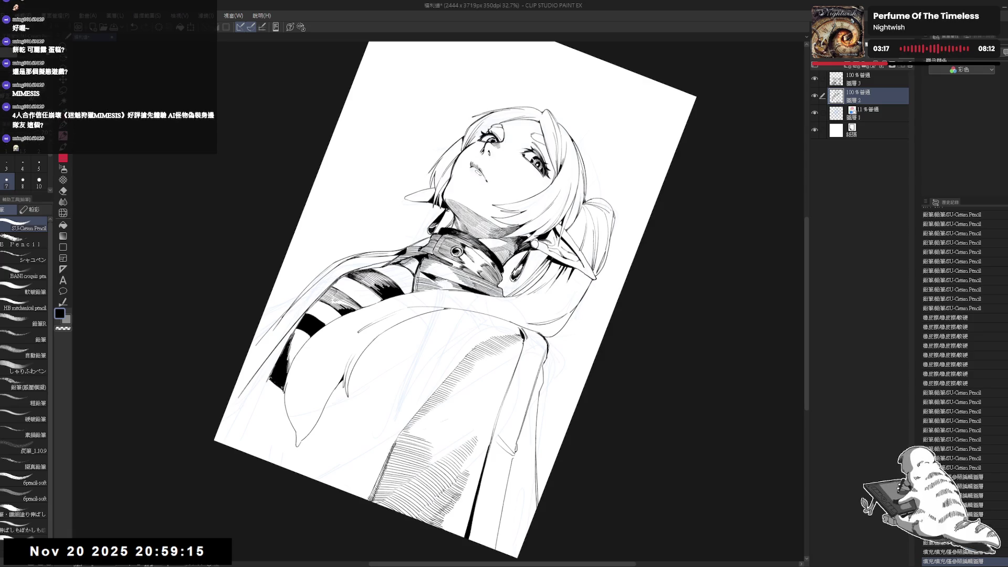
Erase a small stray mark near the coat and darken a short coat line.
key("at")
key("h")
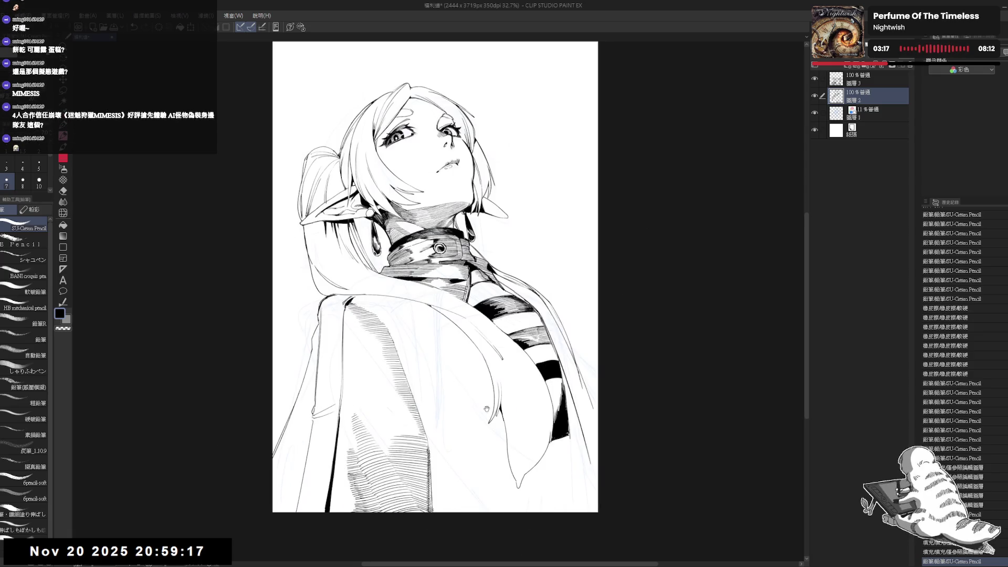
left_click_drag(677, 436, 479, 437)
key("e")
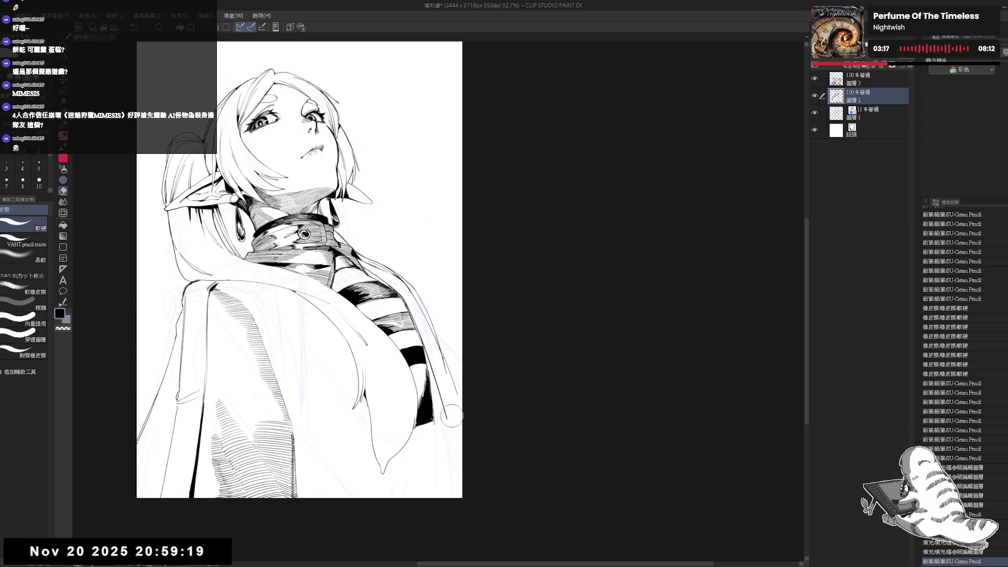
left_click_drag(446, 407, 442, 410)
key("p")
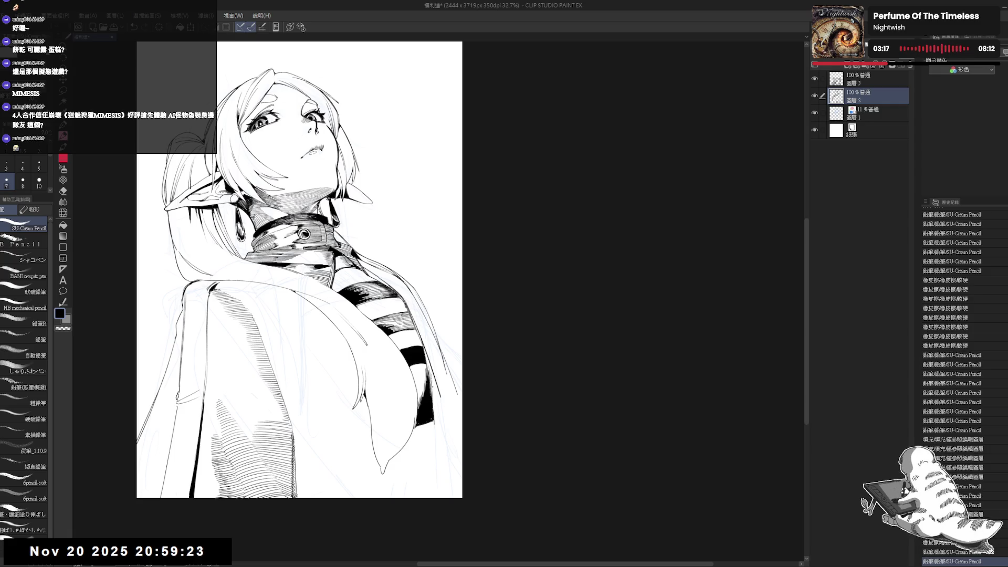
left_click_drag(433, 375, 433, 418)
Add small strokes along the coat line and erase a stray sketch mark.
mouse_move(315, 262)
left_mouse_down()
mouse_move(578, 252)
mouse_move(525, 270)
left_mouse_up()
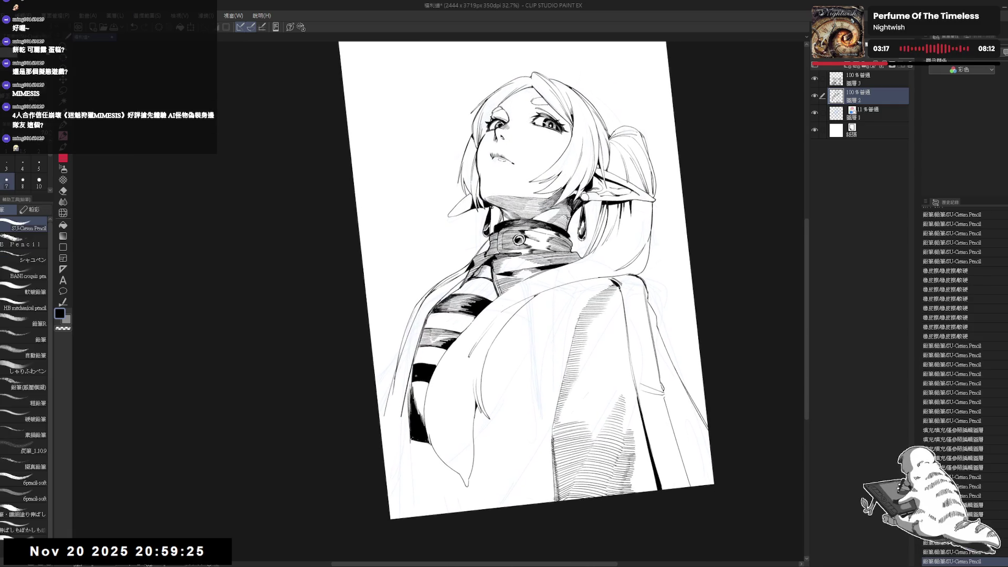
mouse_move(413, 382)
left_mouse_down()
mouse_move(413, 394)
mouse_move(346, 342)
left_mouse_up()
key("ctrl+@")
scroll(368, 219, "down", 1)
key("e")
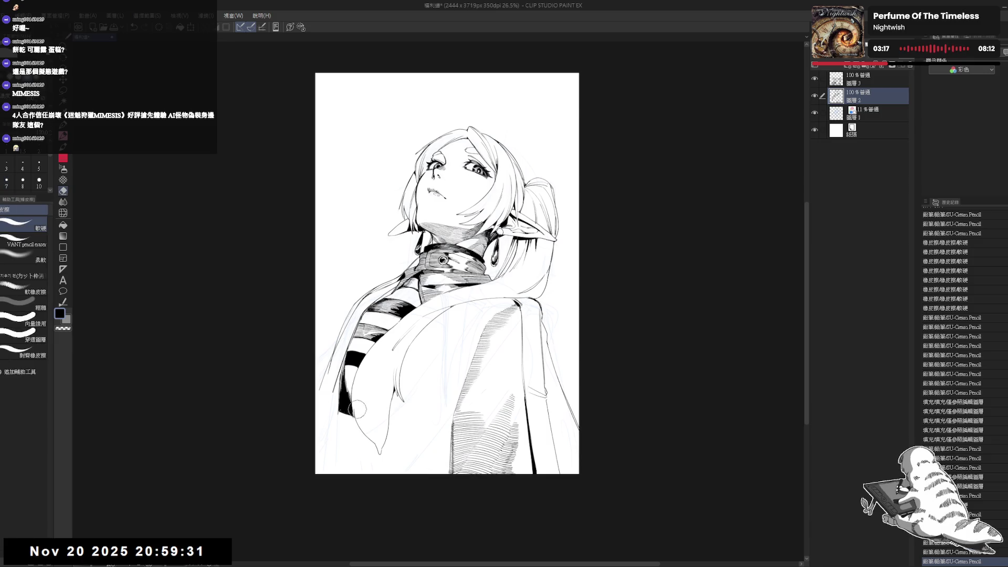
mouse_move(375, 450)
left_mouse_down()
mouse_move(363, 428)
mouse_move(376, 348)
mouse_move(405, 342)
mouse_move(398, 366)
mouse_move(436, 321)
left_mouse_up()
key("r")
scroll(405, 342, "up", 1)
key("p")
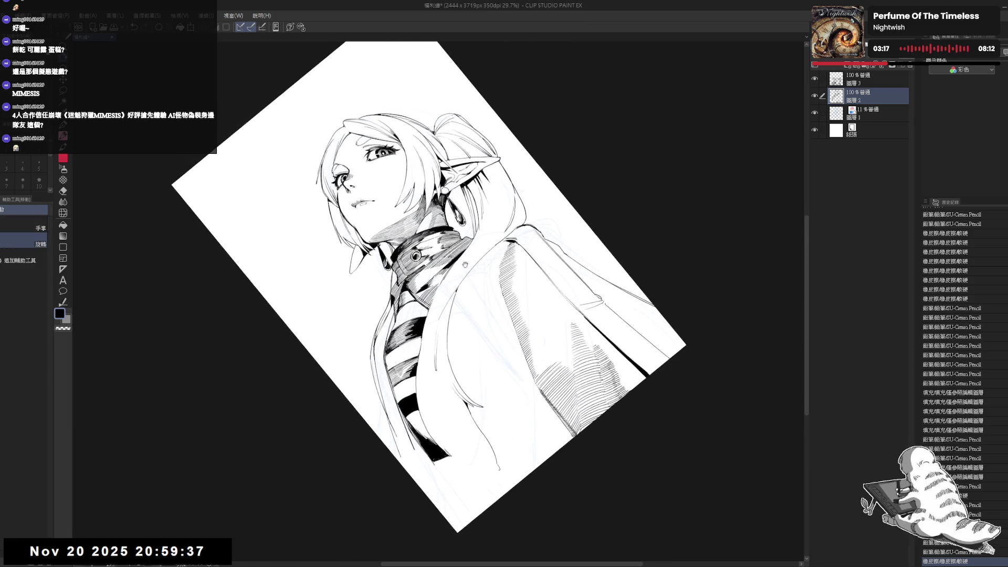
scroll(436, 320, "up", 1)
key("ctrl+z")
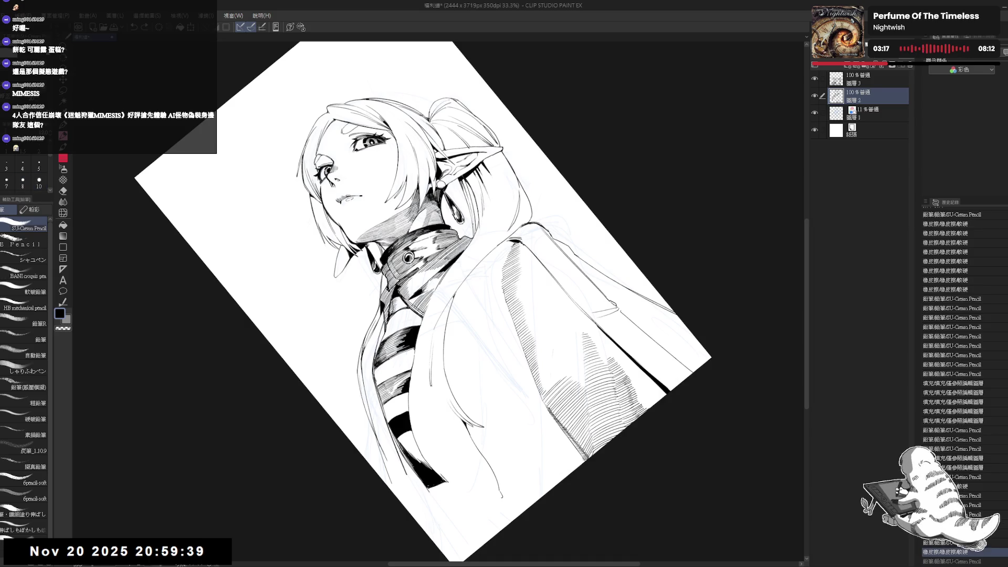
key("ctrl+y")
key("ctrl+y")
key("ctrl+y")
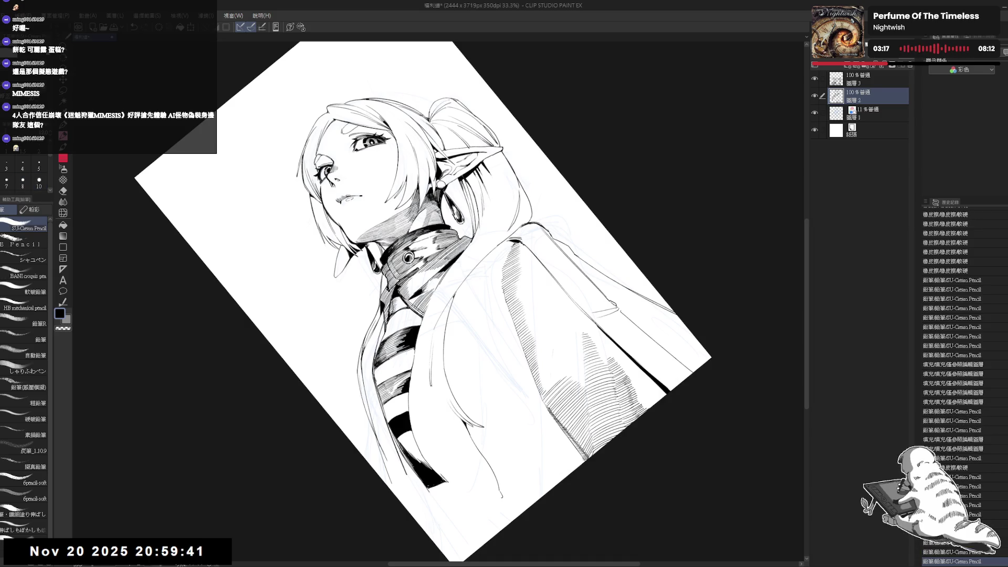
key("ctrl+y")
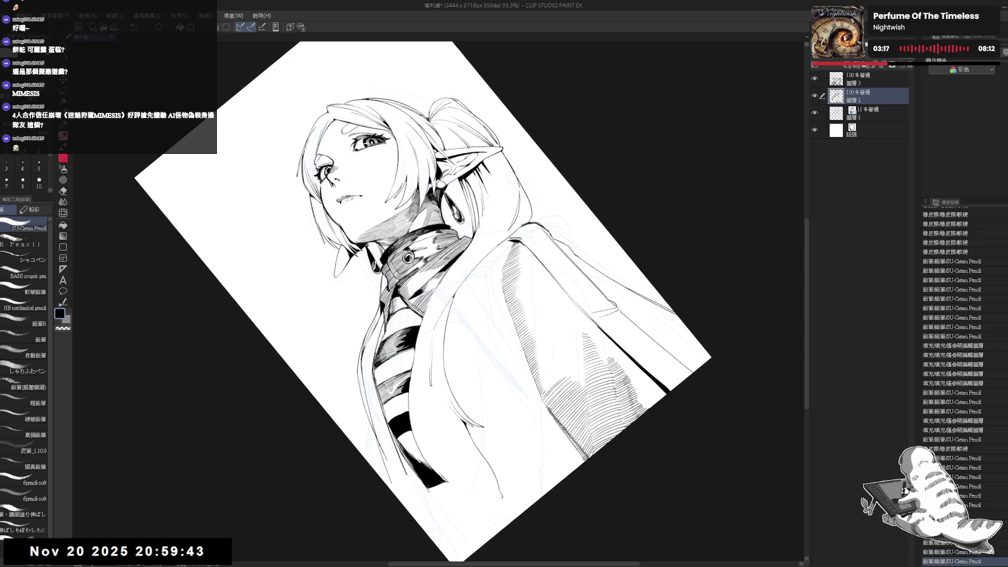
key("ctrl+y")
key("ctrl+y")
key("ctrl+z")
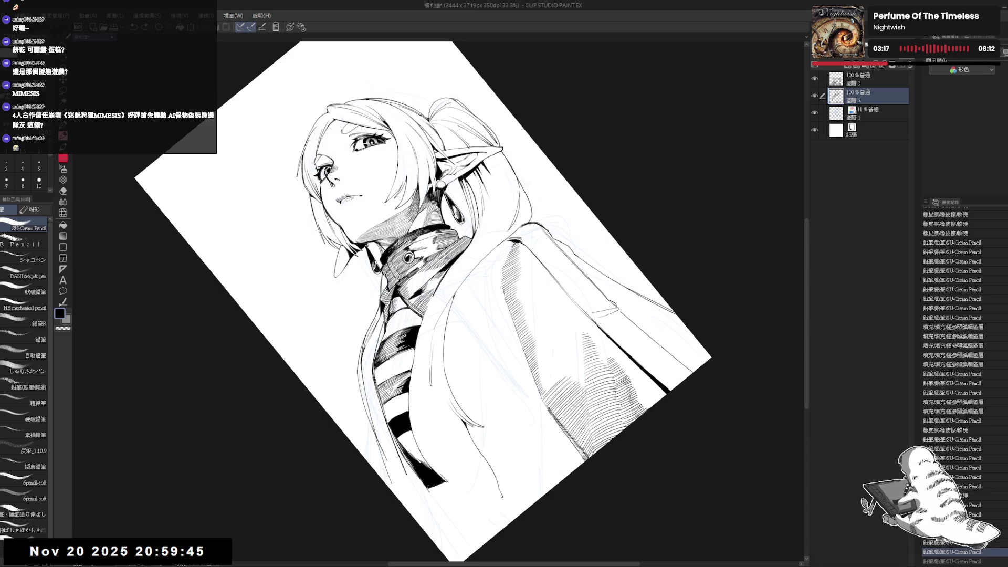
key("ctrl+y")
key("ctrl+y")
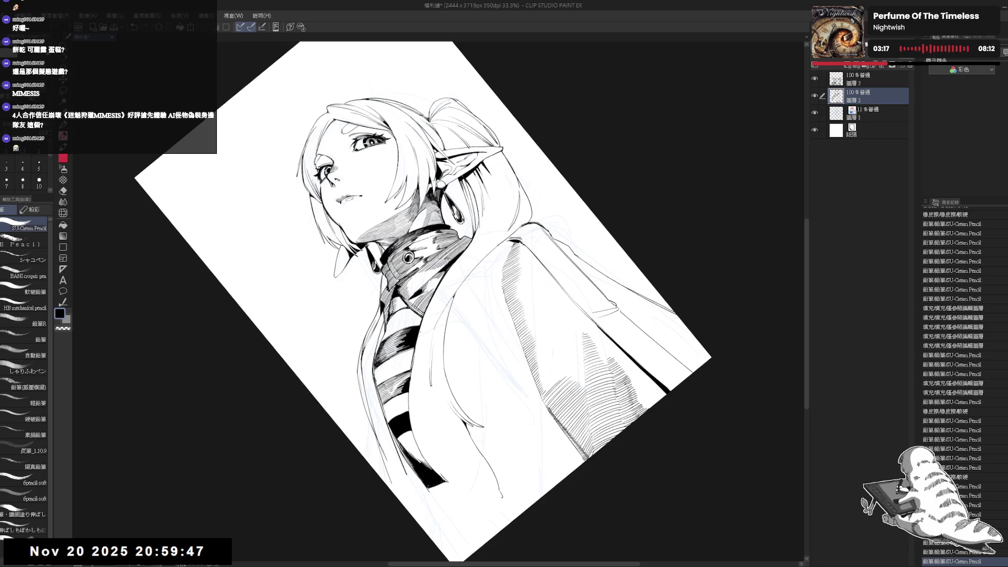
key("ctrl+z")
key("ctrl+y")
key("ctrl+z")
key("ctrl+y")
key("ctrl+y")
key("ctrl+at")
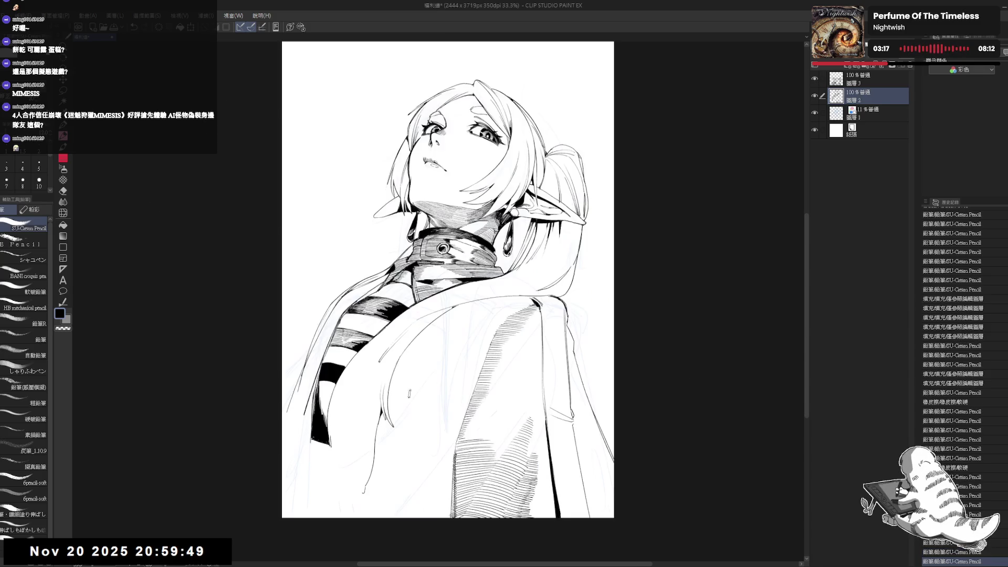
scroll(448, 279, "down", 2)
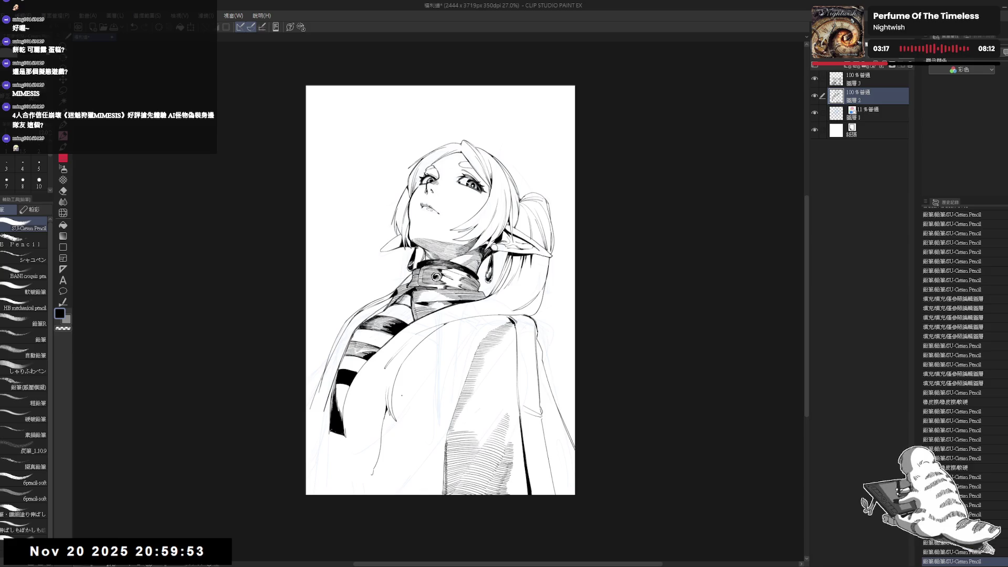
scroll(419, 275, "up", 2)
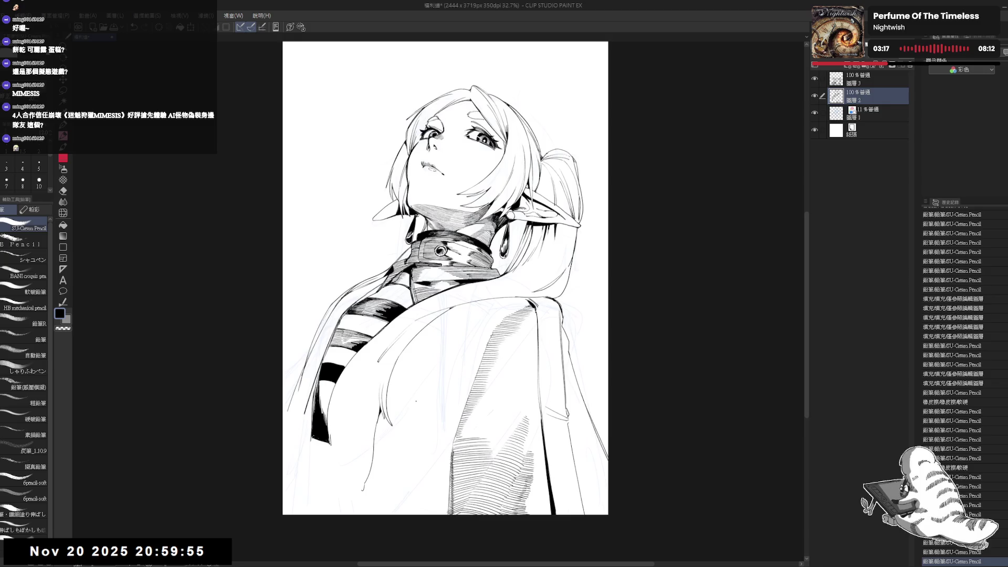
mouse_move(472, 315)
left_mouse_down()
mouse_move(399, 336)
mouse_move(389, 294)
left_mouse_up()
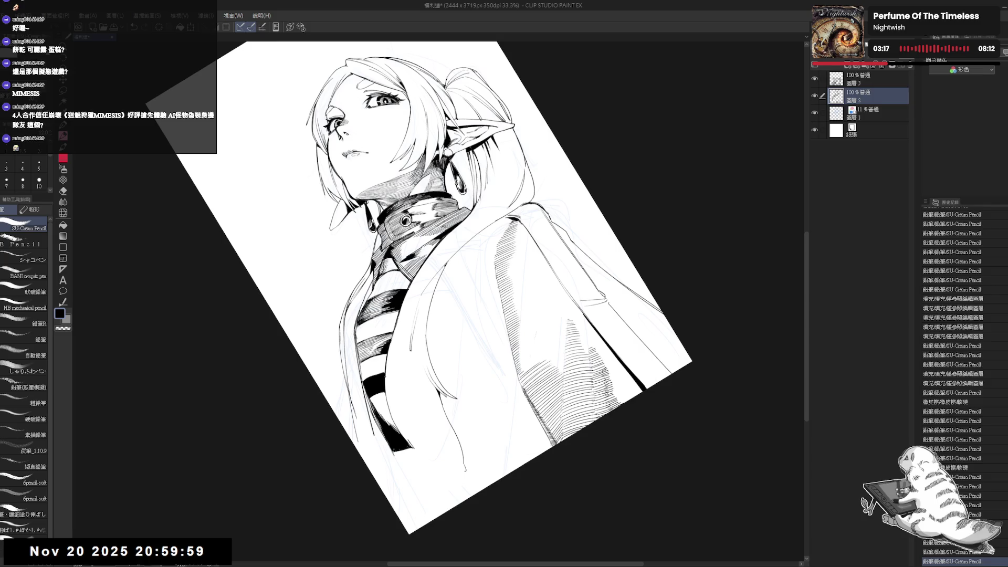
key("ctrl+z")
key("ctrl+0")
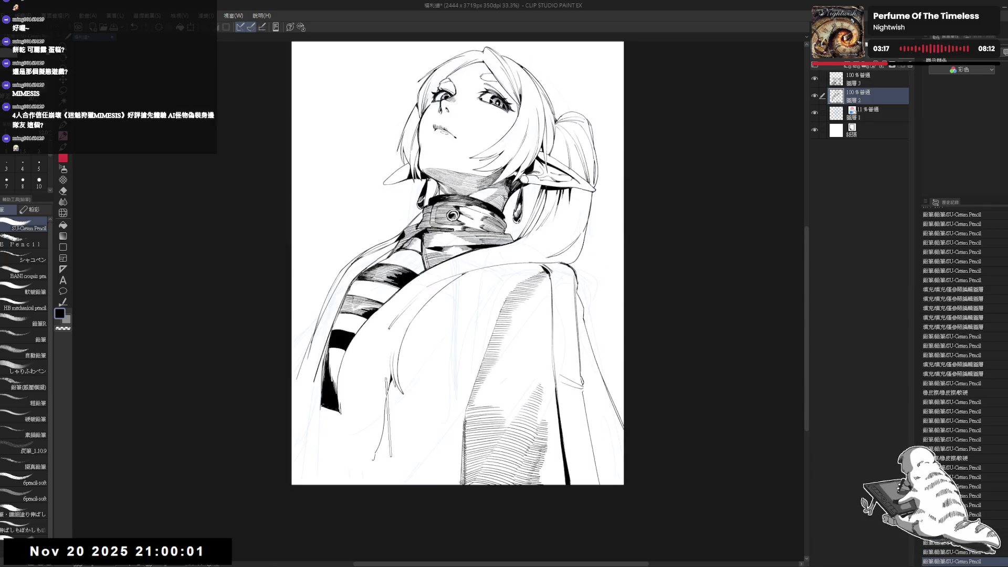
key("h")
key("h")
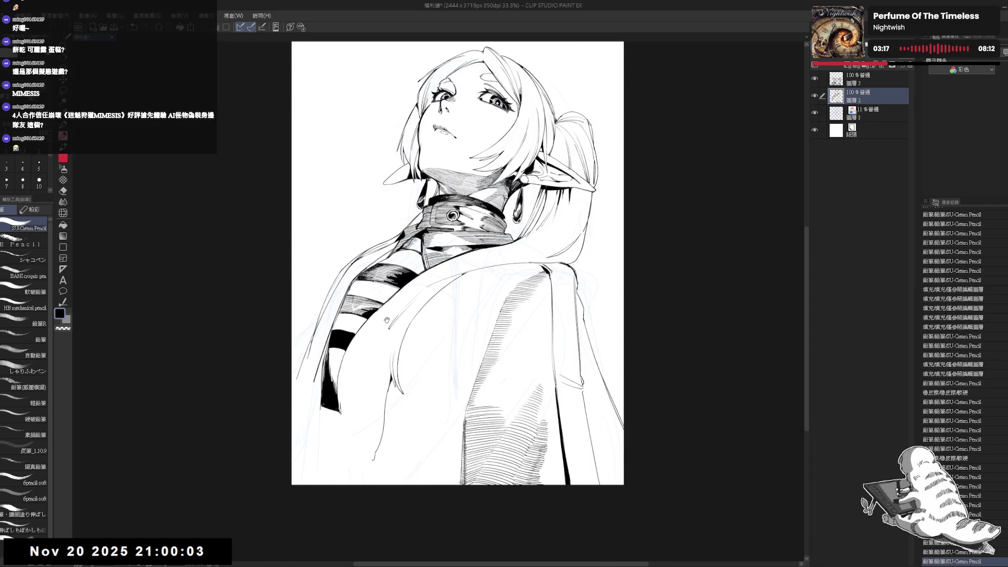
left_click_drag(427, 247, 384, 280)
left_click_drag(443, 140, 433, 147)
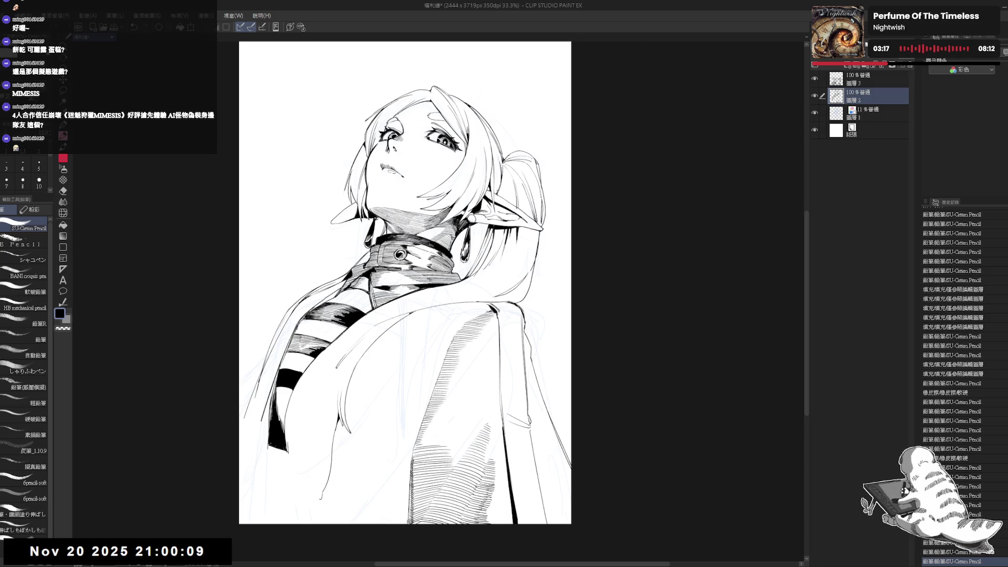
key("h")
key("h")
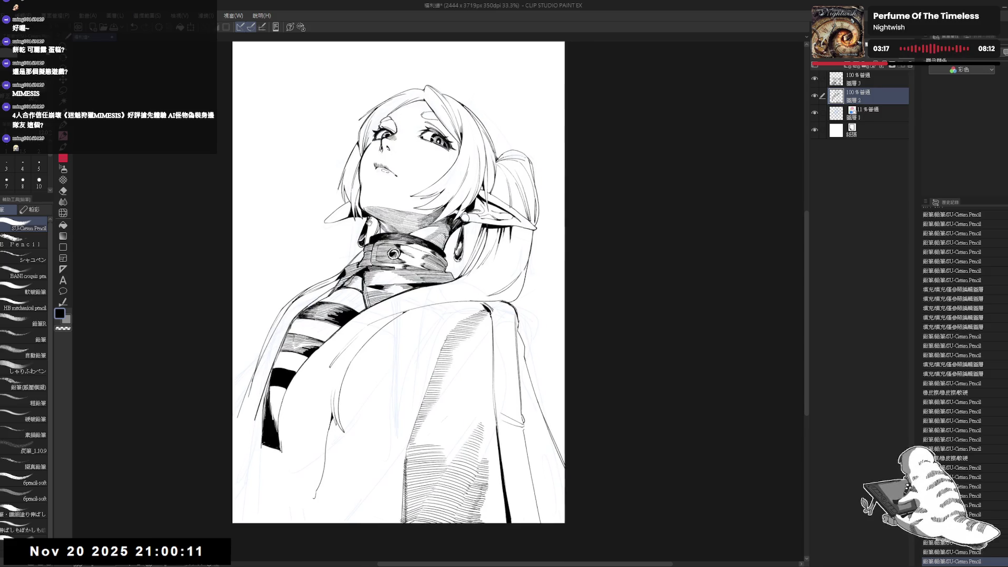
scroll(336, 252, "up", 3)
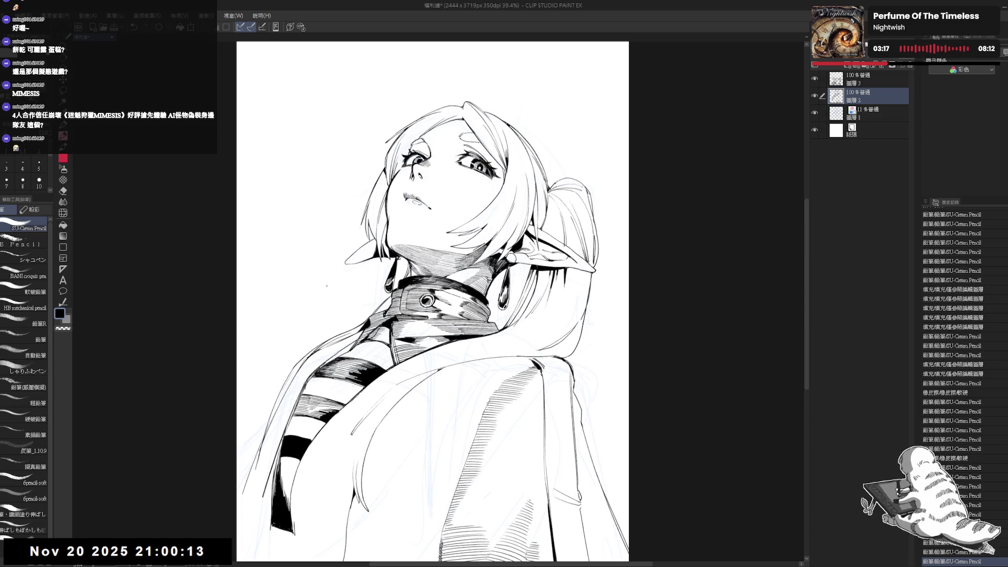
With the view tilted around the face, undo the last pencil stroke.
key("r")
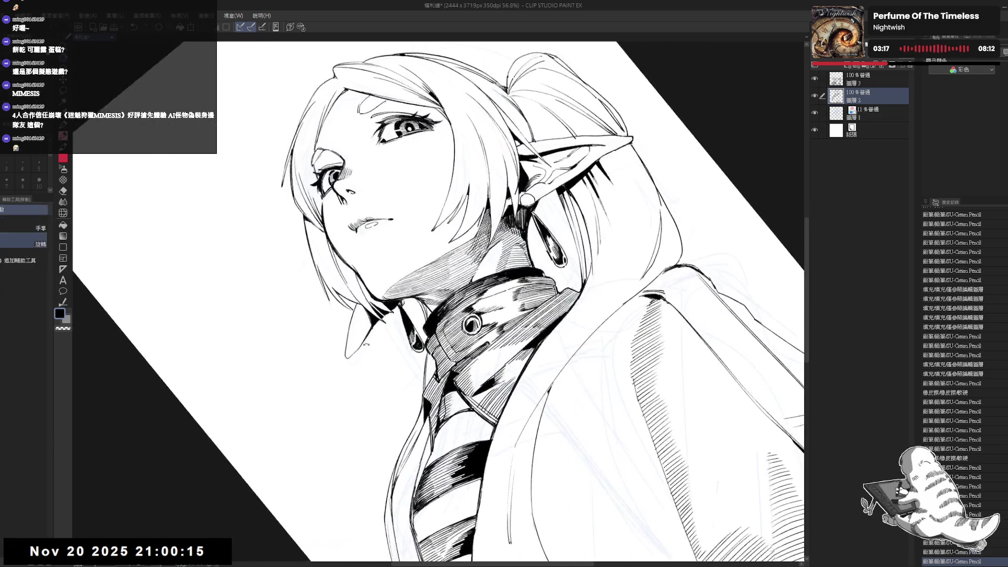
key("e")
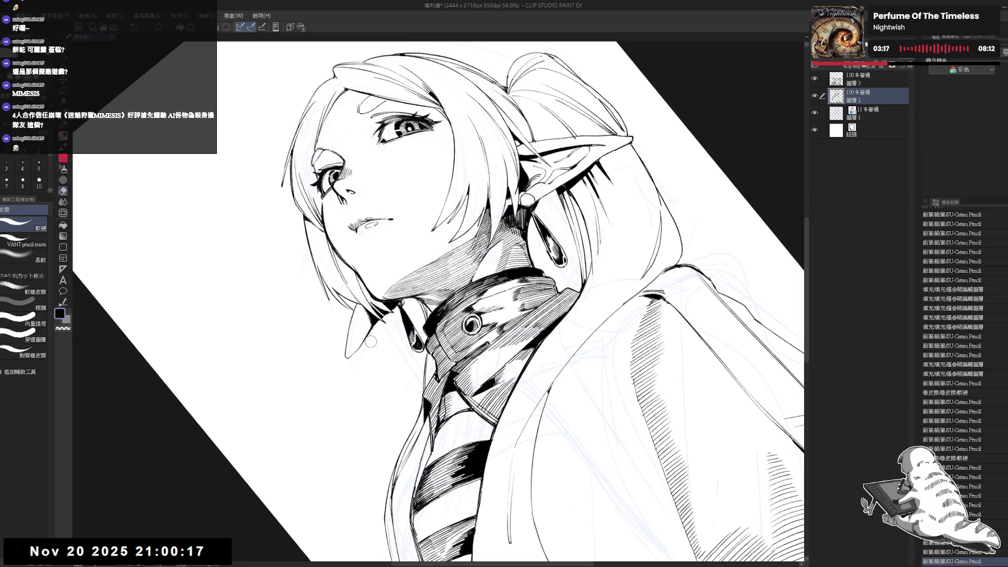
key("p")
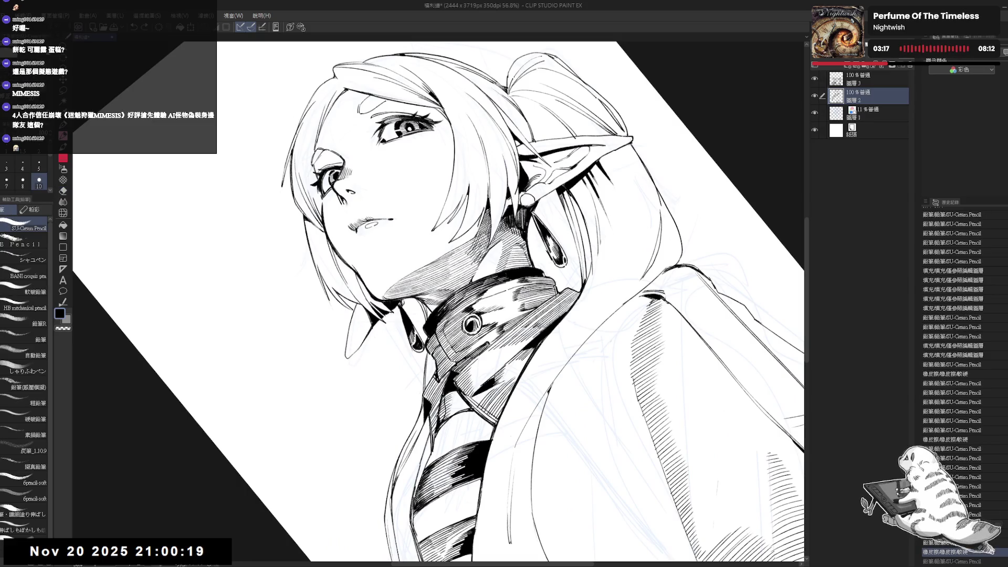
key("ctrl+z")
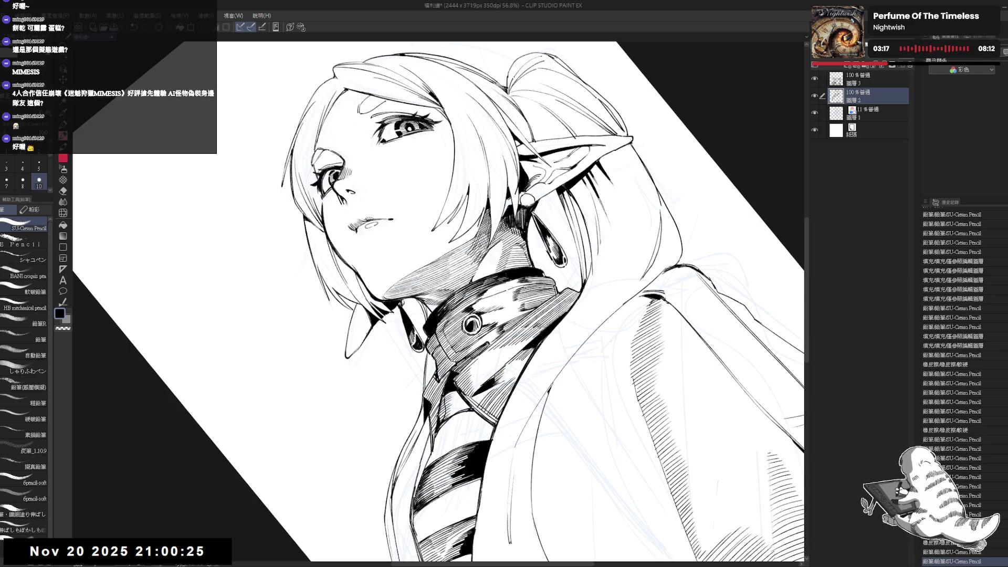
key("ctrl+@")
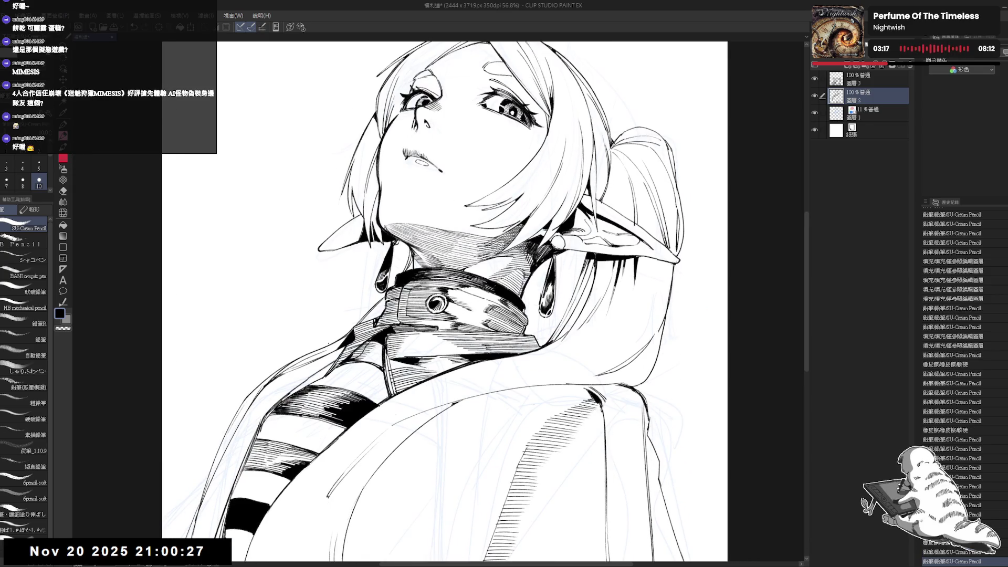
Switch to brush size 8, undo the stroke by the left ear and redraw it.
scroll(327, 347, "down", 2)
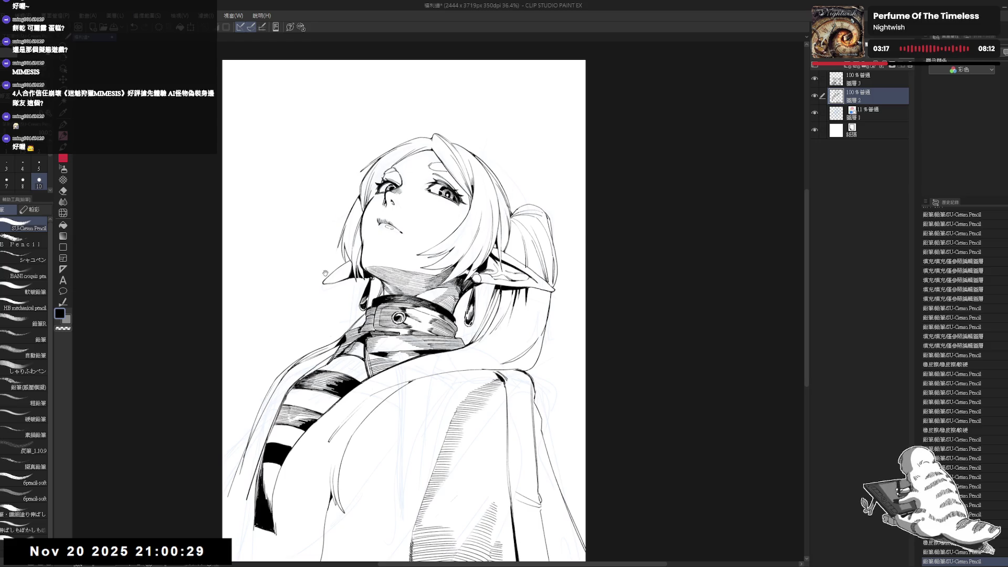
scroll(325, 273, "up", 1)
key("bracketleft")
key("ctrl+z")
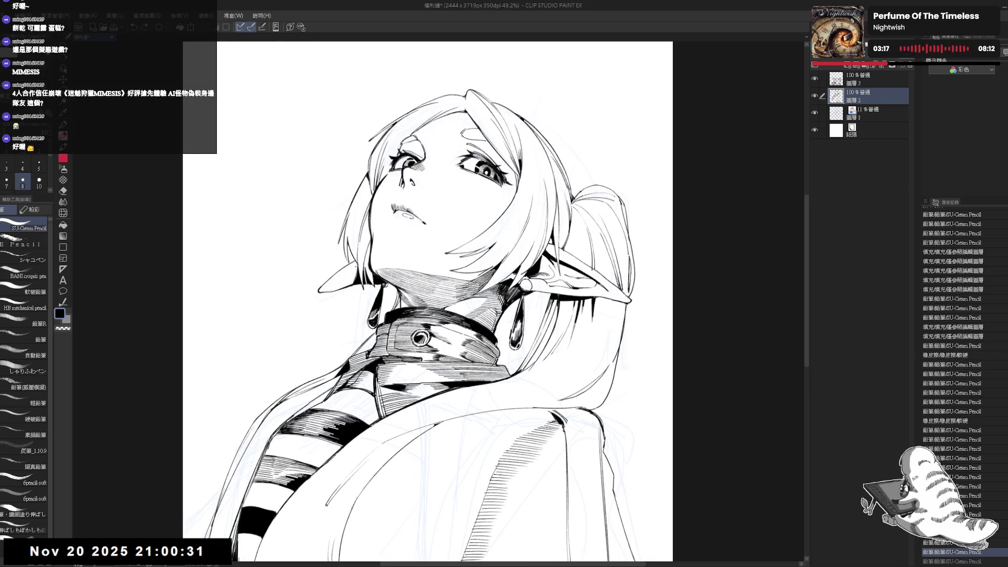
left_click_drag(357, 261, 353, 274)
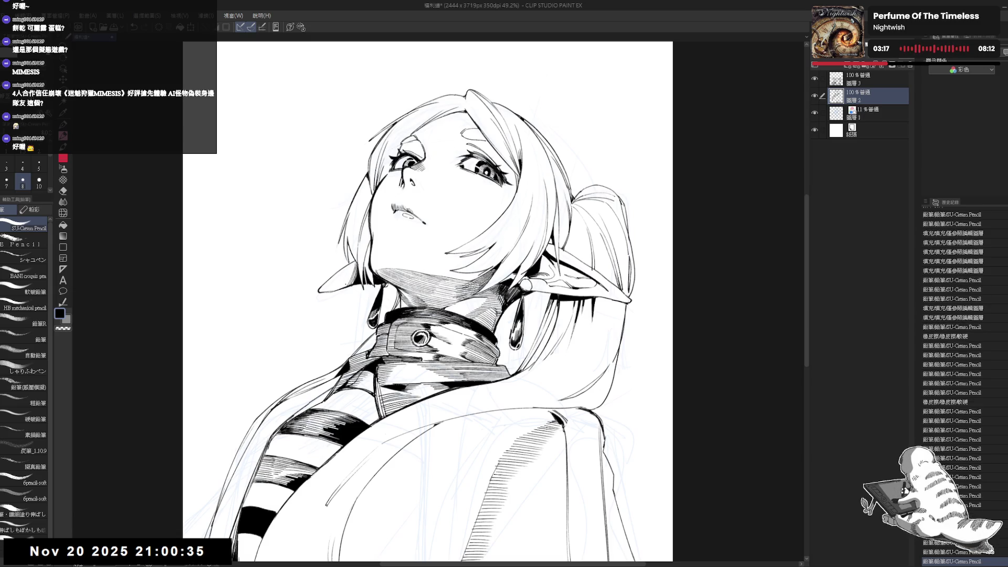
scroll(350, 280, "down", 1)
Mirror the view to check proportions, flip it back and move the drawing up.
key("h")
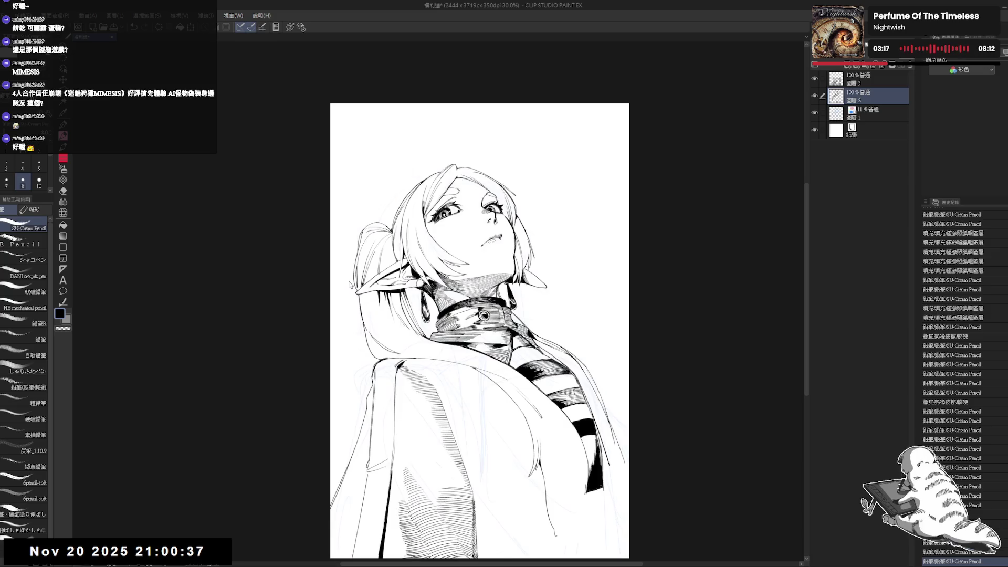
key("h")
key("h")
key("h")
left_click_drag(458, 288, 445, 255)
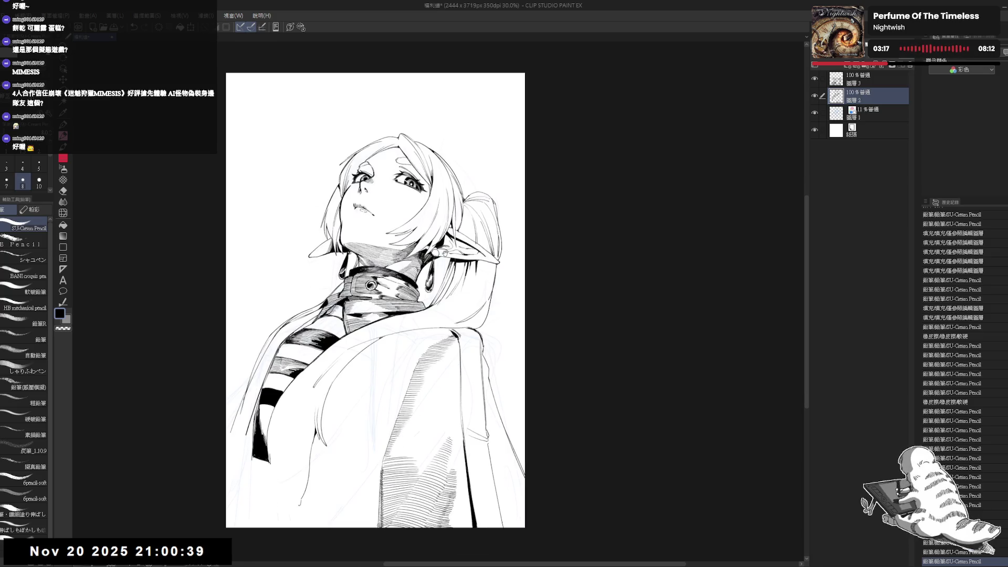
left_click_drag(388, 384, 405, 377)
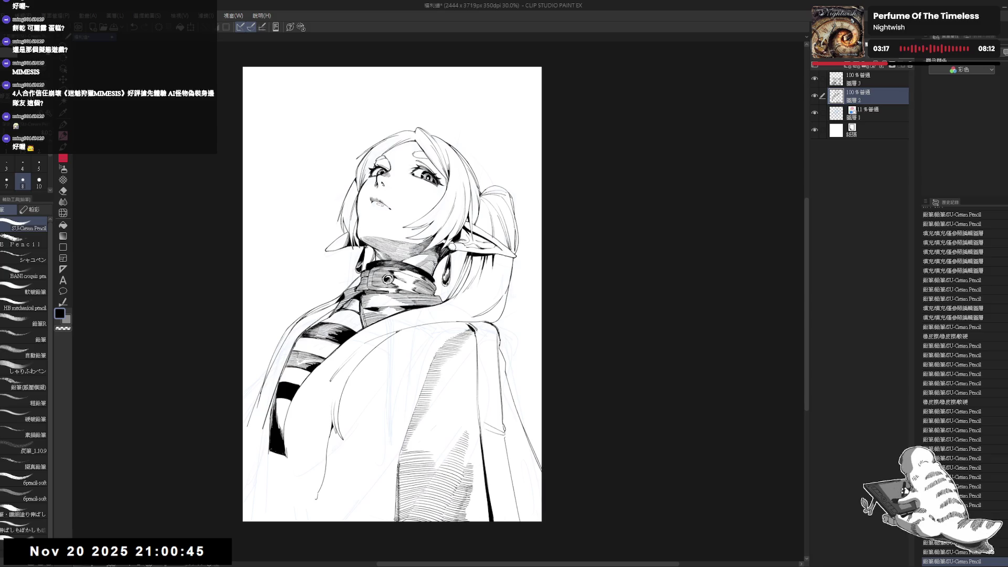
Erase a stray mark on the drawing, then return the view upright.
key("e")
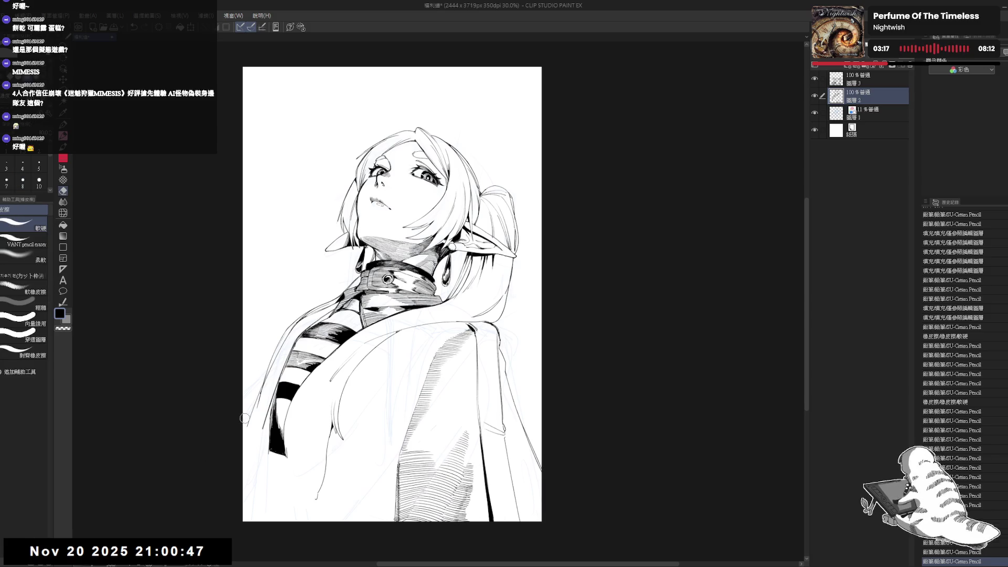
left_click(249, 413)
key("r")
left_click_drag(249, 413, 241, 450)
key("p")
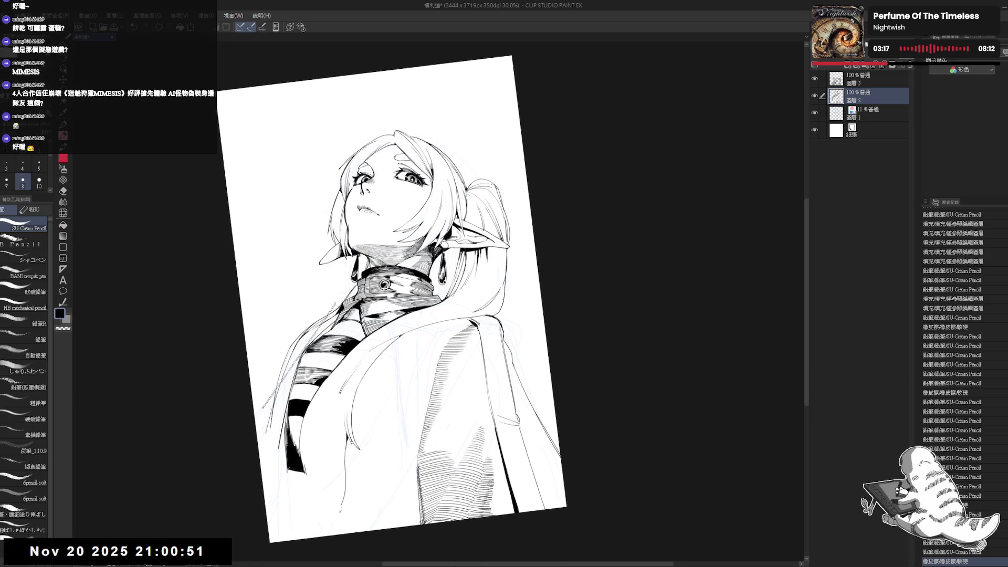
key("ctrl+@")
Redo up to the last pencil stroke and tilt the view counterclockwise.
key("e")
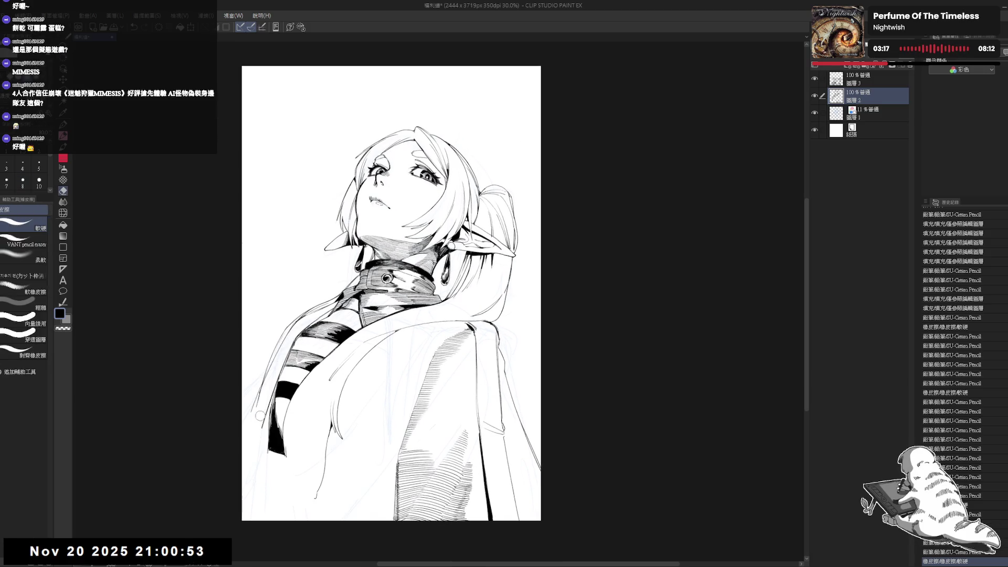
key("ctrl+y")
key("ctrl+y")
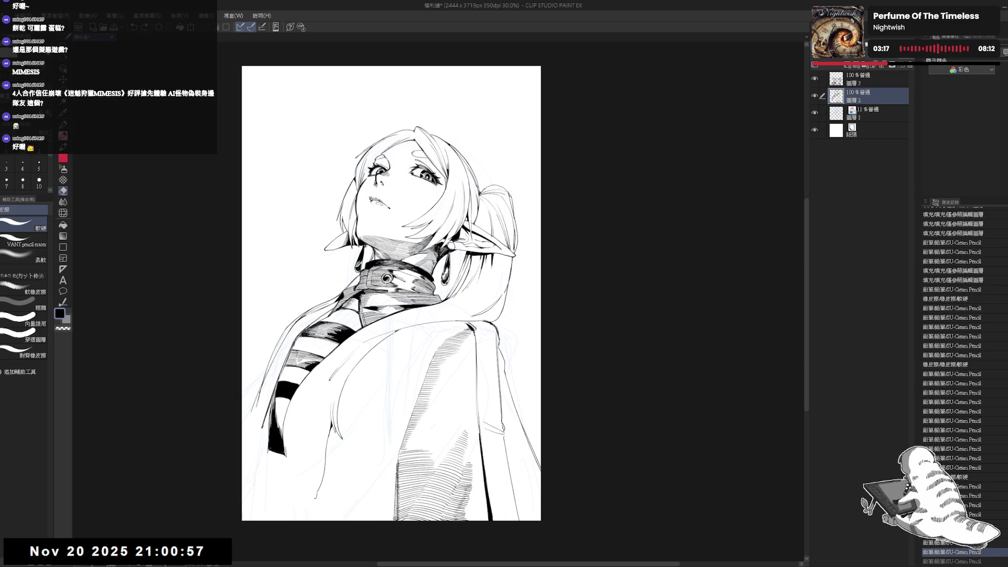
key("ctrl+y")
mouse_move(283, 394)
left_mouse_down()
mouse_move(244, 421)
mouse_move(265, 383)
mouse_move(283, 415)
left_mouse_up()
key("shift+space")
key("p")
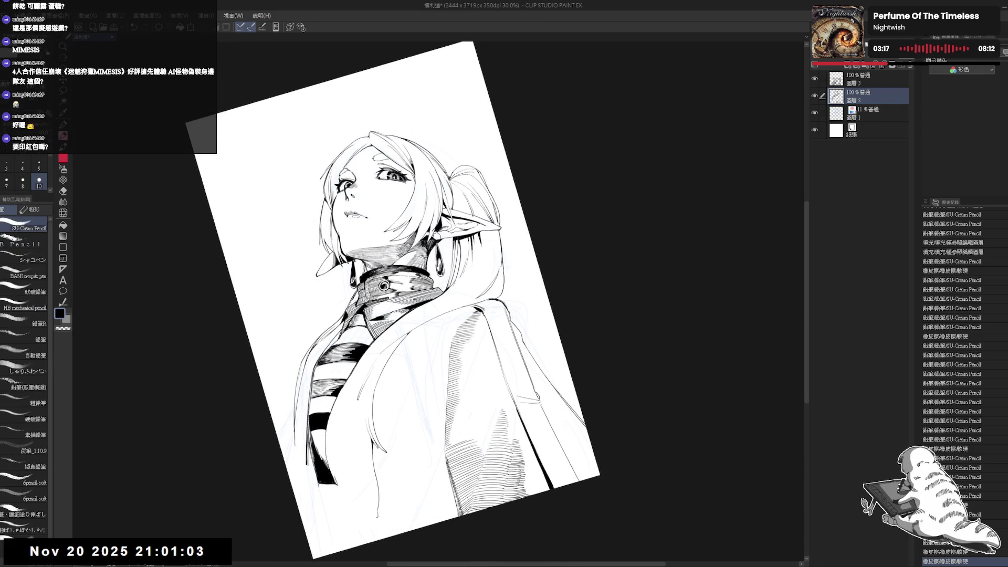
Try two small pencil strokes on the coat, then undo both.
left_click_drag(351, 290, 363, 315)
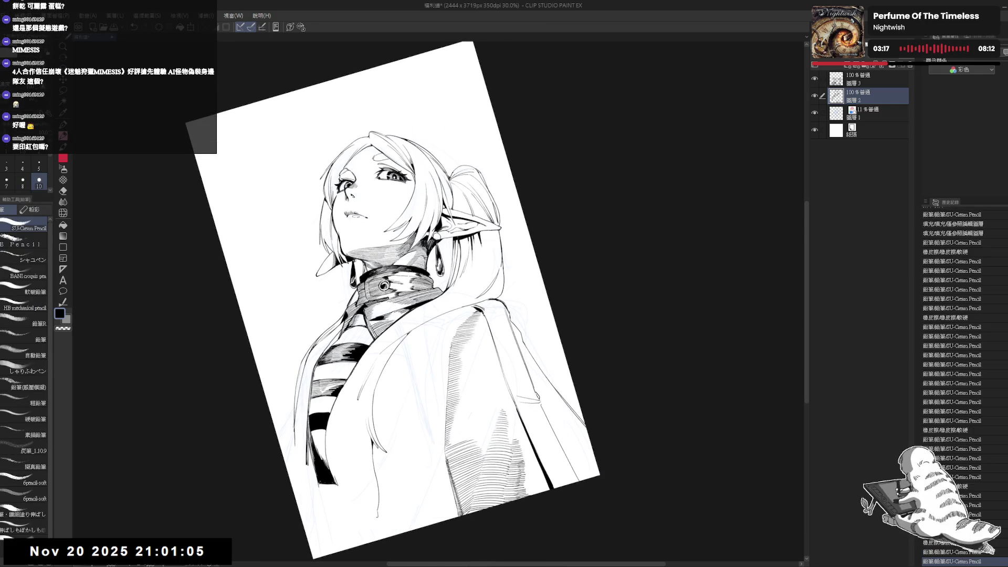
left_click_drag(328, 415, 350, 390)
key("ctrl+z")
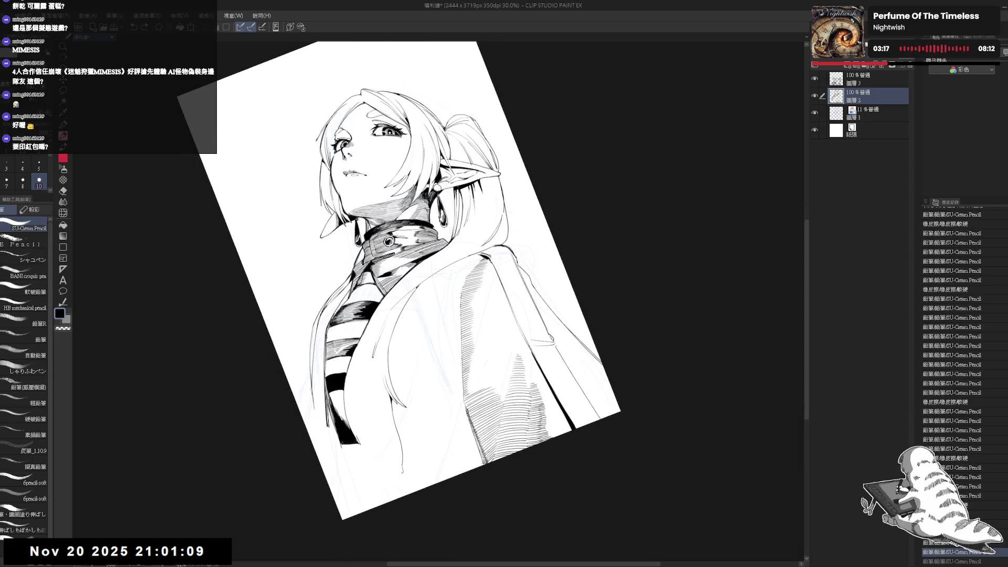
key("ctrl+z")
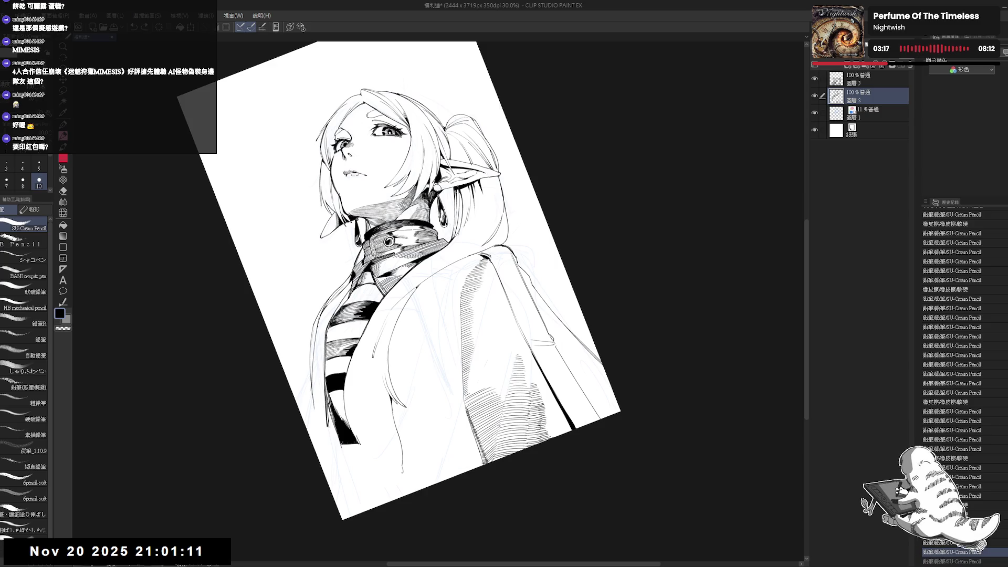
scroll(329, 338, "up", 3)
Draw a short line down the coat edge and a small coat mark.
left_click_drag(368, 315, 329, 339)
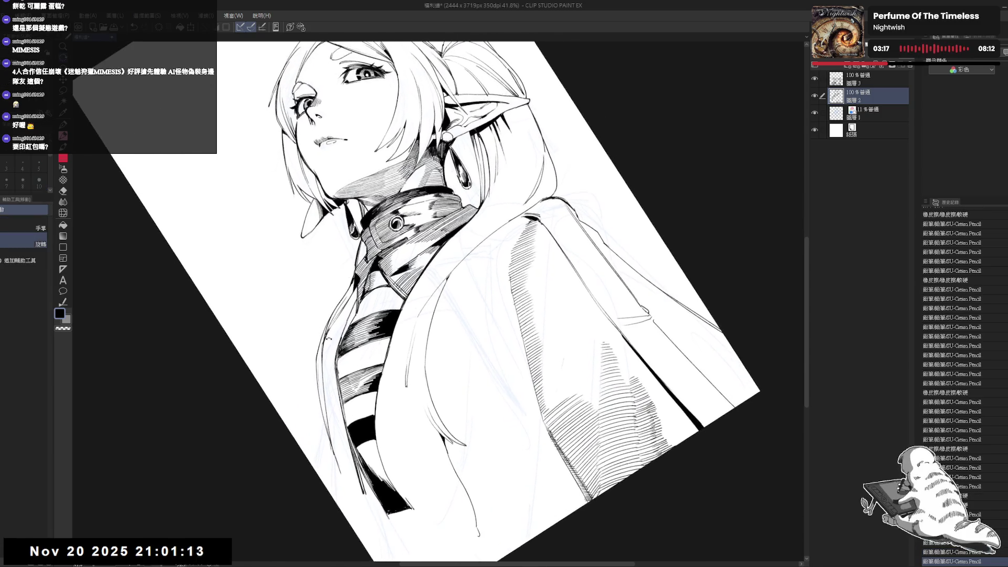
key("p")
mouse_move(340, 302)
left_mouse_down()
mouse_move(316, 373)
mouse_move(302, 367)
mouse_move(310, 417)
left_mouse_up()
key("ctrl+@")
key("e")
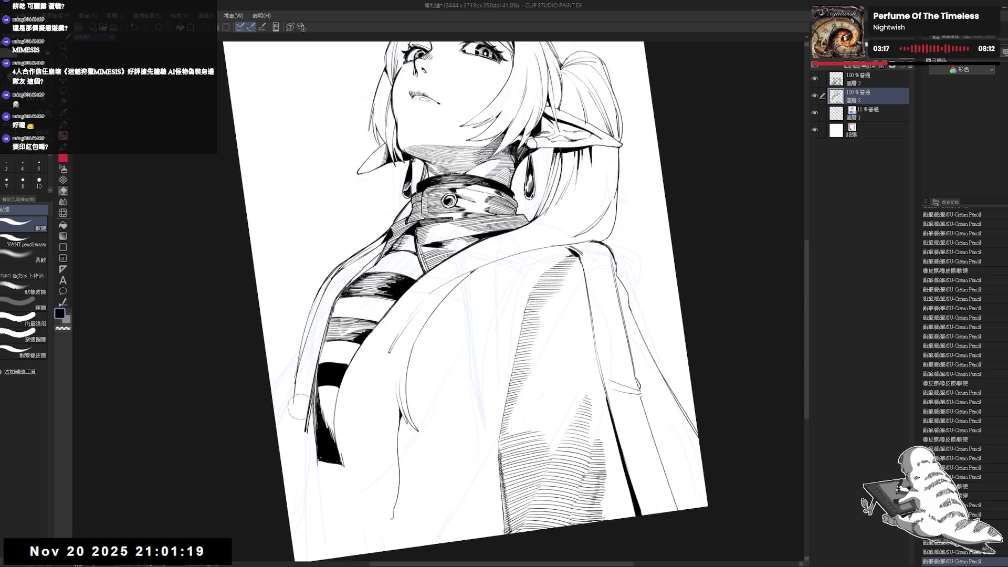
key("p")
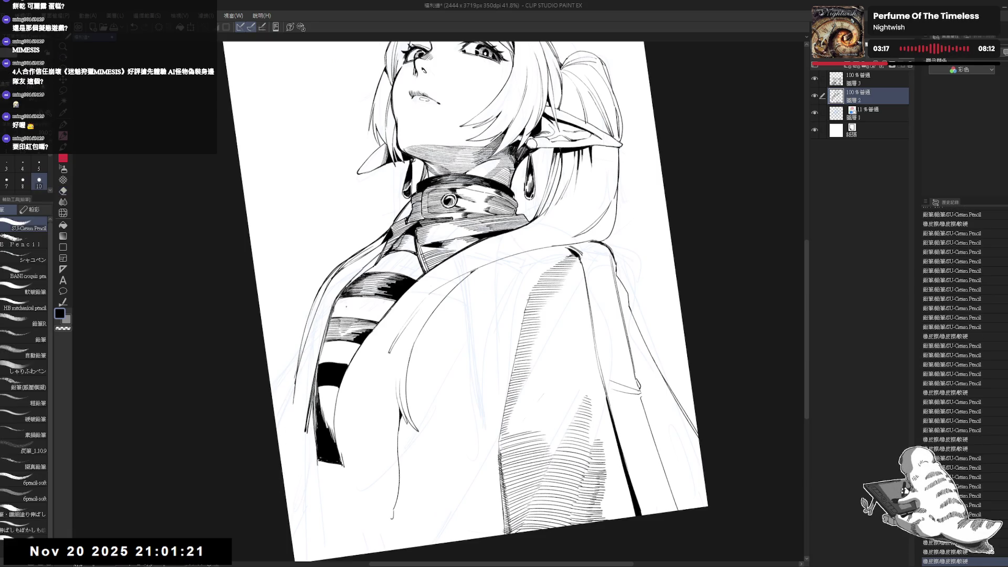
left_click_drag(312, 342, 313, 345)
key("ctrl+0")
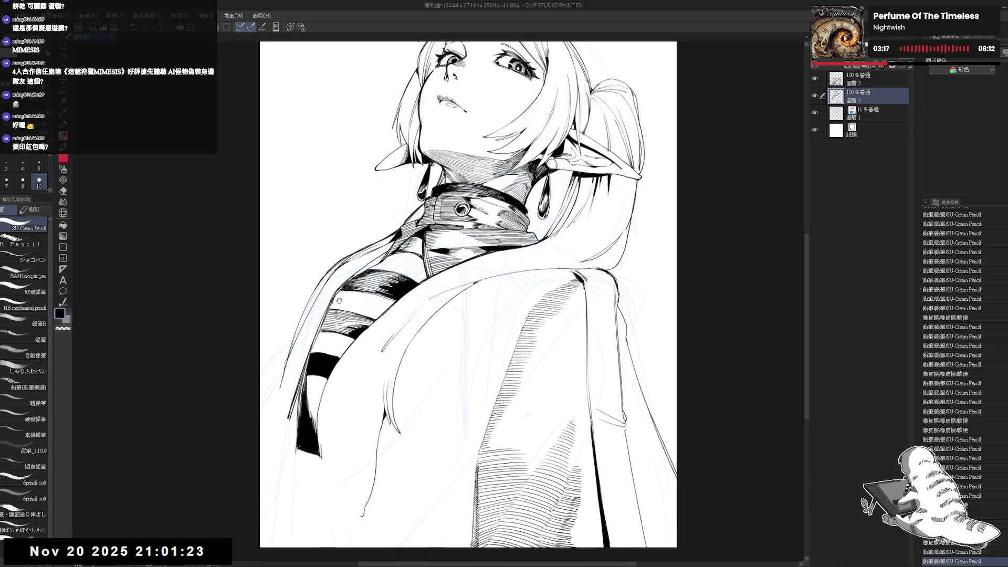
Erase stray lines near the lower-left hem and lighten the lower-left hair sketch lines.
key("e")
left_click_drag(278, 475, 291, 499)
key("p")
mouse_move(285, 452)
left_mouse_down()
mouse_move(280, 459)
mouse_move(304, 451)
left_mouse_up()
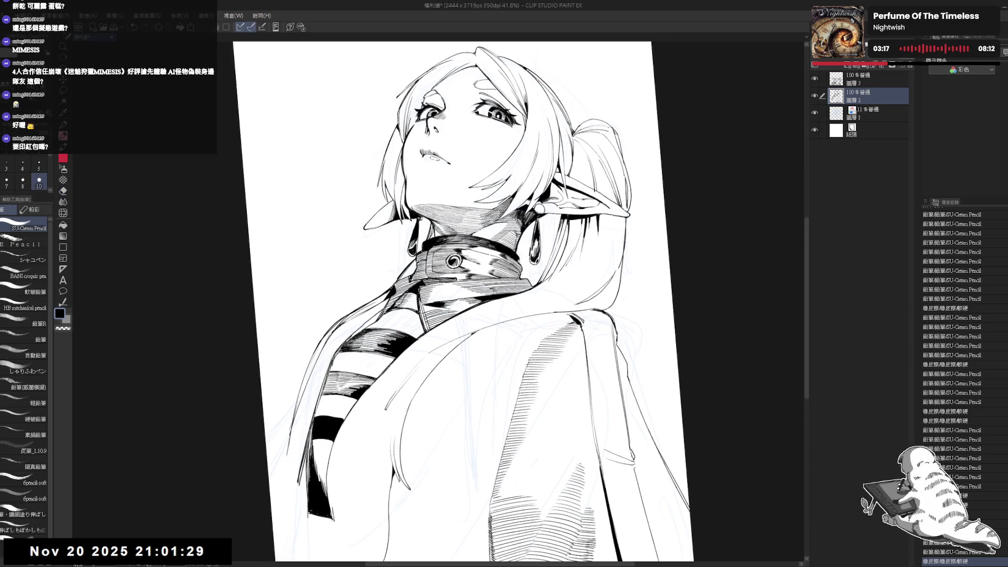
key("e")
mouse_move(289, 433)
left_mouse_down()
mouse_move(286, 418)
mouse_move(286, 441)
mouse_move(286, 417)
mouse_move(310, 393)
mouse_move(318, 412)
left_mouse_up()
key("p")
Try several strand strokes on the lower-left hair, undoing each, then mirror and zoom out.
key("ctrl+z")
left_click_drag(325, 370, 313, 431)
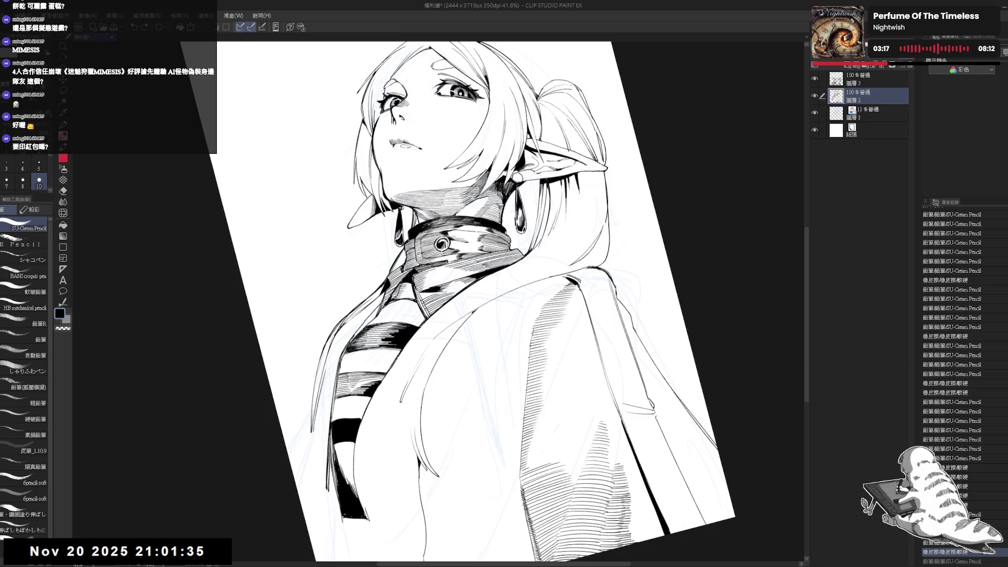
key("ctrl+z")
left_click_drag(324, 374, 311, 429)
key("ctrl+z")
left_click_drag(326, 362, 317, 409)
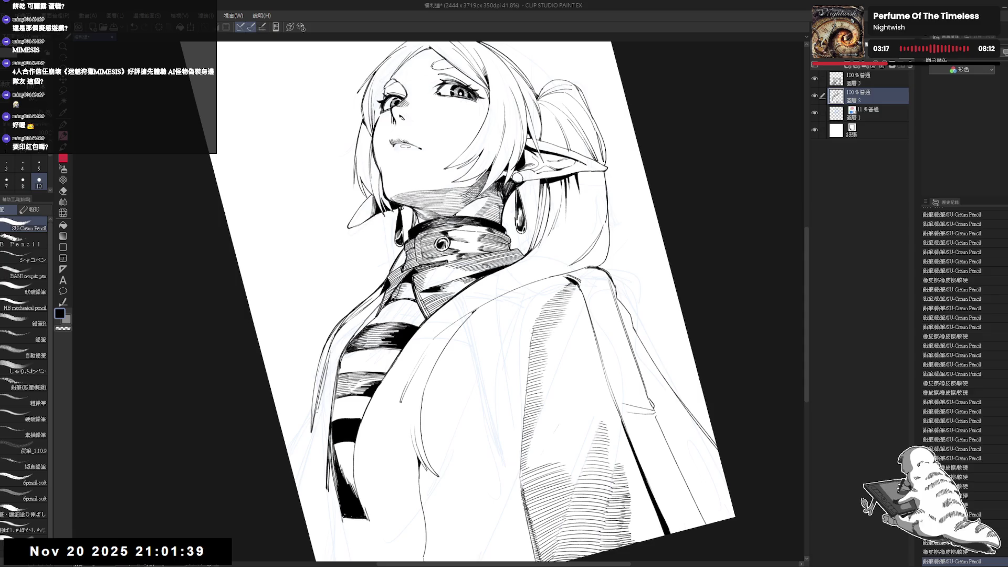
key("ctrl+z")
left_click_drag(328, 357, 315, 423)
key("ctrl+z")
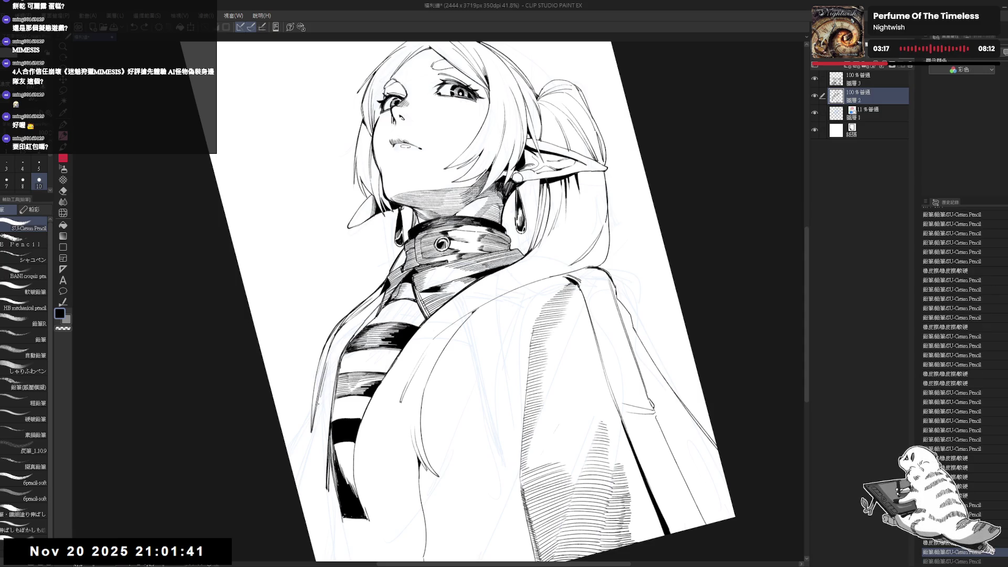
left_click_drag(326, 369, 315, 423)
key("ctrl+z")
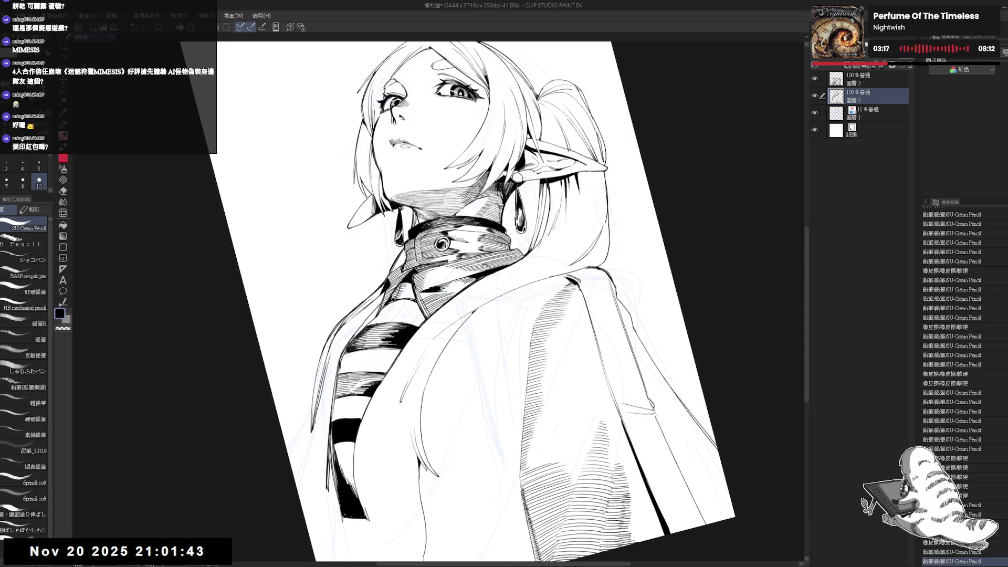
key("h")
key("ctrl+minus")
Erase the stray lines and a small mark on the lower coat.
key("h")
key("ctrl+minus")
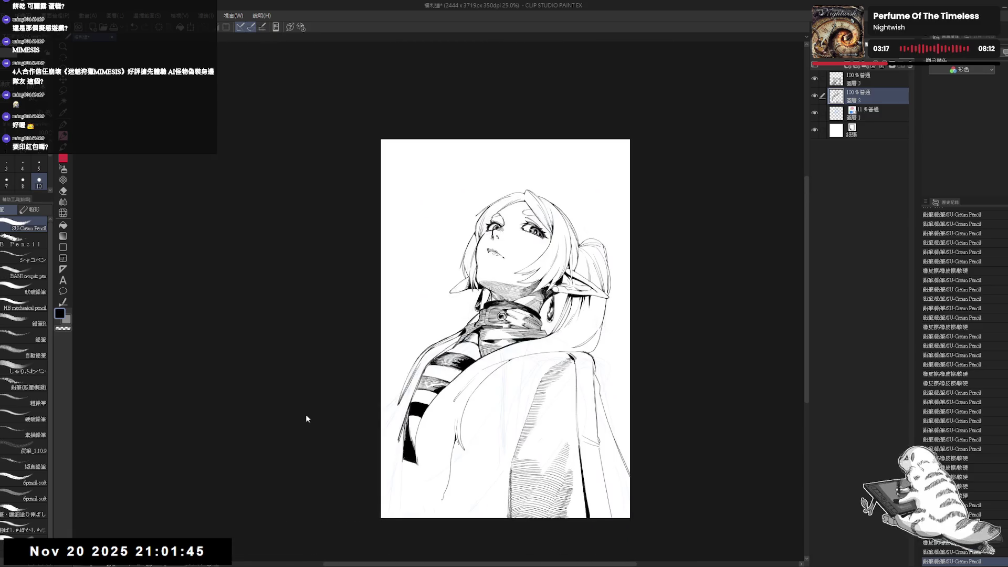
mouse_move(305, 415)
left_mouse_down()
mouse_move(338, 414)
mouse_move(365, 358)
left_mouse_up()
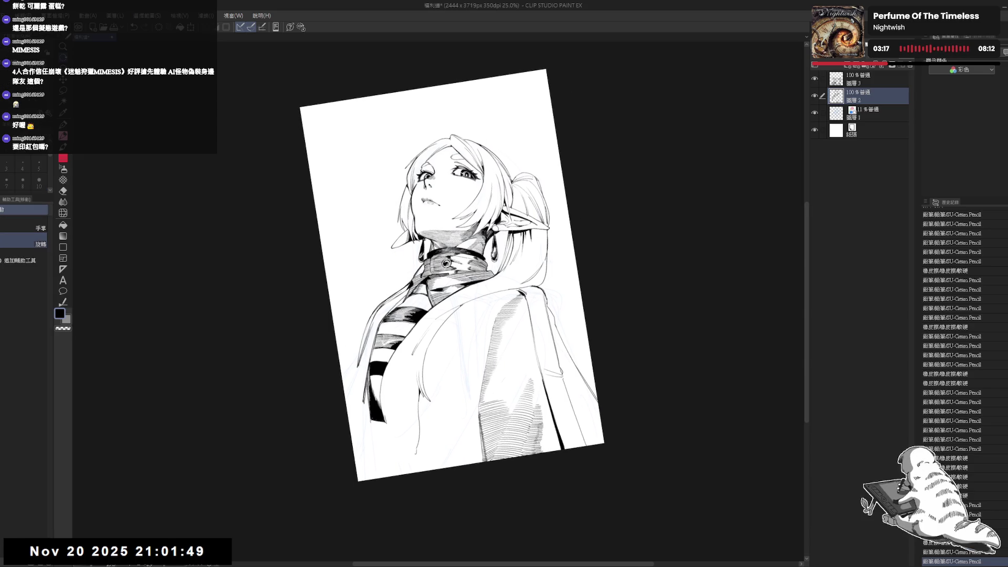
left_click_drag(396, 294, 399, 297)
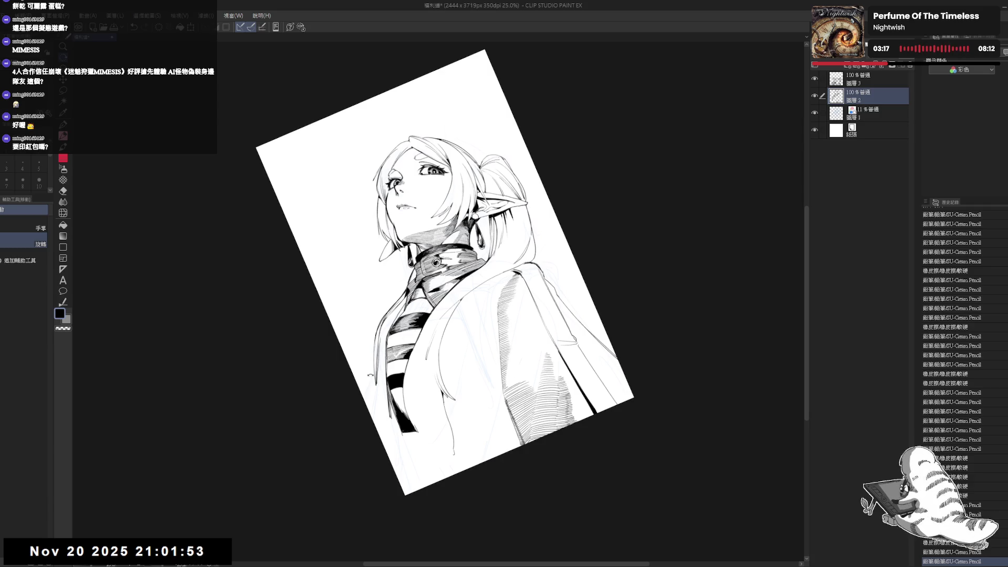
key("p")
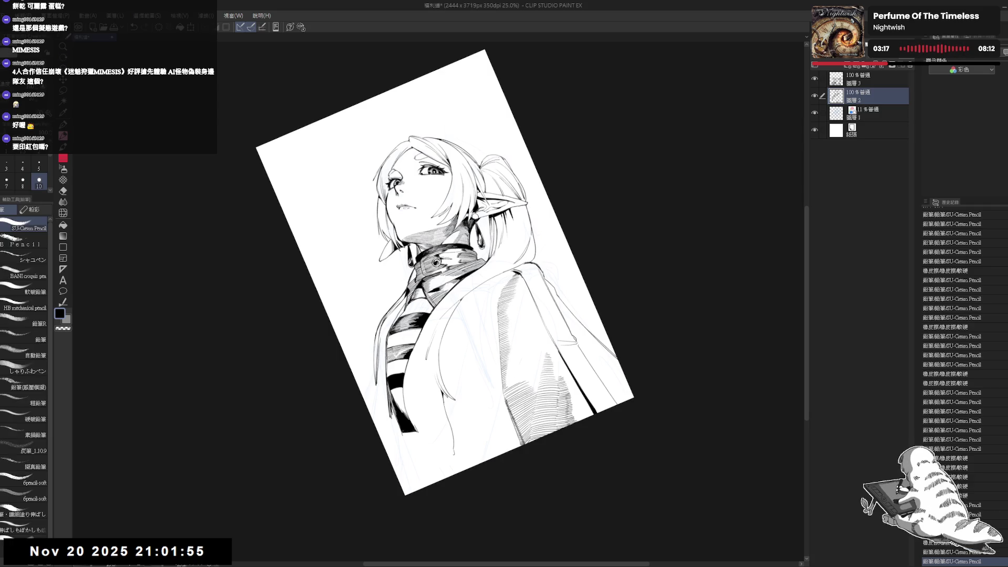
key("e")
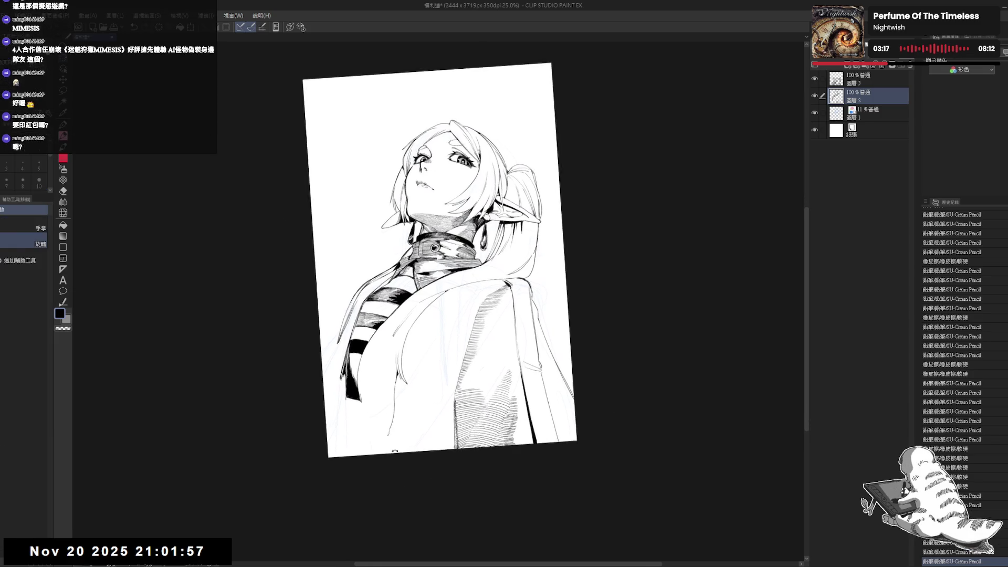
mouse_move(371, 407)
left_mouse_down()
mouse_move(364, 397)
mouse_move(407, 460)
left_mouse_up()
key("r")
key("e")
left_click(402, 414)
key("r")
key("p")
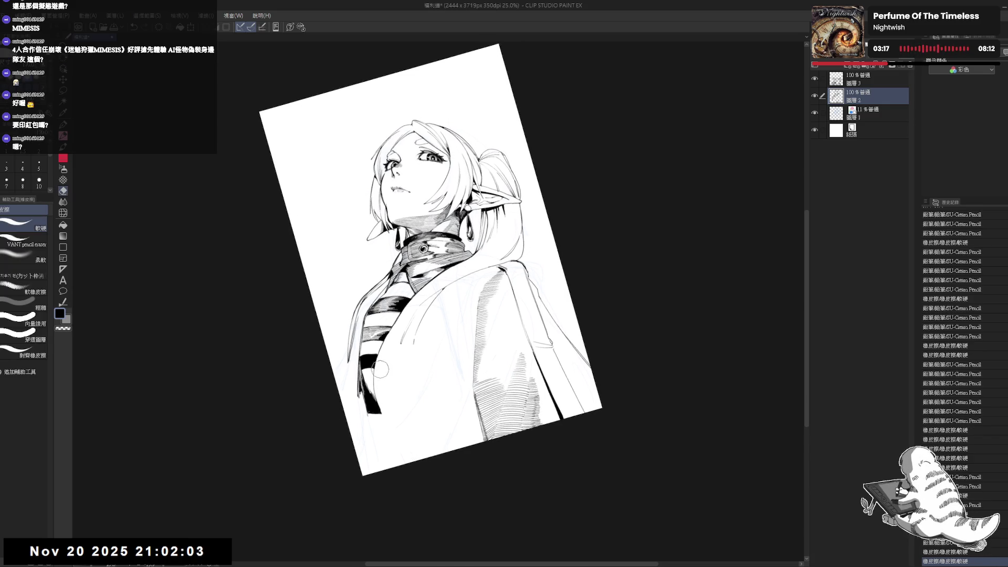
Rework the scarf stripes in pencil and erase the unwanted scarf strokes.
left_click_drag(374, 394, 389, 436)
key("ctrl+@")
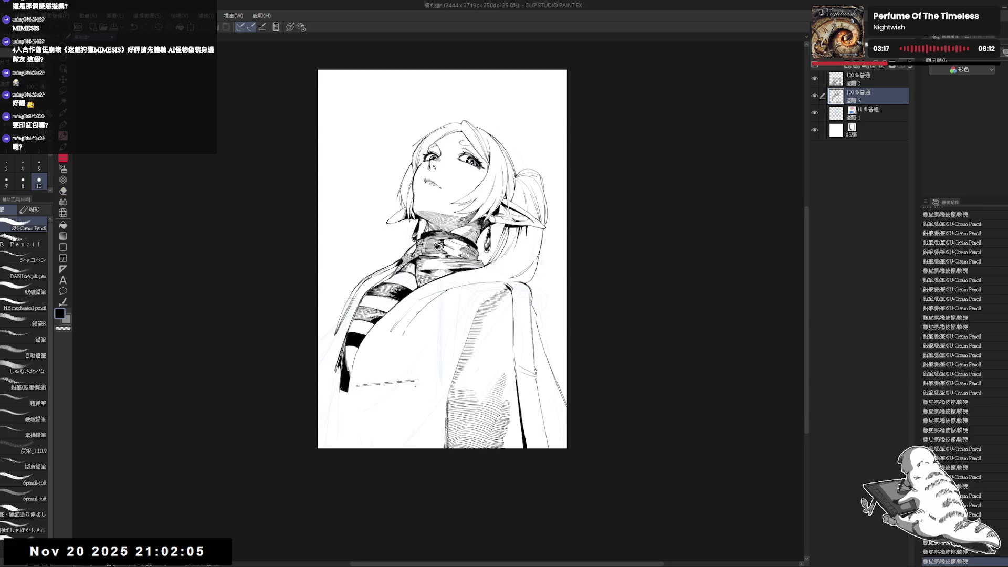
left_click_drag(411, 352, 418, 364)
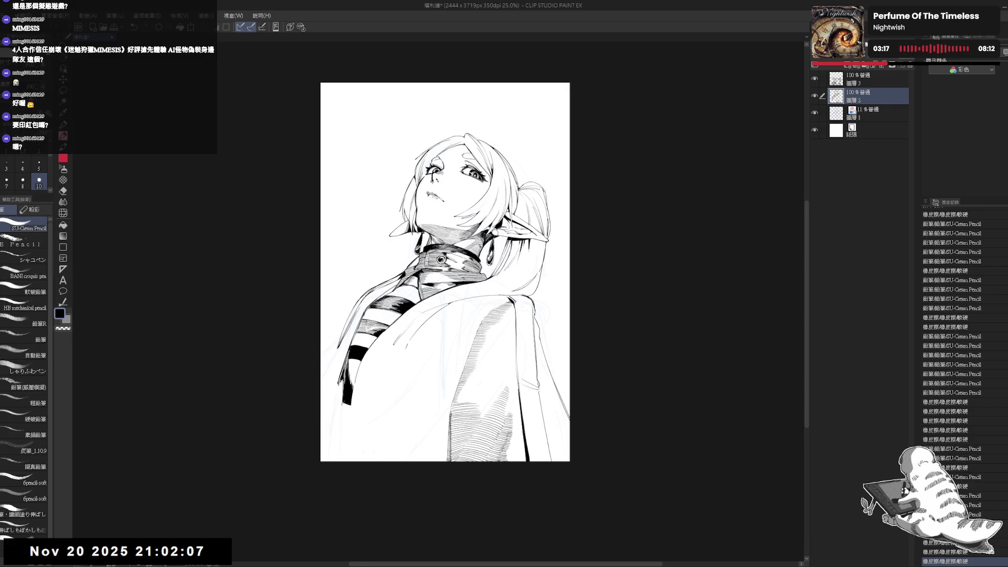
key("e")
mouse_move(336, 404)
left_mouse_down()
mouse_move(362, 414)
mouse_move(352, 426)
left_mouse_up()
key("p")
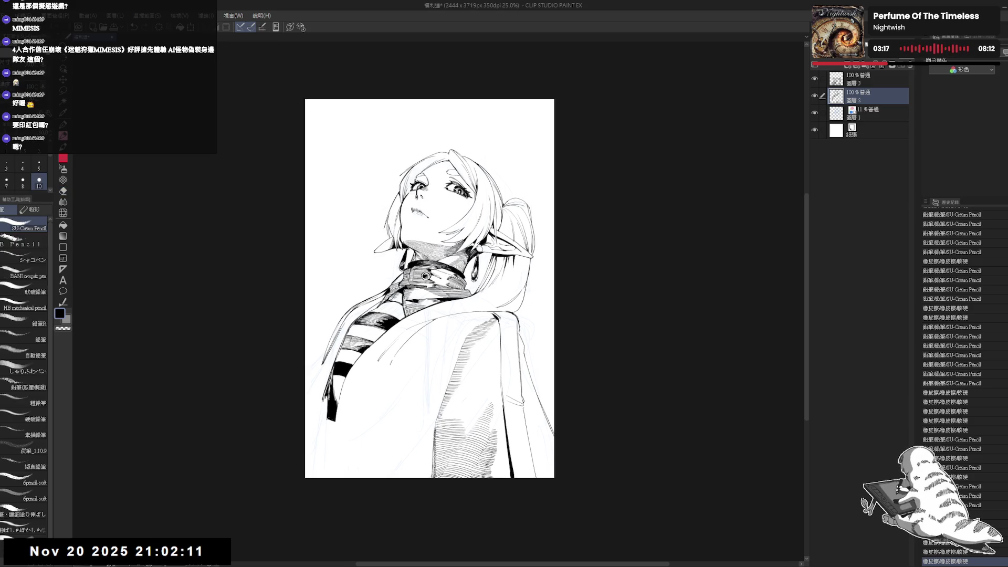
Reduce the pencil size to 7 and draw fold lines on the coat.
left_click_drag(423, 441, 420, 440)
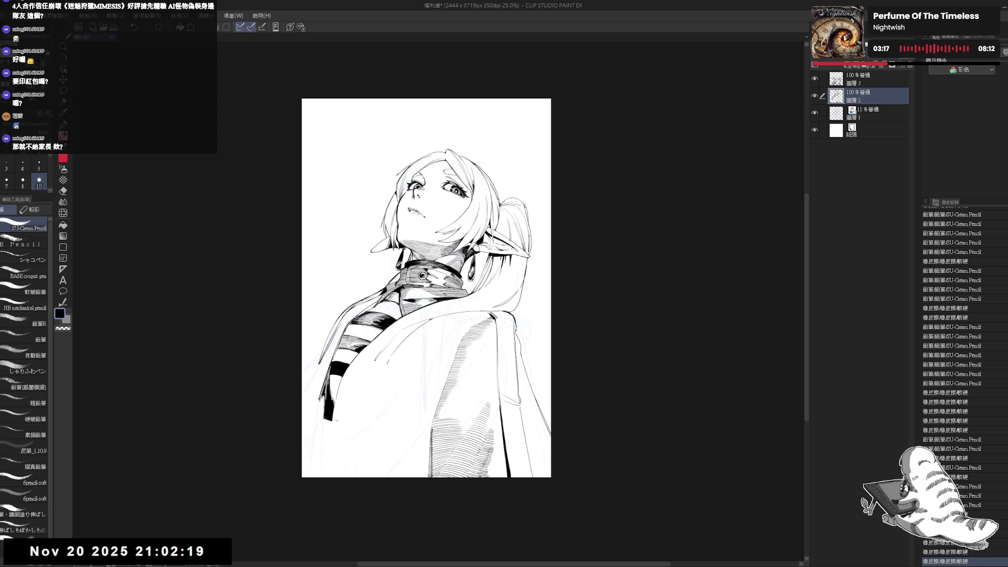
mouse_move(355, 407)
left_mouse_down()
mouse_move(347, 445)
mouse_move(283, 367)
left_mouse_up()
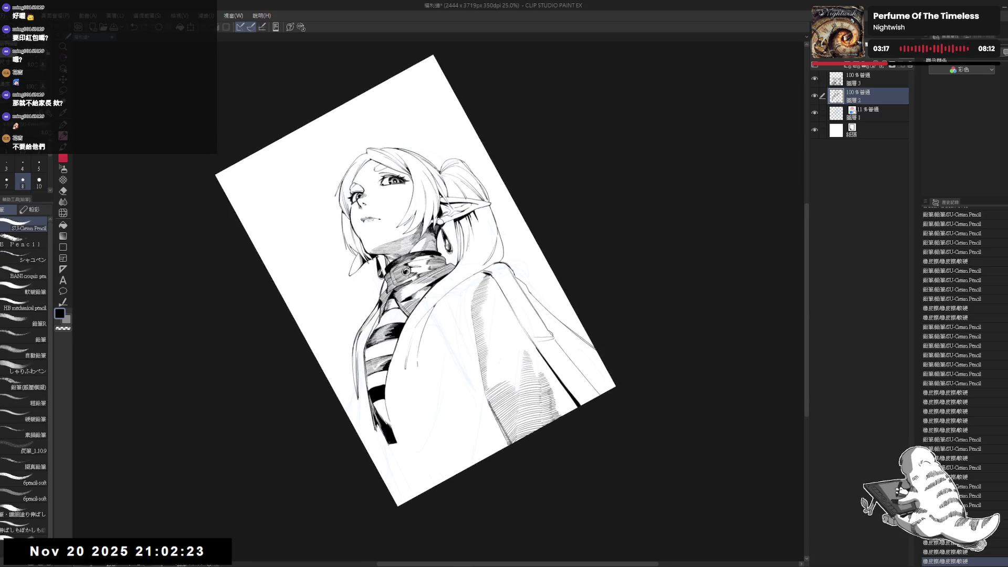
left_click_drag(410, 310, 400, 392)
key("ctrl+z")
left_click(6, 181)
left_click_drag(408, 316, 399, 397)
key("ctrl+z")
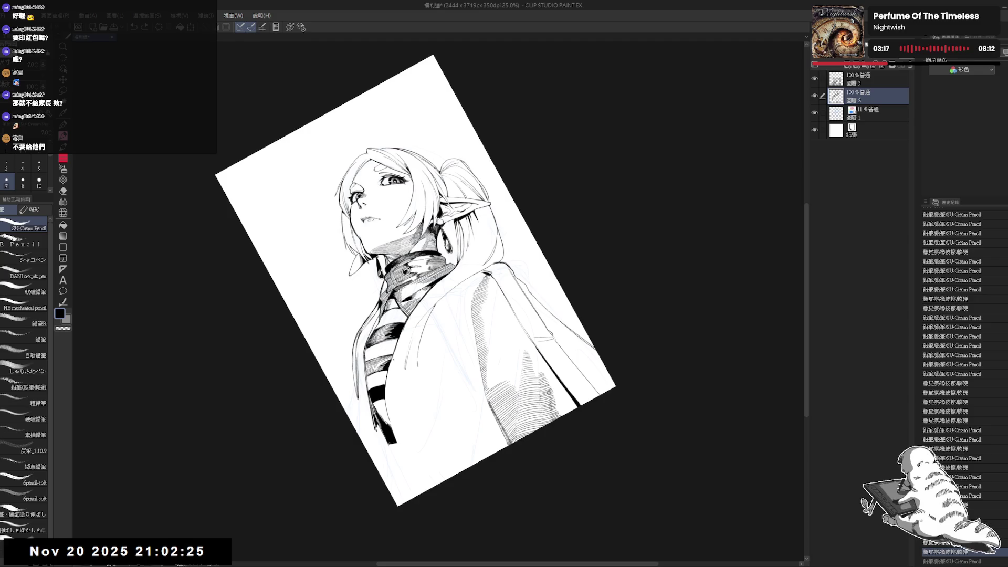
left_click_drag(404, 329, 392, 411)
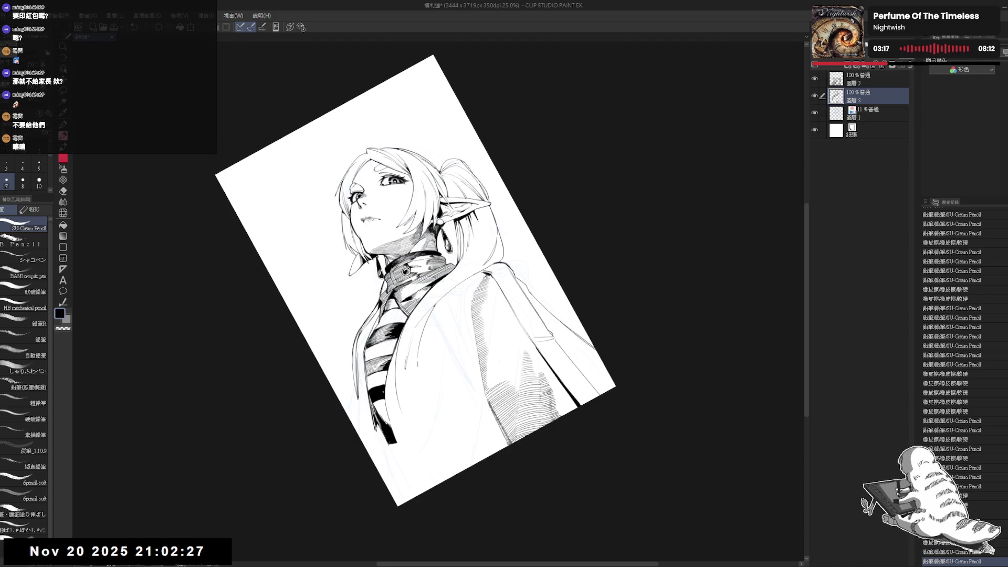
left_click_drag(403, 330, 392, 407)
mouse_move(394, 349)
left_mouse_down()
mouse_move(392, 400)
mouse_move(395, 367)
mouse_move(394, 387)
left_mouse_up()
key("ctrl+z")
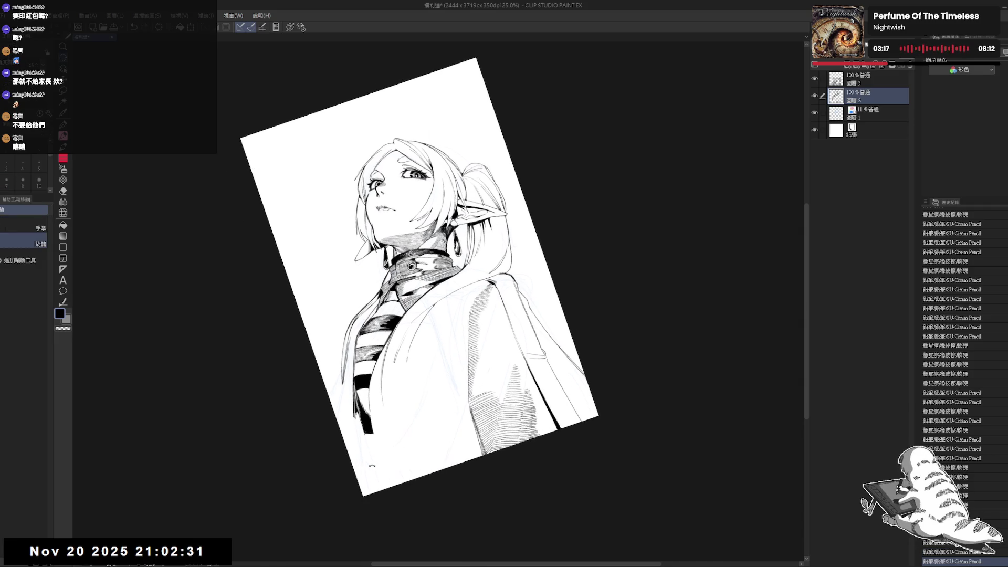
Undo and restore the last coat stroke, then check the drawing mirrored.
key("asciicircum")
key("asciicircum")
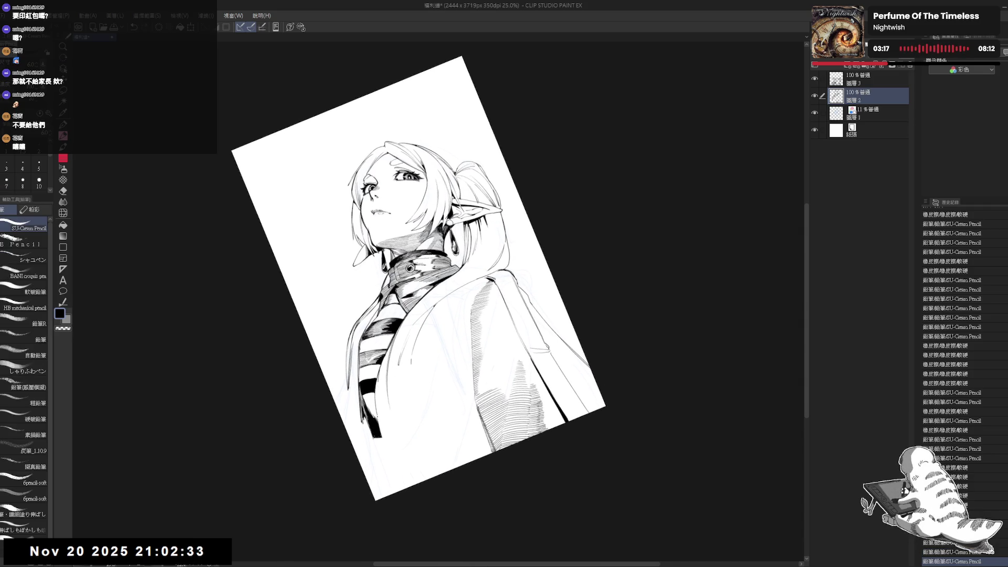
key("ctrl+z")
key("ctrl+y")
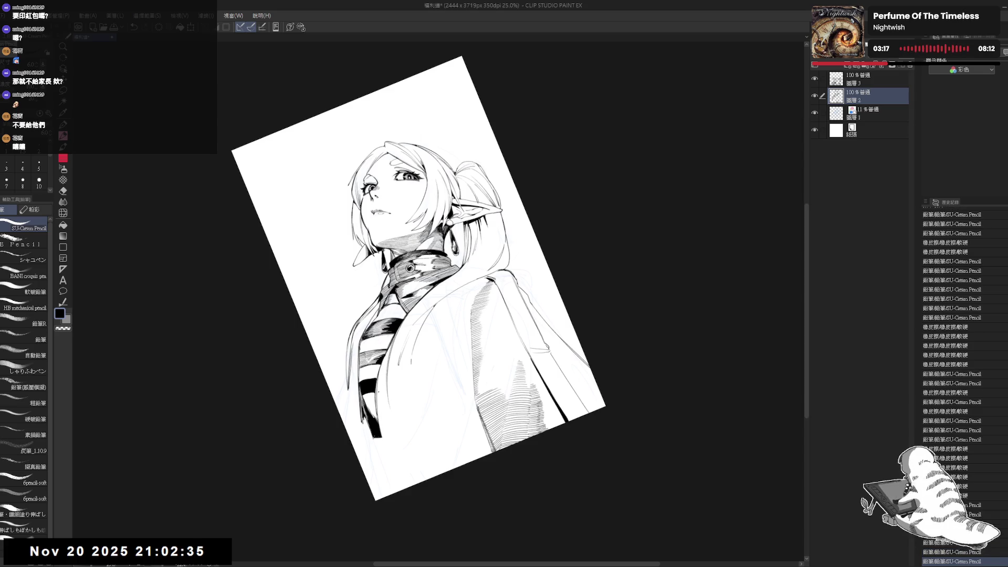
key("ctrl+at")
key("h")
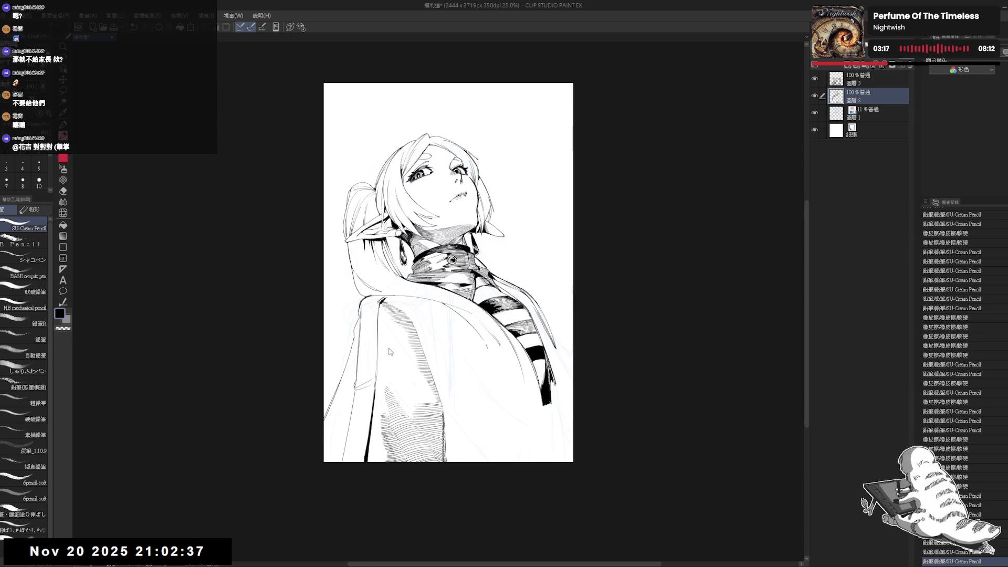
key("h")
scroll(387, 358, "up", 2)
mouse_move(387, 358)
left_mouse_down()
mouse_move(351, 445)
mouse_move(386, 349)
left_mouse_up()
key("p")
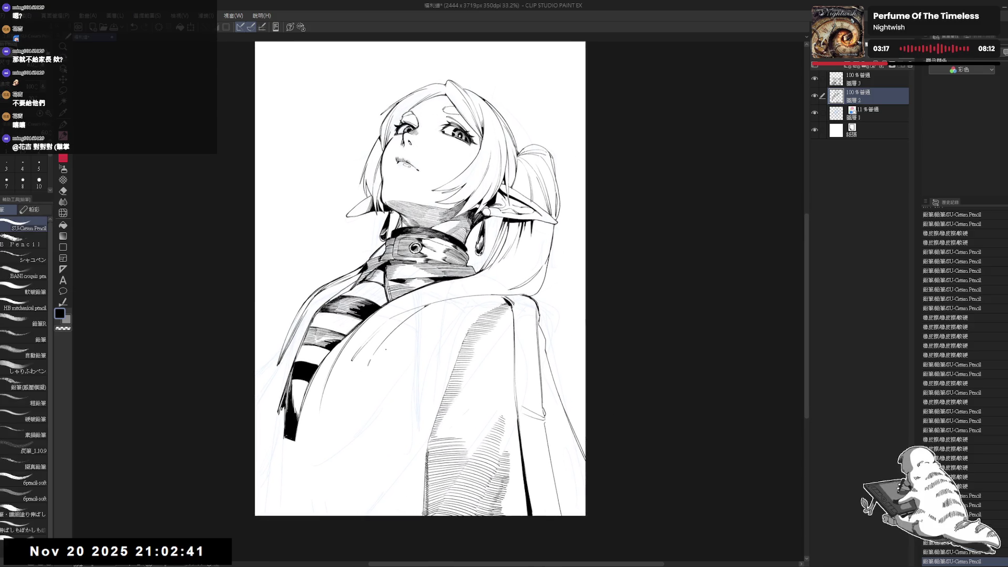
scroll(386, 349, "down", 2)
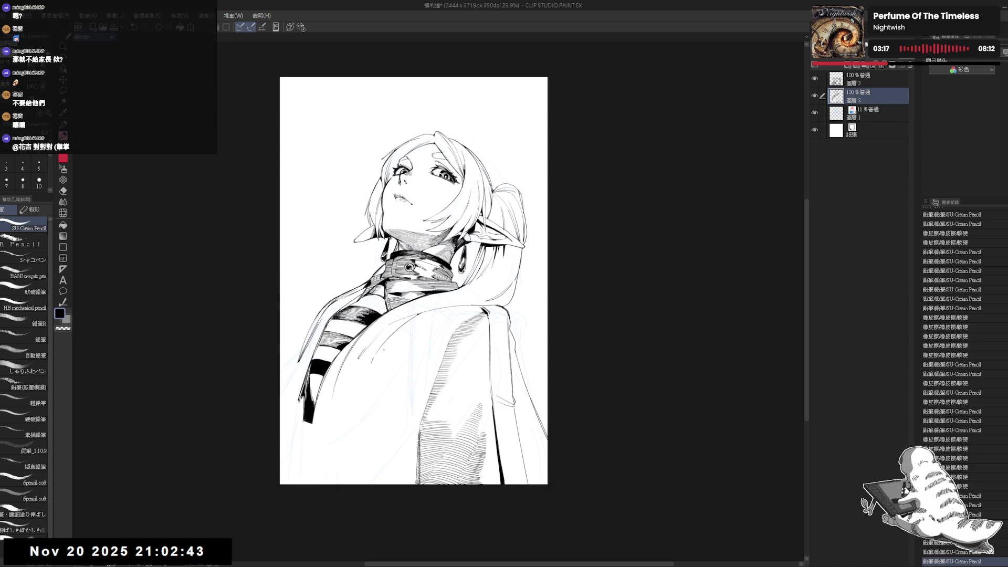
Try a short vertical line on the coat, then undo it.
key("r")
mouse_move(386, 349)
left_mouse_down()
mouse_move(420, 362)
mouse_move(451, 357)
left_mouse_up()
key("p")
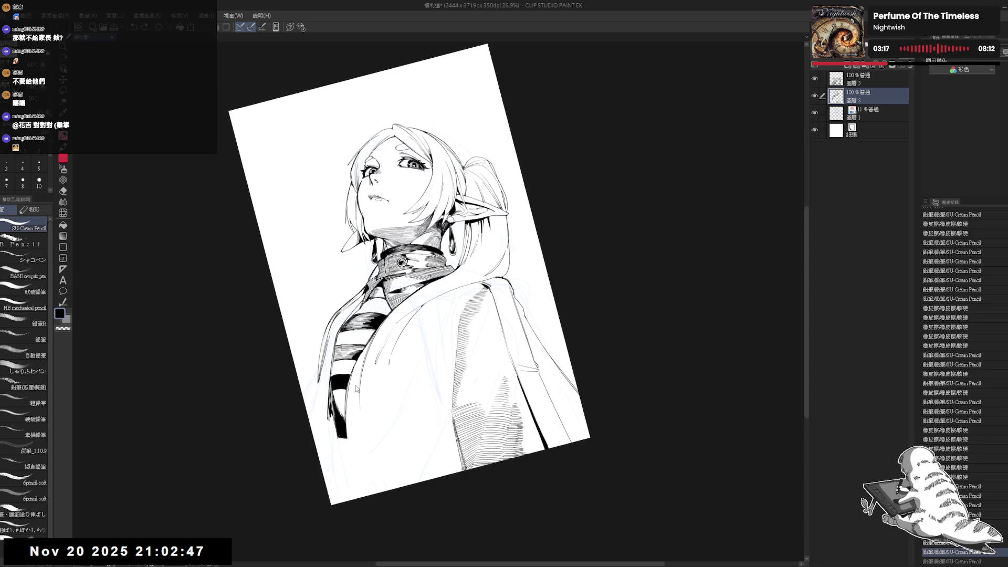
left_click_drag(358, 392, 352, 436)
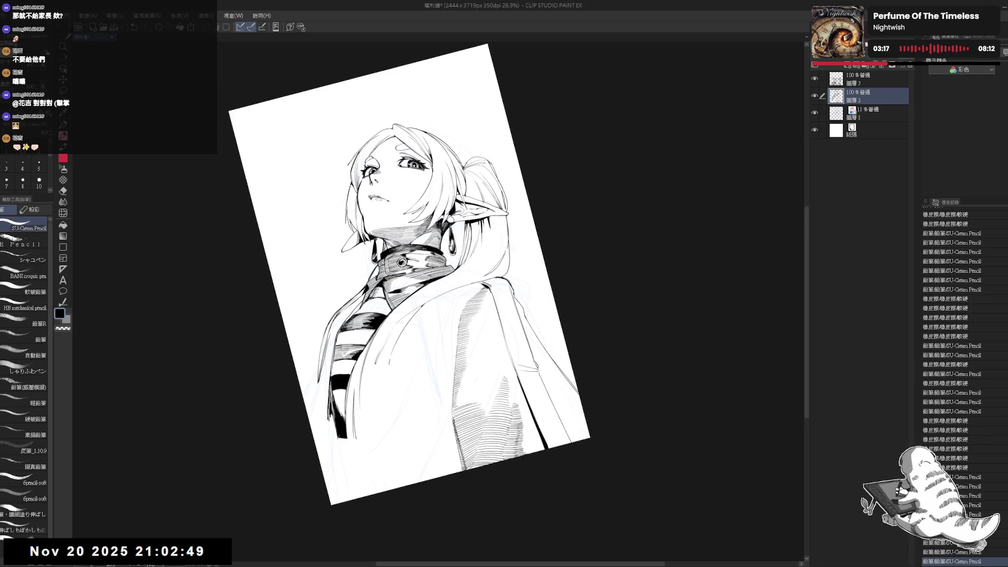
key("ctrl+z")
left_click_drag(357, 395, 347, 436)
key("ctrl+z")
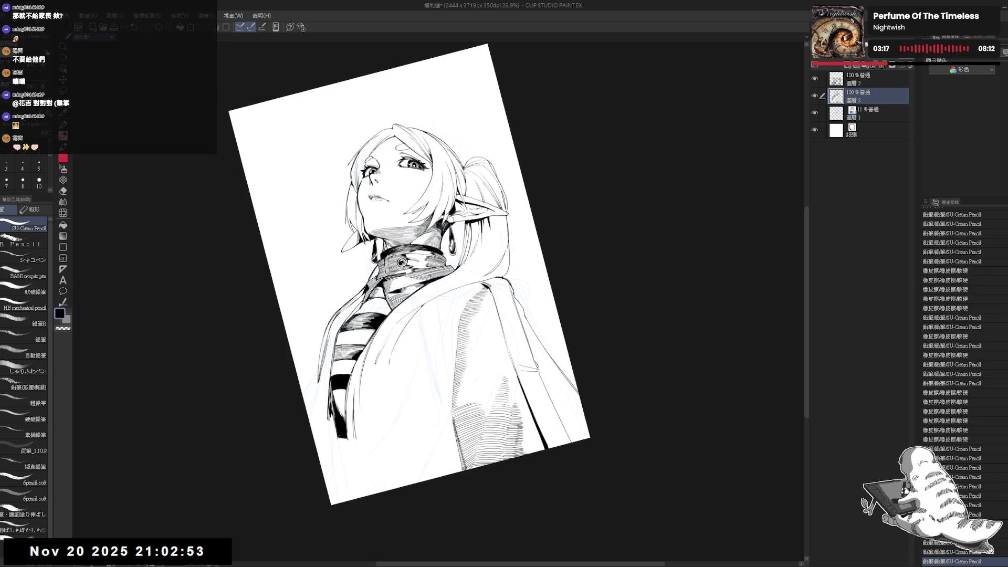
key("ctrl+at")
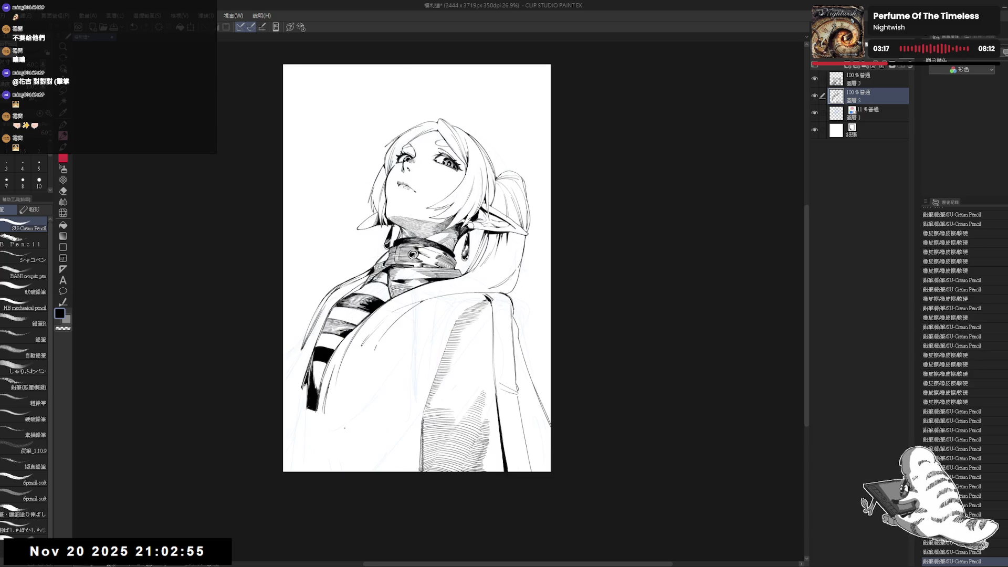
key("h")
key("h")
left_click_drag(348, 433, 370, 419)
Erase small marks and stray lines on the coat, then add a pencil stroke there.
key("e")
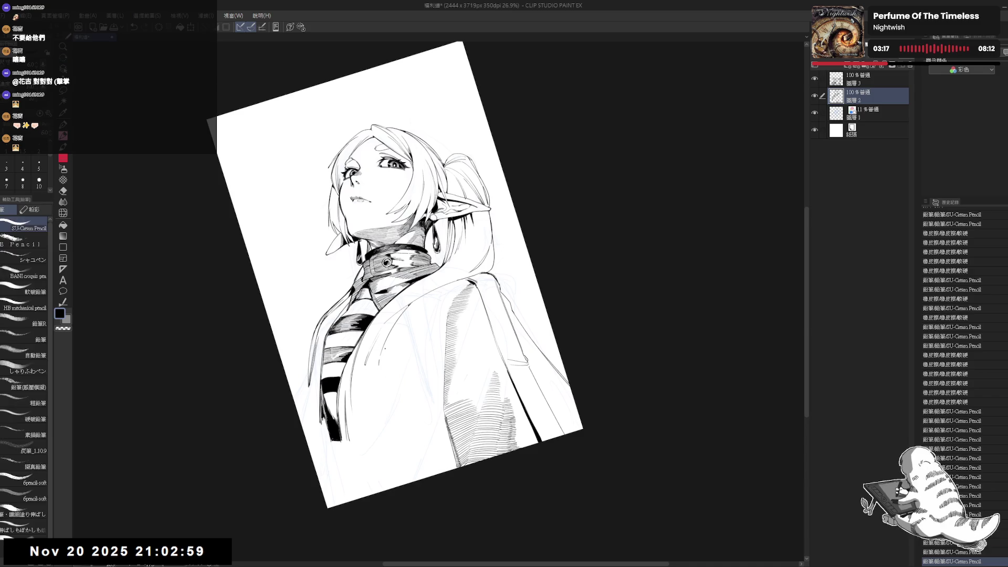
left_click(376, 374)
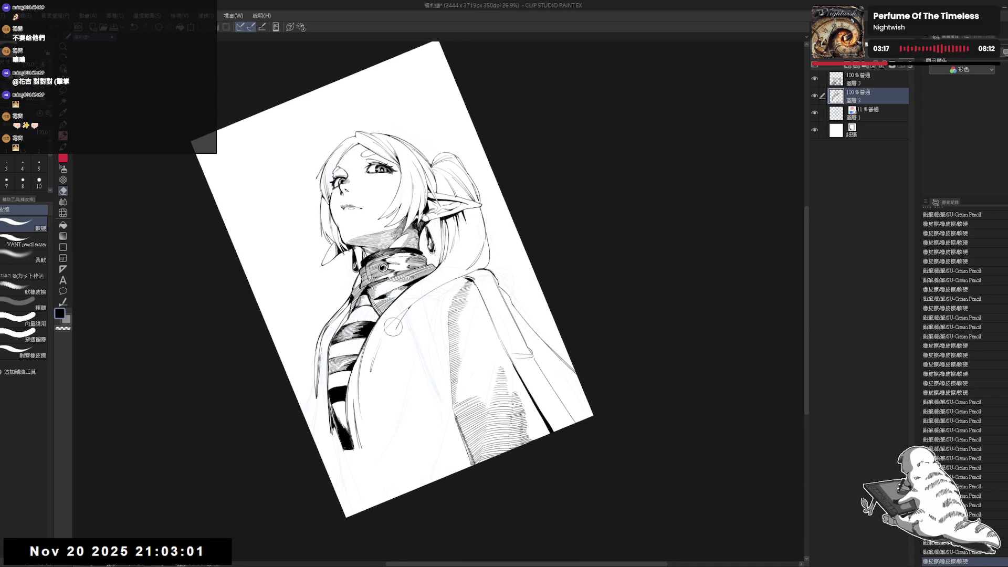
mouse_move(370, 375)
left_mouse_down()
mouse_move(374, 351)
mouse_move(392, 382)
left_mouse_up()
left_click(404, 313)
key("r")
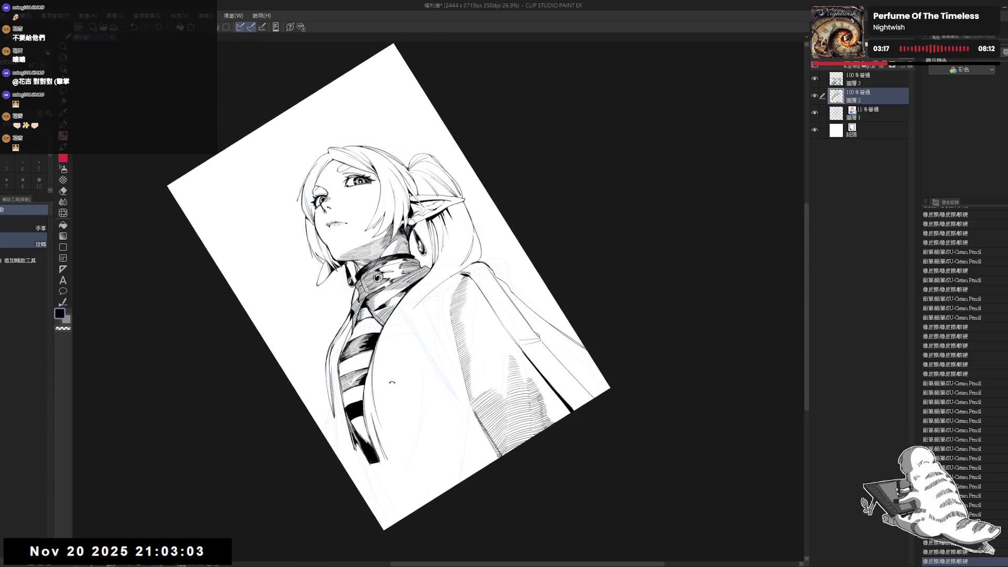
left_click_drag(391, 346, 382, 370)
key("p")
key("ctrl+z")
mouse_move(413, 322)
left_mouse_down()
mouse_move(444, 270)
mouse_move(407, 349)
mouse_move(422, 304)
mouse_move(359, 309)
mouse_move(417, 336)
mouse_move(433, 318)
mouse_move(418, 365)
left_mouse_up()
key("r")
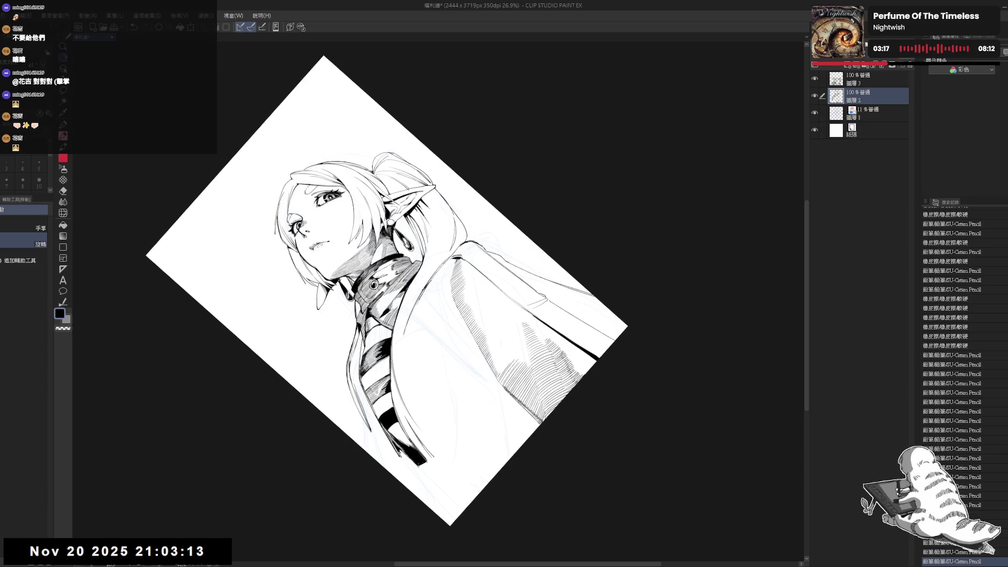
Try a darkening stroke on the scarf stripes, undo it, and recentre the page.
key("ctrl+@")
key("h")
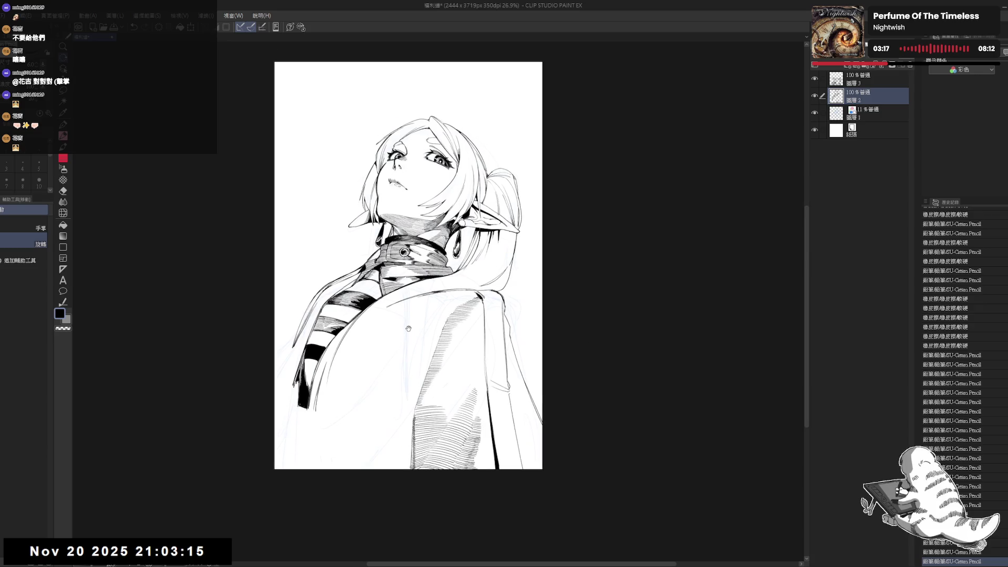
left_click_drag(420, 315, 399, 367)
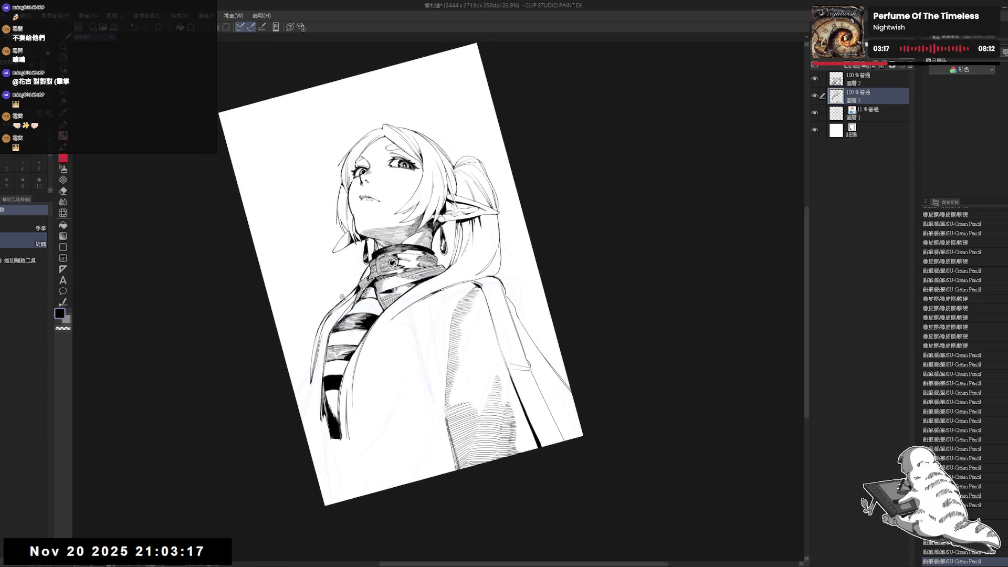
scroll(420, 299, "up", 2)
left_click_drag(322, 402, 336, 401)
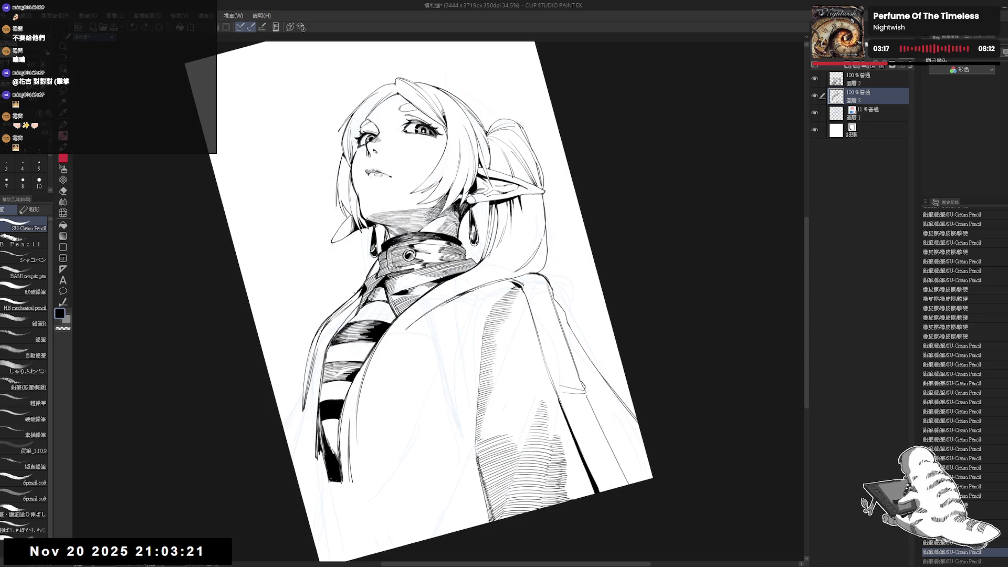
key("ctrl+z")
key("ctrl+z")
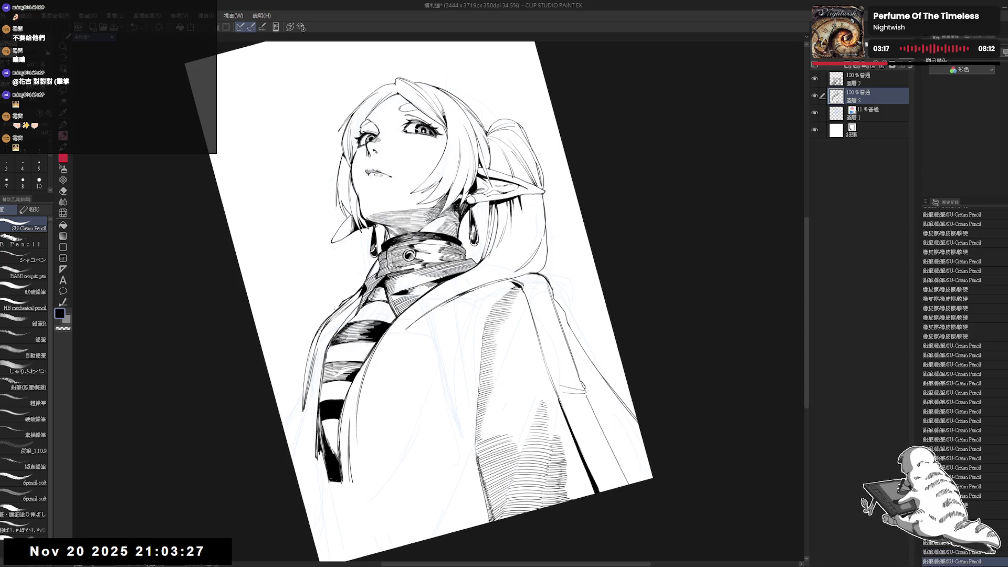
key("ctrl+at")
scroll(336, 210, "down", 2)
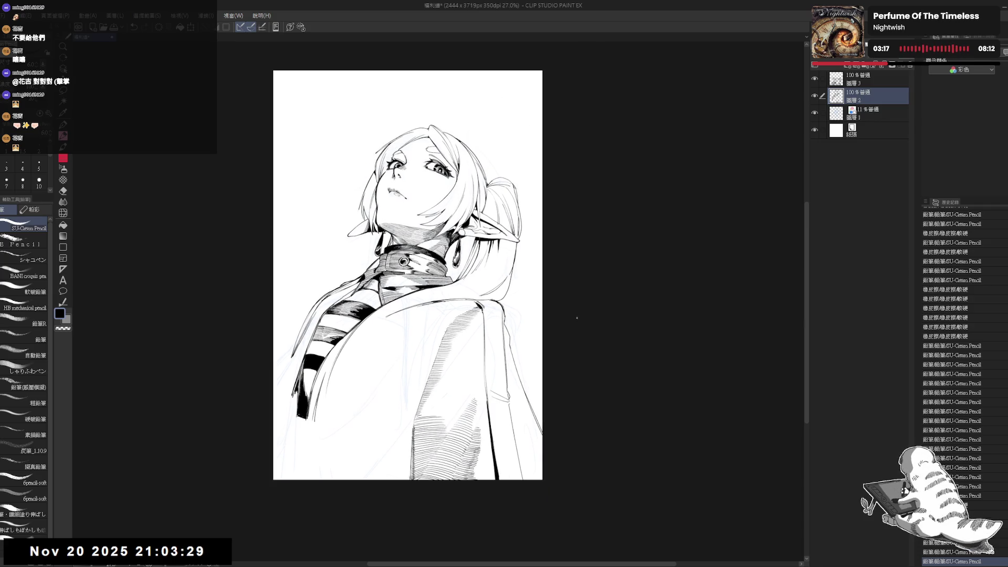
left_click_drag(476, 339, 488, 329)
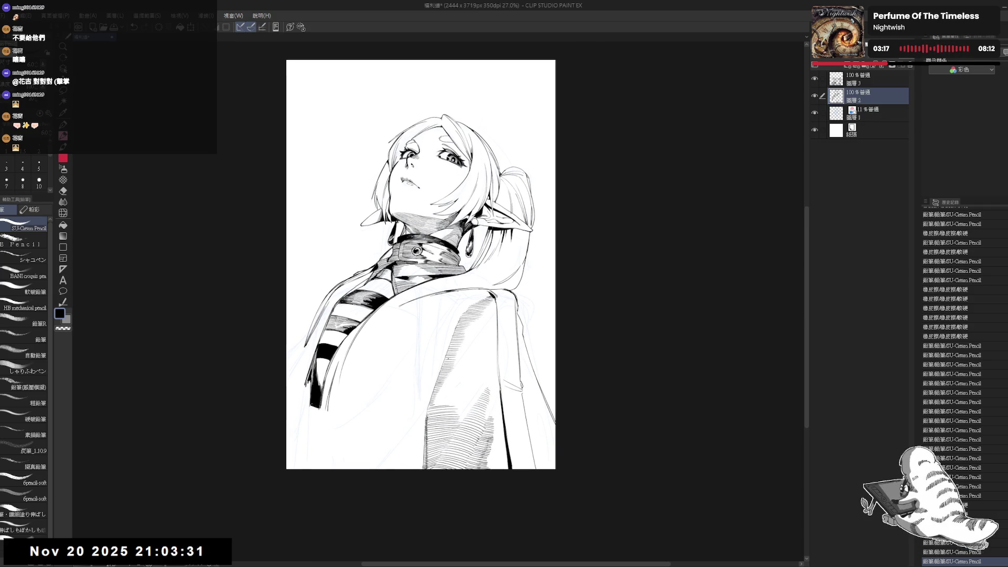
Lasso a patch of coat hatching, delete it, and deselect.
key("m")
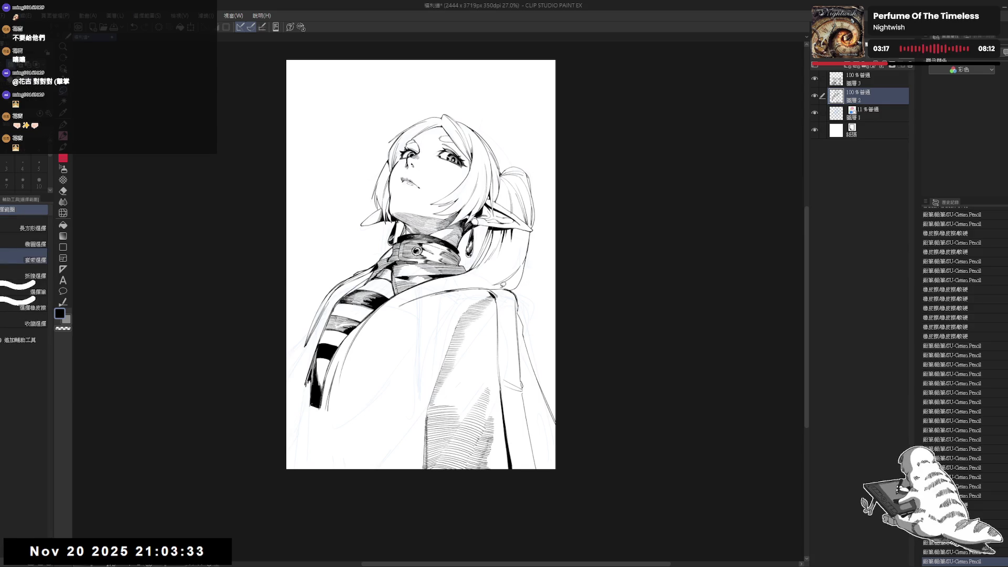
mouse_move(503, 281)
left_mouse_down()
mouse_move(441, 321)
mouse_move(494, 506)
mouse_move(555, 328)
mouse_move(522, 290)
mouse_move(502, 286)
left_mouse_up()
key("Delete")
key("ctrl+d")
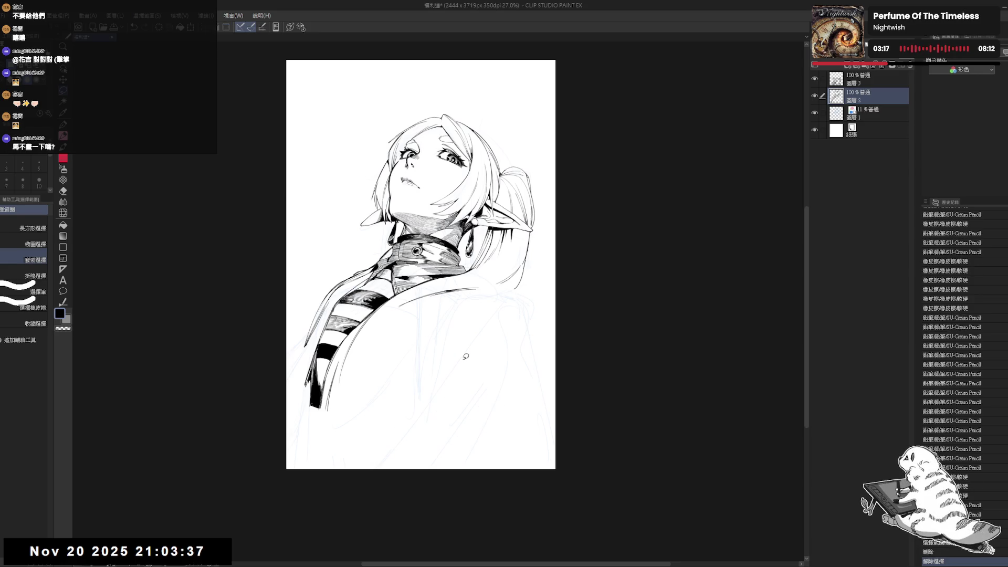
left_click_drag(470, 318, 465, 332)
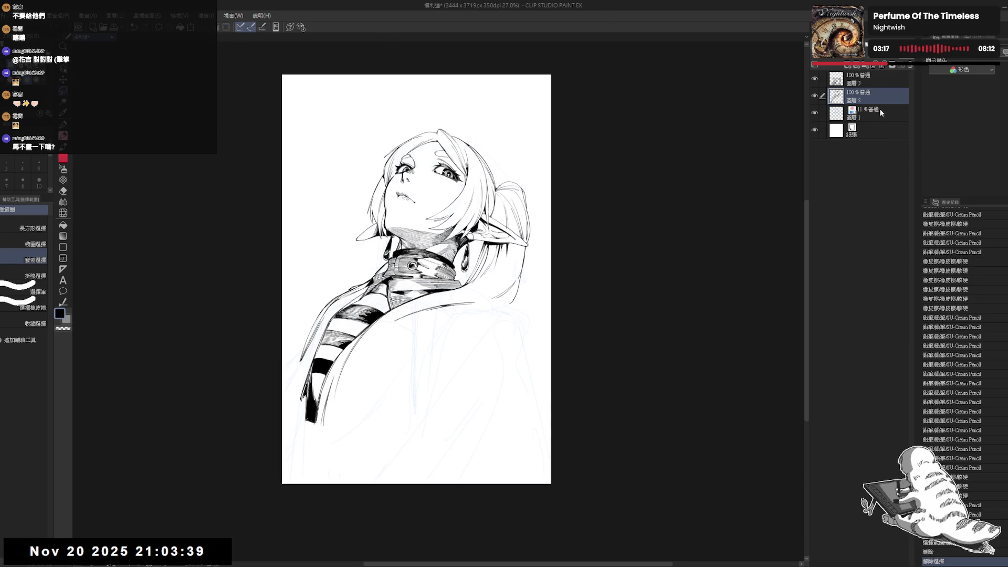
Select all the drawing layers and move the whole drawing down the page.
left_click(870, 111, "ctrl")
left_click(879, 110)
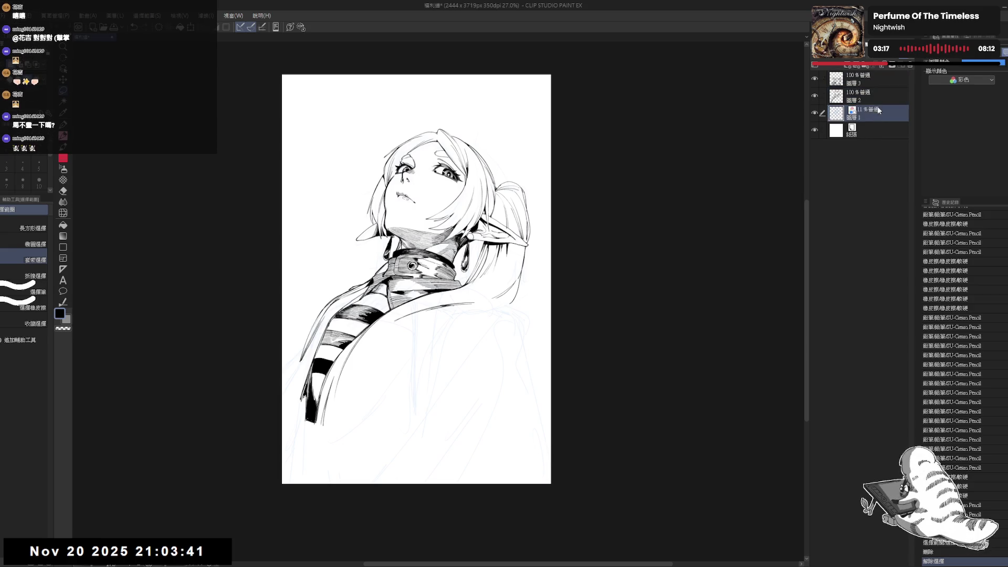
left_click(861, 79, "shift")
key("ctrl+t")
left_click_drag(420, 315, 420, 369)
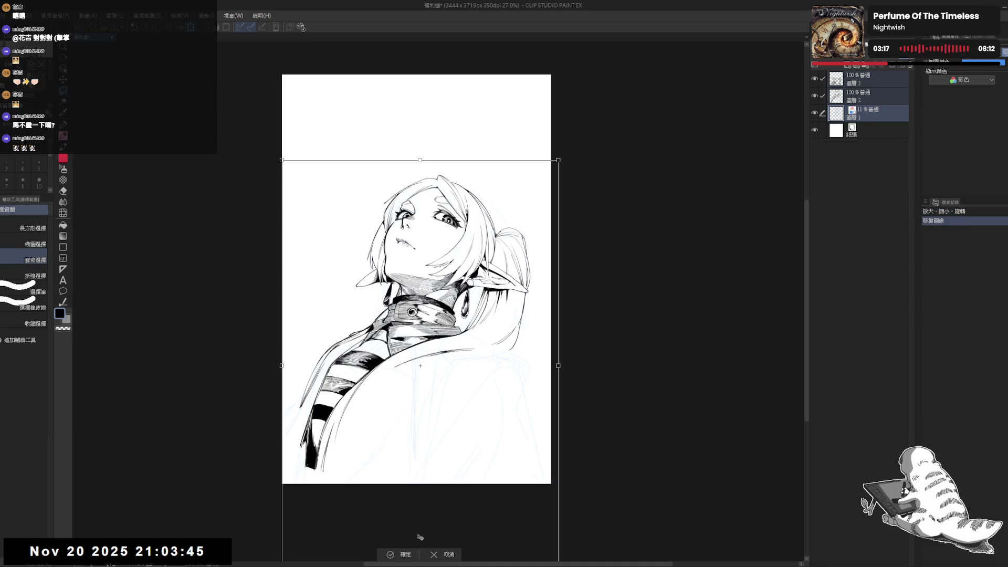
left_click(399, 553)
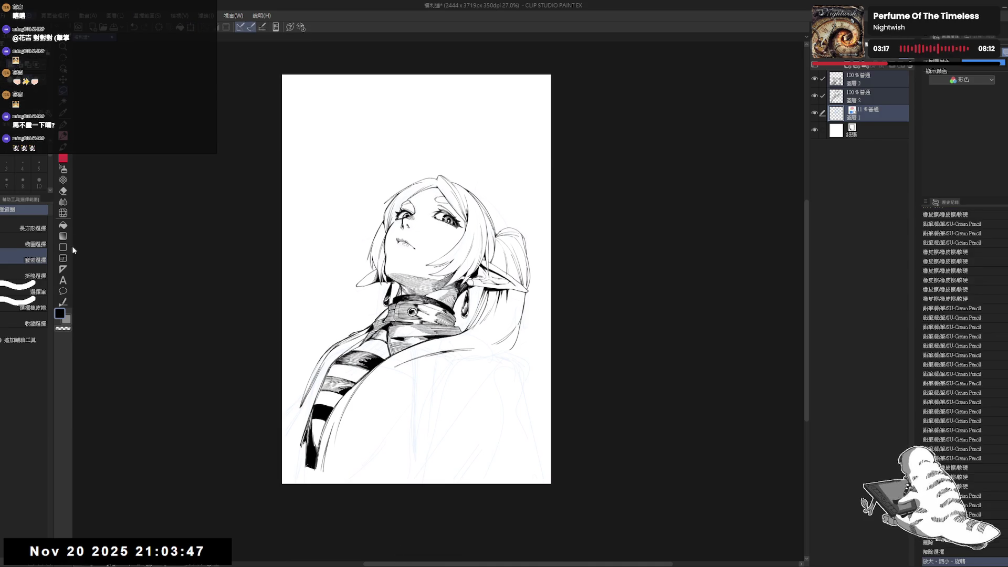
Crop the canvas top and sides to 2122 x 2926 px, then reactivate Layer 2.
key("ctrl+alt+s")
left_click_drag(433, 85, 429, 162)
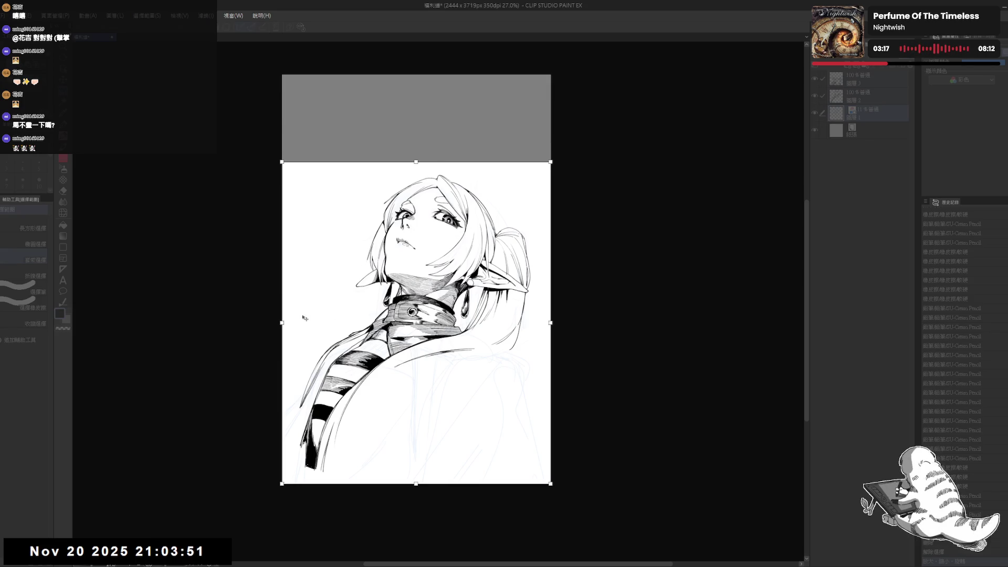
left_click_drag(283, 323, 300, 332)
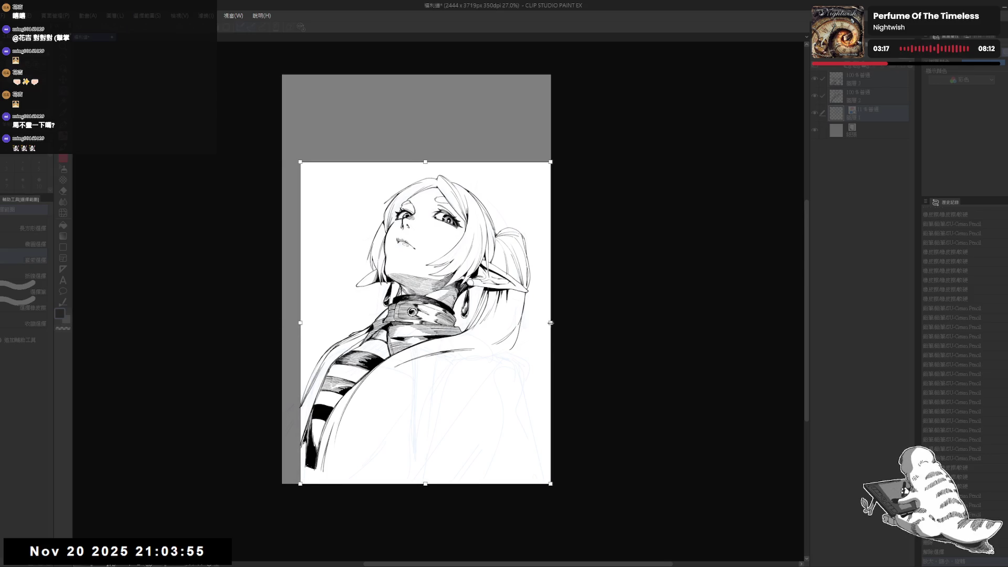
left_click_drag(550, 323, 532, 324)
mouse_move(533, 322)
left_mouse_down()
mouse_move(482, 365)
mouse_move(504, 331)
mouse_move(514, 350)
mouse_move(479, 331)
mouse_move(541, 279)
left_mouse_up()
key("Return")
key("e")
left_click(866, 100)
Erase faint lines along the right hair edge at brush size 7 and fill a small enclosed area black.
key("p")
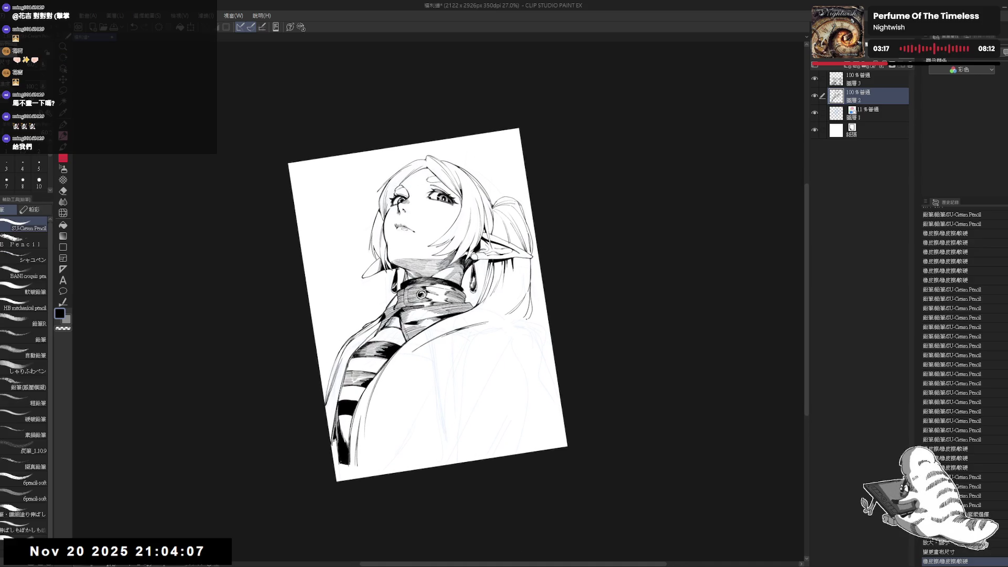
left_click(463, 351)
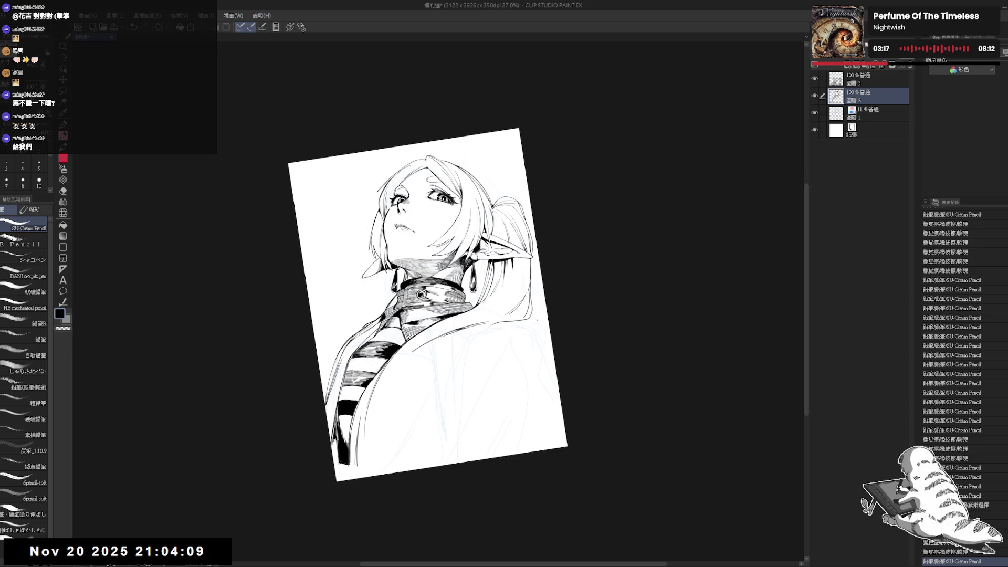
key("ctrl+z")
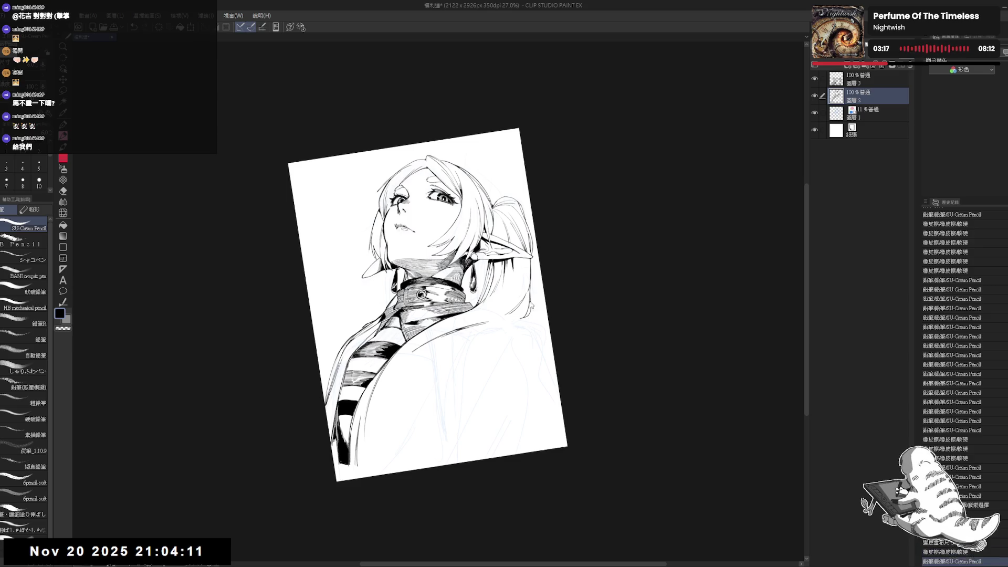
key("bracketleft")
mouse_move(531, 294)
left_mouse_down()
mouse_move(520, 325)
mouse_move(509, 314)
left_mouse_up()
key("ctrl+z")
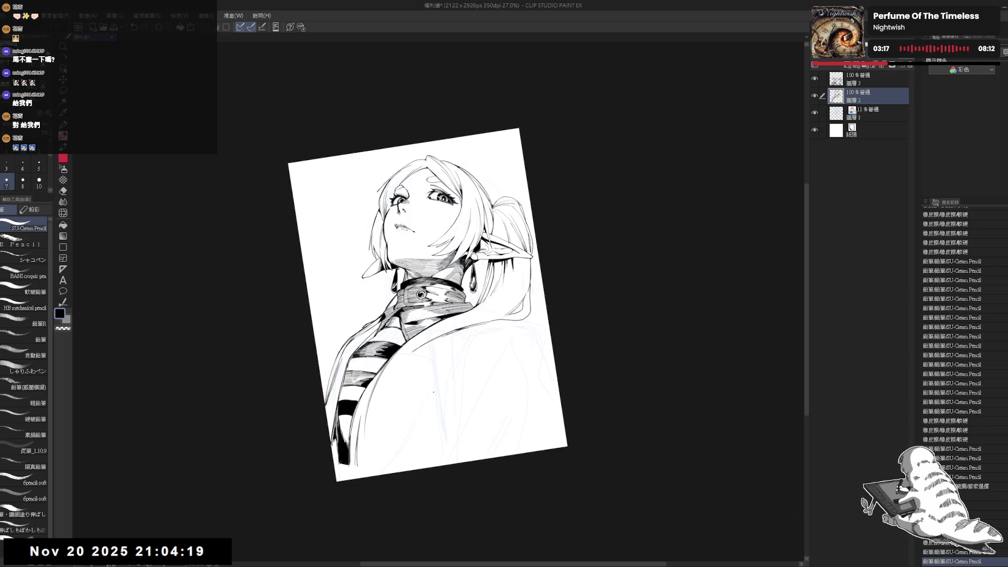
key("g")
left_click(456, 367)
Draw a short pencil line beside the ear, retrying it several times until it sits right.
key("ctrl+@")
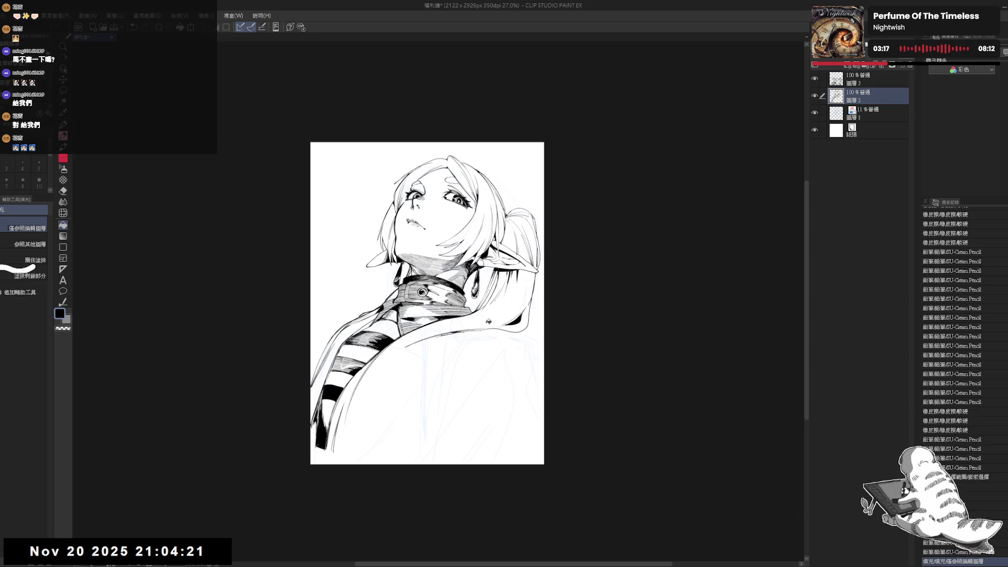
key("p")
left_click_drag(489, 321, 516, 266)
scroll(515, 303, "up", 2)
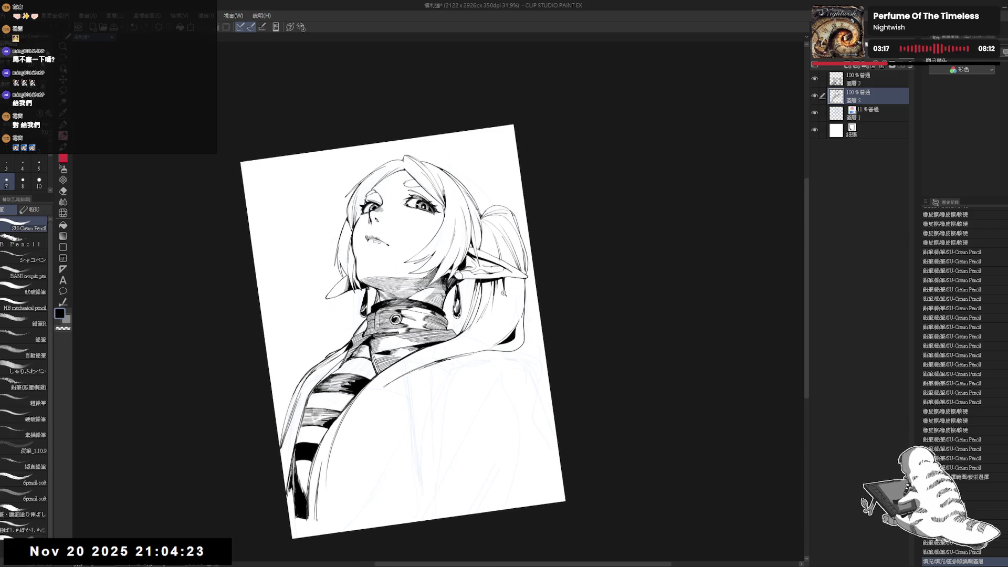
left_click_drag(503, 289, 492, 323)
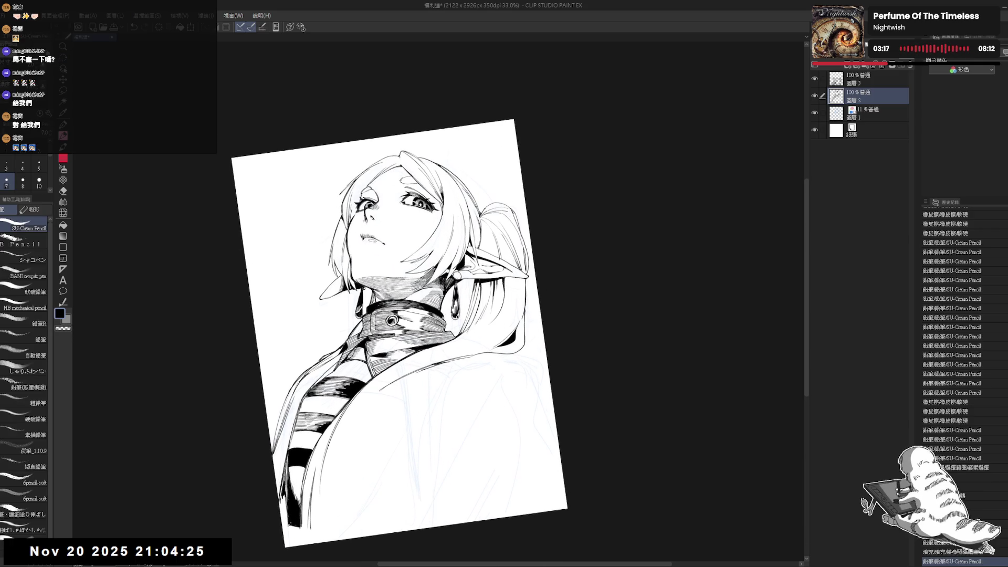
key("ctrl+z")
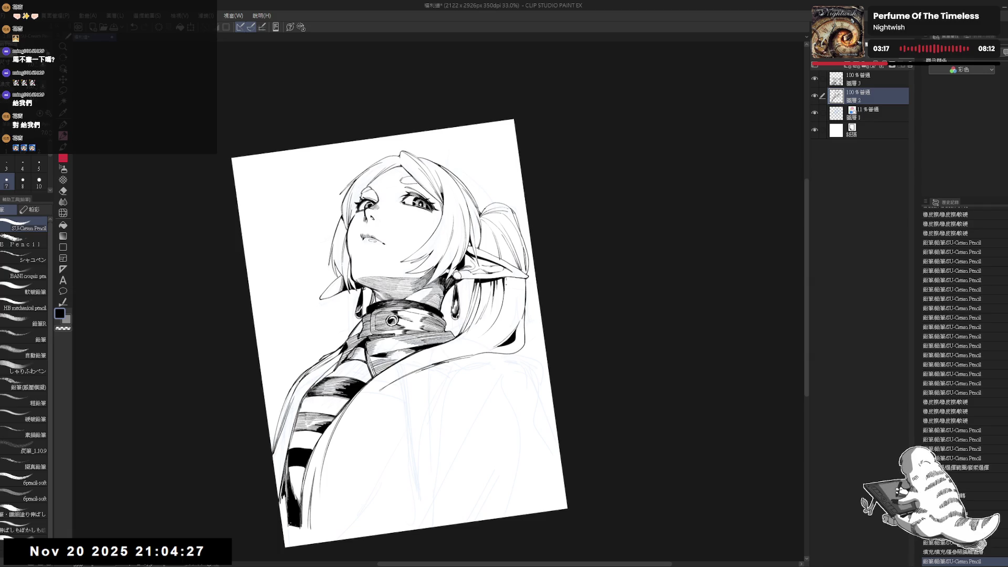
left_click_drag(505, 286, 501, 315)
key("ctrl+z")
left_click_drag(504, 277, 500, 320)
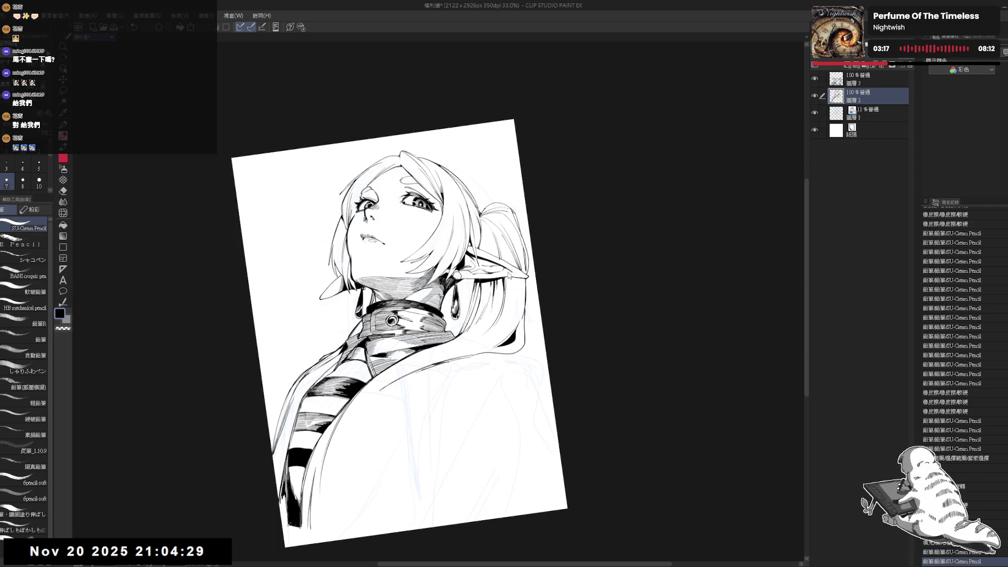
key("ctrl+z")
left_click_drag(505, 276, 506, 303)
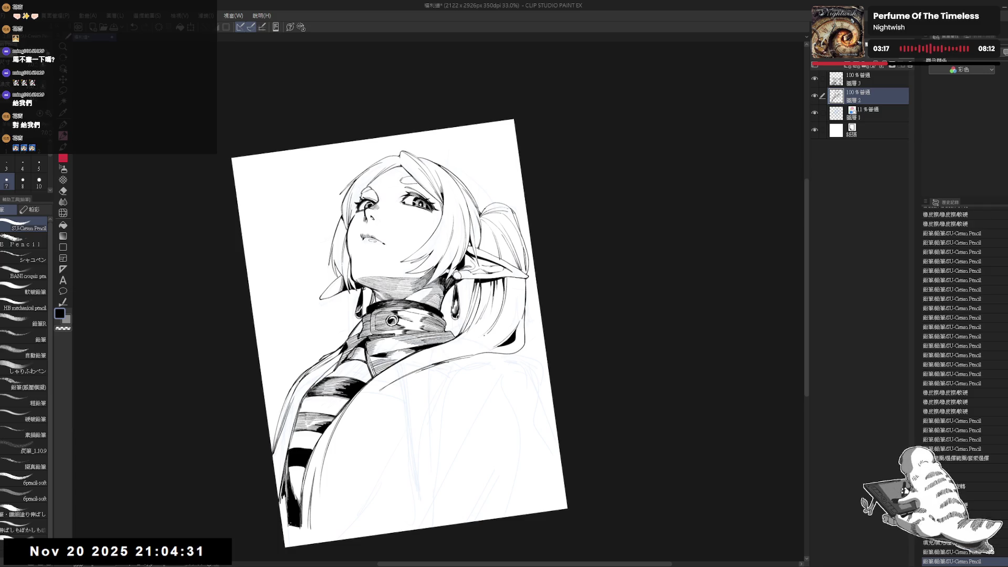
key("ctrl+z")
key("ctrl+y")
Refine the coat's pencil lines and erase a small mark on the coat.
left_click_drag(525, 158, 475, 118)
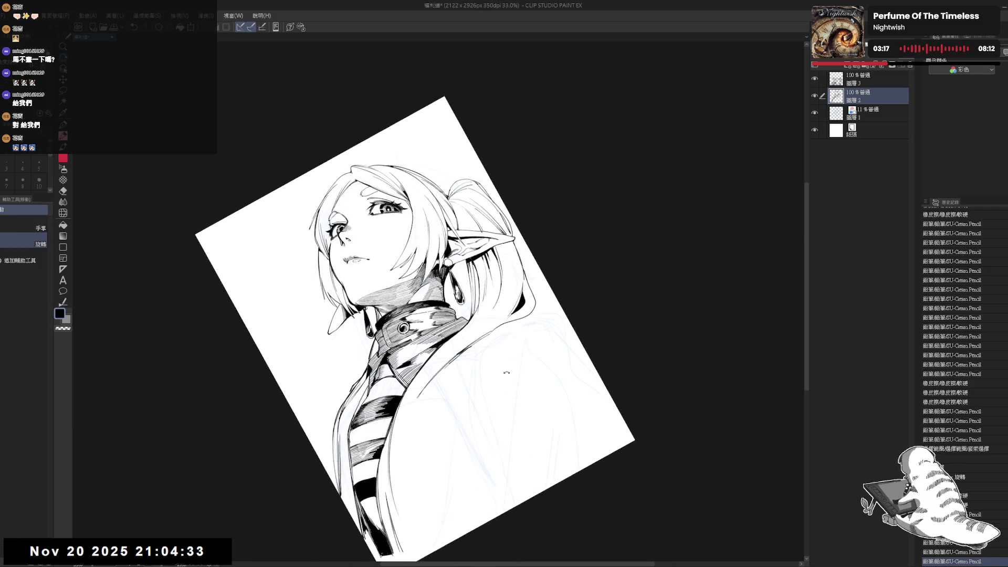
left_click_drag(487, 316, 450, 346)
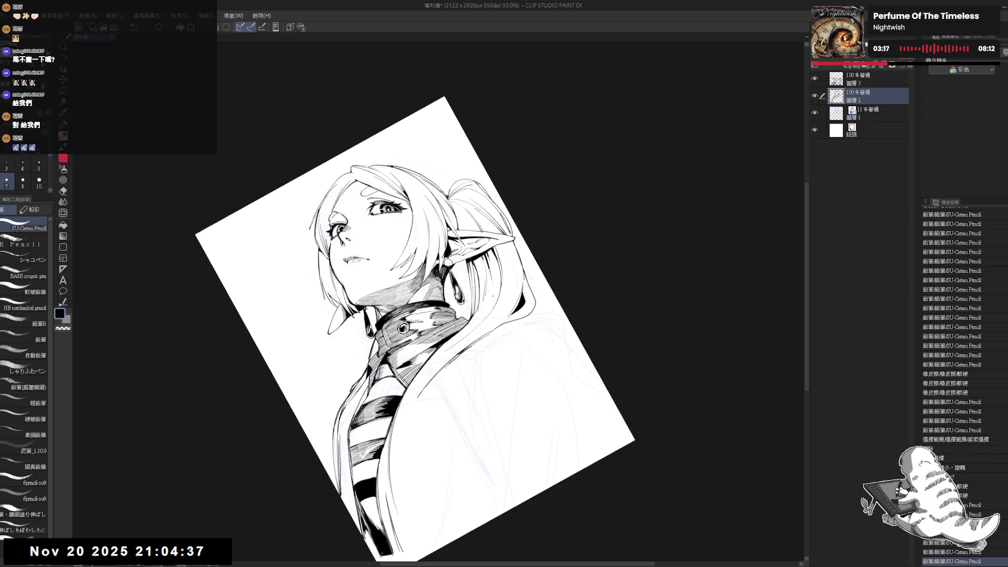
left_click_drag(491, 299, 470, 336)
key("r")
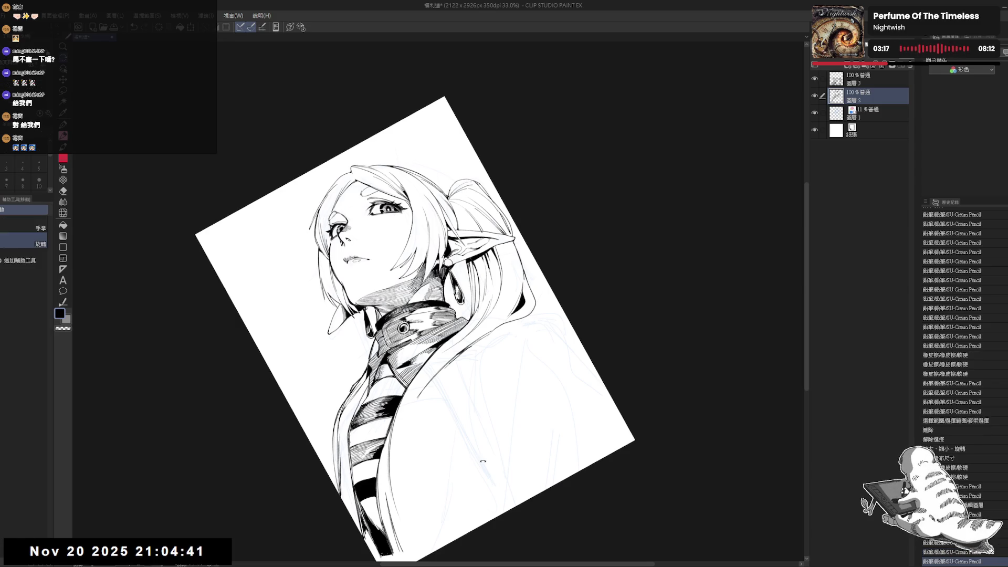
mouse_move(441, 412)
left_mouse_down()
mouse_move(396, 415)
mouse_move(461, 395)
left_mouse_up()
key("e")
left_click_drag(465, 299, 453, 327)
Touch up the coat line, trying and undoing a long diagonal stroke across the coat.
key("p")
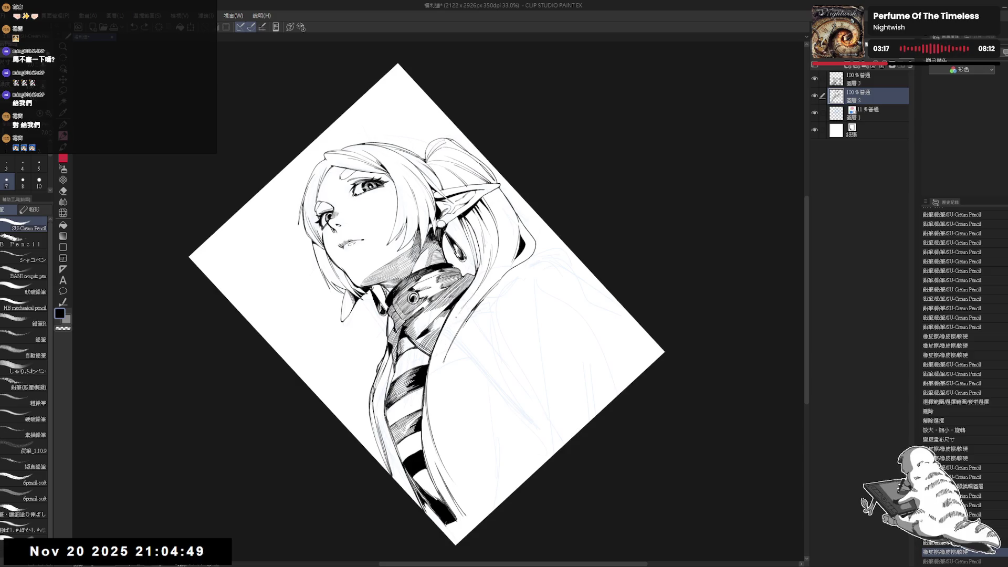
left_click_drag(460, 309, 450, 334)
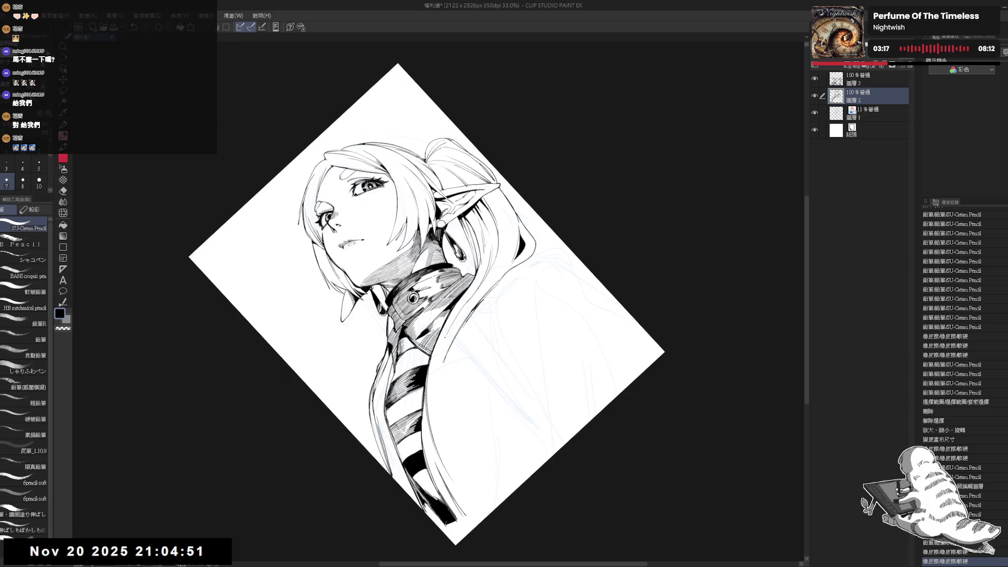
left_click_drag(473, 291, 453, 337)
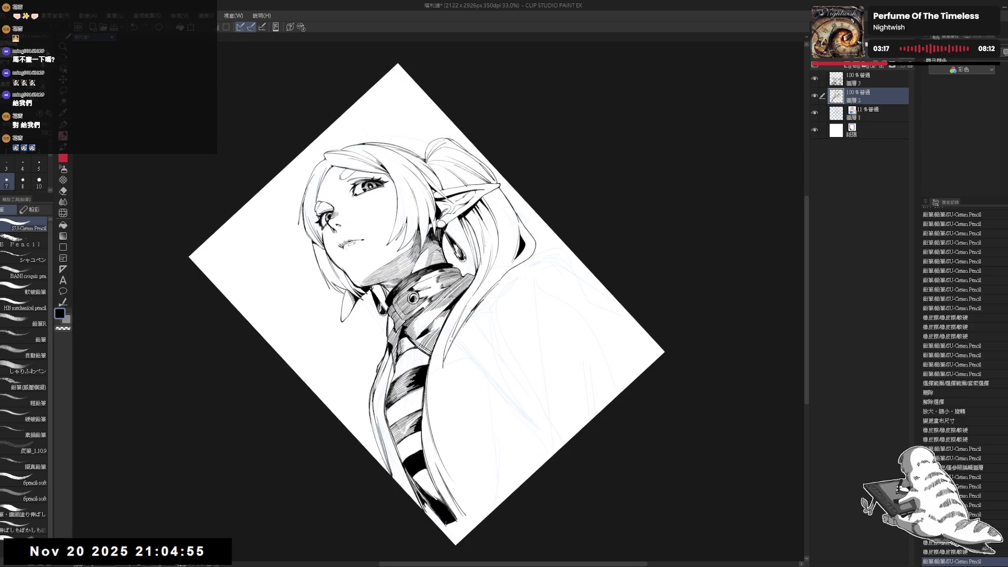
key("ctrl+z")
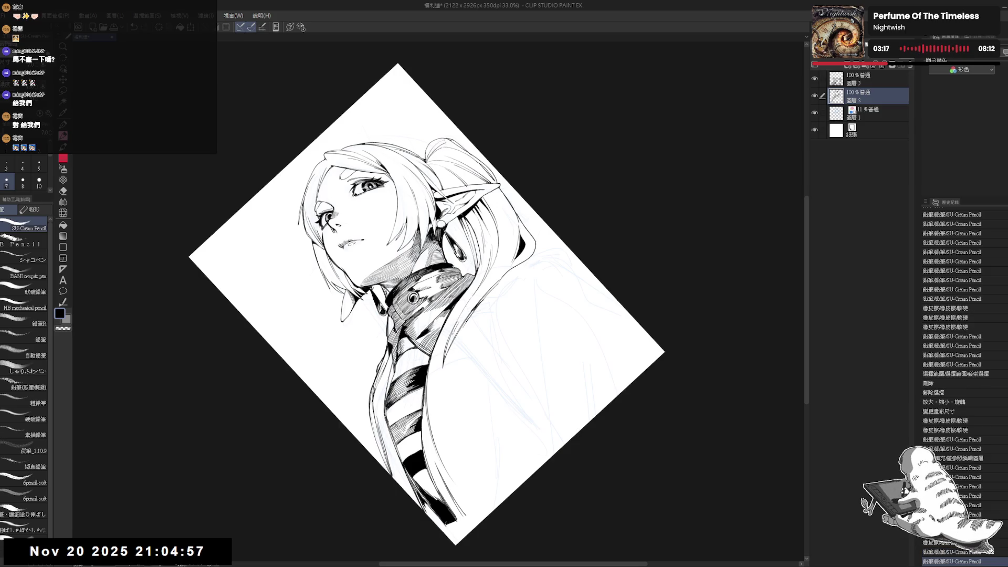
key("ctrl+@")
left_click_drag(514, 281, 386, 359)
key("ctrl+z")
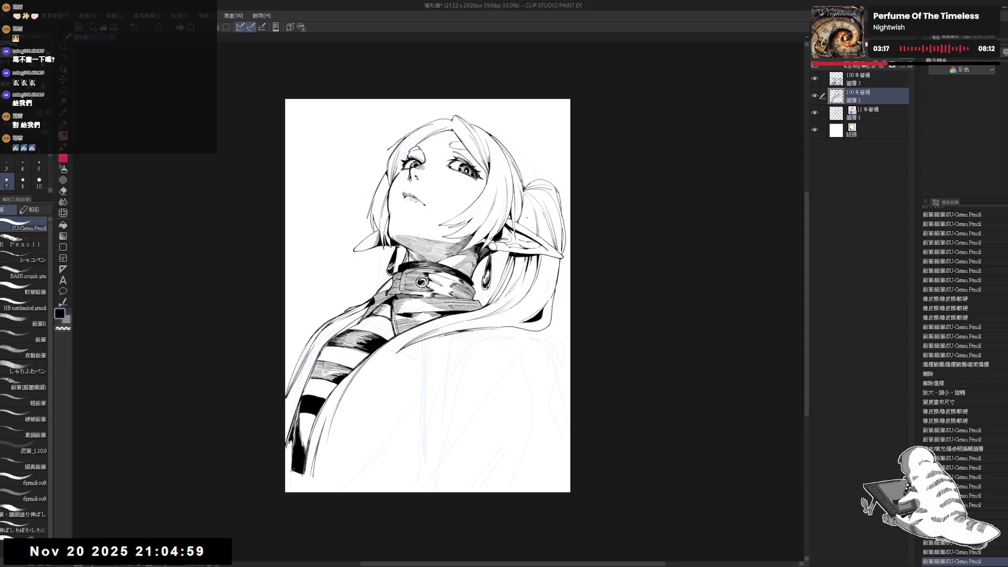
Erase stray lines near the ear tip, fill a small area with ink, and add a tiny hair stroke.
left_click_drag(525, 367, 488, 389)
key("p")
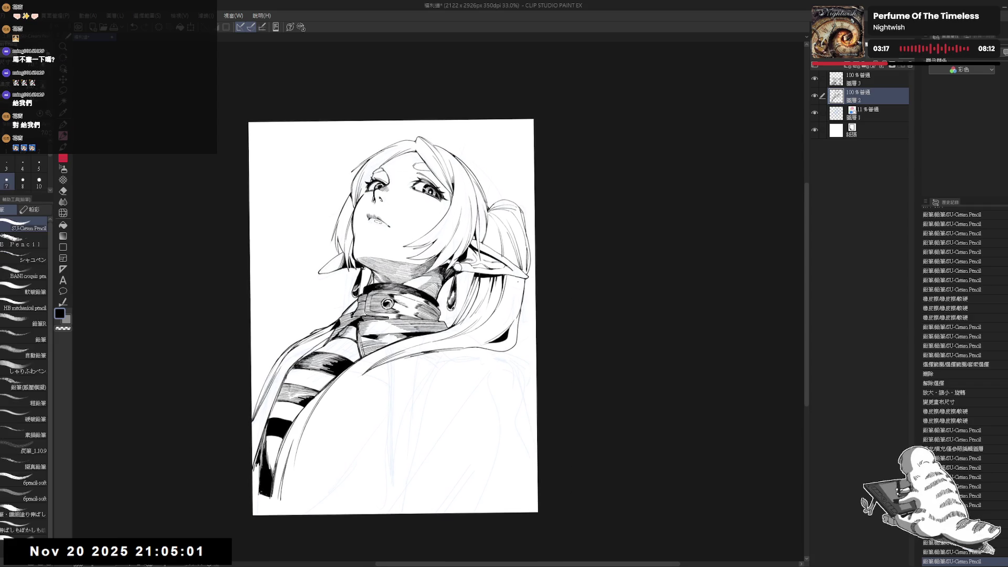
key("e")
mouse_move(525, 278)
left_mouse_down()
mouse_move(521, 305)
mouse_move(471, 337)
left_mouse_up()
key("p")
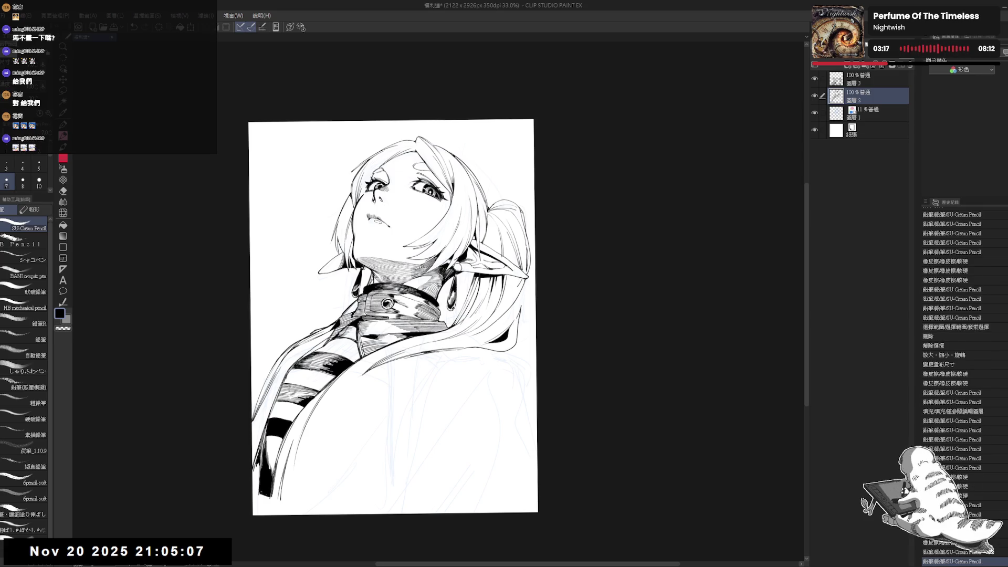
key("g")
left_click(523, 281)
key("p")
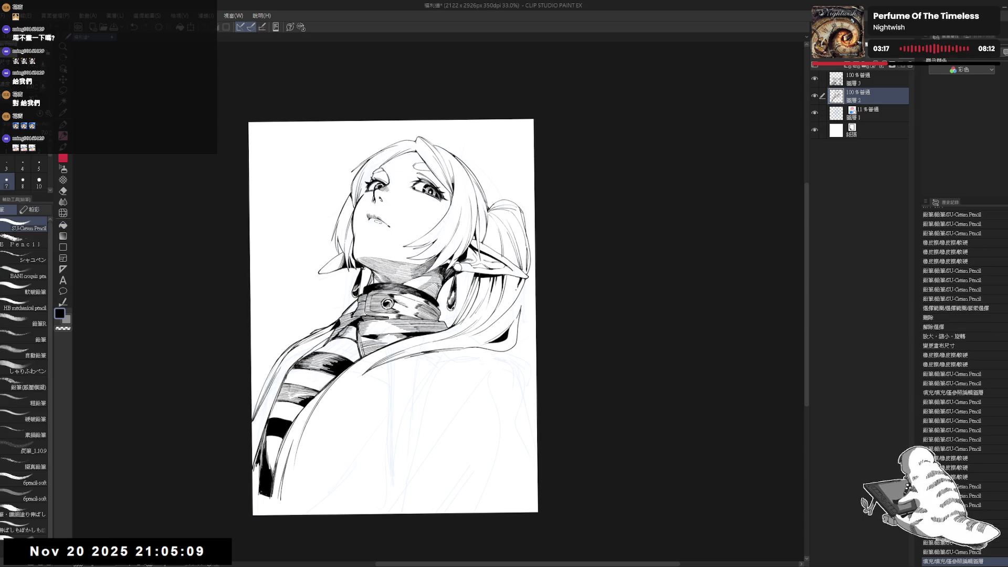
key("e")
left_click_drag(525, 273, 511, 277)
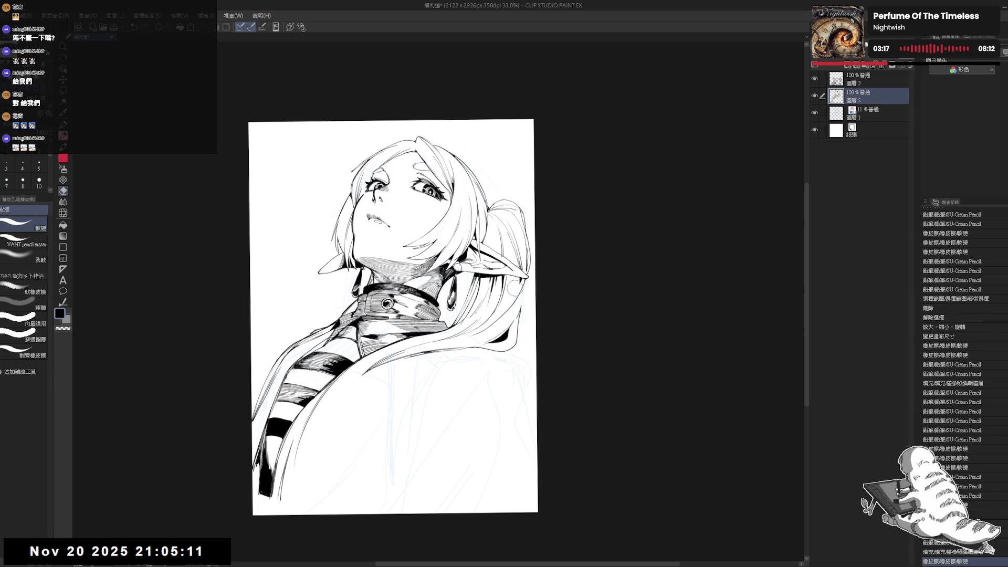
key("p")
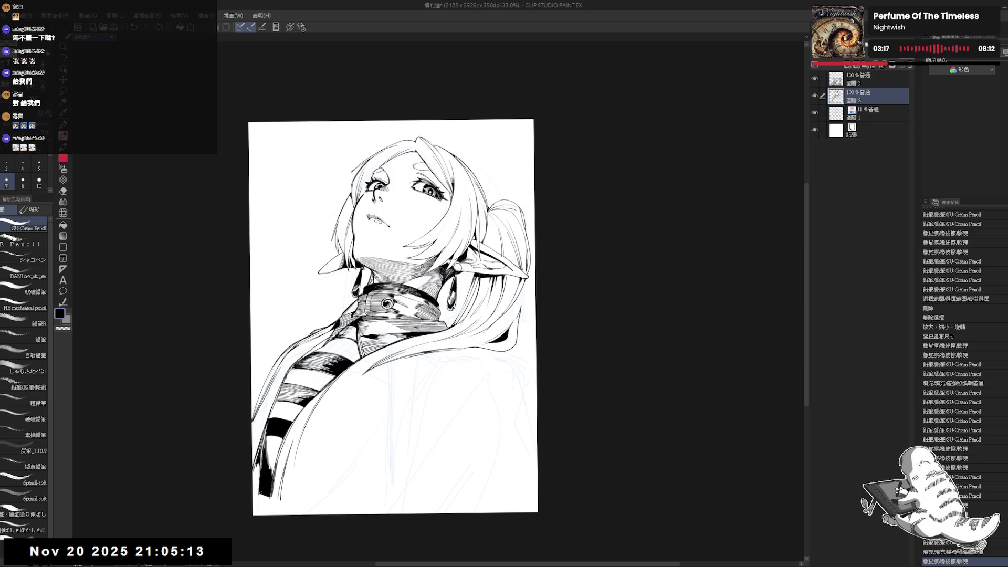
key("ctrl+z")
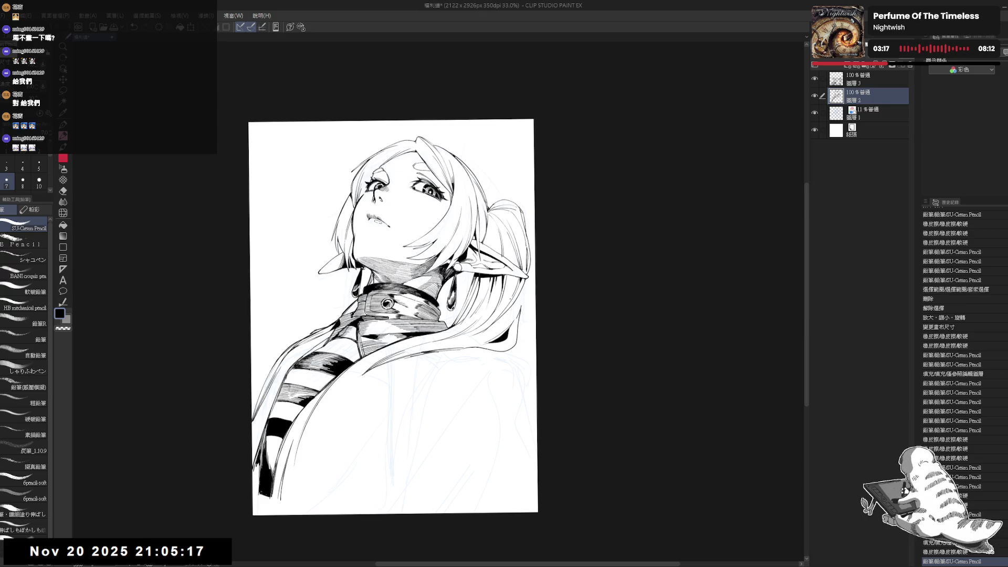
left_click_drag(526, 281, 513, 308)
Add a small pencil mark along the hair edge.
key("e")
mouse_move(525, 368)
left_mouse_down()
mouse_move(489, 326)
mouse_move(498, 310)
mouse_move(483, 328)
mouse_move(467, 418)
left_mouse_up()
key("r")
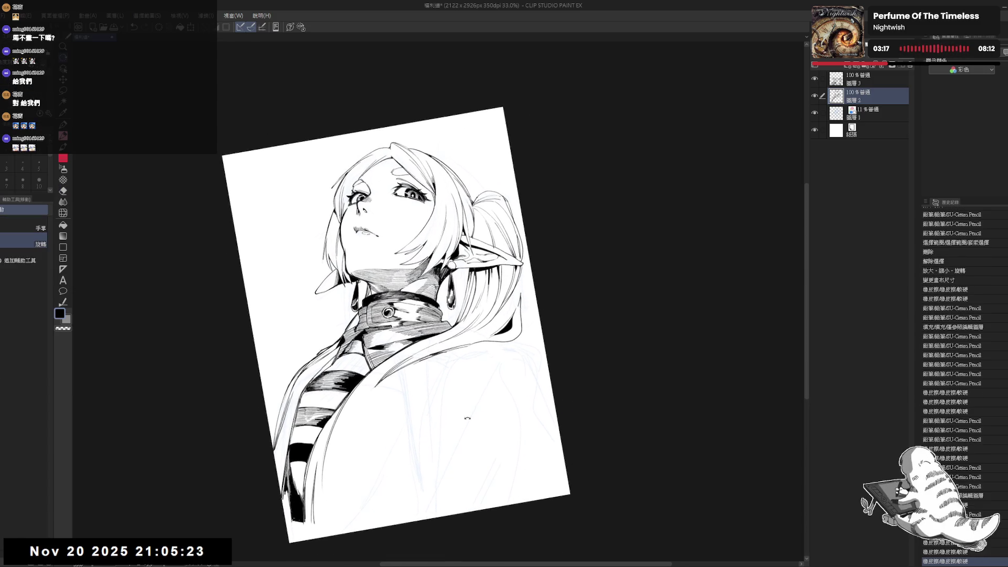
mouse_move(481, 349)
left_mouse_down()
mouse_move(478, 357)
mouse_move(496, 346)
left_mouse_up()
key("e")
key("p")
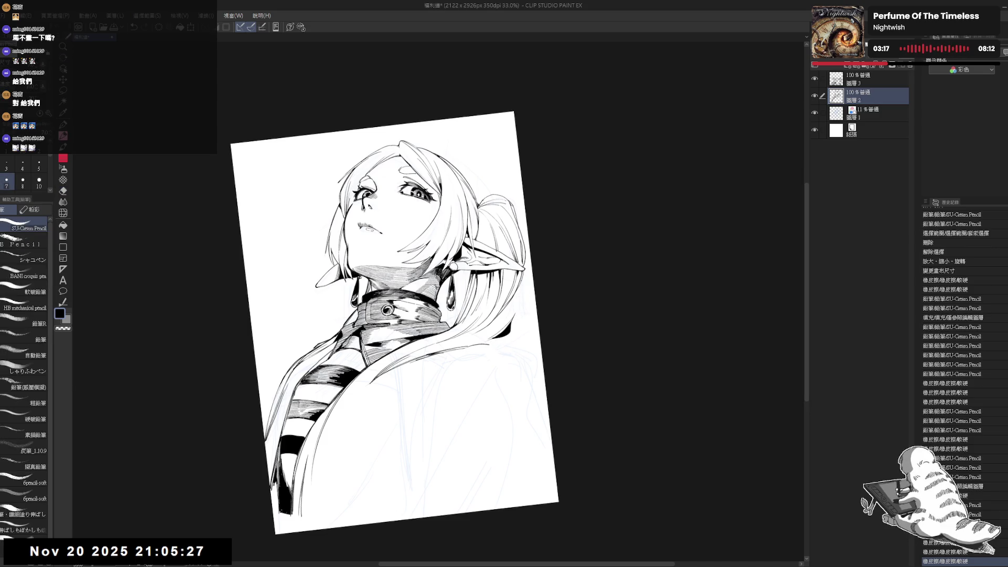
left_click_drag(520, 286, 518, 305)
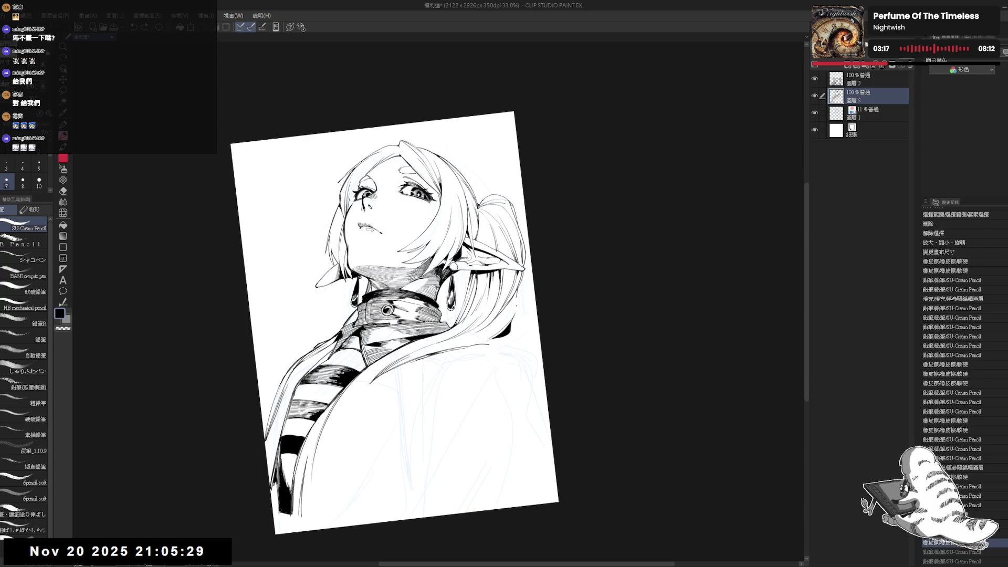
scroll(953, 315, "down", 2)
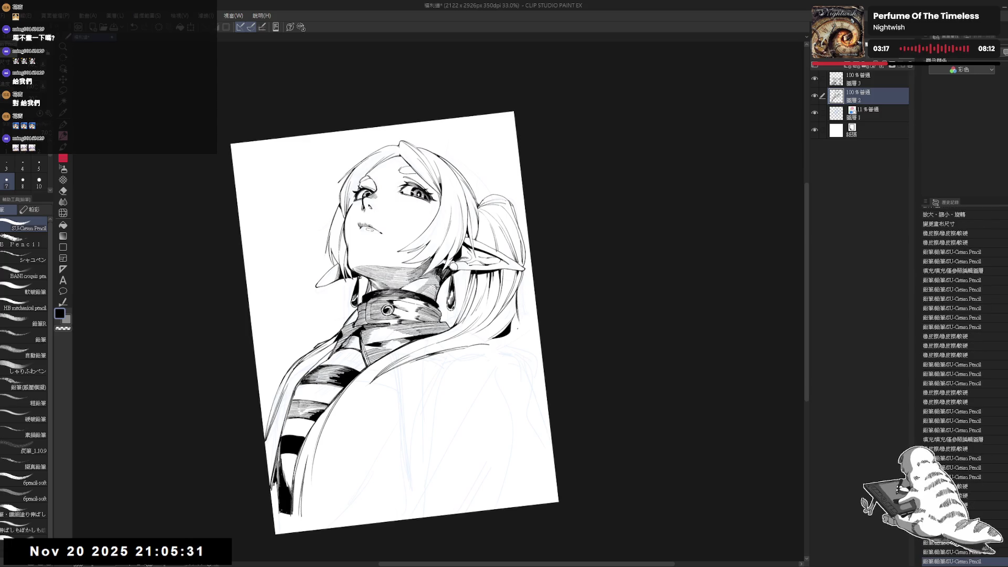
Add a small pencil mark on the coat and erase another small coat mark.
key("r")
key("p")
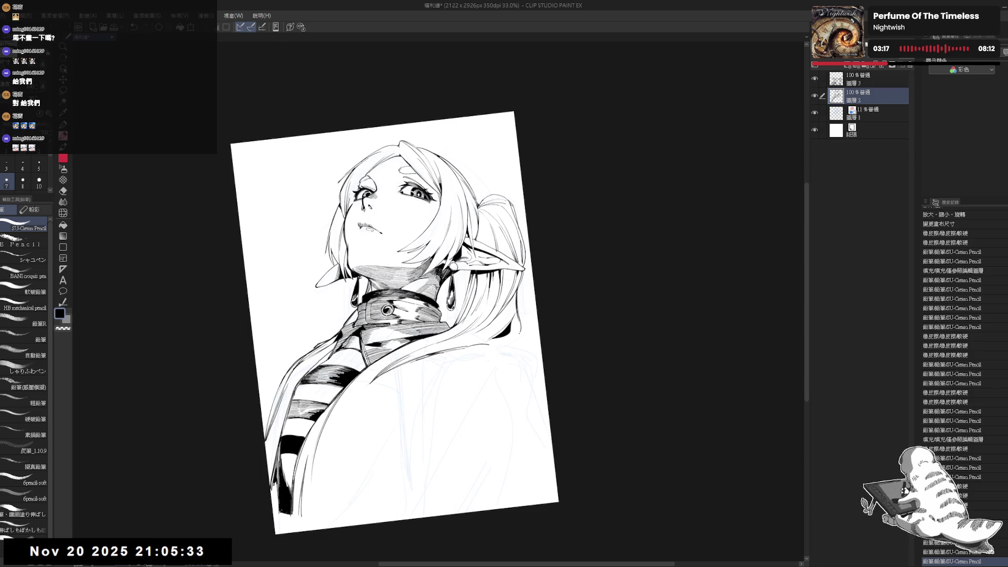
left_click_drag(452, 355, 455, 356)
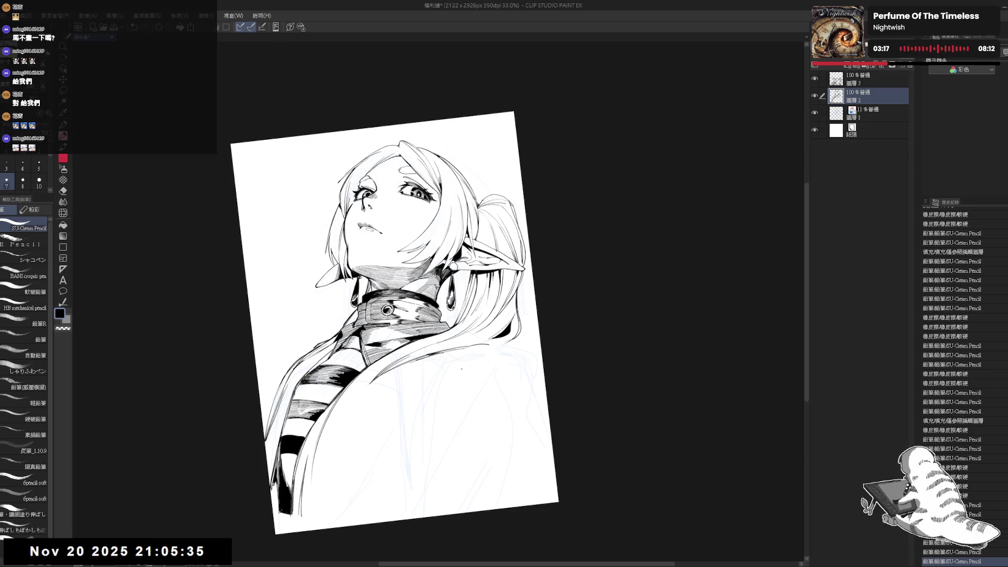
key("ctrl+at")
left_click_drag(460, 415, 494, 441)
key("e")
mouse_move(515, 322)
left_mouse_down()
mouse_move(523, 324)
mouse_move(520, 305)
left_mouse_up()
key("p")
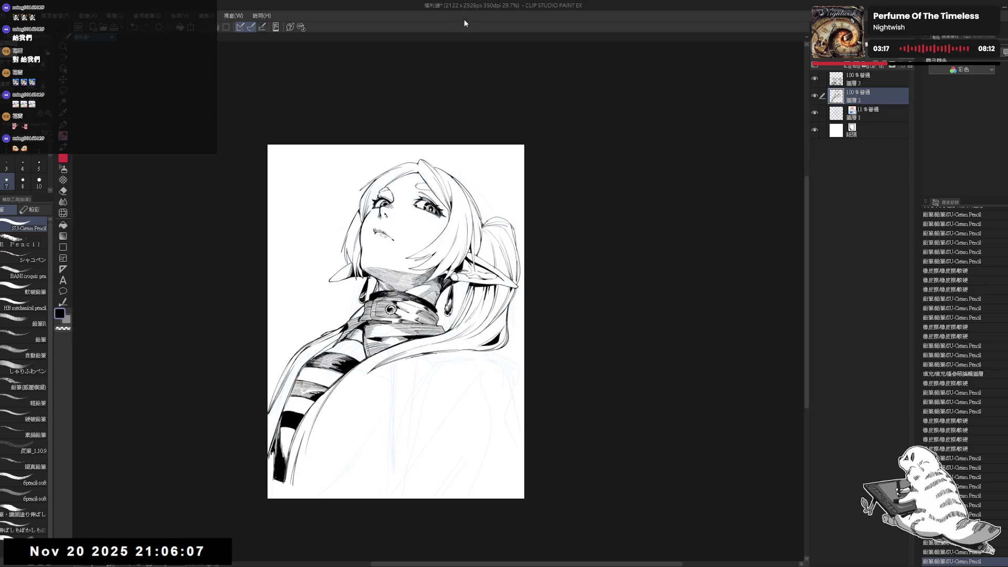
Draw faint pencil hatching strokes on the shoulder and coat with the canvas tilted diagonally.
mouse_move(343, 388)
left_mouse_down()
mouse_move(405, 333)
mouse_move(602, 314)
mouse_move(550, 370)
mouse_move(399, 449)
mouse_move(469, 451)
left_mouse_up()
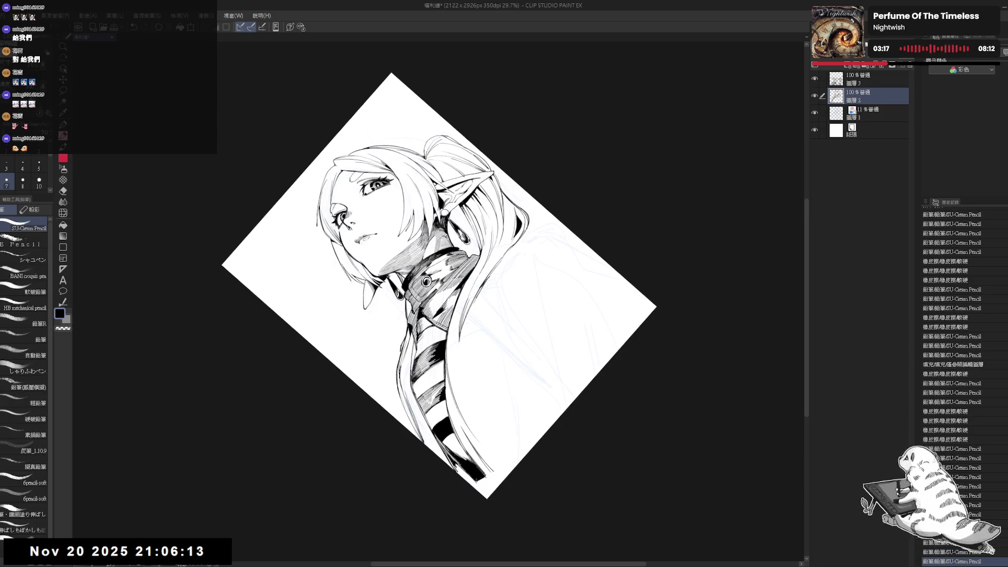
left_click_drag(418, 338, 422, 357)
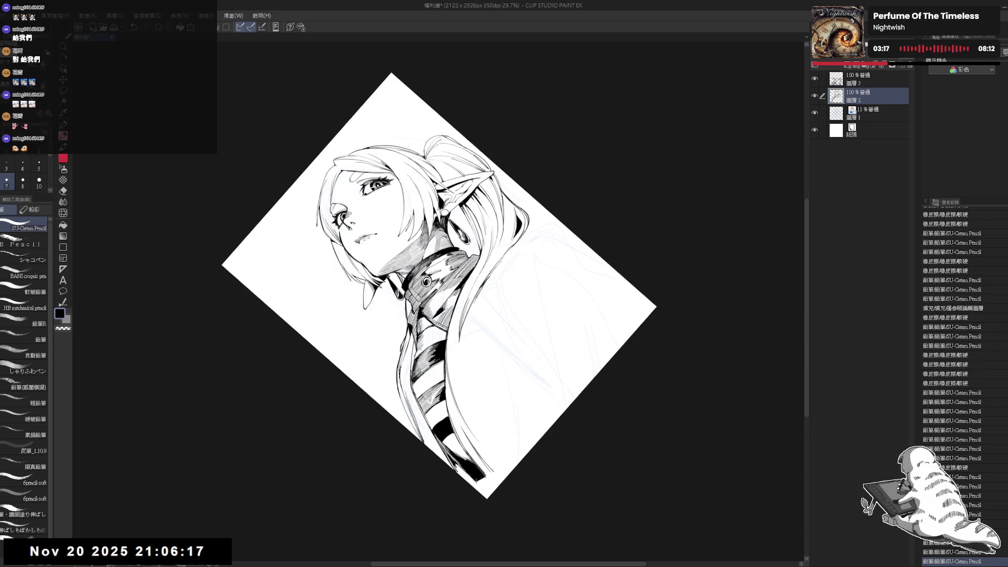
key("r")
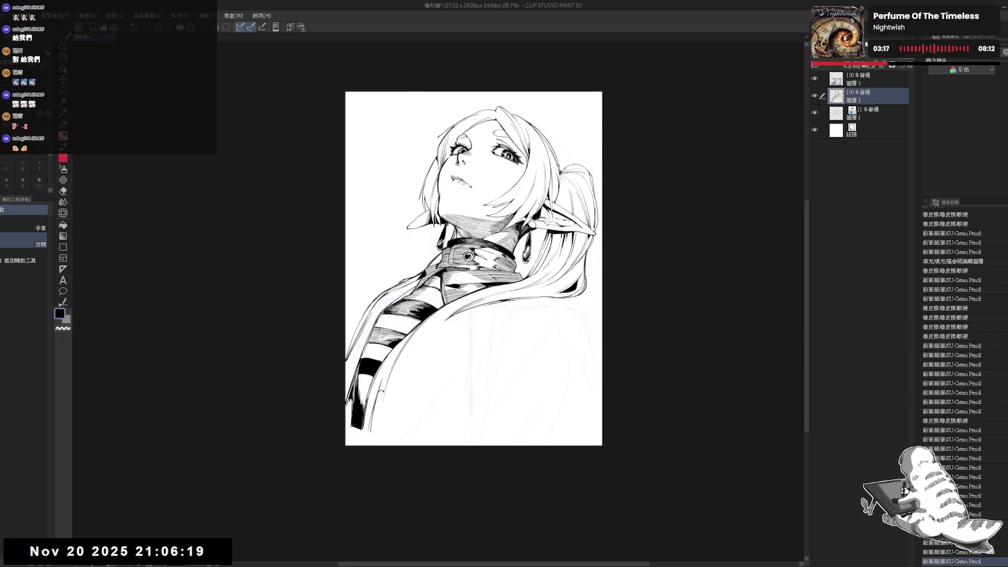
mouse_move(525, 157)
left_mouse_down()
mouse_move(436, 120)
mouse_move(413, 121)
left_mouse_up()
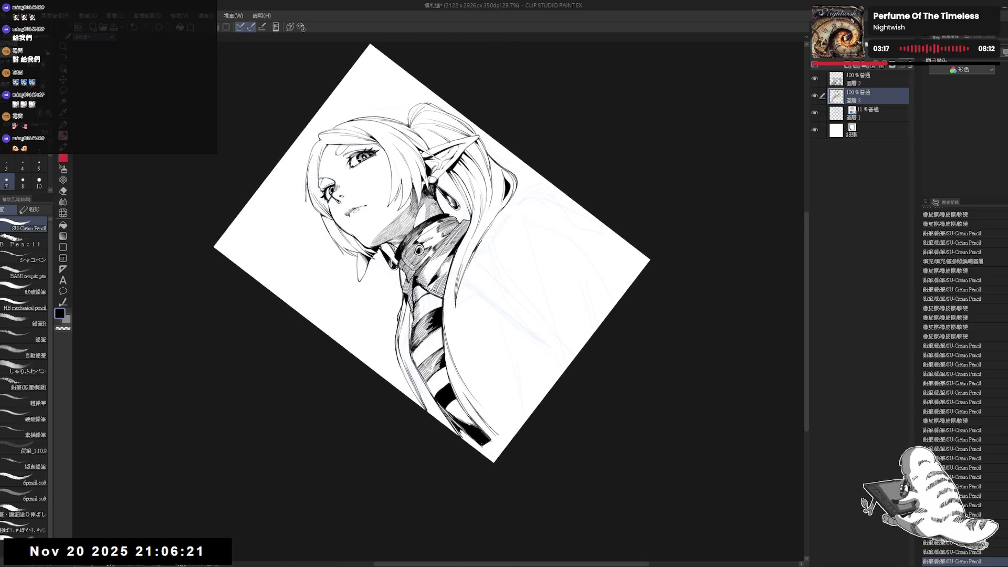
left_click_drag(403, 355, 413, 365)
left_click_drag(407, 359, 414, 369)
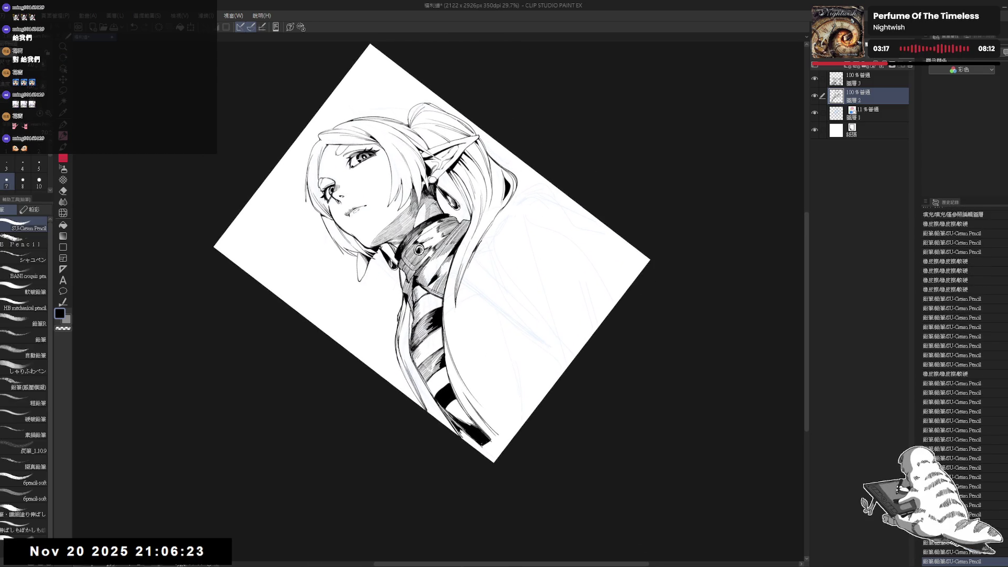
key("r")
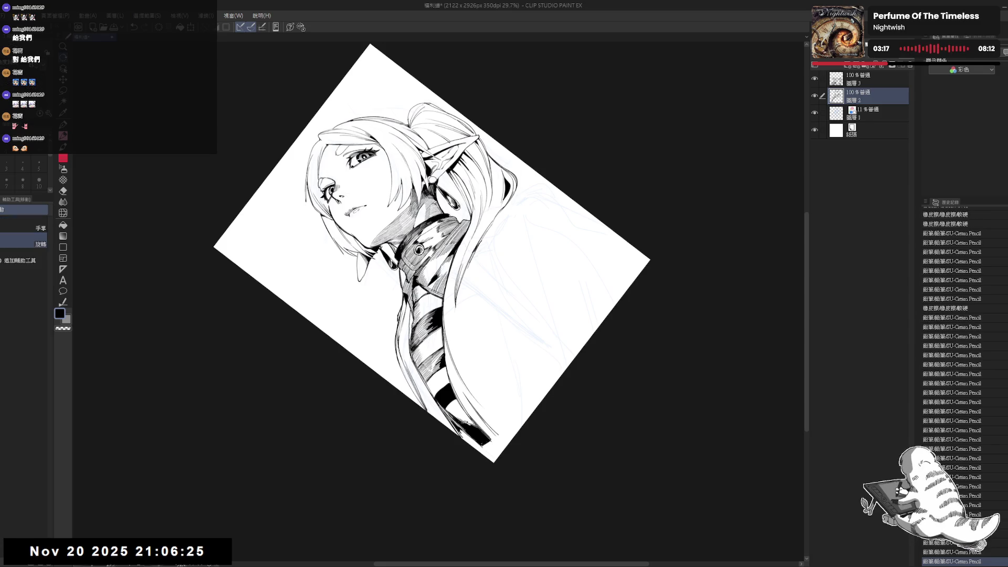
mouse_move(420, 121)
left_mouse_down()
mouse_move(462, 128)
mouse_move(531, 167)
left_mouse_up()
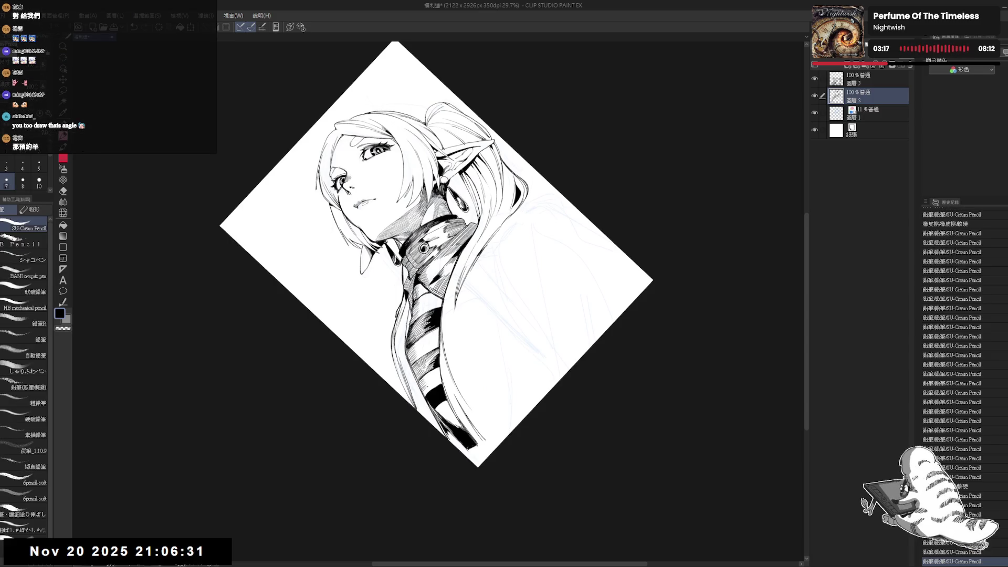
Reset the view to show the whole page upright and save the drawing.
key("ctrl+0")
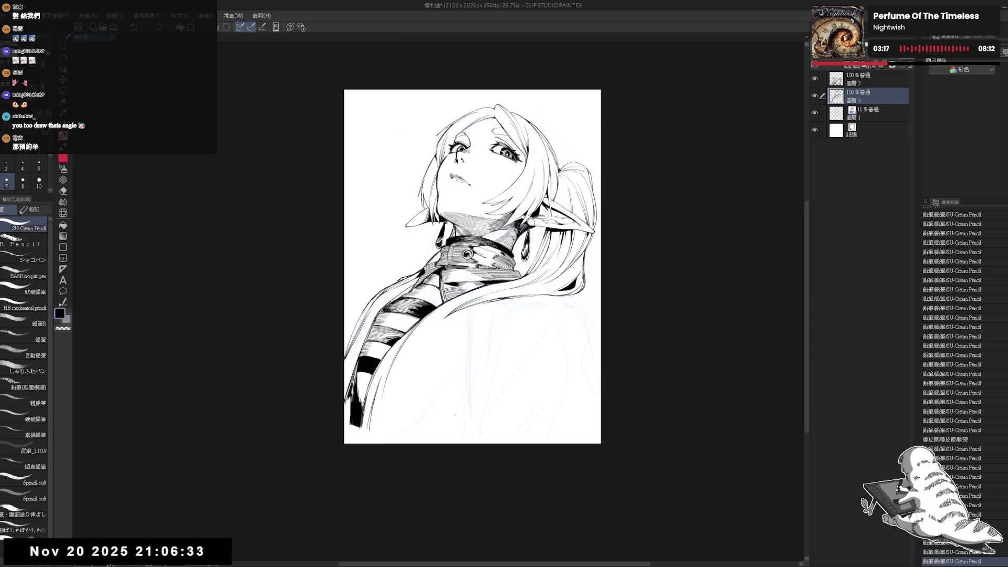
key("ctrl+s")
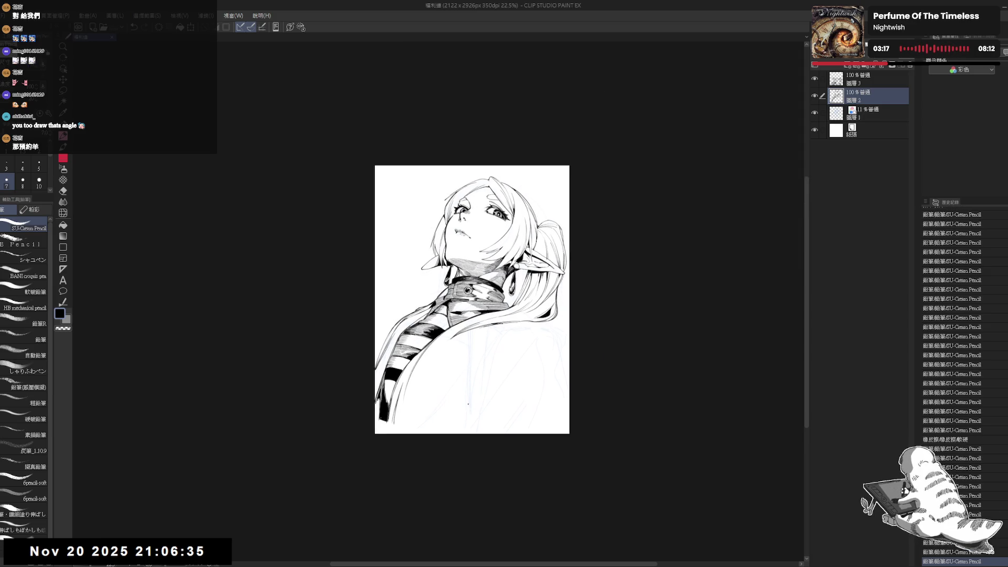
scroll(489, 374, "up", 2)
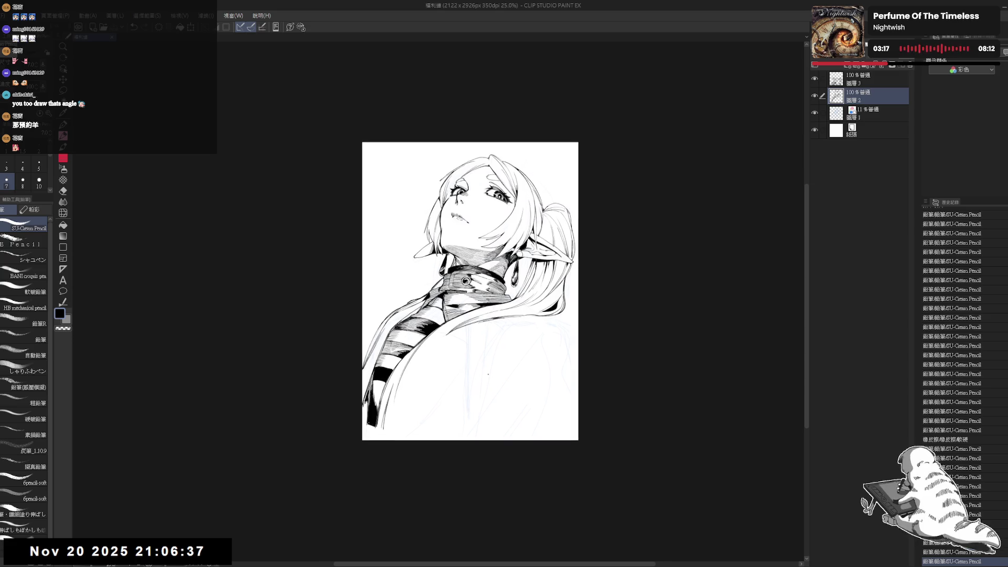
mouse_move(530, 325)
left_mouse_down()
mouse_move(534, 336)
mouse_move(507, 332)
mouse_move(500, 315)
mouse_move(513, 332)
left_mouse_up()
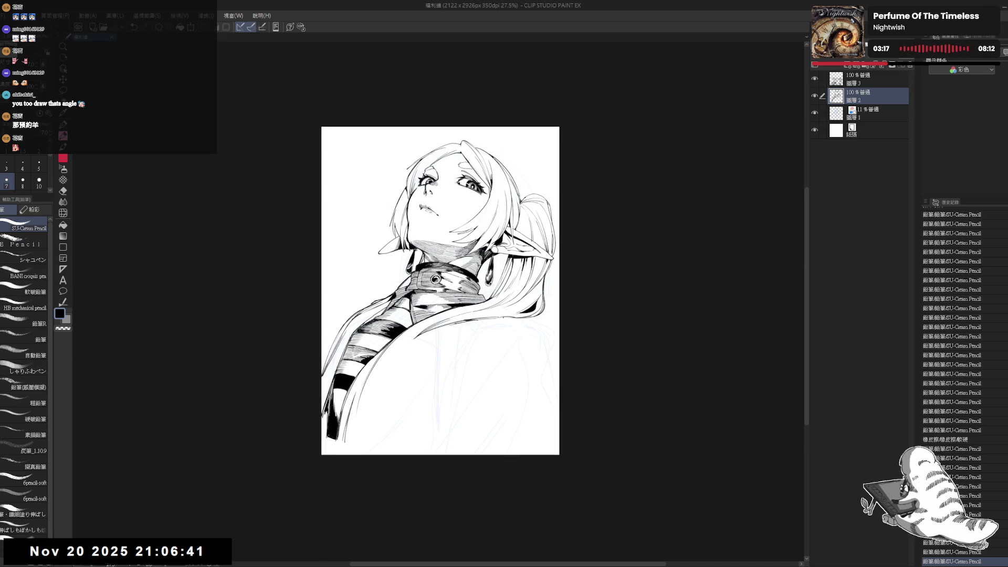
Add short size-8 pencil strokes on the jacket, undo two, then mirror the canvas horizontally.
key("r")
left_click_drag(381, 440, 425, 450)
scroll(424, 450, "down", 1)
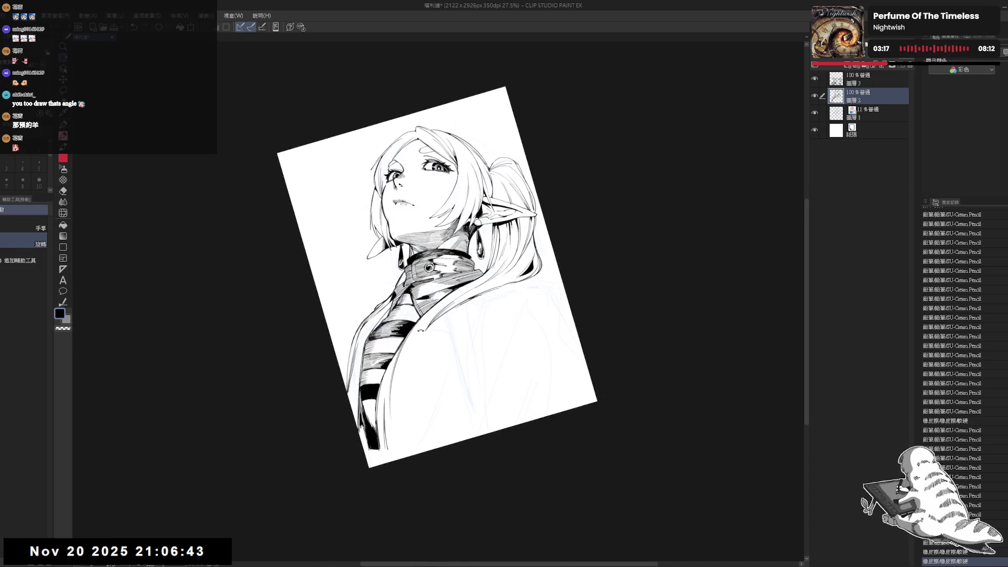
left_click_drag(428, 328, 417, 367)
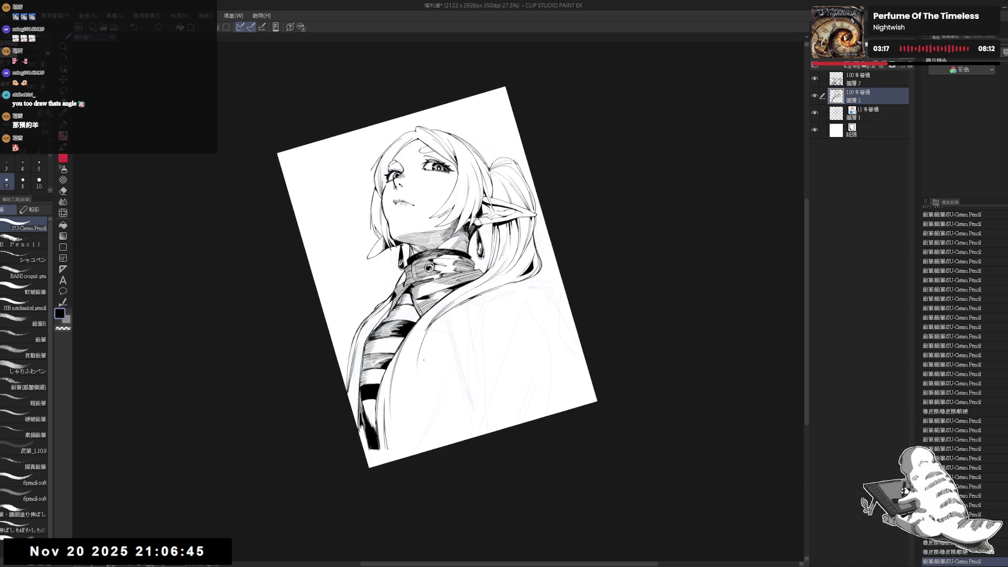
left_click_drag(429, 320, 420, 367)
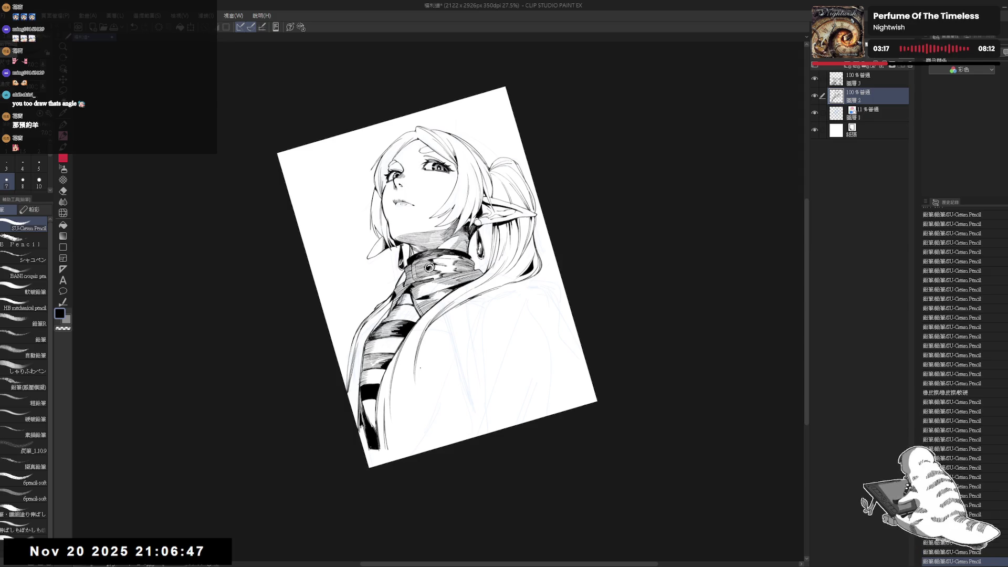
left_click(22, 181)
left_click_drag(428, 326, 417, 368)
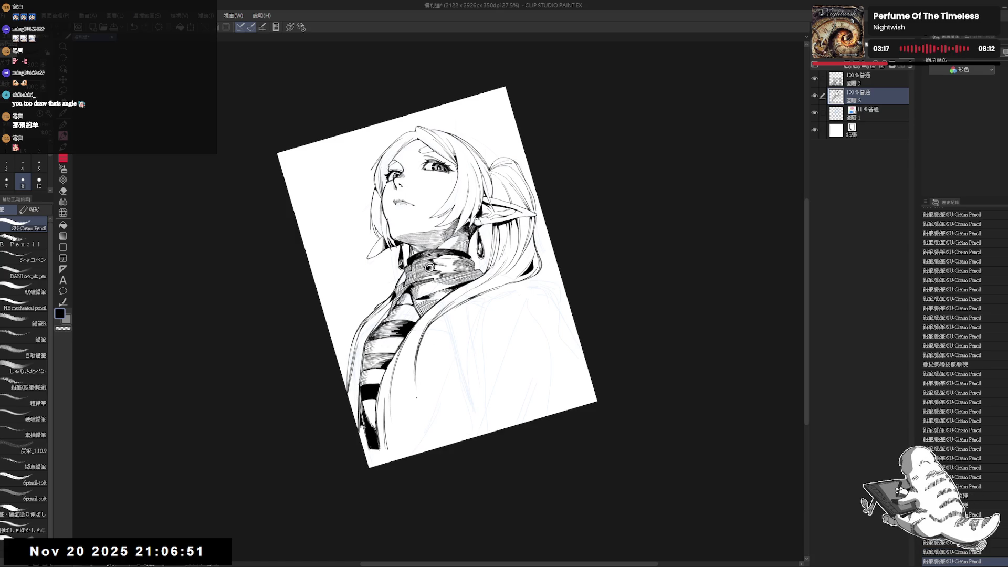
key("r")
left_click_drag(402, 440, 390, 437)
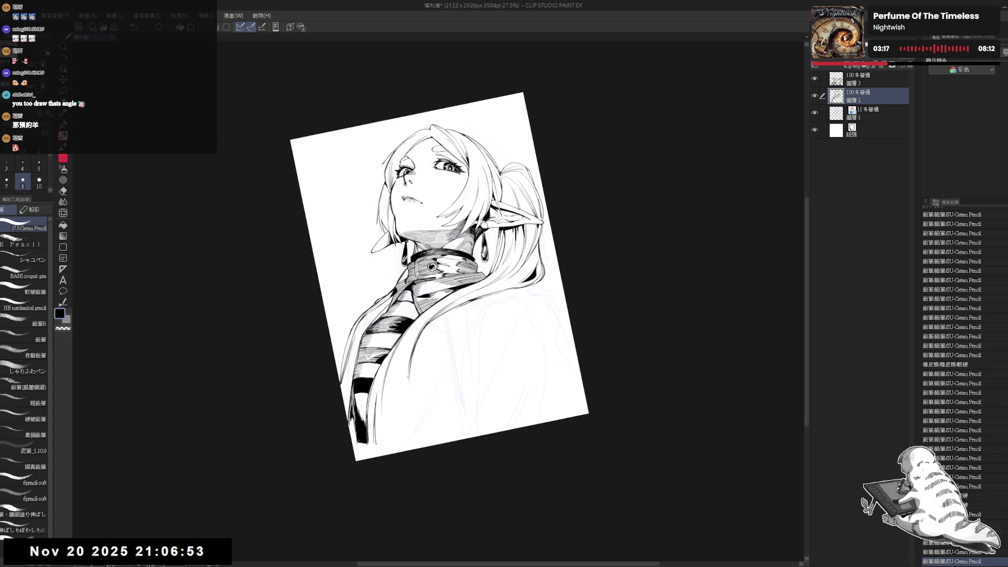
key("ctrl+z")
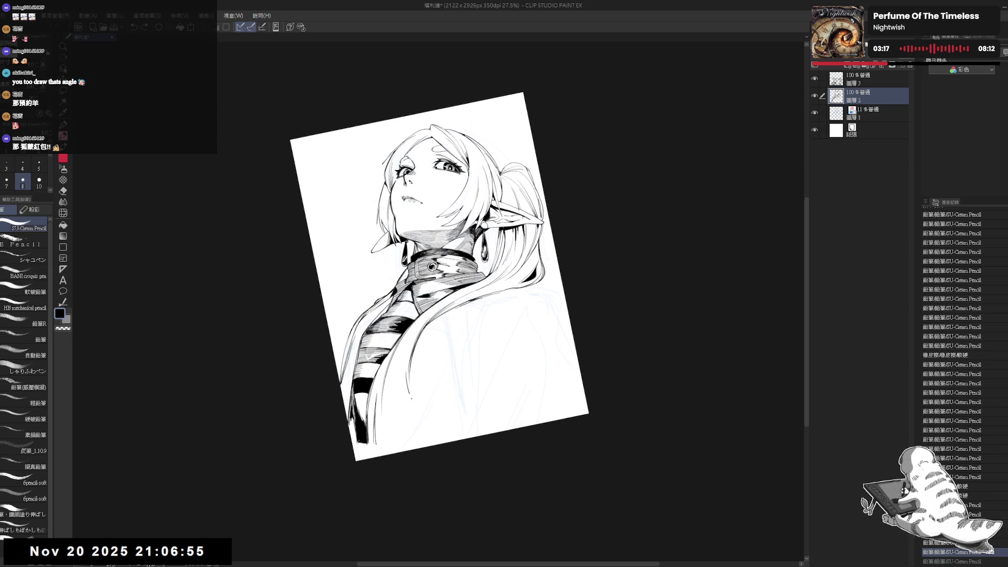
key("ctrl+z")
key("ctrl+z")
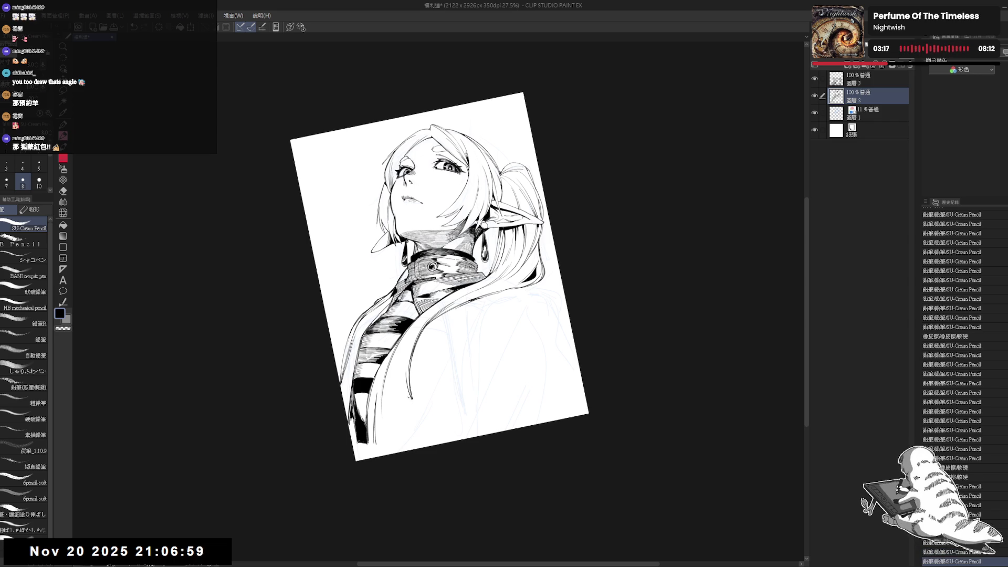
key("h")
mouse_move(462, 363)
left_mouse_down()
mouse_move(431, 357)
mouse_move(462, 320)
left_mouse_up()
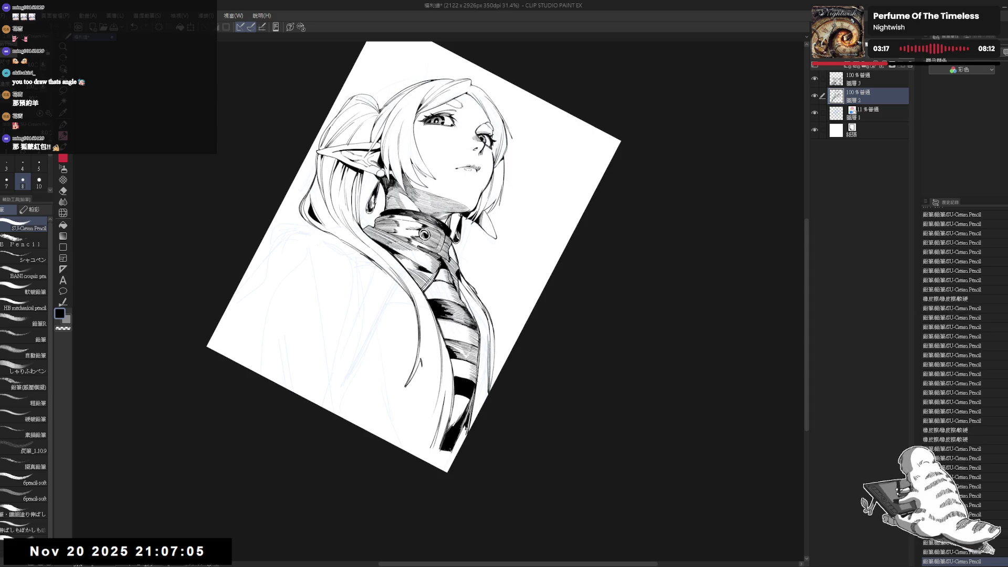
Draw a pencil stroke down the scarf end, retrying it several times.
left_click(426, 437)
mouse_move(410, 367)
left_mouse_down()
mouse_move(417, 360)
mouse_move(419, 384)
mouse_move(394, 425)
left_mouse_up()
key("ctrl+z")
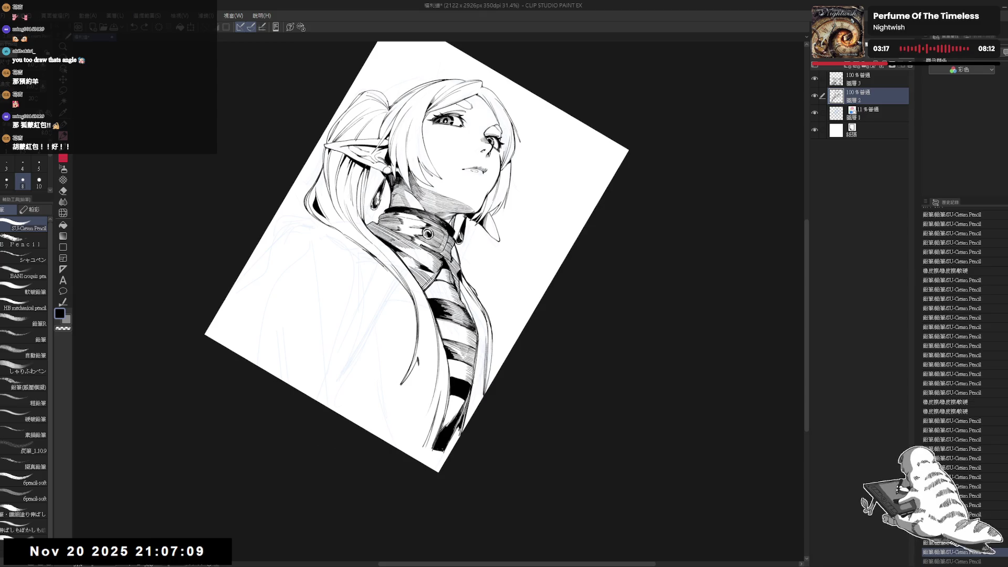
left_click_drag(419, 377, 398, 423)
key("ctrl+z")
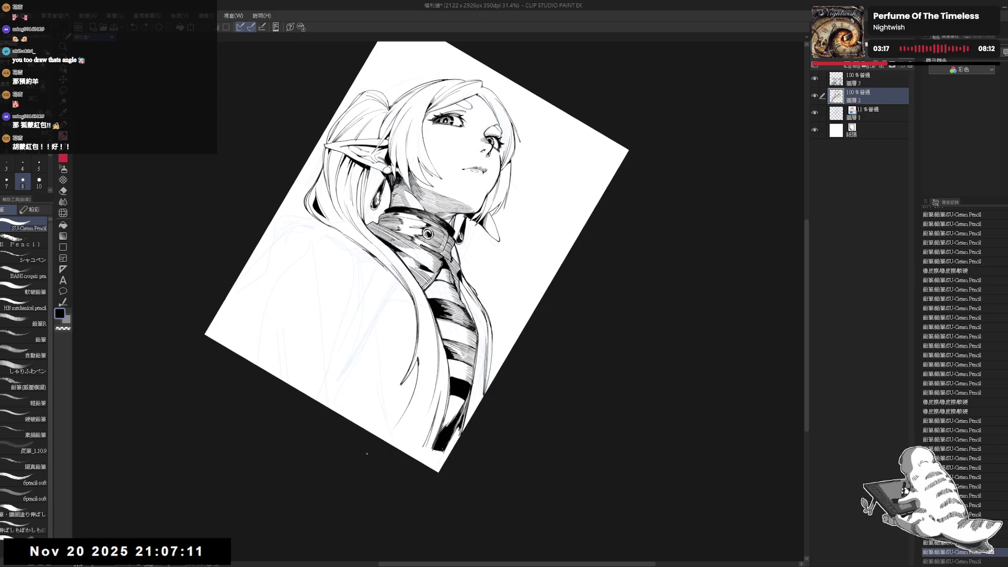
left_click_drag(419, 365, 411, 415)
key("ctrl+z")
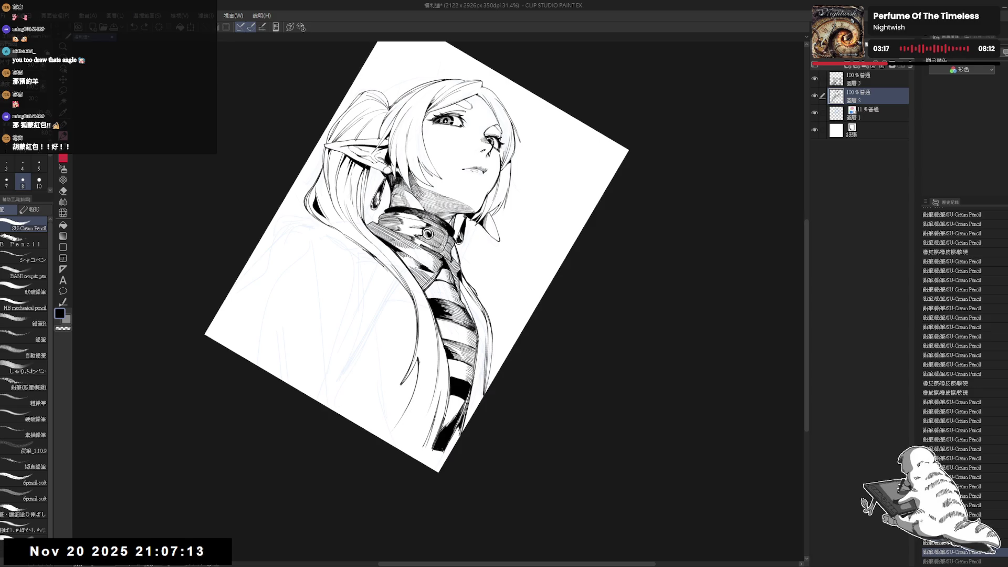
left_click_drag(420, 371, 404, 420)
key("ctrl+z")
left_click_drag(420, 366, 403, 420)
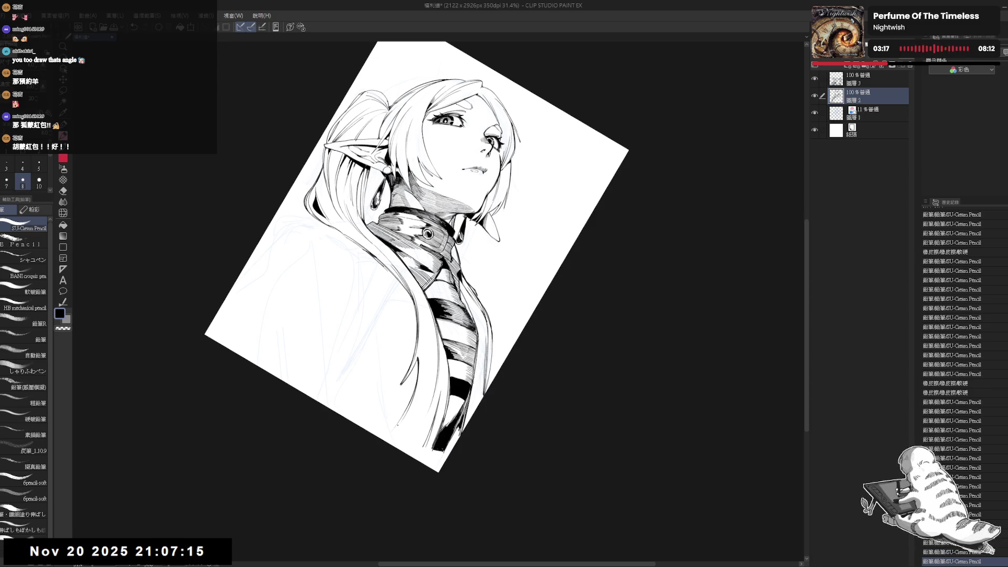
Fill the scarf tip solid black and clean up marks near it.
left_click_drag(420, 263, 391, 226)
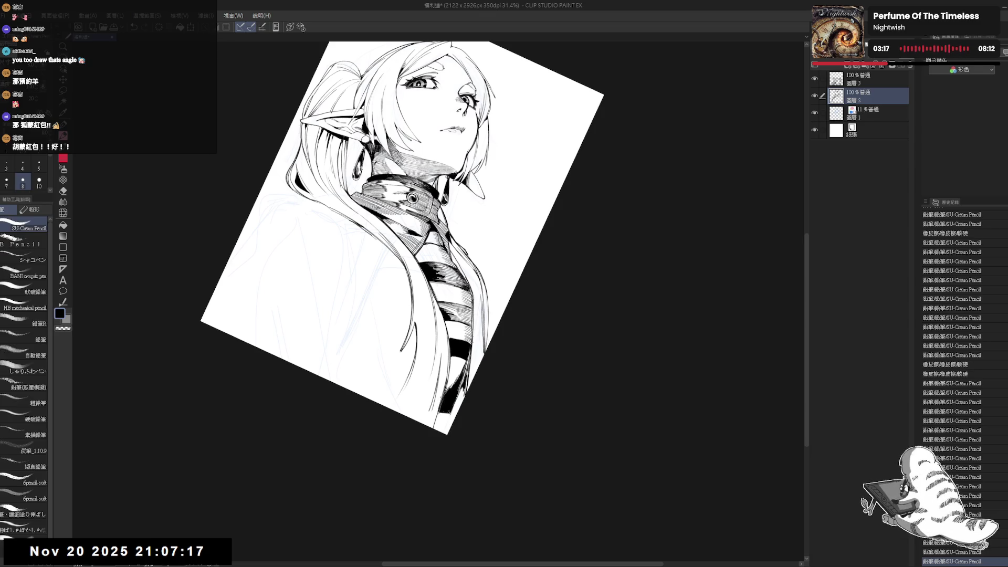
key("g")
left_click(443, 430)
left_click_drag(443, 439, 410, 420)
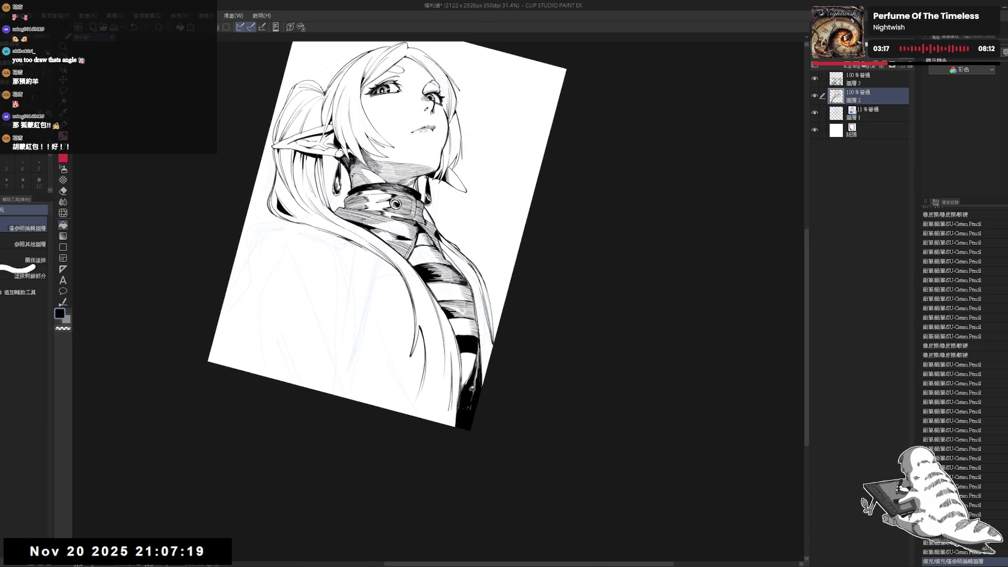
key("p")
left_click_drag(475, 369, 469, 410)
key("c")
key("c")
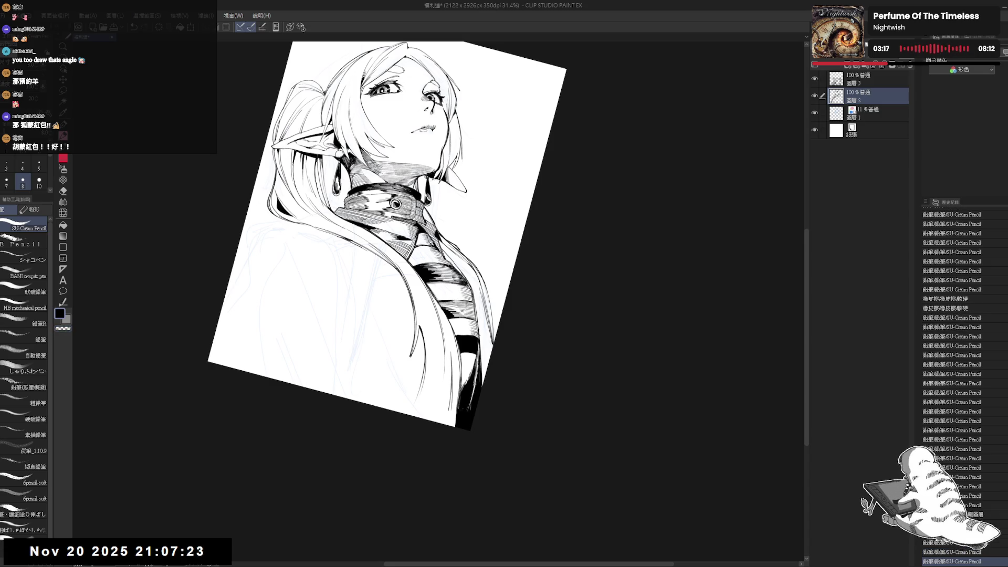
key("minus")
Erase part of the scarf tip, then darken it with black pencil strokes and fill.
key("e")
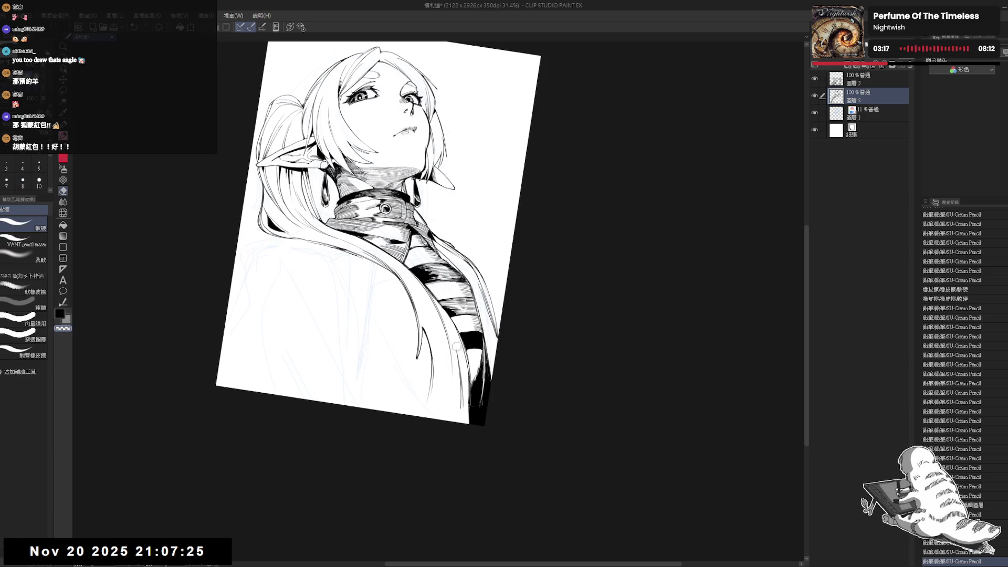
left_click_drag(460, 344, 458, 412)
key("p")
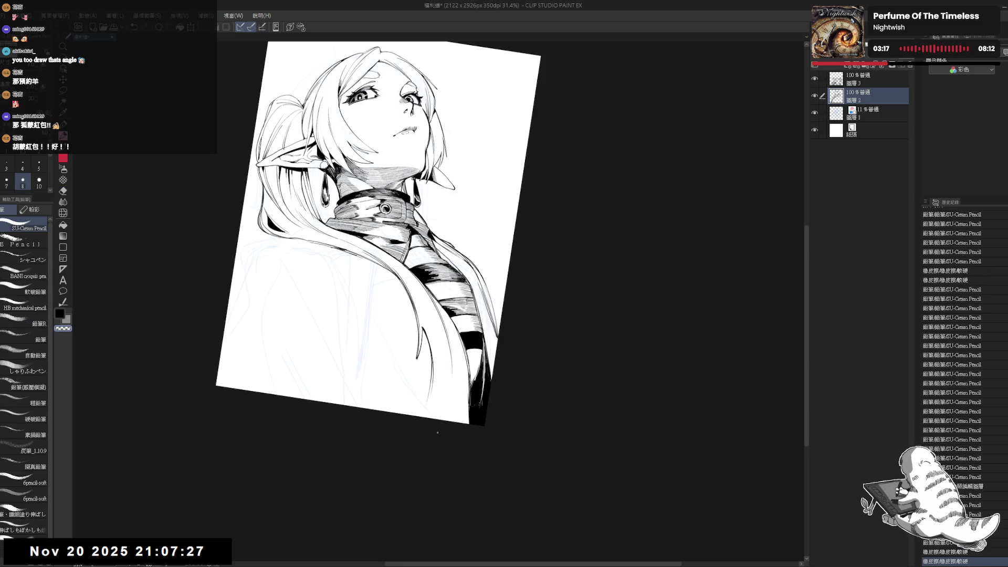
key("c")
left_click_drag(447, 363, 441, 420)
mouse_move(449, 384)
left_mouse_down()
mouse_move(443, 420)
mouse_move(431, 419)
mouse_move(427, 381)
left_mouse_up()
key("g")
left_click(435, 405)
key("p")
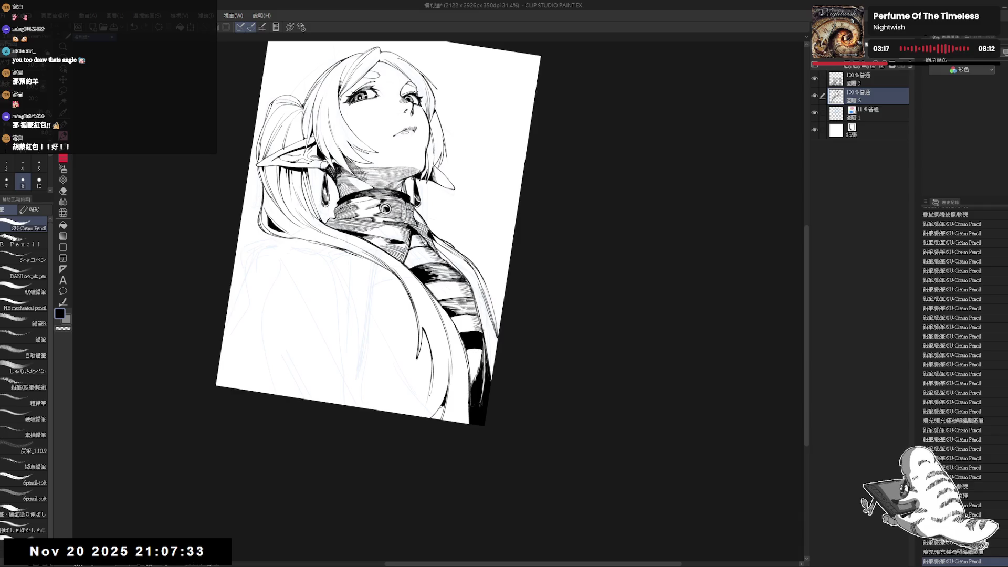
Add dark strokes and fill on the scarf end, unflip the canvas, and erase a stray mark.
left_click_drag(416, 426, 422, 417)
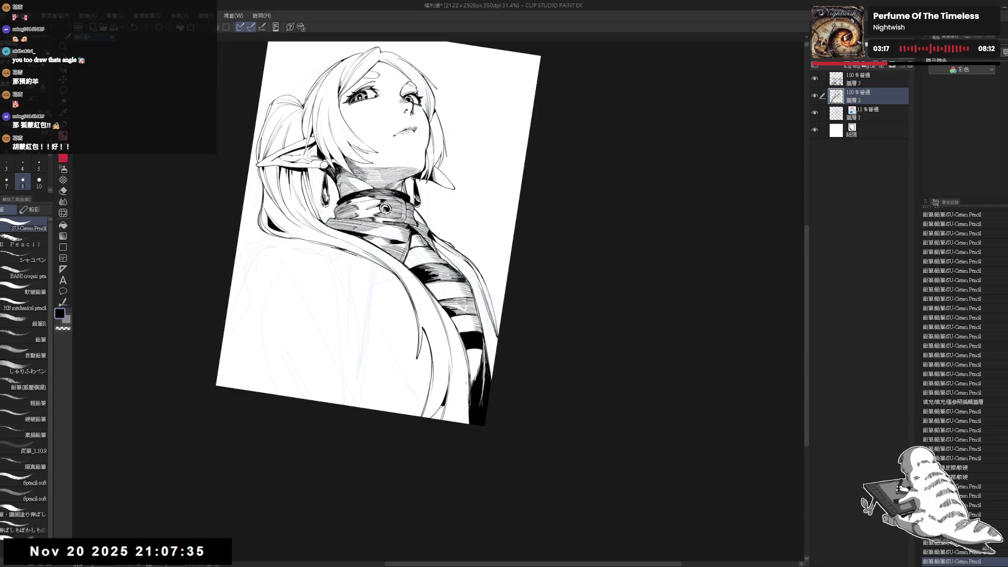
left_click_drag(467, 371, 465, 422)
key("g")
left_click(461, 370)
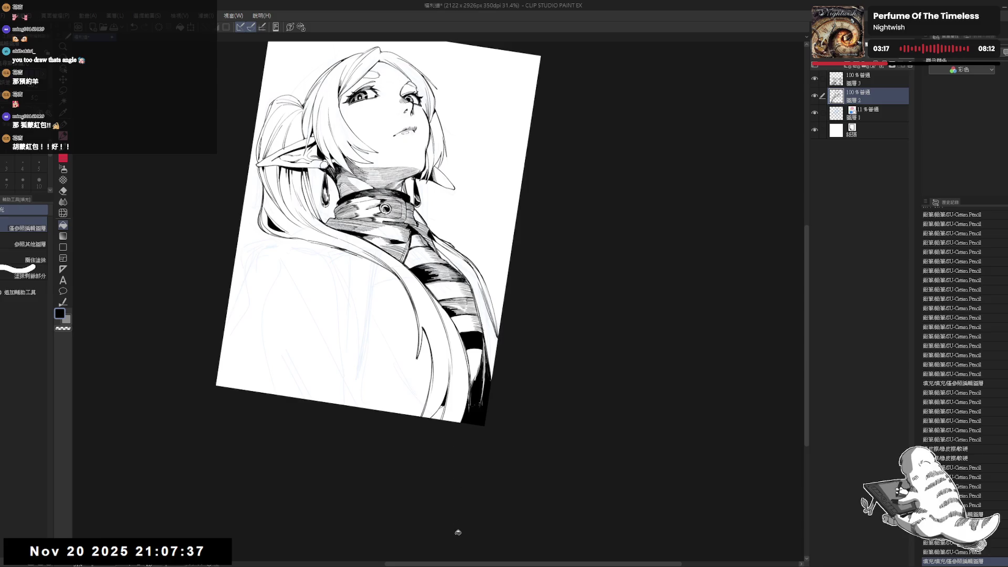
key("h")
key("p")
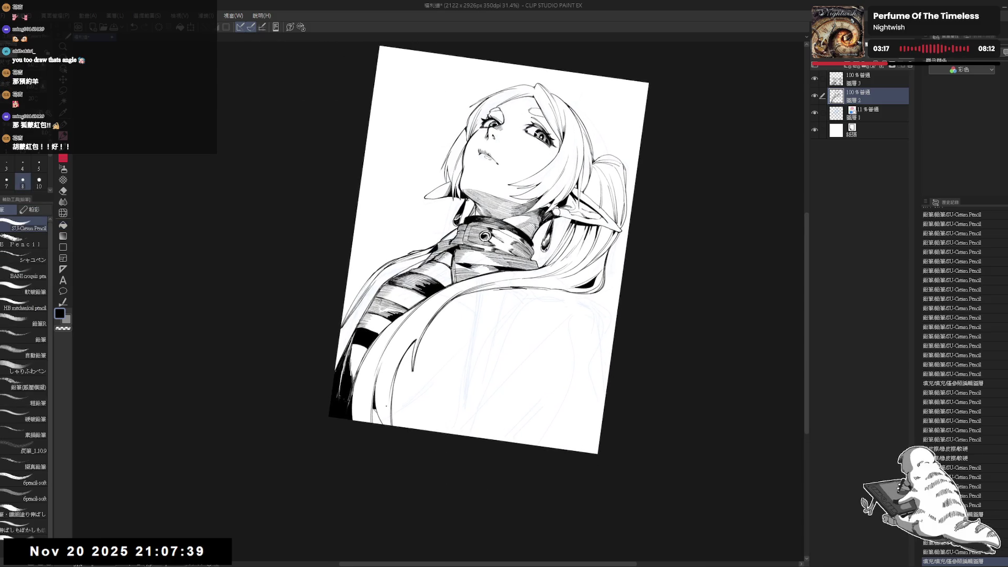
key("e")
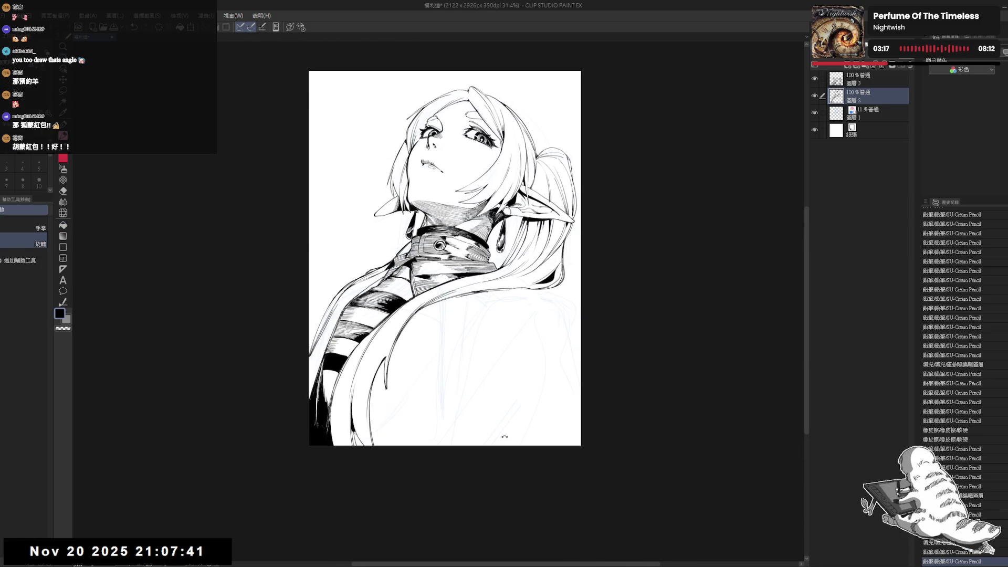
left_click_drag(558, 303, 535, 306)
key("p")
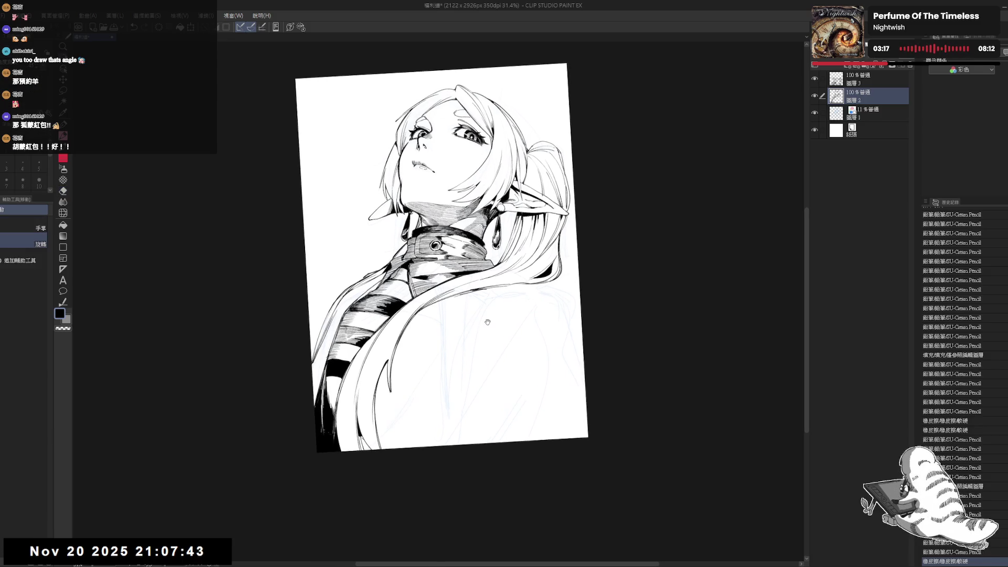
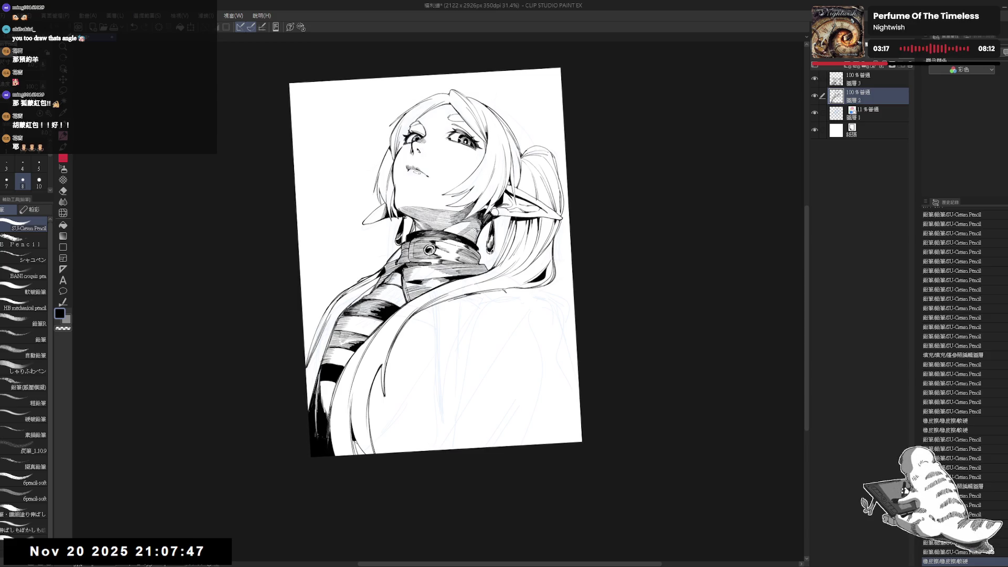
Sketch short pencil lines along the hair and erase the faint sketch lines beside it.
left_click_drag(504, 290, 527, 305)
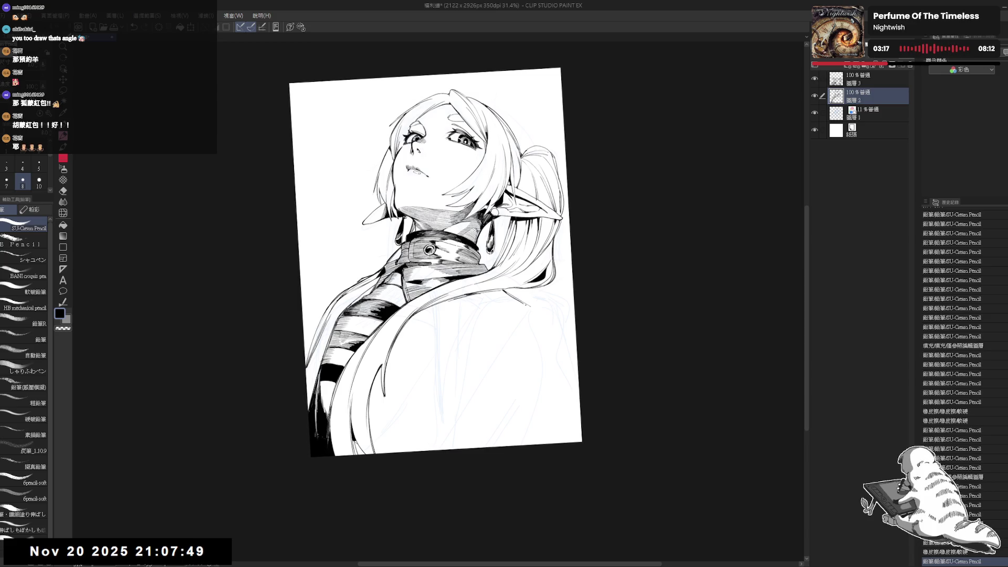
left_click_drag(583, 282, 580, 295)
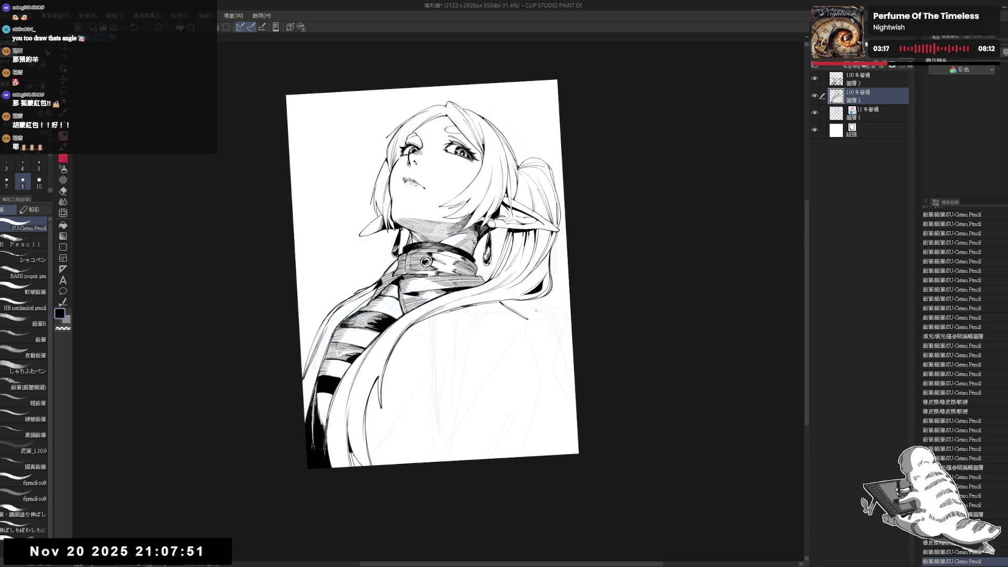
left_click_drag(583, 276, 569, 291)
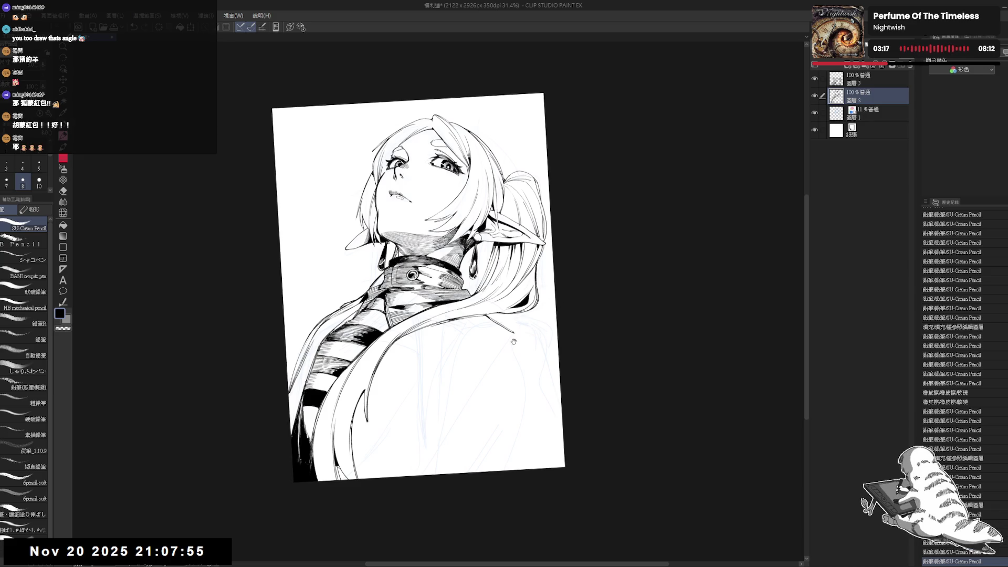
key("e")
mouse_move(537, 278)
left_mouse_down()
mouse_move(520, 320)
mouse_move(517, 286)
mouse_move(505, 295)
left_mouse_up()
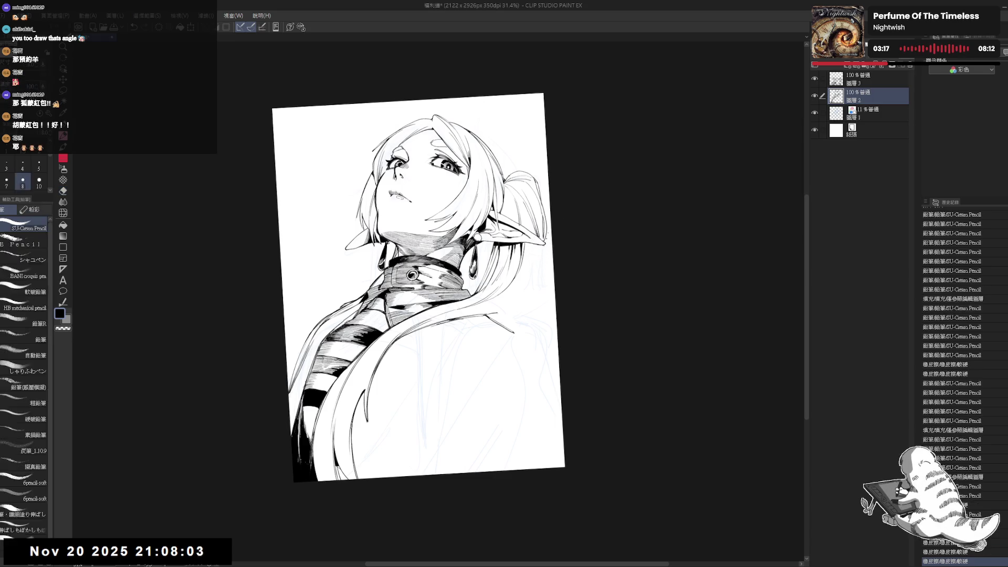
Tilt the view about 6° clockwise and erase stray lines near the ear.
key("r")
left_click_drag(544, 246, 556, 186)
key("e")
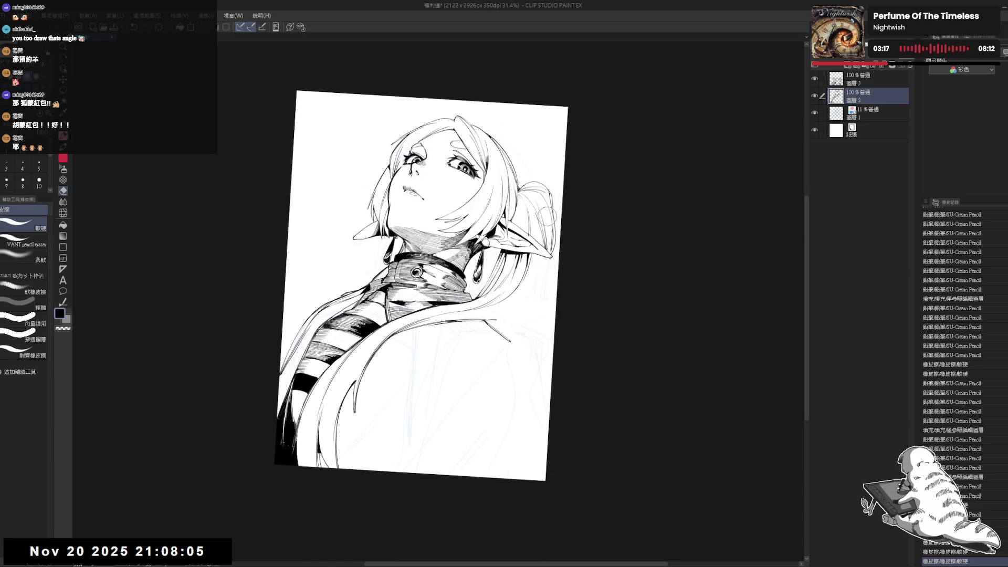
left_click_drag(548, 245, 551, 252)
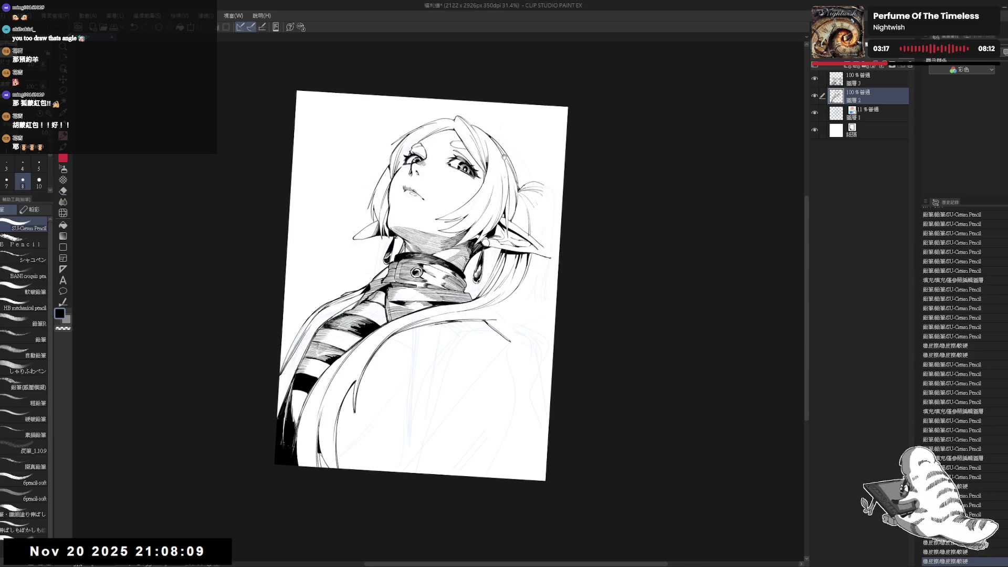
key("p")
left_click_drag(510, 175, 505, 178)
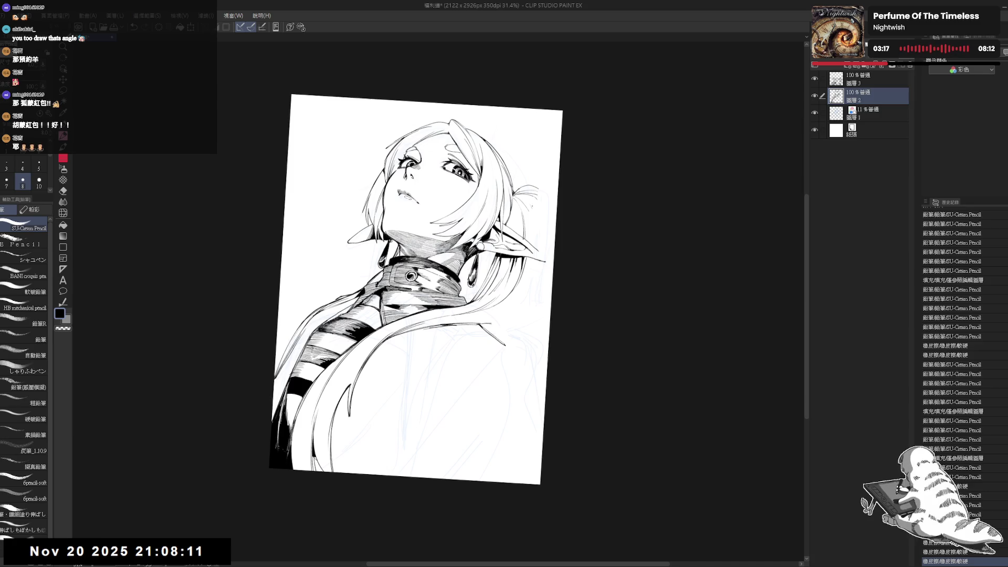
key("e")
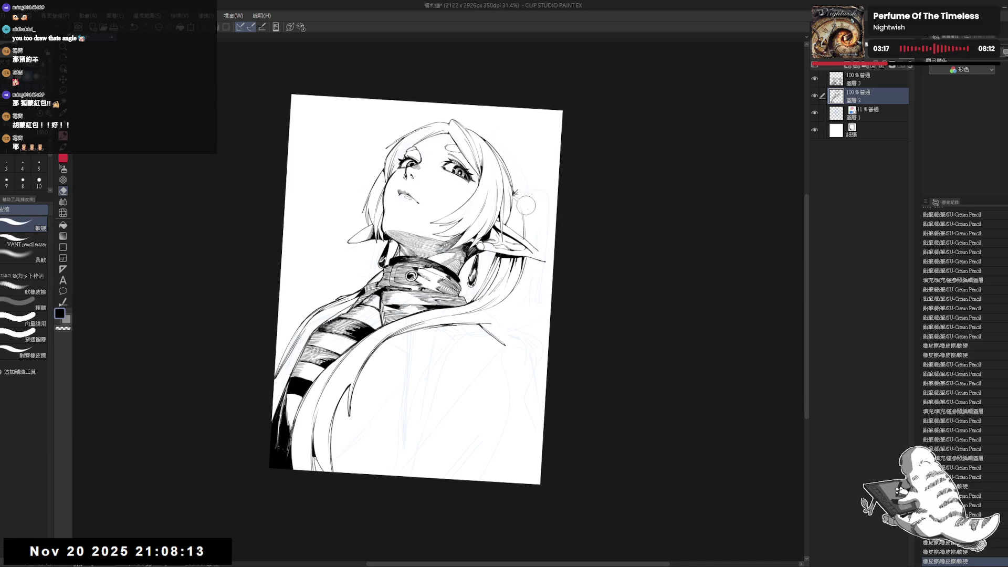
key("p")
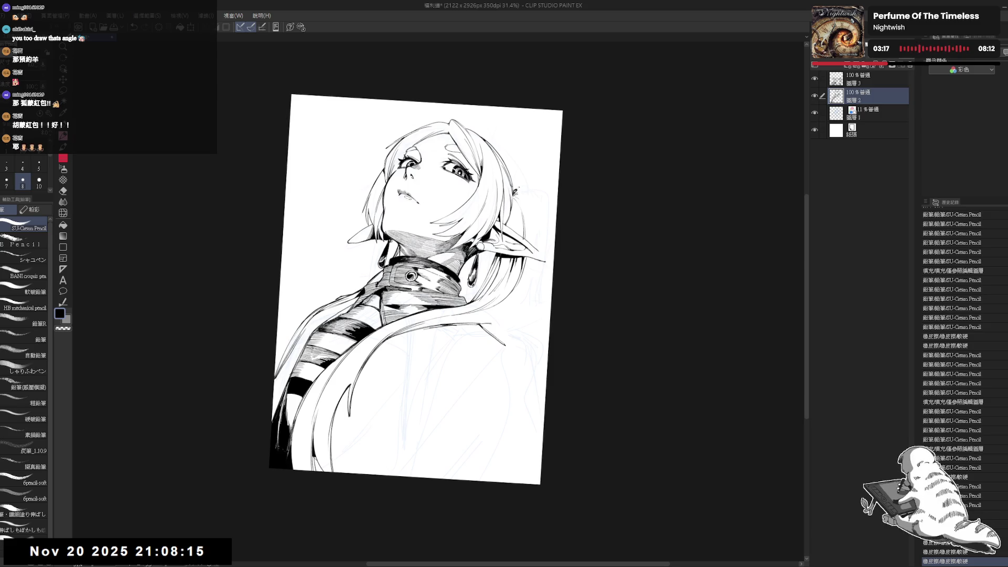
Draw the twin tail's curve beside the ear, undoing a stray stroke, then straighten the view.
mouse_move(517, 188)
left_mouse_down()
mouse_move(539, 202)
mouse_move(547, 264)
mouse_move(541, 257)
left_mouse_up()
key("ctrl+z")
key("e")
key("p")
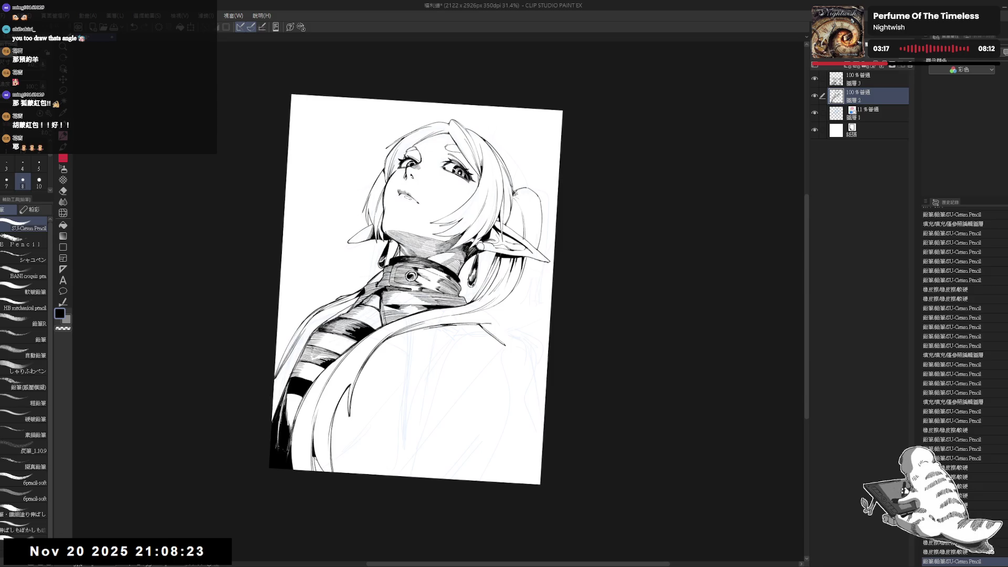
left_click_drag(535, 203, 541, 297)
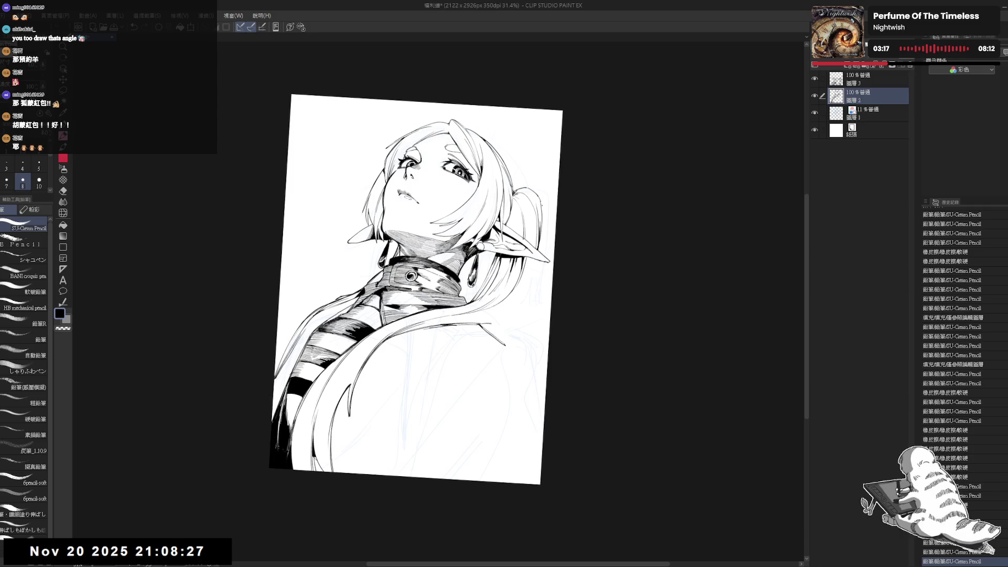
left_click_drag(540, 199, 541, 236)
mouse_move(514, 281)
left_mouse_down()
mouse_move(515, 269)
mouse_move(520, 316)
left_mouse_up()
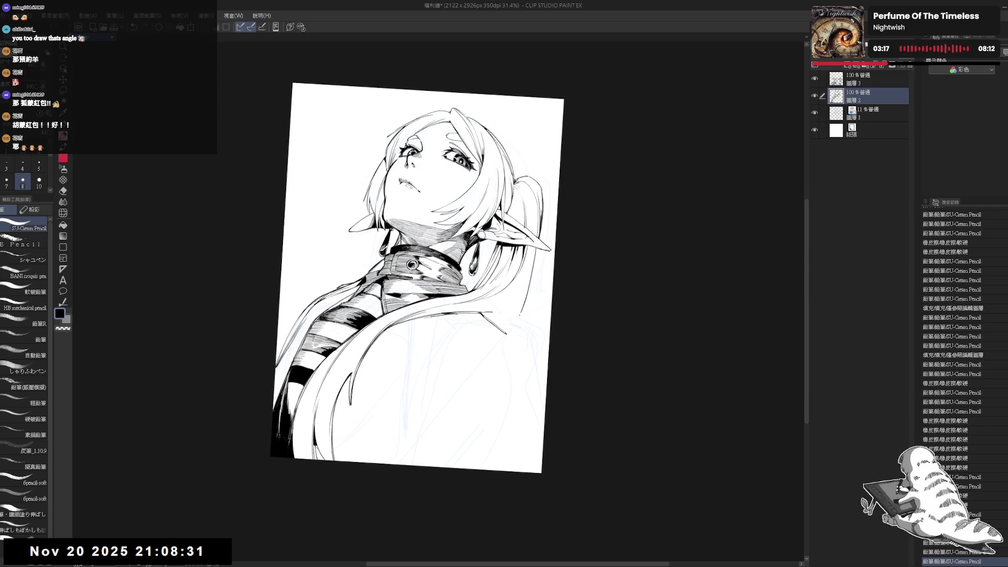
key("ctrl+0")
Mirror-check the drawing, then erase stray marks near the collar.
key("h")
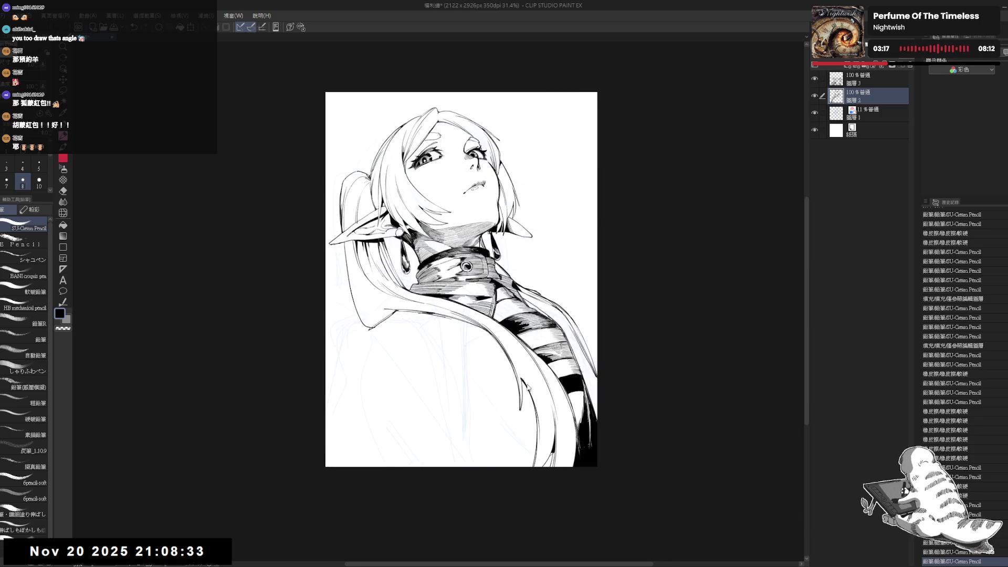
key("h")
mouse_move(493, 352)
left_mouse_down()
mouse_move(522, 317)
mouse_move(529, 439)
mouse_move(545, 201)
left_mouse_up()
key("p")
key("minus")
key("minus")
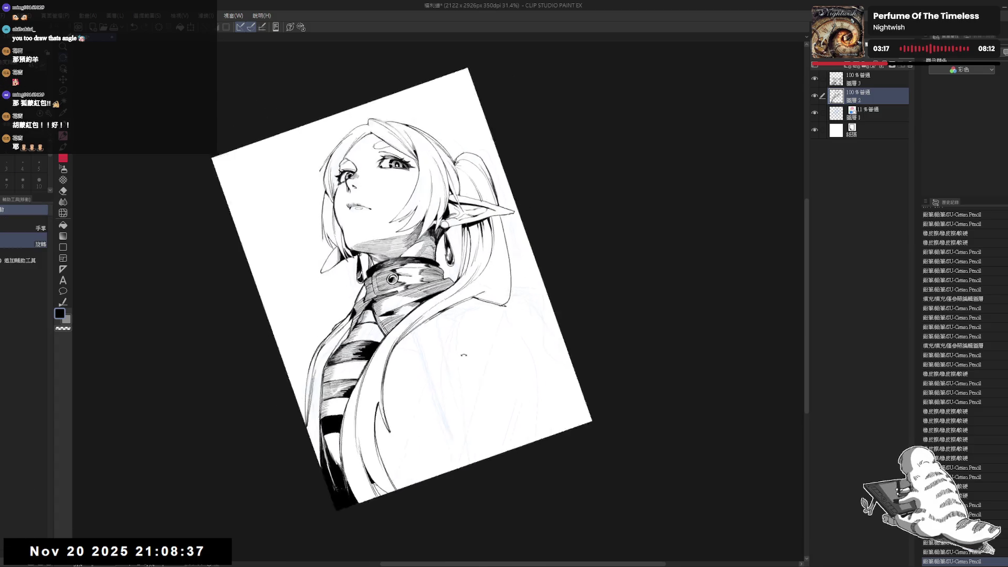
key("e")
left_click_drag(462, 288, 484, 283)
key("p")
Reset, mirror and rotate the view to check the drawing, then turn it upright.
key("ctrl+at")
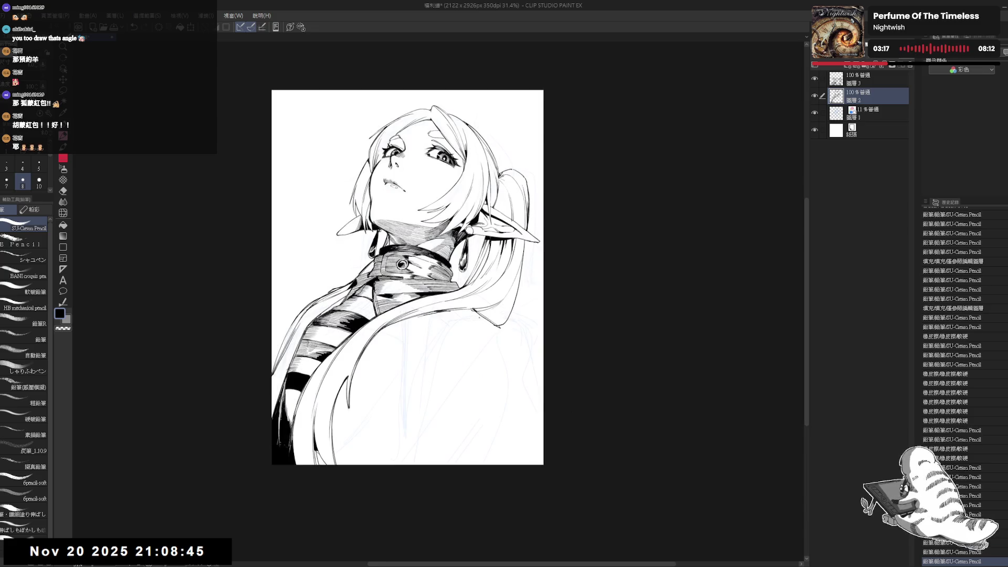
key("ctrl+0")
key("h")
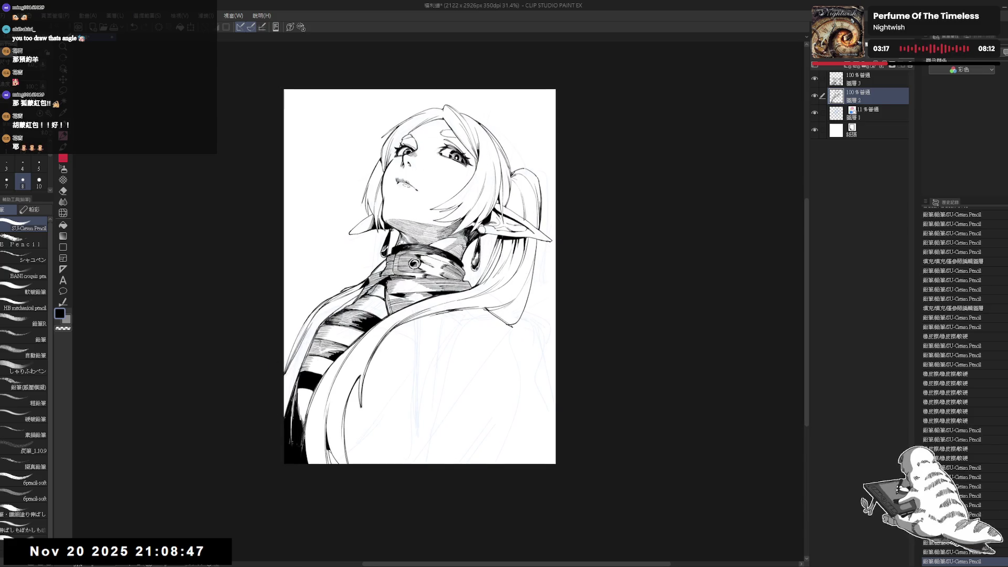
key("e")
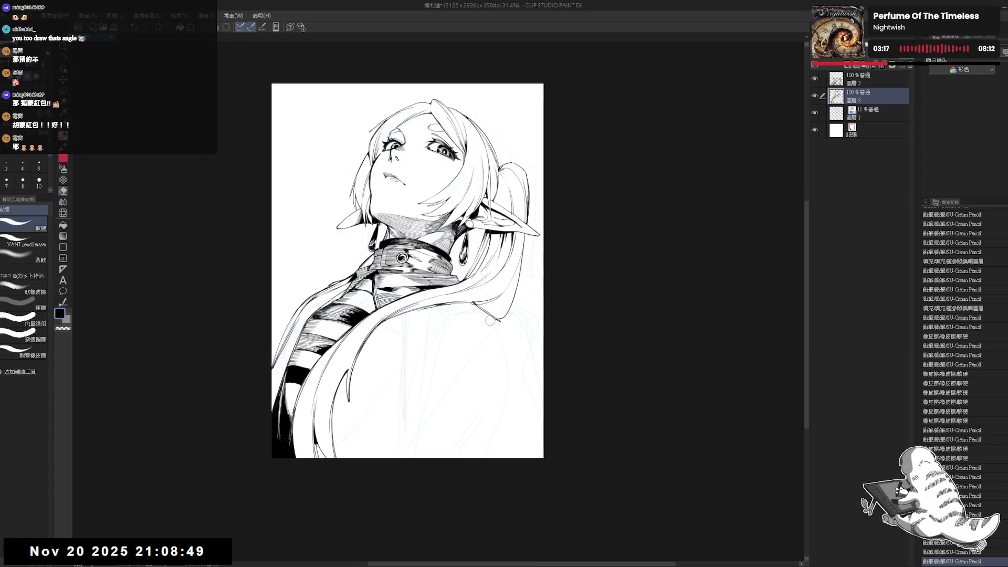
key("asciicircum")
key("asciicircum")
key("p")
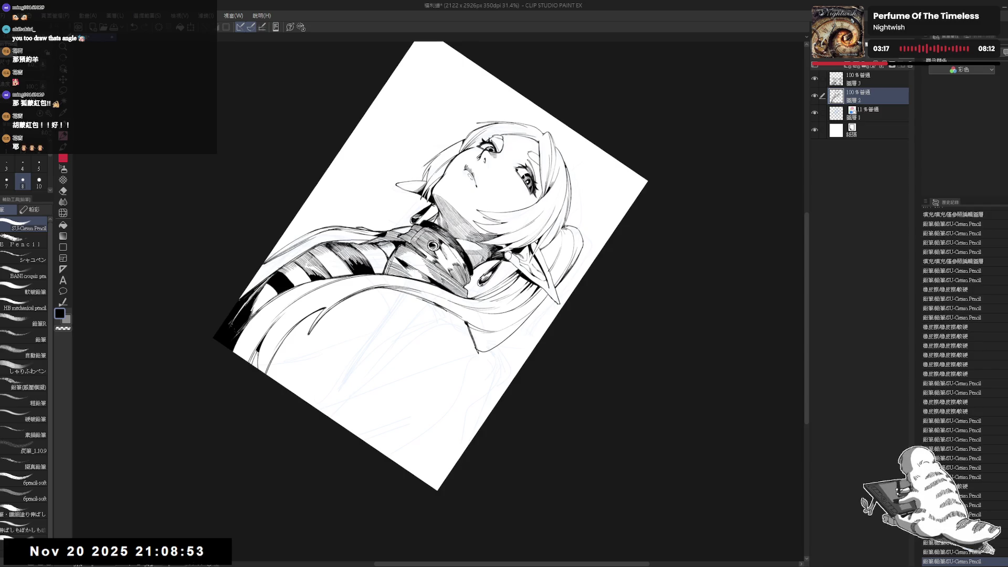
key("e")
key("p")
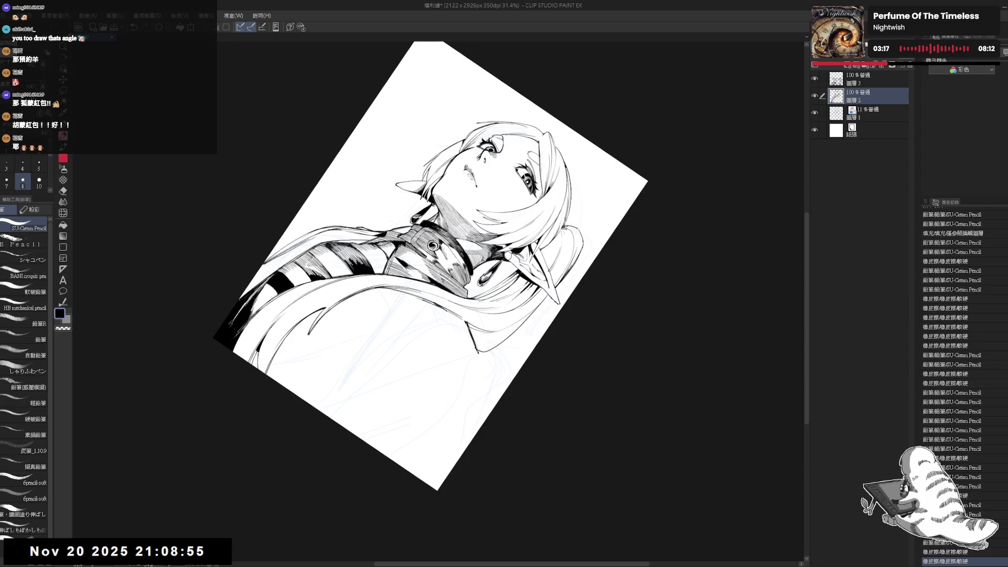
left_click_drag(336, 294, 377, 321)
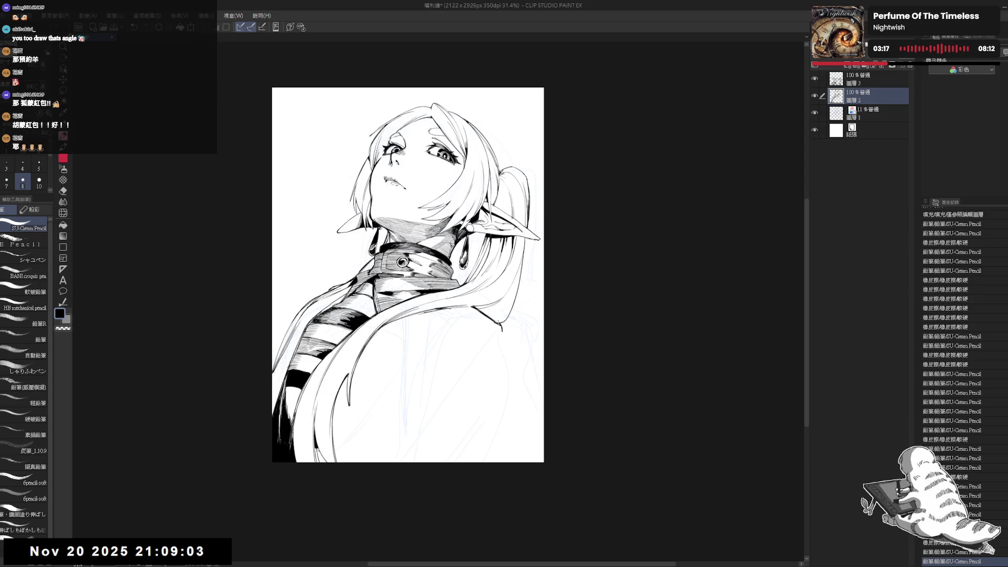
Restore the pencil stroke and extend a short line down the shoulder.
left_click_drag(503, 334, 502, 325)
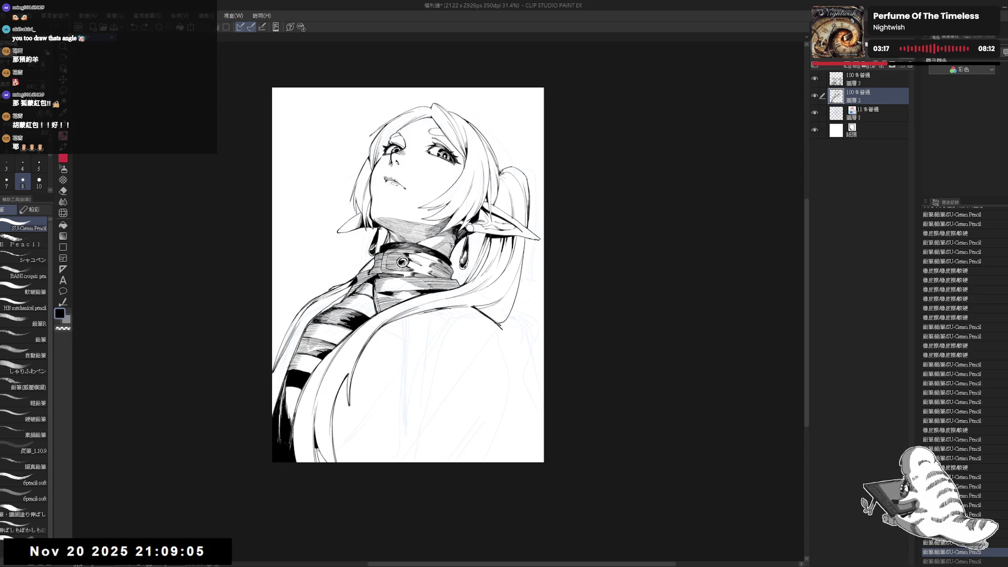
key("ctrl+y")
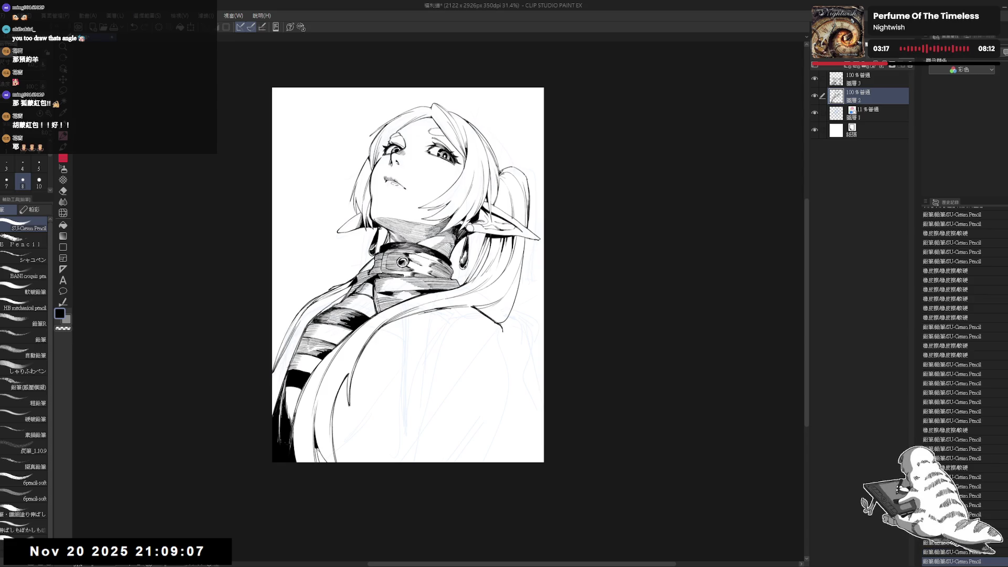
left_click(507, 348)
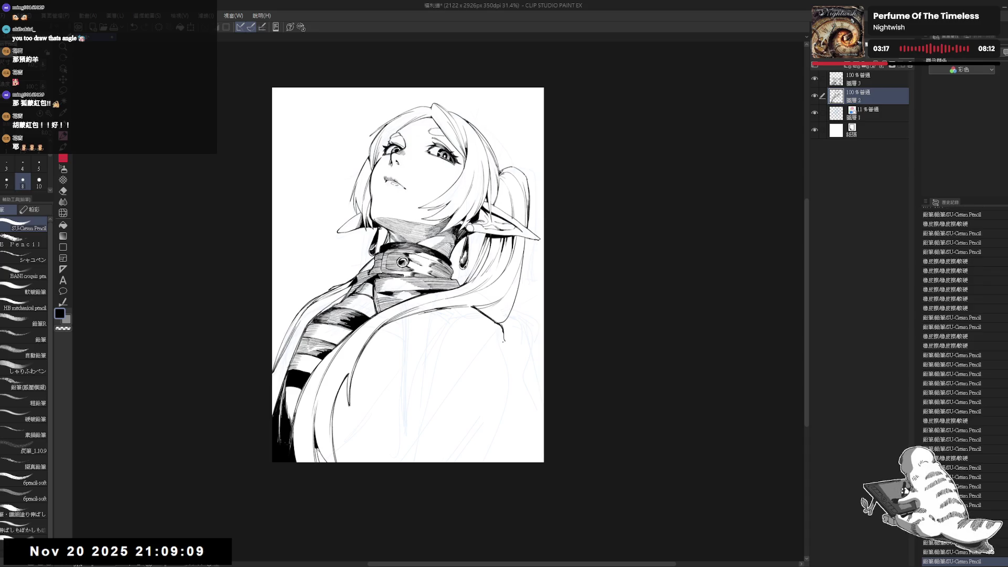
left_click_drag(525, 157, 552, 189)
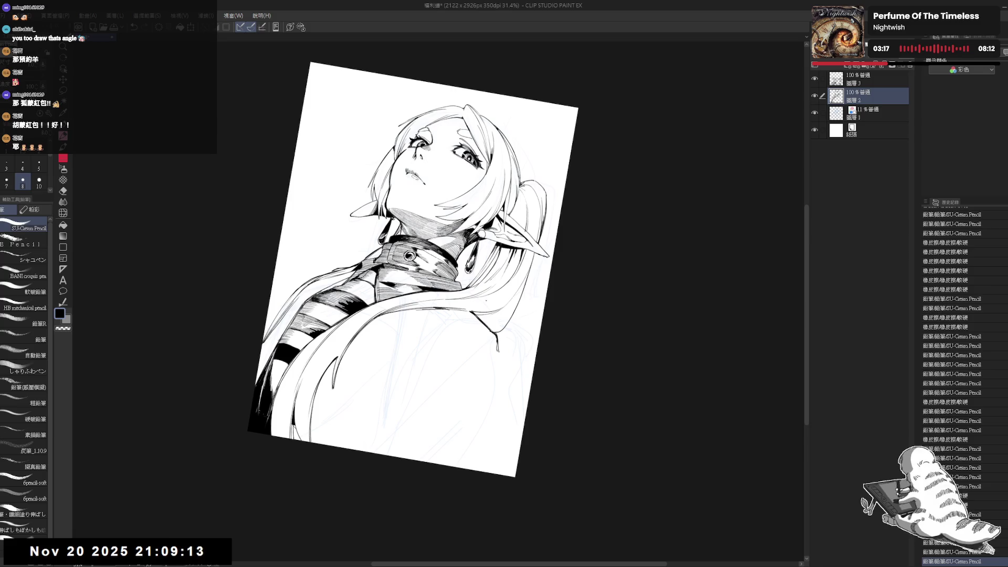
key("e")
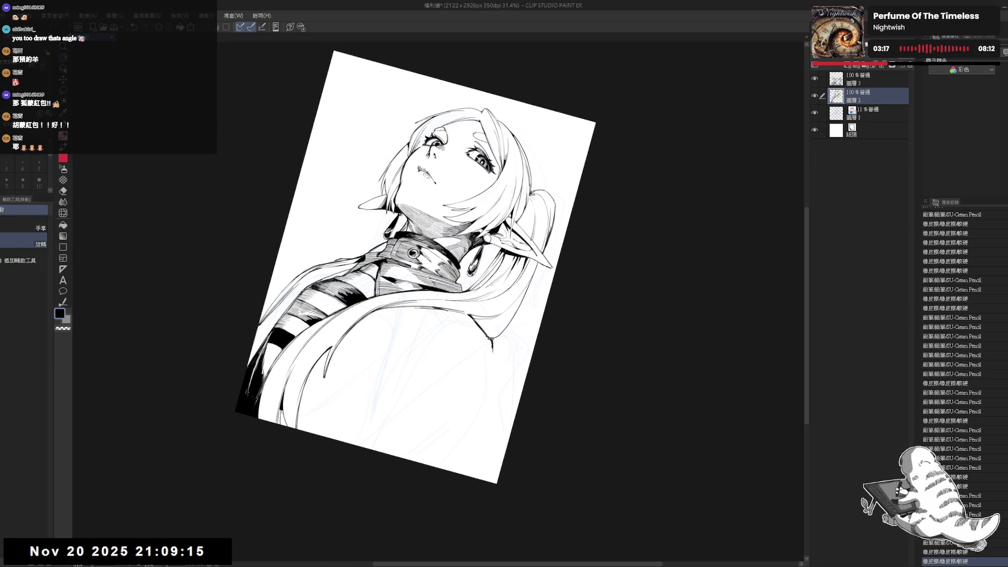
key("p")
left_click_drag(492, 340, 492, 356)
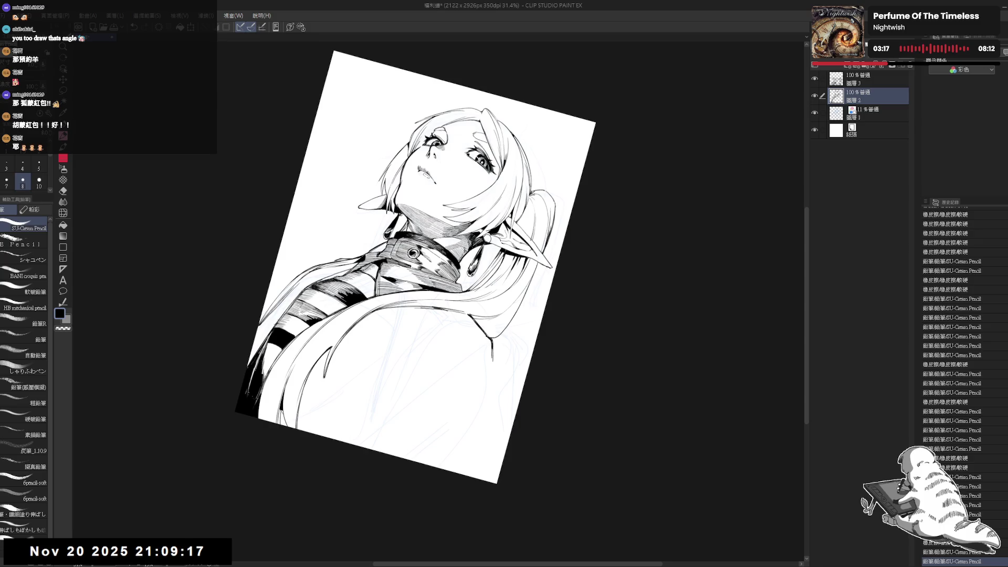
Draw long pencil strokes down the hair strand over the cape, replacing a misplaced one.
left_click_drag(399, 395, 416, 399)
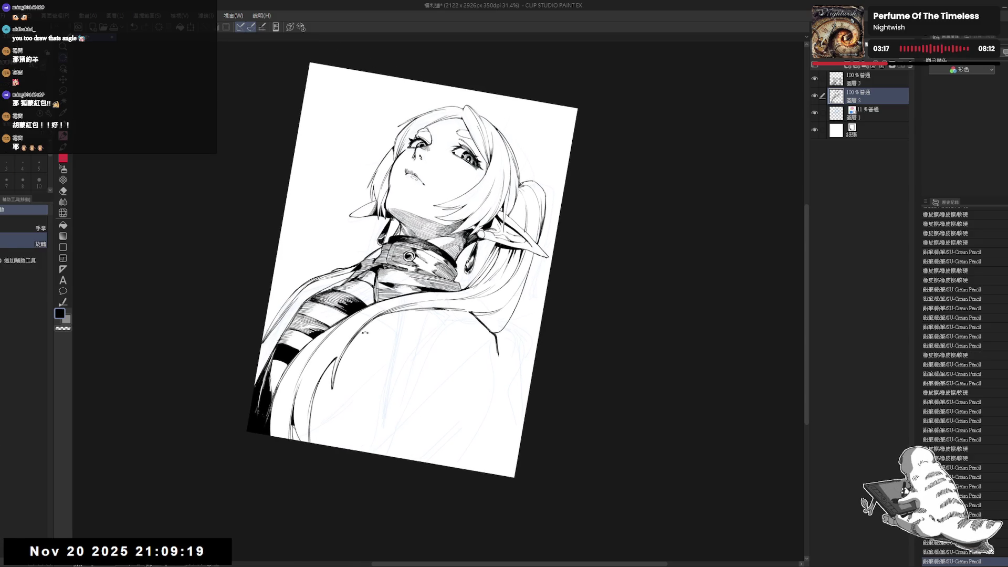
left_click_drag(375, 316, 383, 389)
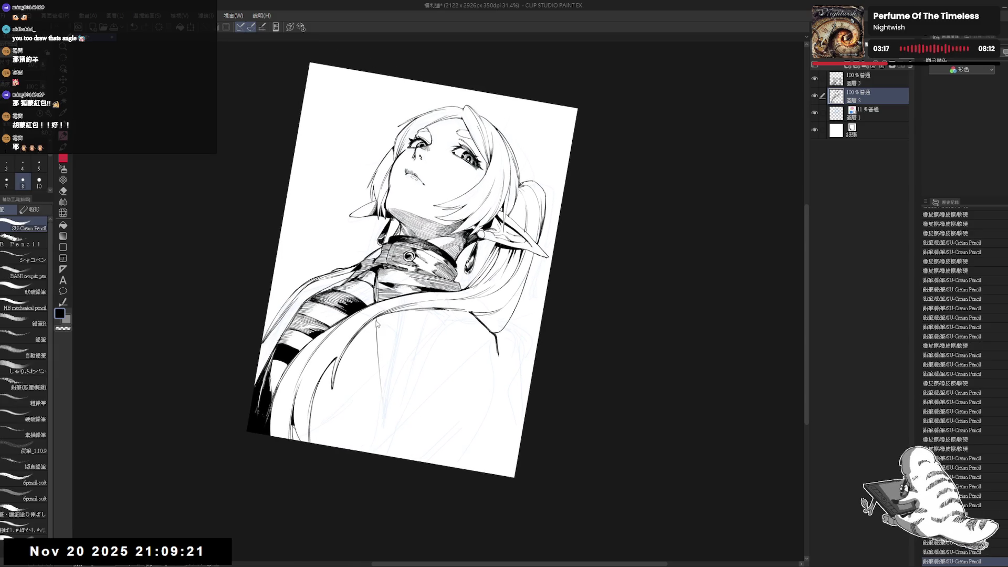
key("ctrl+z")
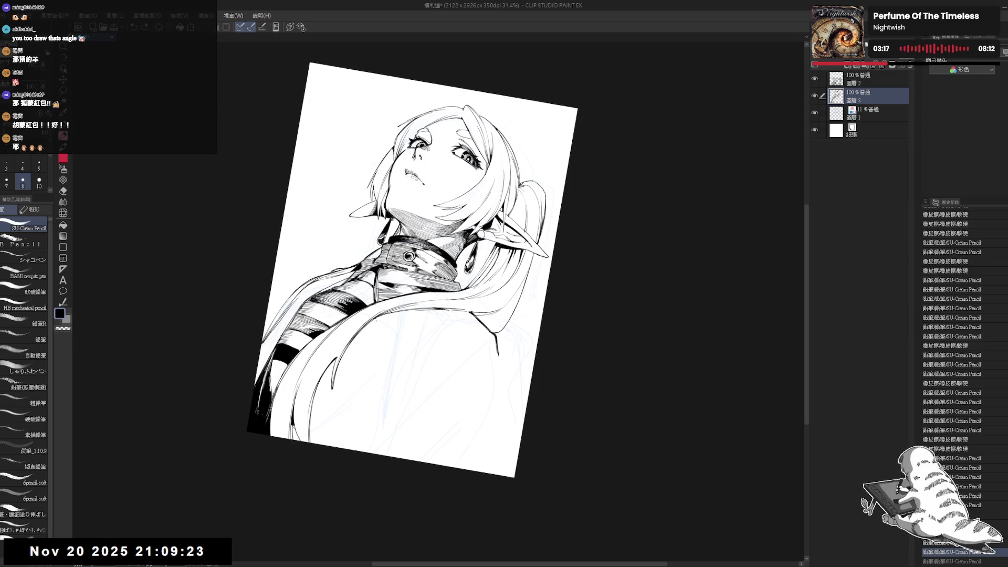
left_click_drag(377, 329, 366, 452)
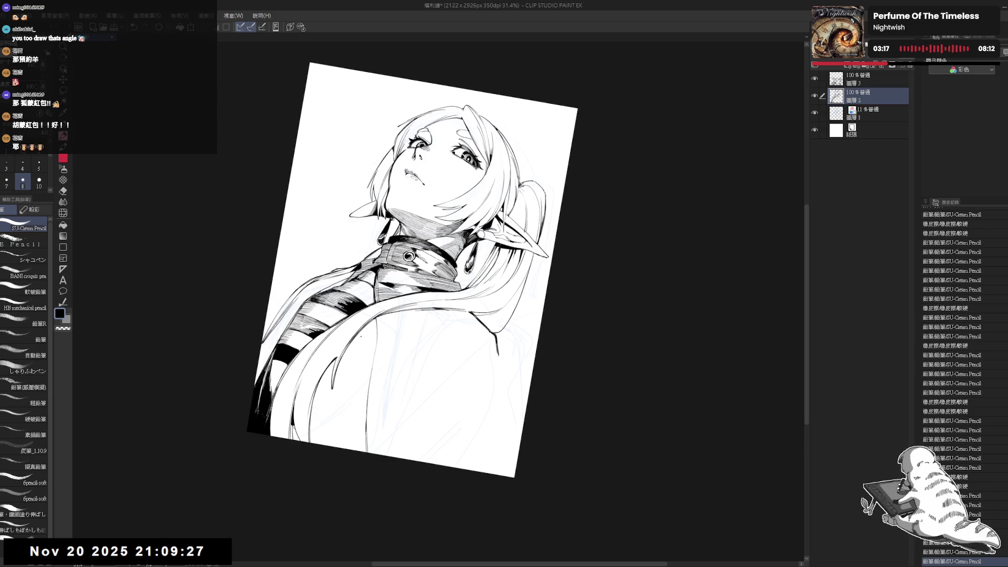
left_click_drag(390, 329, 404, 381)
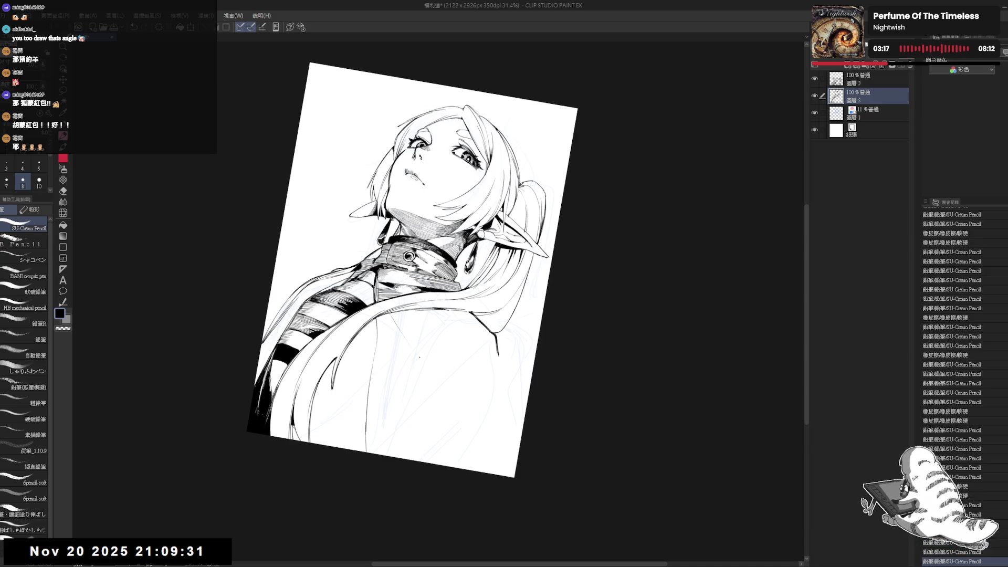
mouse_move(389, 313)
left_mouse_down()
mouse_move(403, 343)
mouse_move(424, 326)
mouse_move(460, 344)
left_mouse_up()
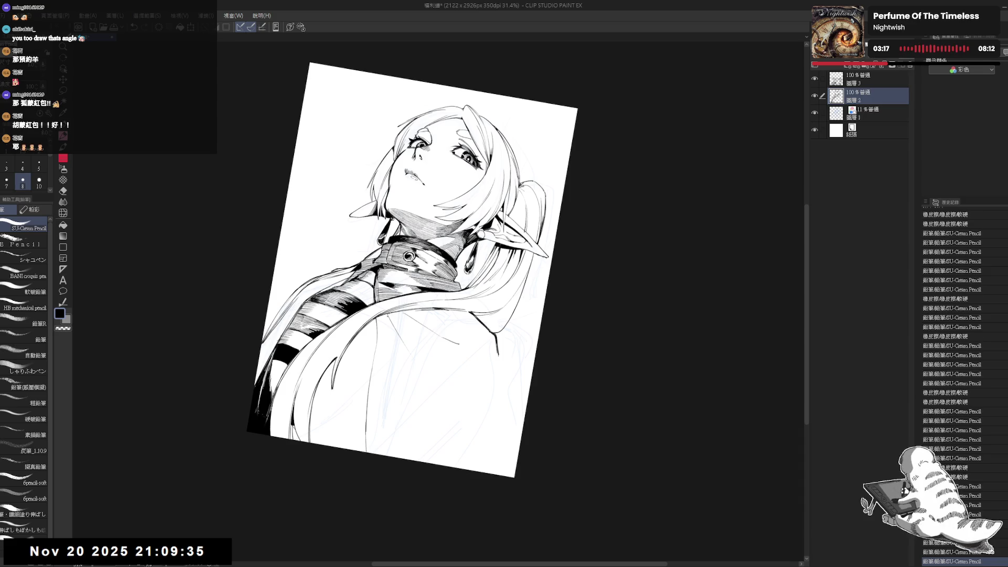
left_click_drag(384, 318, 401, 402)
Mirror and tilt the view, then erase a small spot in the line art.
key("h")
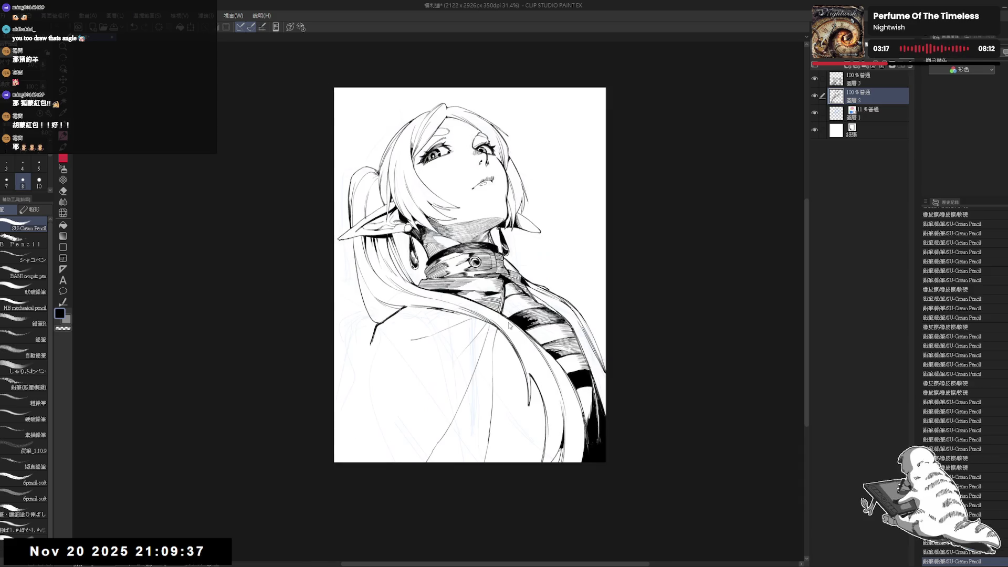
key("r")
key("p")
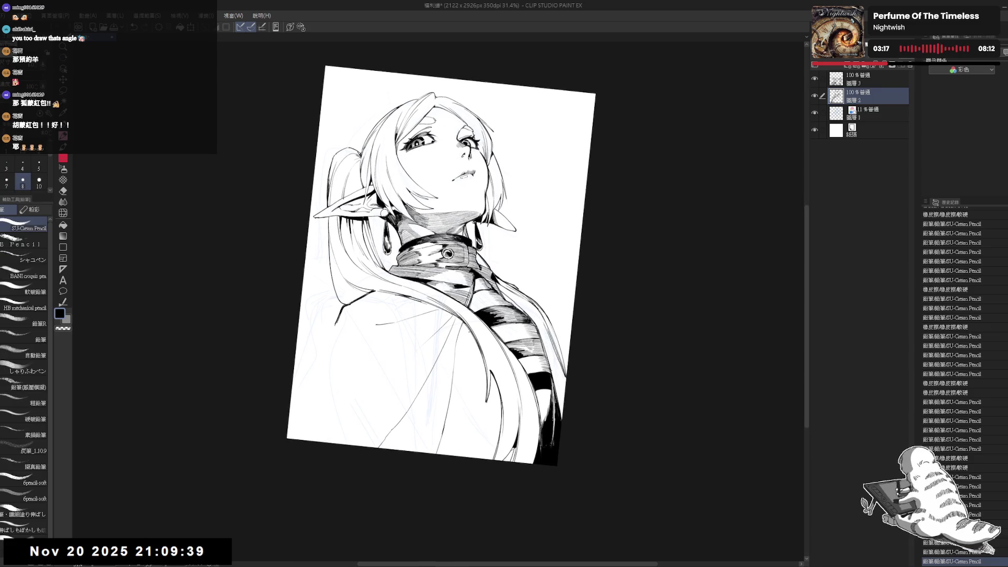
key("-")
key("e")
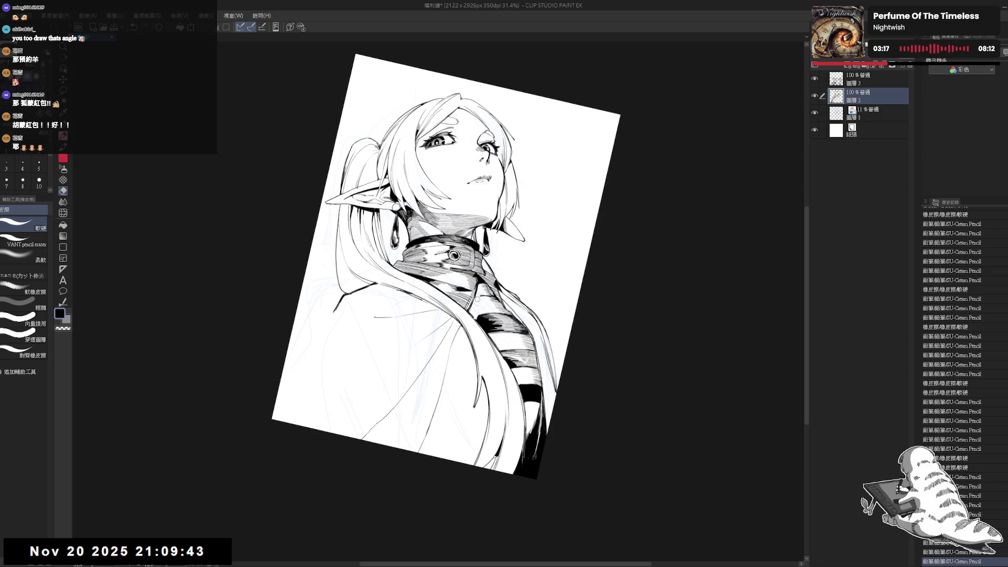
mouse_move(477, 297)
left_mouse_down()
mouse_move(469, 307)
mouse_move(475, 317)
mouse_move(478, 307)
left_mouse_up()
key("p")
Draw a short stroke on the cape and a pencil line down the lapel.
mouse_move(467, 384)
left_mouse_down()
mouse_move(462, 366)
mouse_move(467, 391)
left_mouse_up()
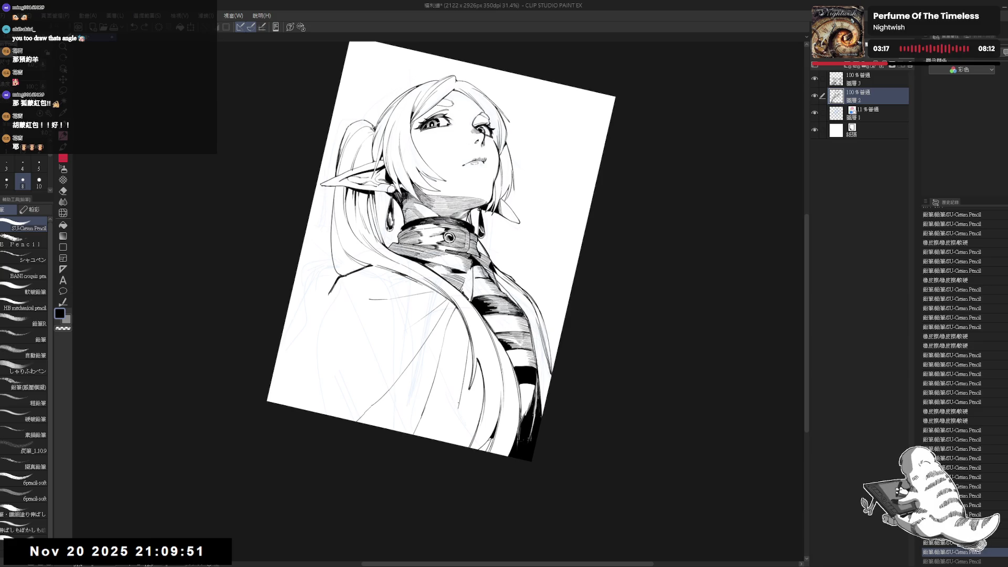
left_click_drag(466, 329, 451, 434)
key("r")
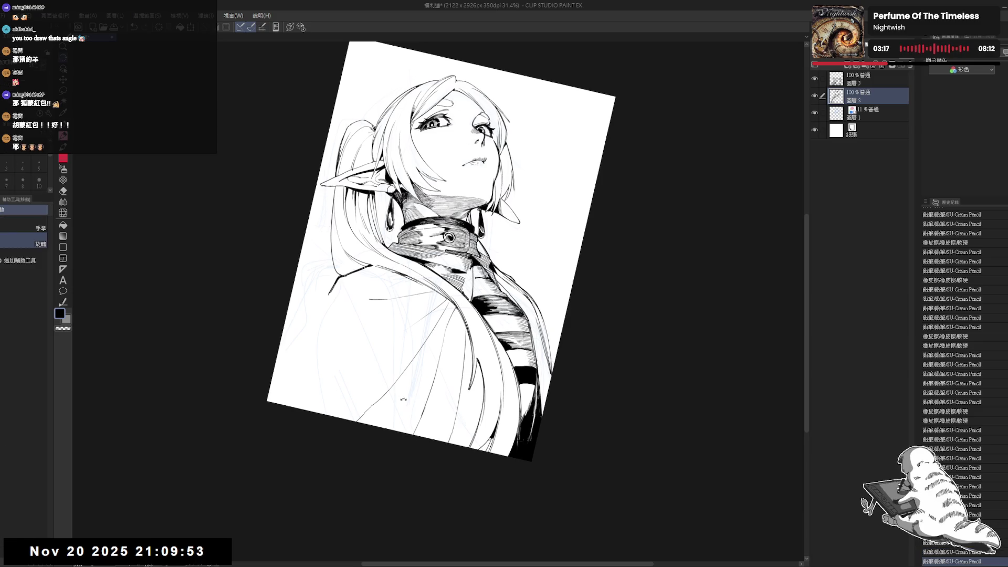
mouse_move(525, 158)
left_mouse_down()
mouse_move(546, 189)
mouse_move(499, 126)
left_mouse_up()
key("e")
key("r")
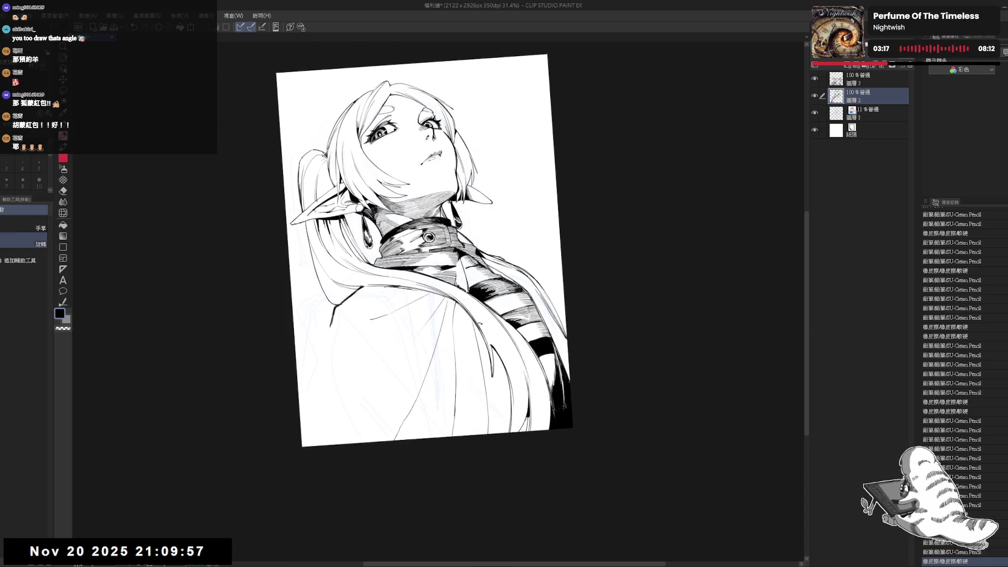
key("p")
left_click_drag(436, 367, 441, 399)
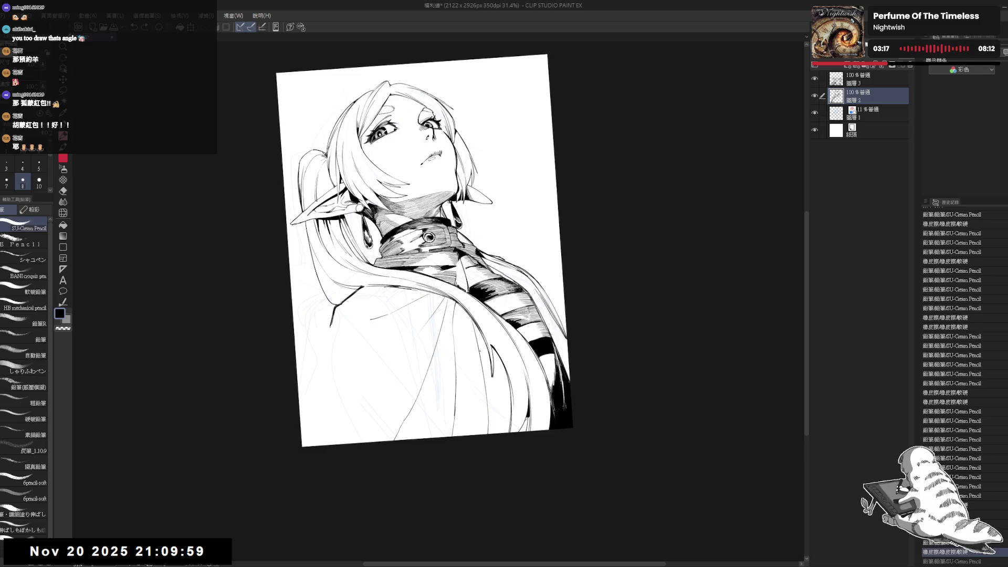
key("ctrl+y")
key("ctrl+z")
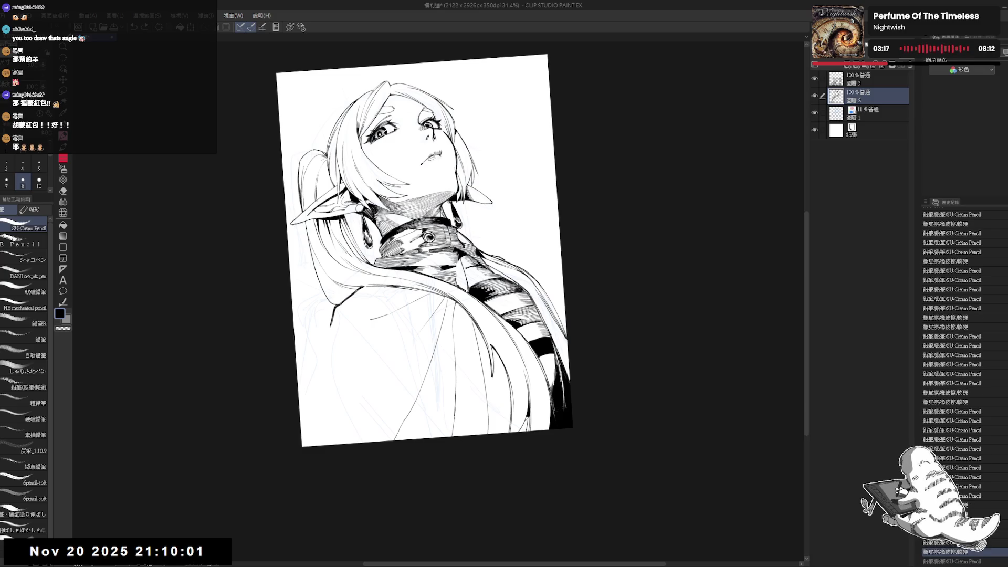
key("ctrl+y")
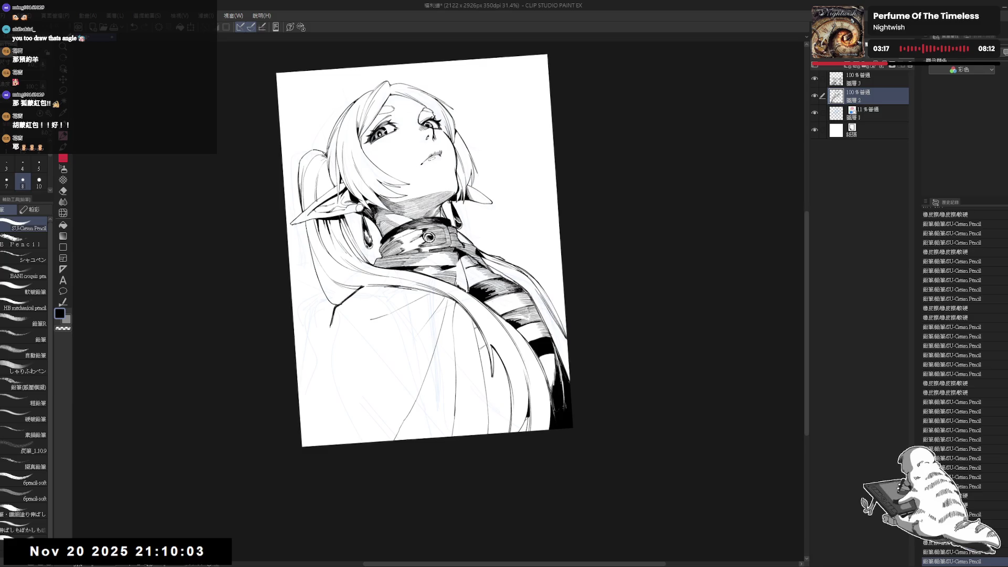
Fill an enclosed area and add a short pencil stroke on the figure.
key("g")
left_click(479, 335)
key("h")
left_click_drag(452, 411, 437, 399)
key("p")
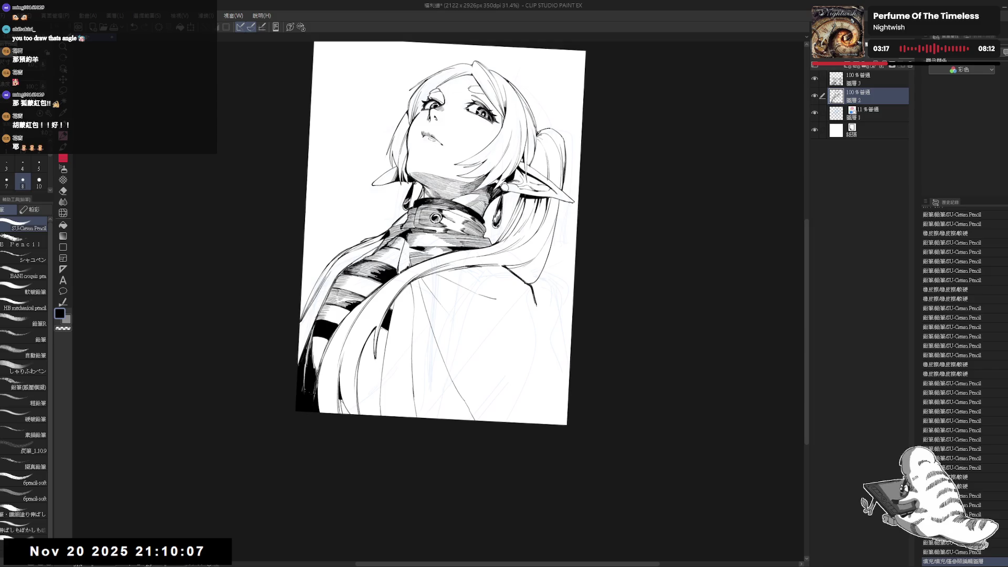
left_click_drag(381, 329, 415, 325)
key("ctrl+at")
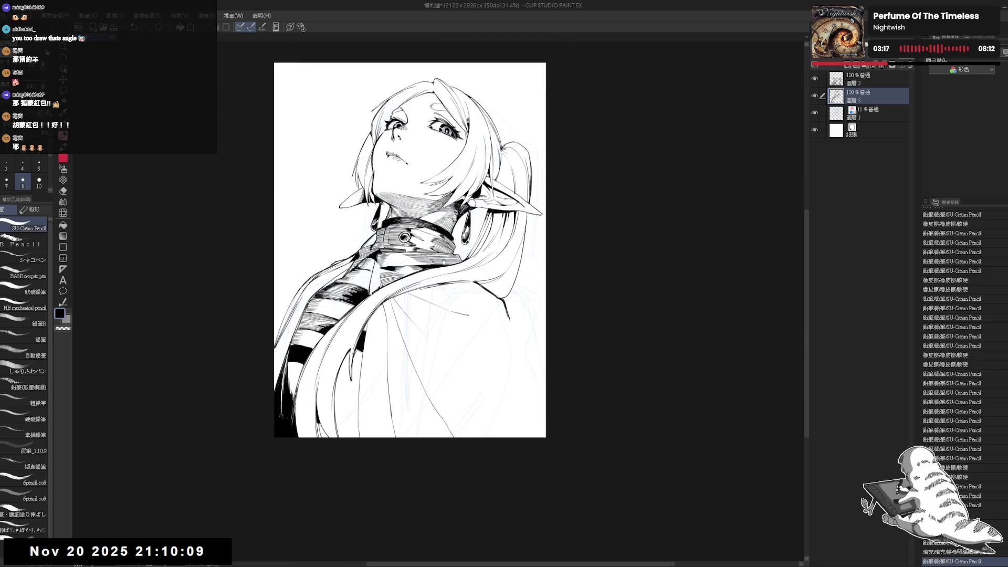
Zoom out, tilt the view slightly and erase a stray mark on the drawing.
key("ctrl+minus")
key("ctrl+minus")
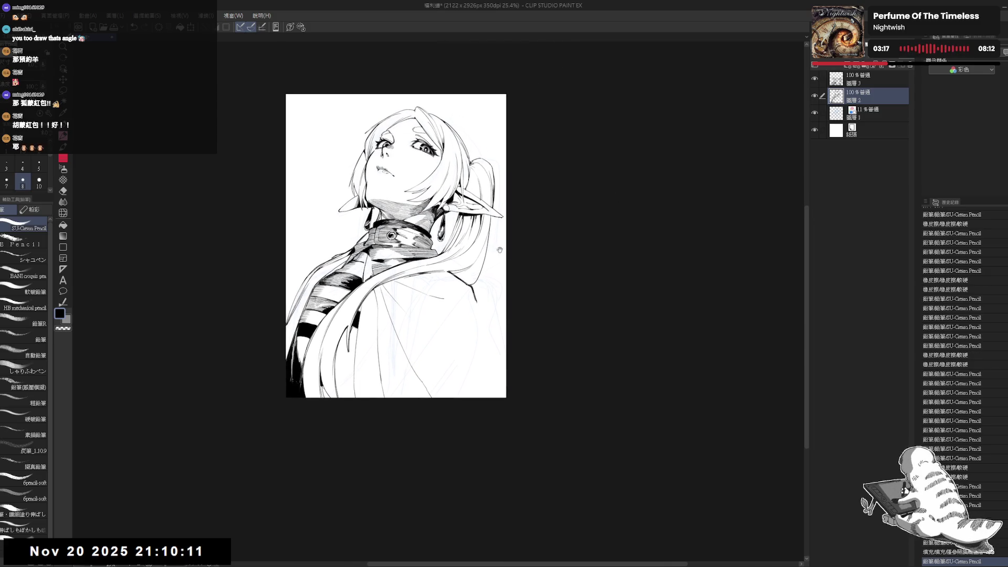
key("r")
left_click_drag(460, 364, 467, 341)
key("e")
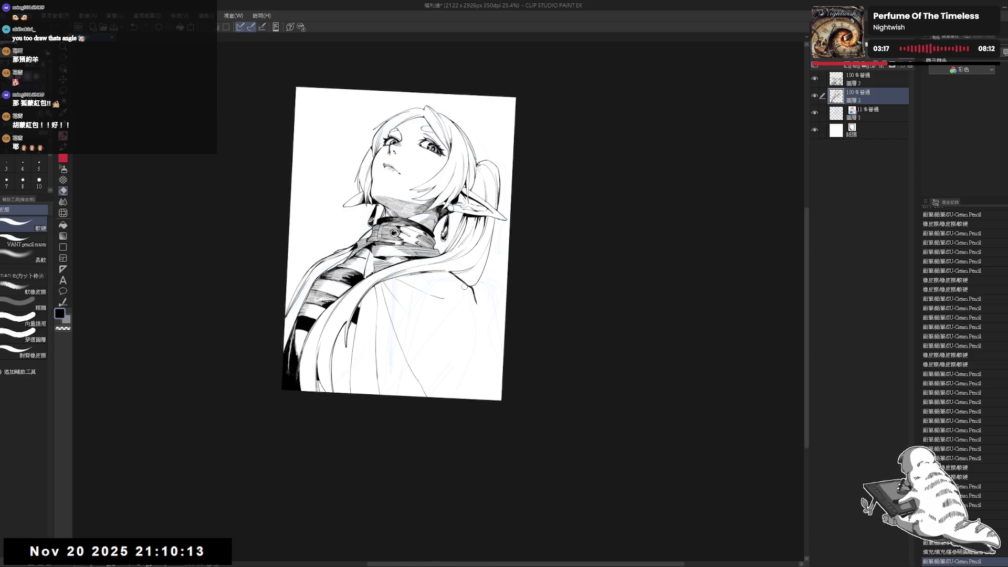
mouse_move(467, 295)
left_mouse_down()
mouse_move(470, 303)
mouse_move(444, 302)
left_mouse_up()
key("p")
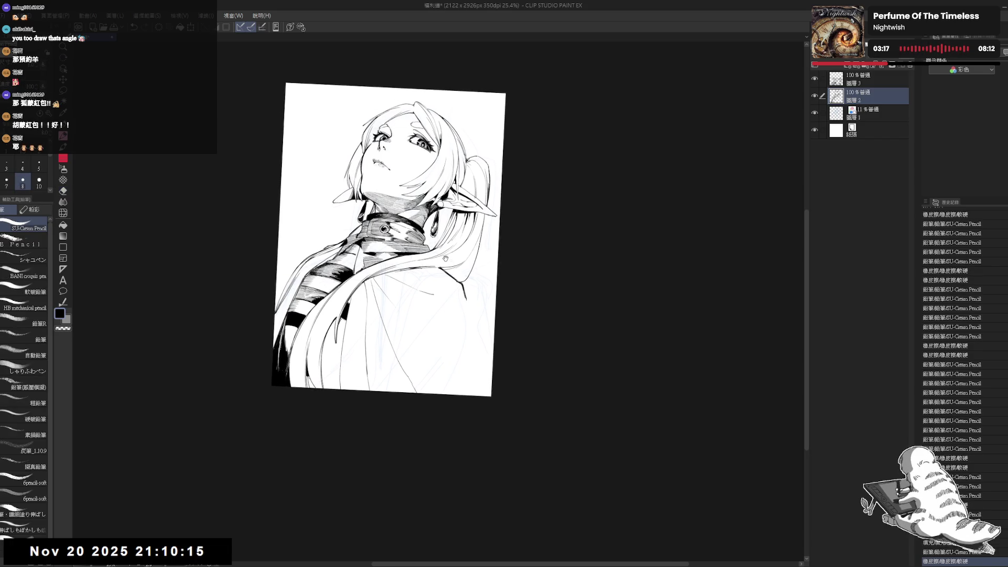
left_click_drag(446, 258, 435, 276)
scroll(436, 277, "up", 2)
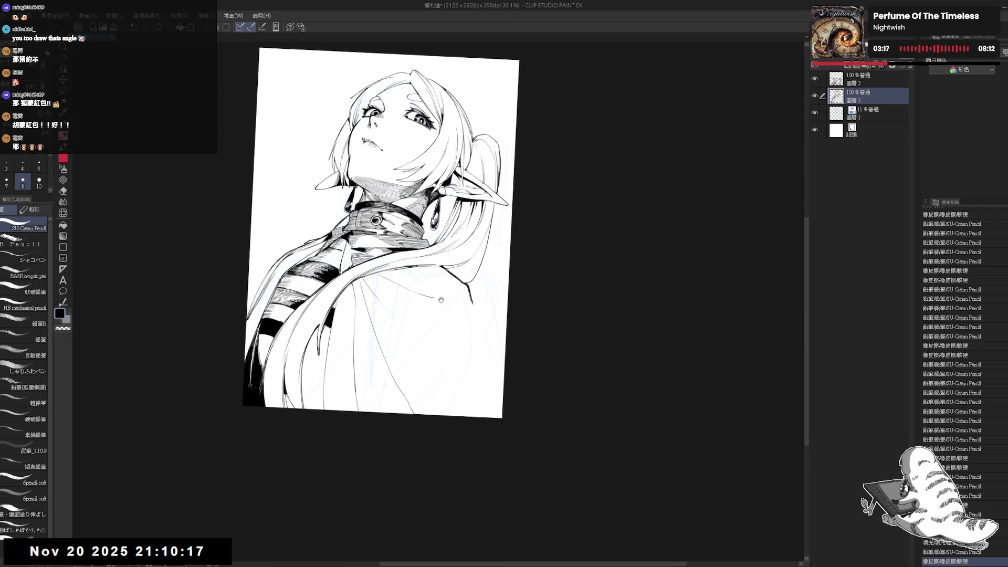
mouse_move(445, 286)
left_mouse_down()
mouse_move(437, 292)
mouse_move(461, 315)
mouse_move(447, 311)
mouse_move(466, 300)
mouse_move(448, 155)
left_mouse_up()
key("e")
key("r")
scroll(473, 311, "up", 3)
Erase the old cape lines beside the hair.
key("p")
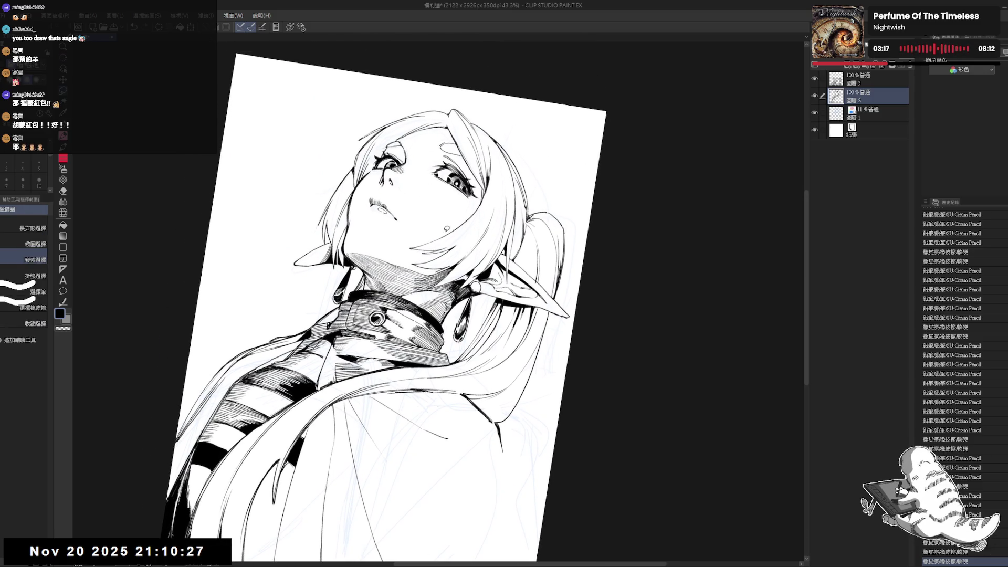
key("ctrl+@")
left_click_drag(430, 210, 336, 165)
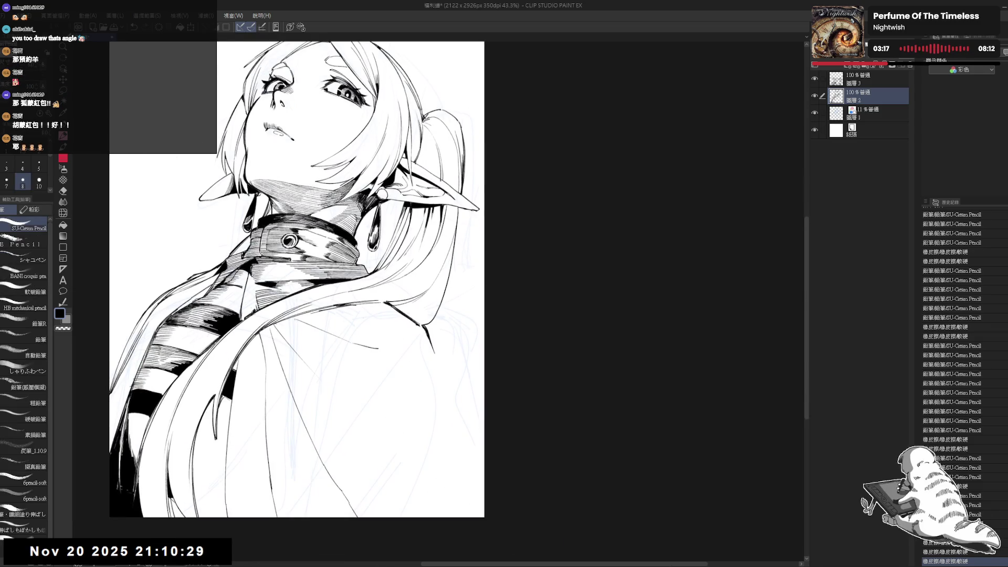
key("r")
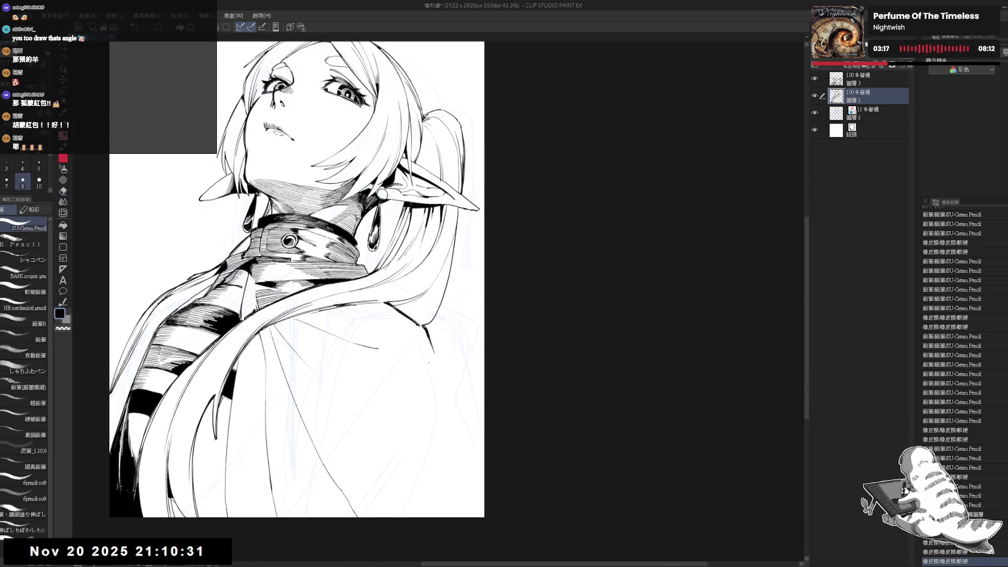
left_click_drag(378, 300, 353, 329)
key("p")
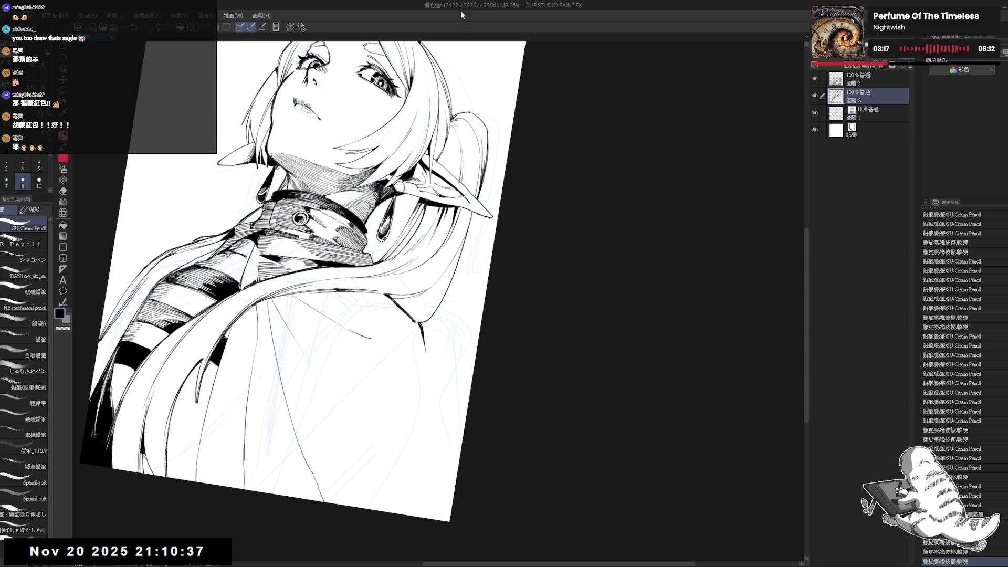
left_click_drag(383, 265, 389, 273)
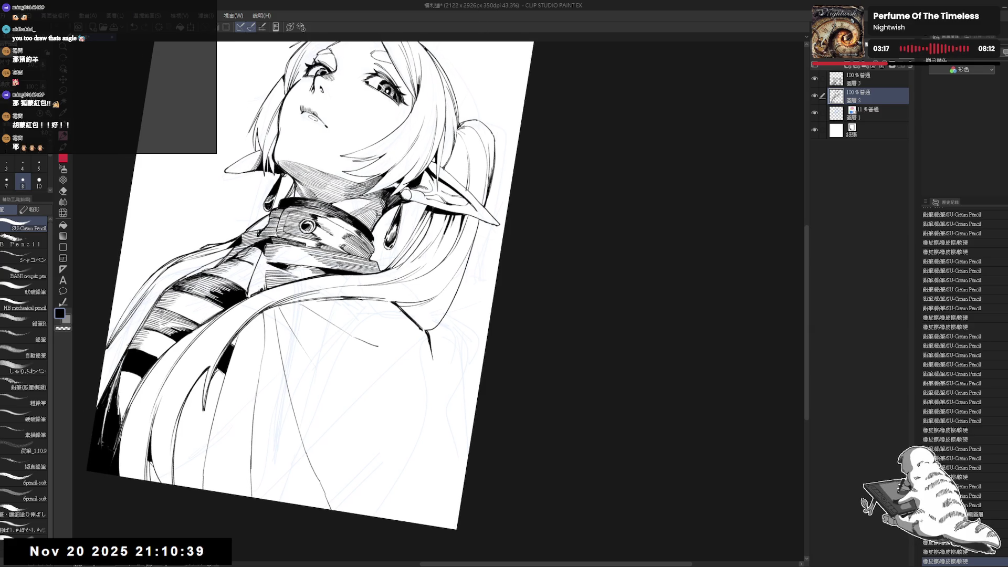
key("e")
mouse_move(419, 328)
left_mouse_down()
mouse_move(393, 301)
mouse_move(433, 343)
mouse_move(439, 370)
left_mouse_up()
key("p")
Redraw the cape edge beside the hair as a longer vertical pencil line.
key("e")
key("p")
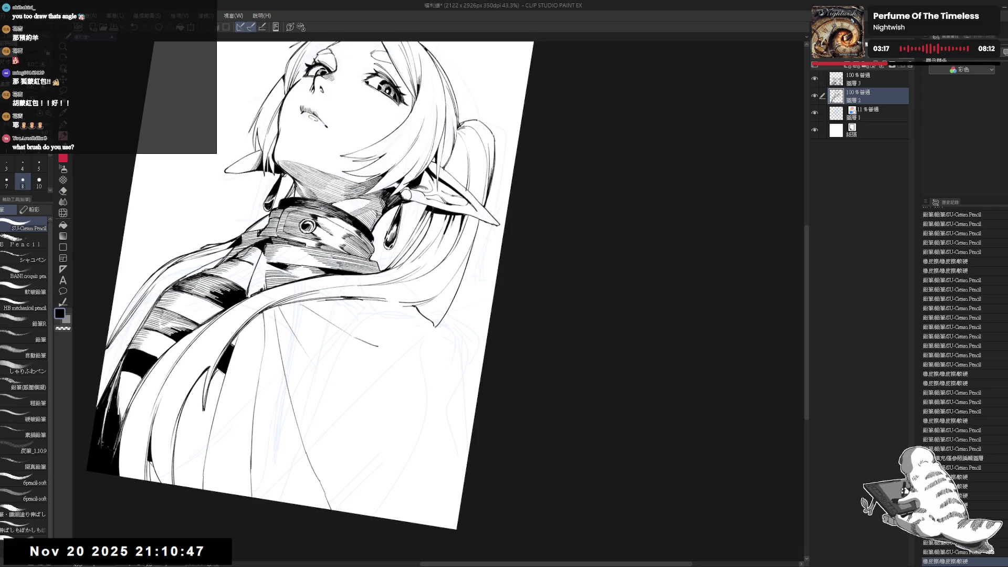
mouse_move(434, 324)
left_mouse_down()
mouse_move(435, 341)
mouse_move(431, 322)
mouse_move(418, 349)
left_mouse_up()
key("e")
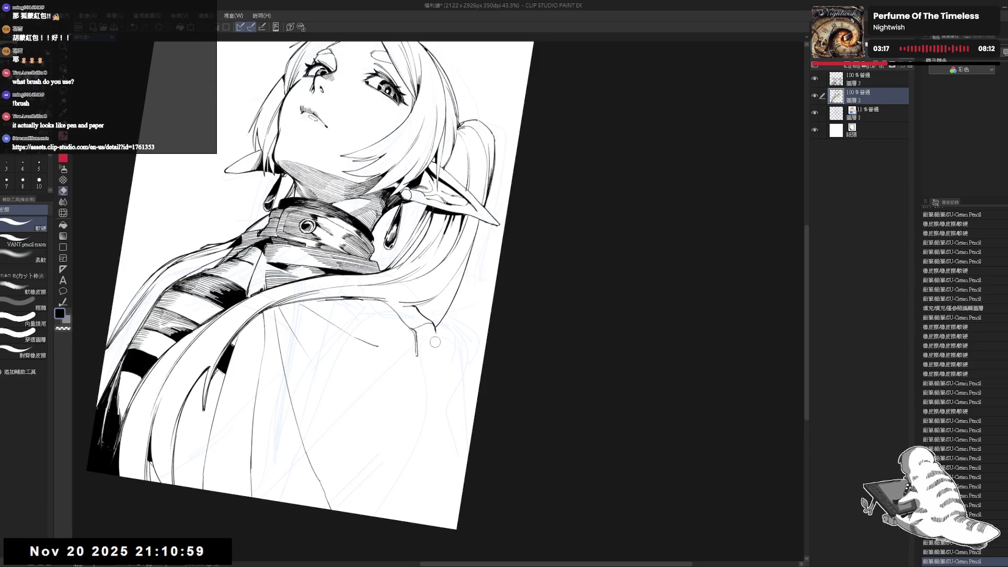
key("p")
mouse_move(428, 332)
left_mouse_down()
mouse_move(444, 393)
mouse_move(420, 326)
mouse_move(418, 416)
left_mouse_up()
Fill an area and draw thin pencil lines down the cape, undoing the last one.
left_click(420, 326)
left_click_drag(434, 357, 429, 404)
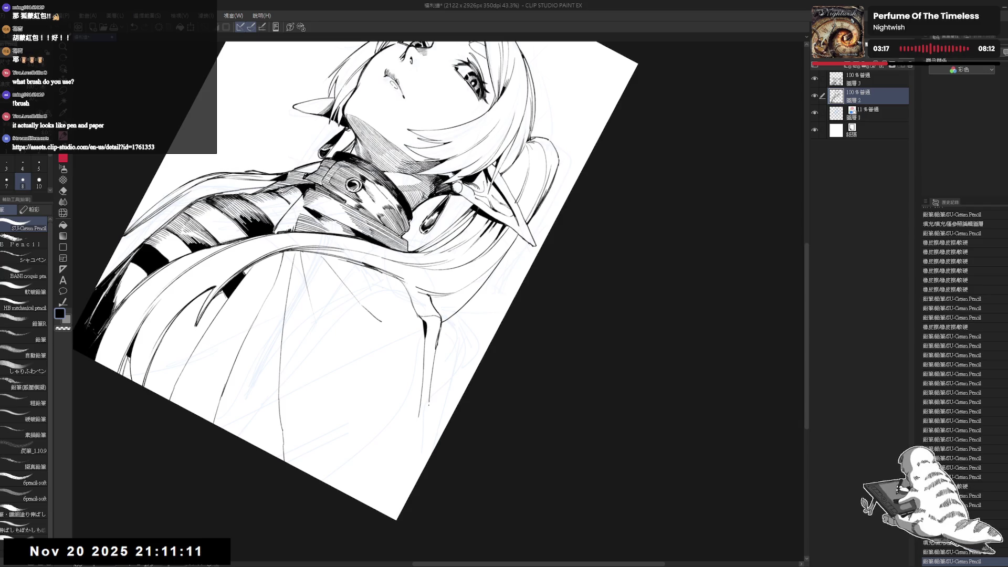
left_click_drag(431, 362, 428, 404)
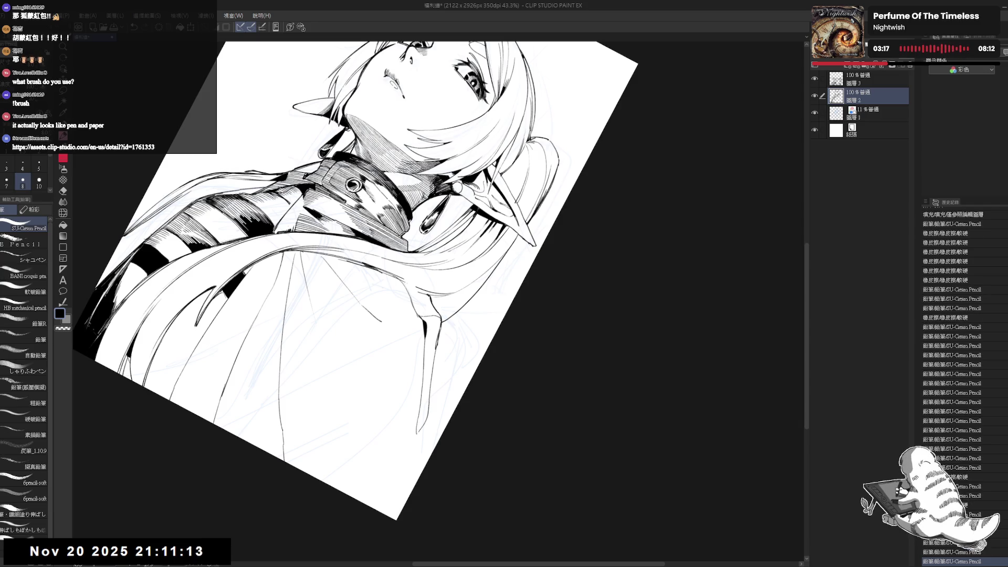
left_click_drag(388, 327, 403, 379)
key("ctrl+z")
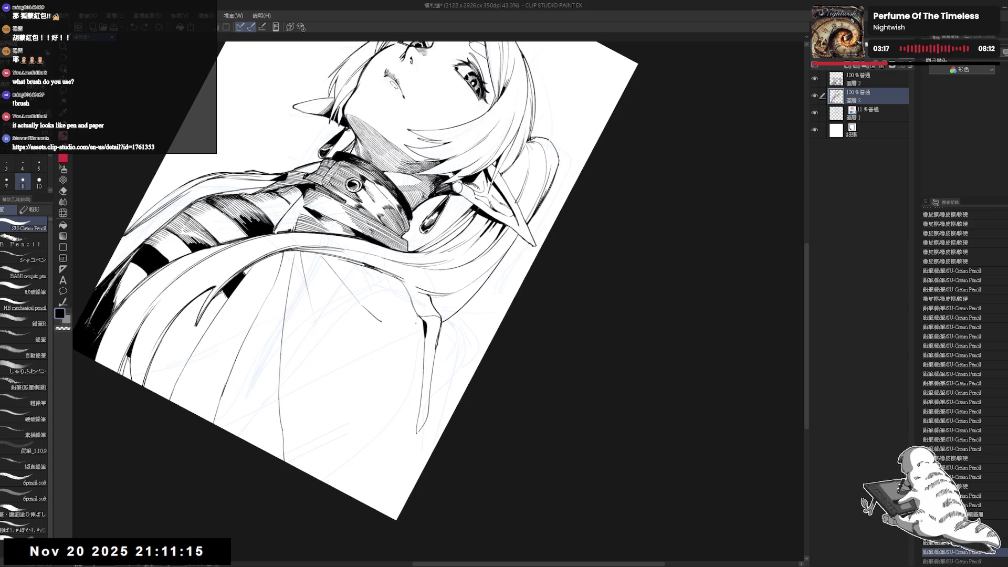
key("ctrl+0")
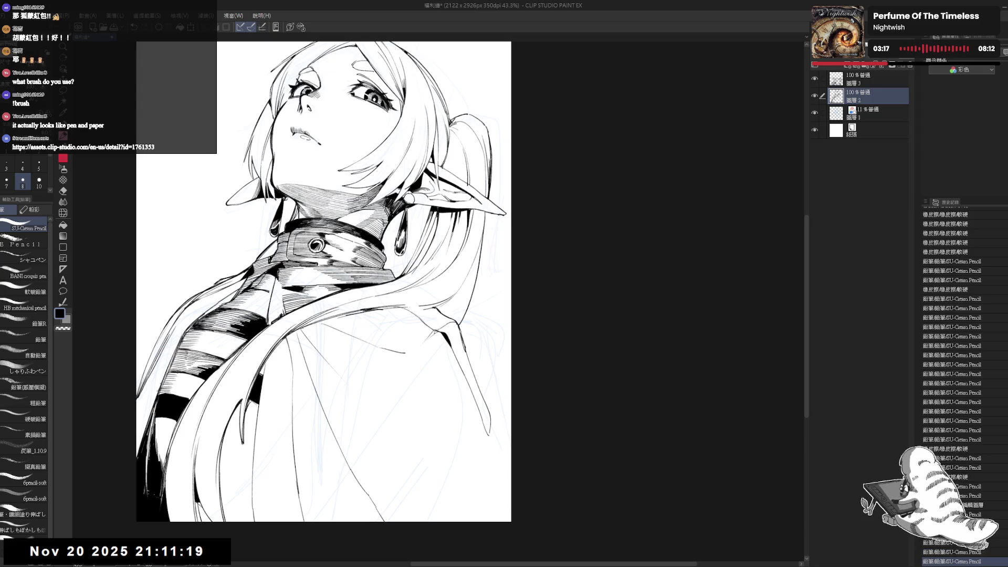
left_click_drag(318, 281, 308, 272)
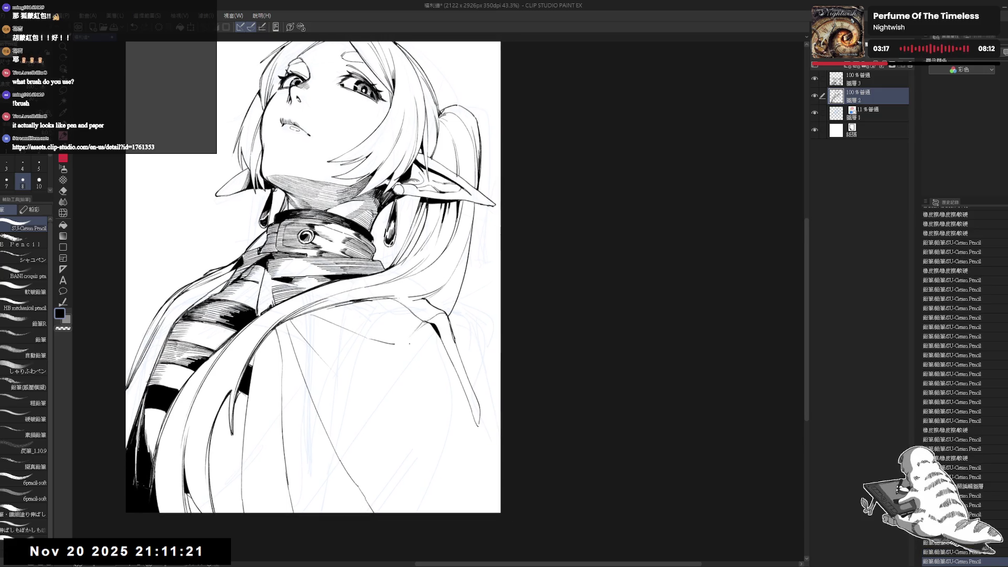
Draw strokes down the cape and along the coat line, adding a mark at its edge.
left_click_drag(399, 339, 391, 377)
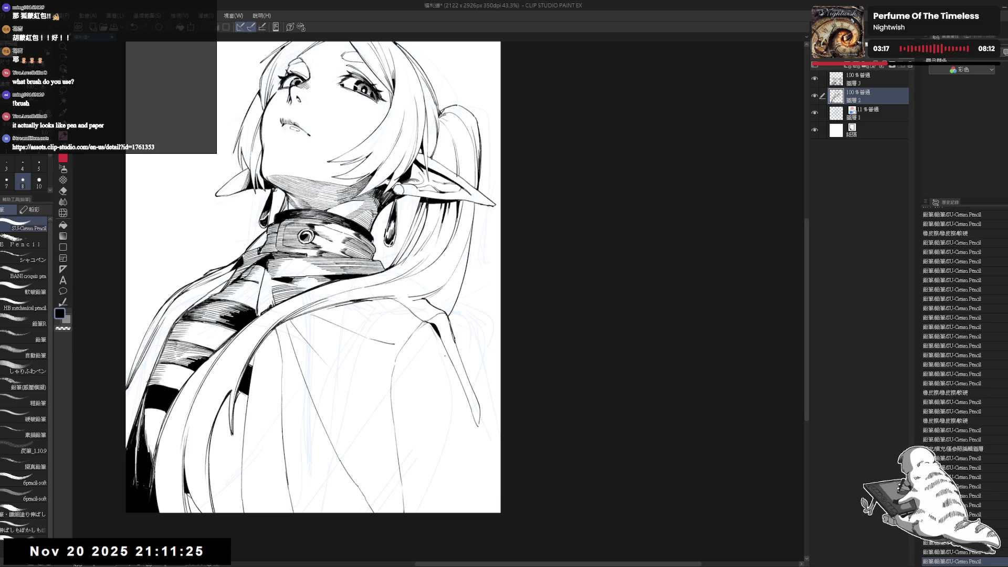
left_click_drag(436, 338, 483, 455)
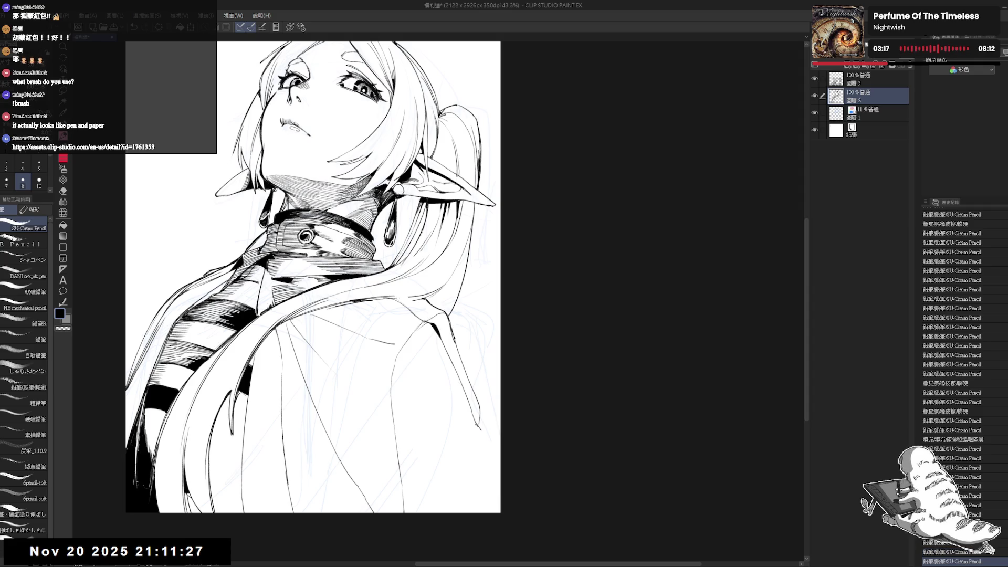
left_click_drag(473, 416, 500, 462)
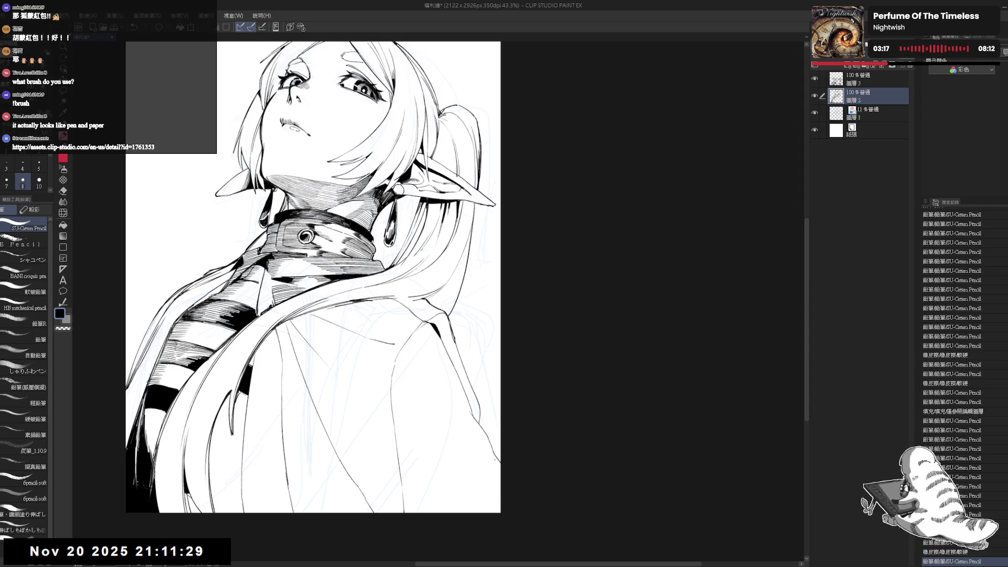
left_click_drag(494, 350, 502, 347)
left_click_drag(485, 407, 499, 420)
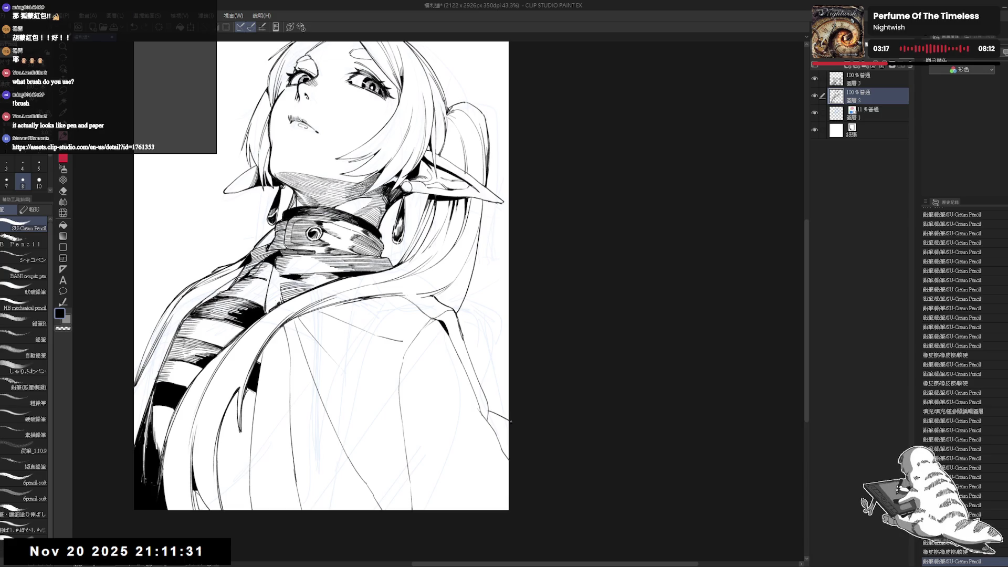
Mirror-check the view, rotate it clockwise and add small pencil marks below the hair.
key("ctrl+minus")
key("h")
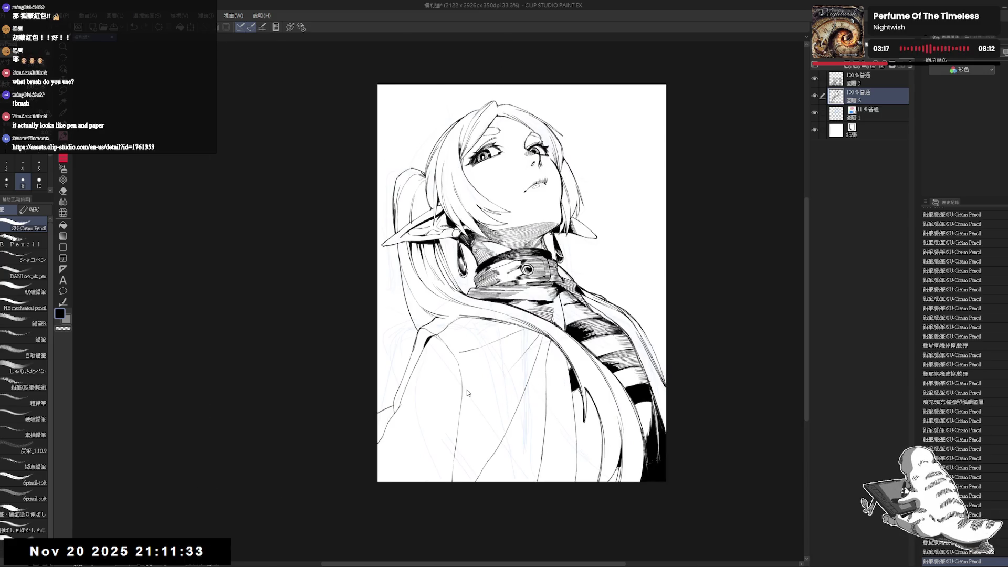
key("h")
scroll(467, 389, "up", 3)
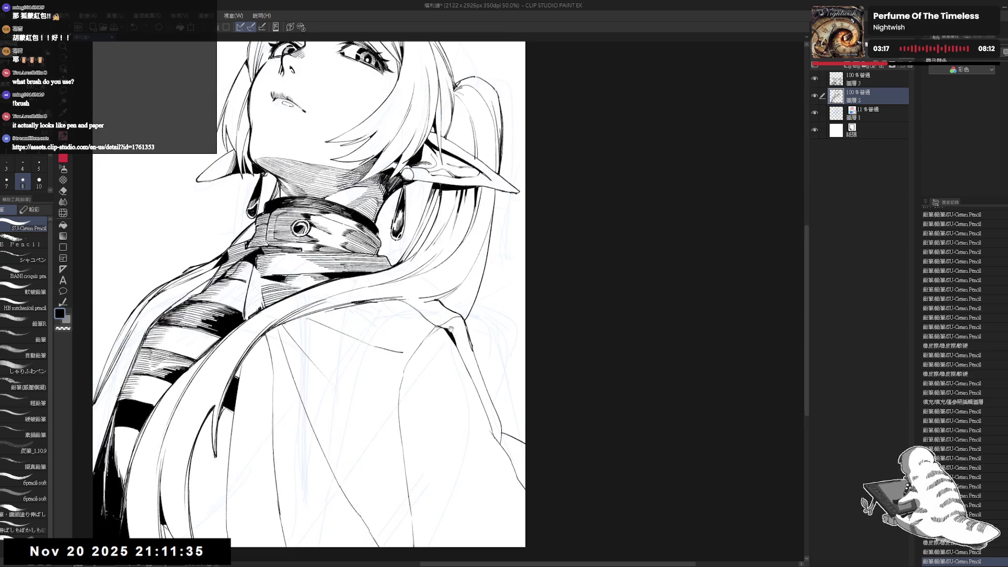
mouse_move(446, 389)
left_mouse_down()
mouse_move(342, 289)
mouse_move(387, 321)
left_mouse_up()
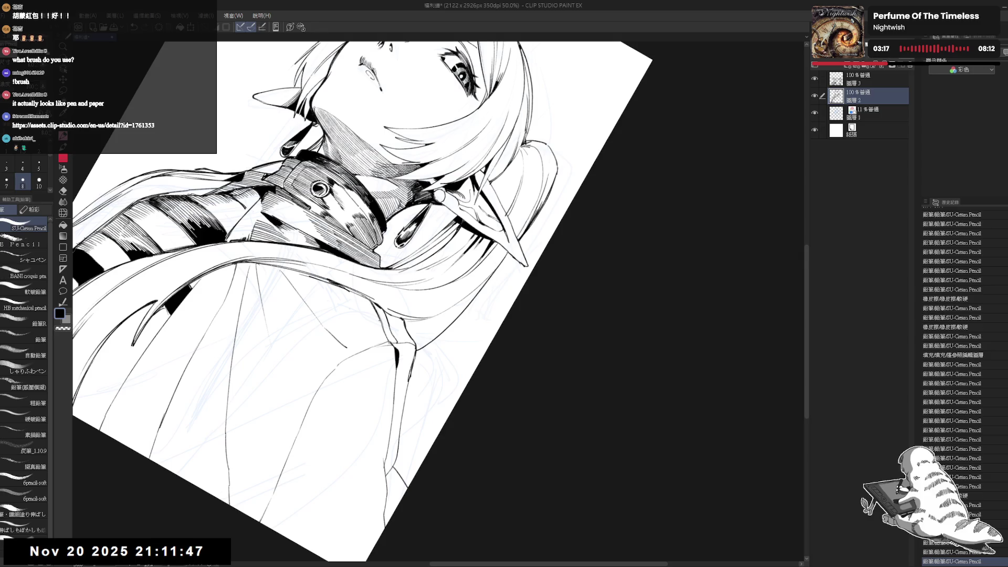
left_click_drag(386, 392, 390, 396)
mouse_move(387, 391)
left_mouse_down()
mouse_move(385, 339)
mouse_move(341, 294)
left_mouse_up()
key("e")
Draw five faint SU-Cream Pencil strokes along the cape's shoulder.
key("p")
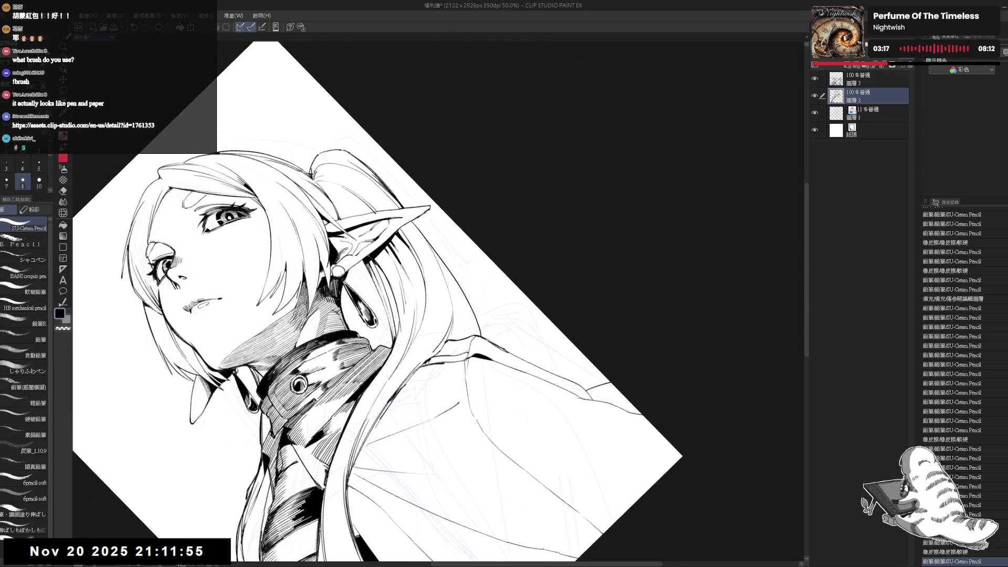
left_click_drag(423, 364, 450, 356)
left_click_drag(427, 359, 455, 356)
left_click_drag(432, 361, 459, 354)
left_click_drag(436, 359, 461, 353)
left_click_drag(438, 358, 463, 353)
Tilt the view, then check the drawing upright, fit to page and mirrored.
key("r")
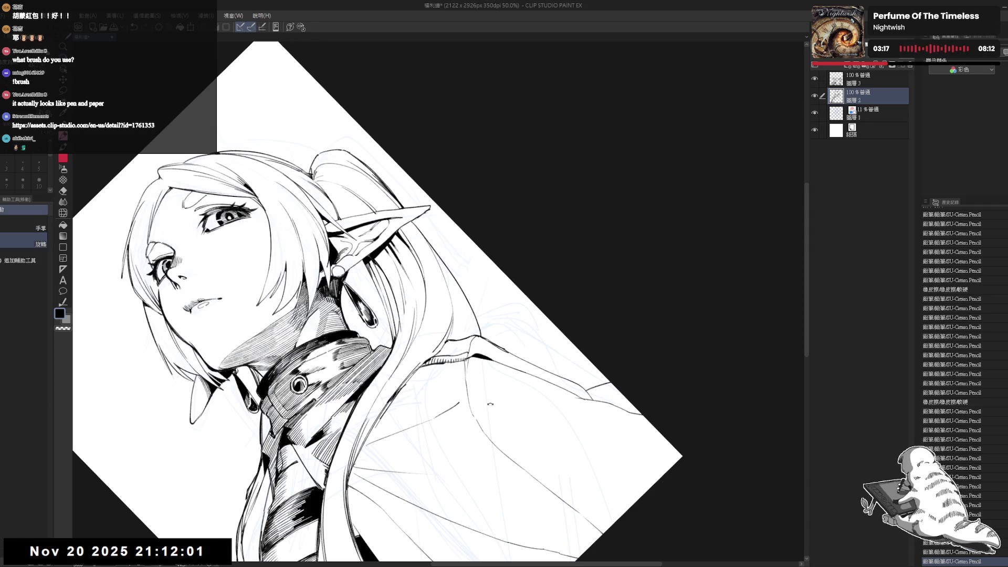
left_click_drag(489, 404, 462, 335)
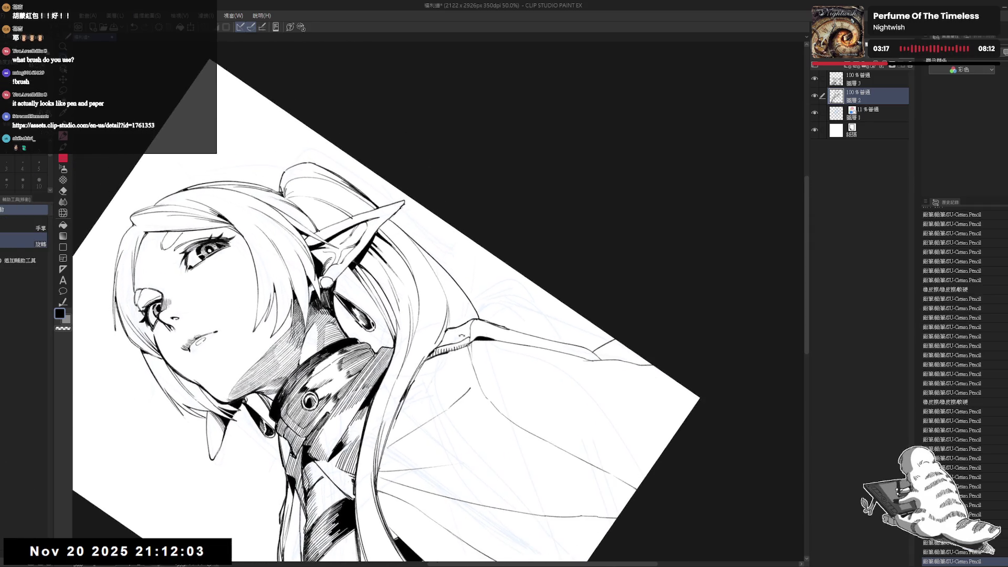
key("p")
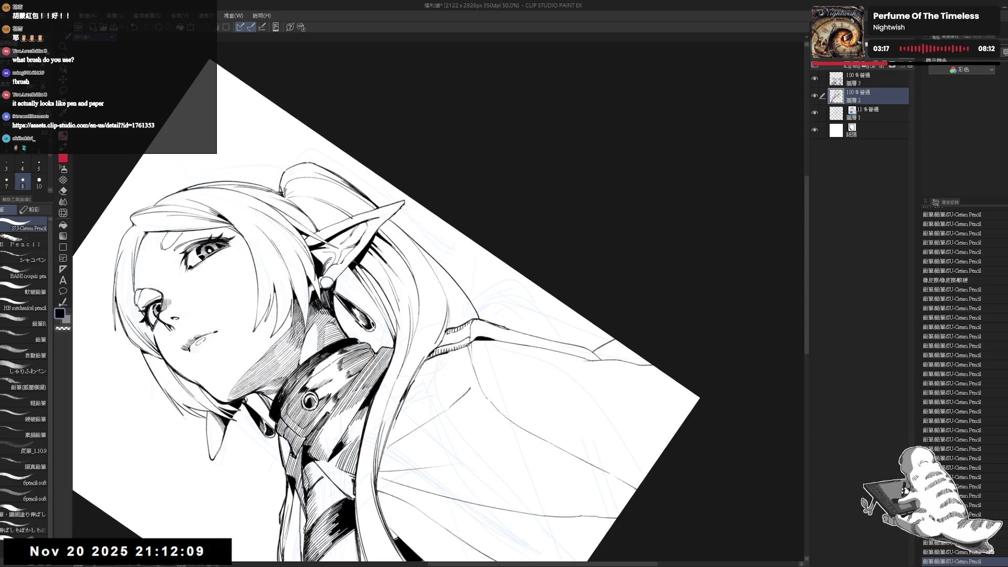
key("ctrl+@")
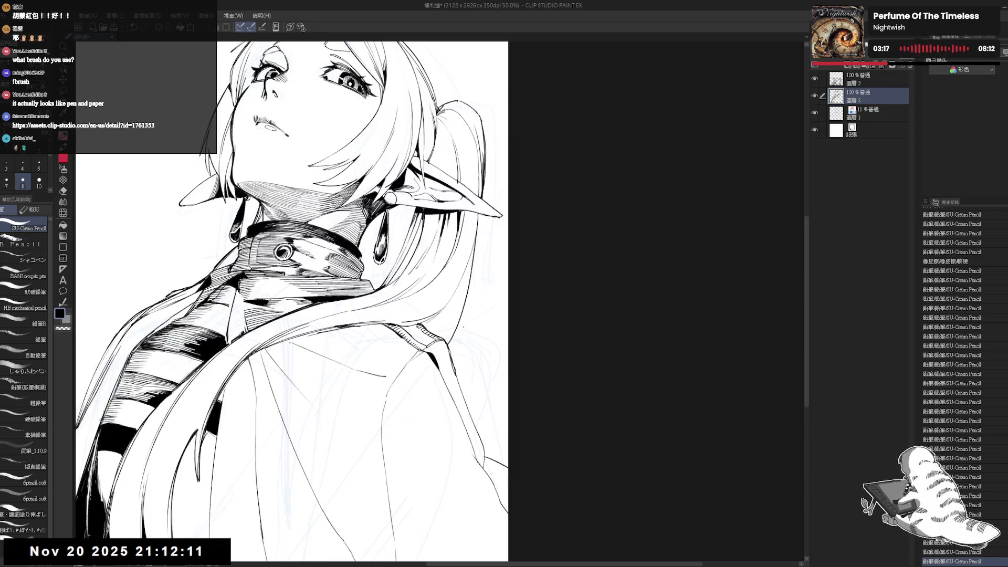
key("ctrl+0")
key("h")
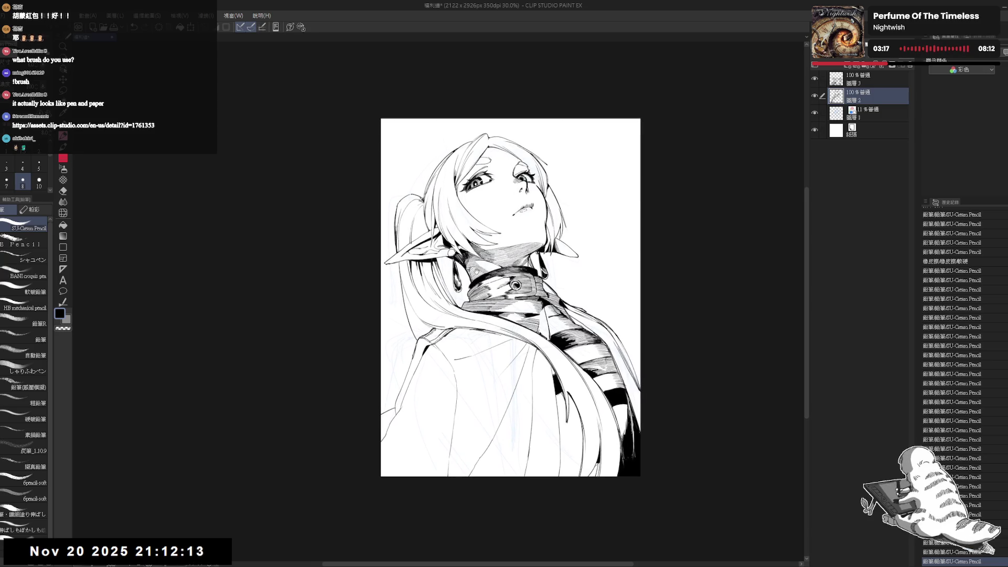
key("h")
Rotate the view about 45° and erase small stray marks near the shoulder.
mouse_move(440, 317)
left_mouse_down()
mouse_move(498, 236)
mouse_move(525, 220)
left_mouse_up()
key("e")
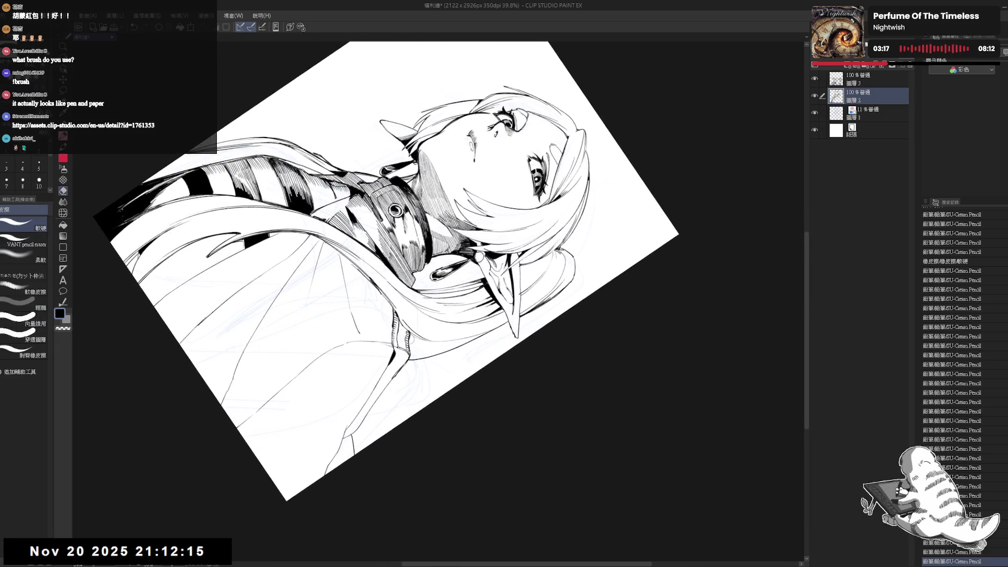
left_click_drag(408, 340, 406, 331)
key("p")
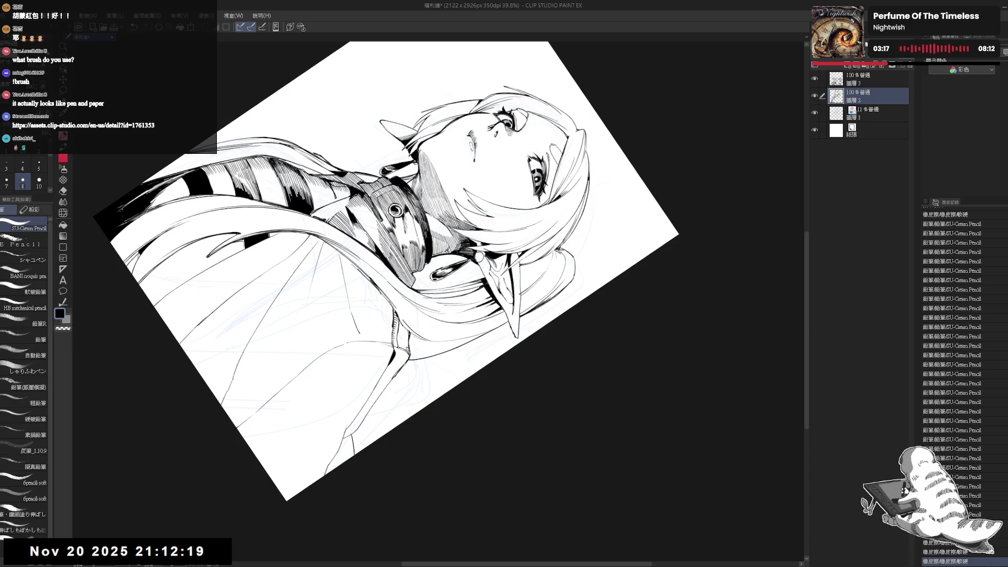
key("ctrl+at")
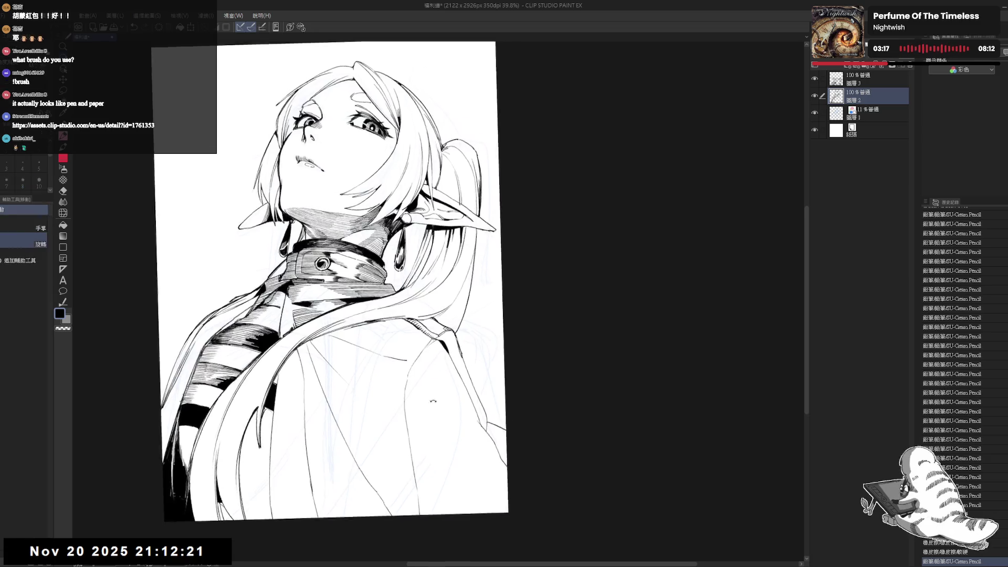
Rotate the view clockwise while alternating eraser and pencil touch-ups on the collar.
key("asciicircum")
key("asciicircum")
key("asciicircum")
key("e")
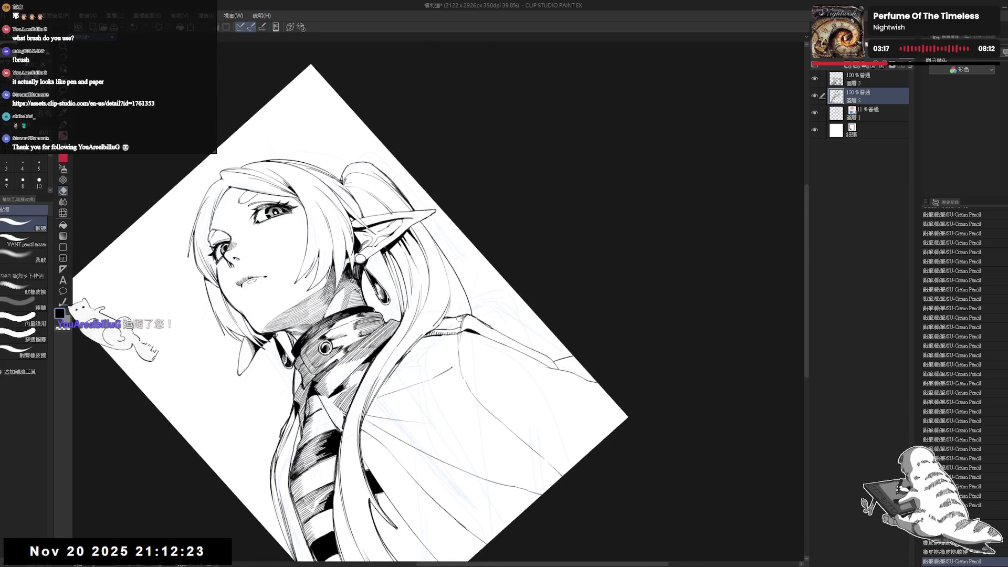
key("p")
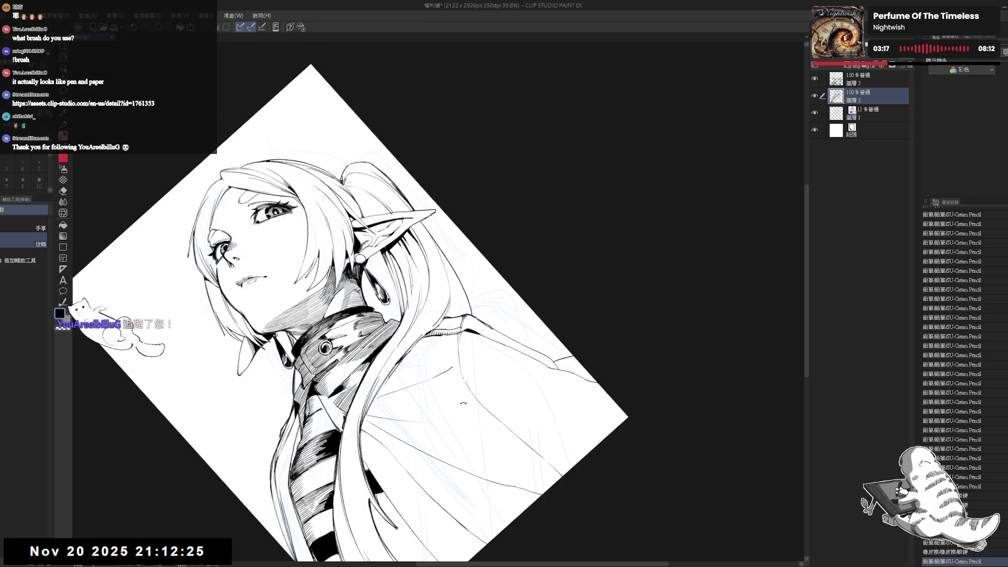
key("asciicircum")
key("asciicircum")
key("asciicircum")
key("e")
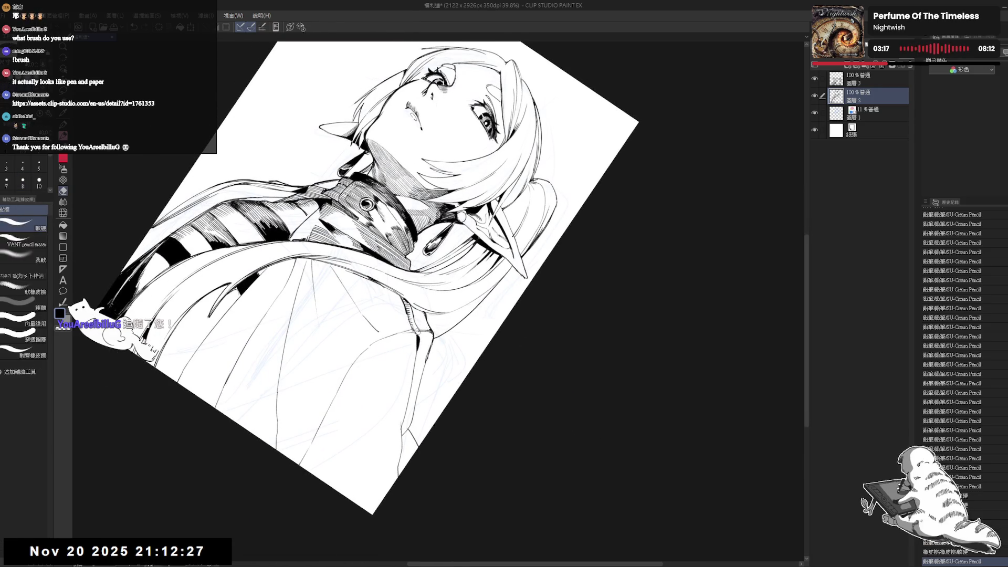
key("p")
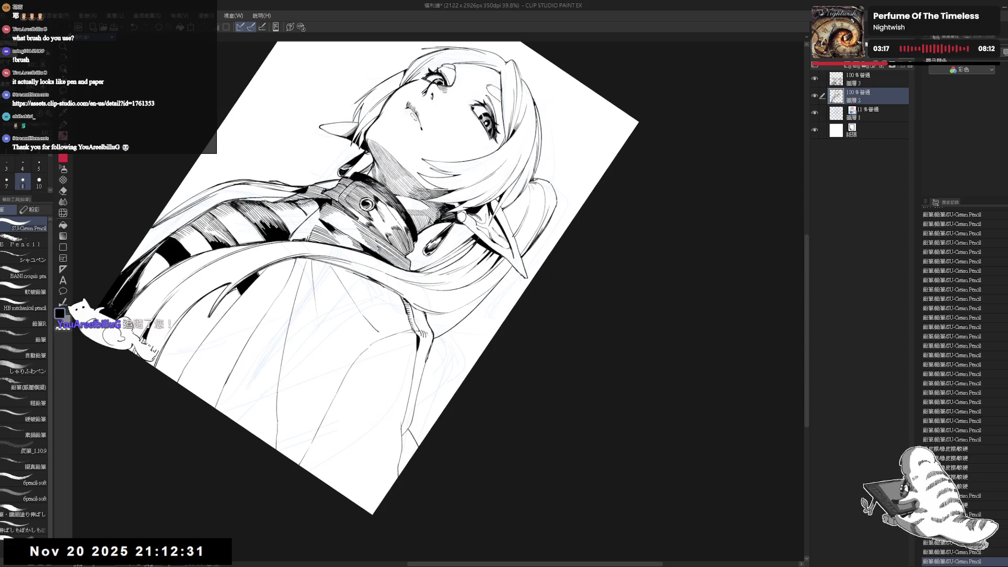
Tilt the canvas and add small pencil strokes at the collar plus a tiny stroke below.
key("r")
mouse_move(525, 237)
left_mouse_down()
mouse_move(446, 393)
mouse_move(394, 409)
mouse_move(336, 367)
left_mouse_up()
key("p")
key("r")
key("p")
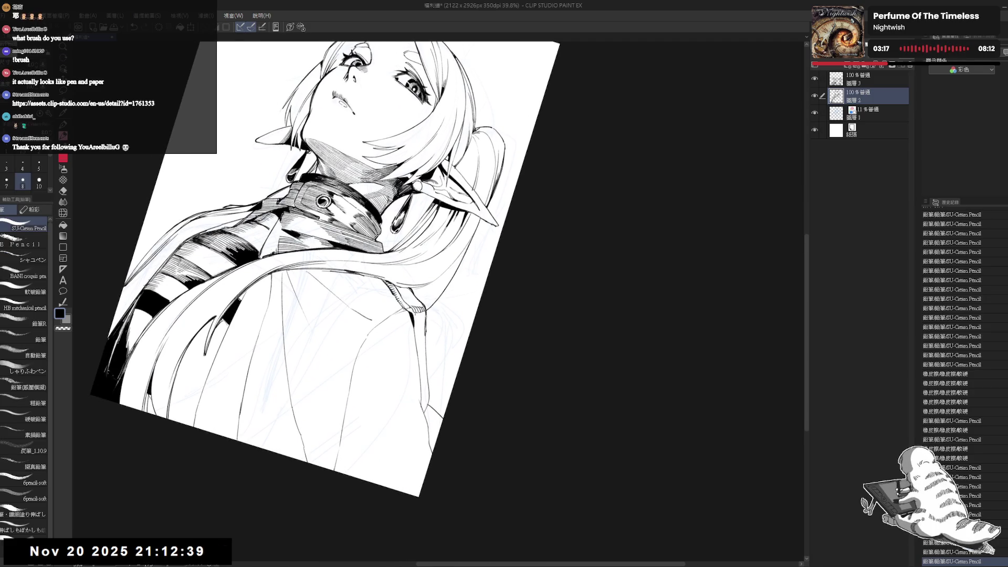
left_click_drag(418, 313, 420, 322)
left_click_drag(417, 311, 420, 323)
left_click_drag(417, 313, 420, 322)
left_click_drag(424, 370, 427, 399)
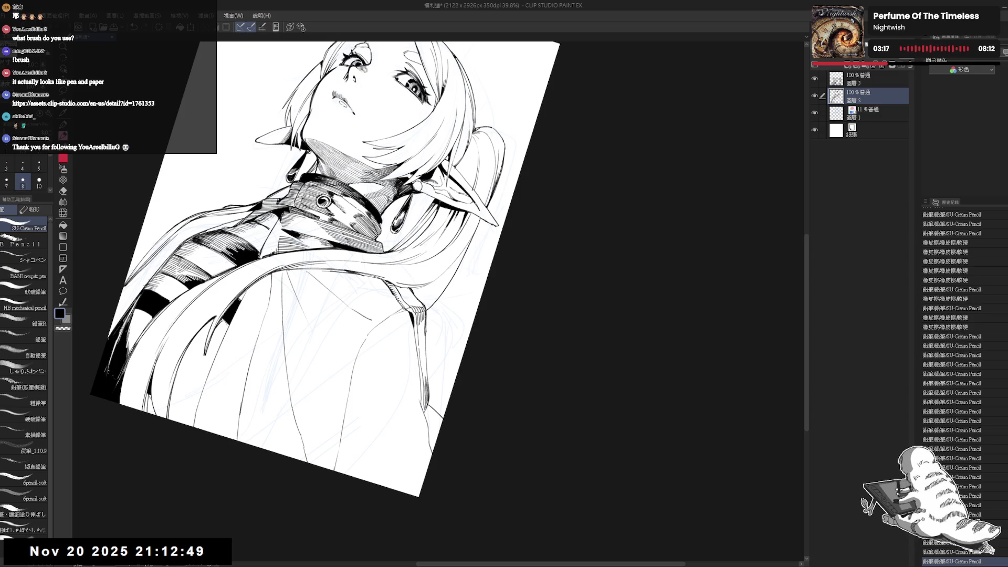
Review the whole page mirrored, then zoom back in and tilt the canvas clockwise.
key("ctrl+0")
scroll(420, 340, "down", 2)
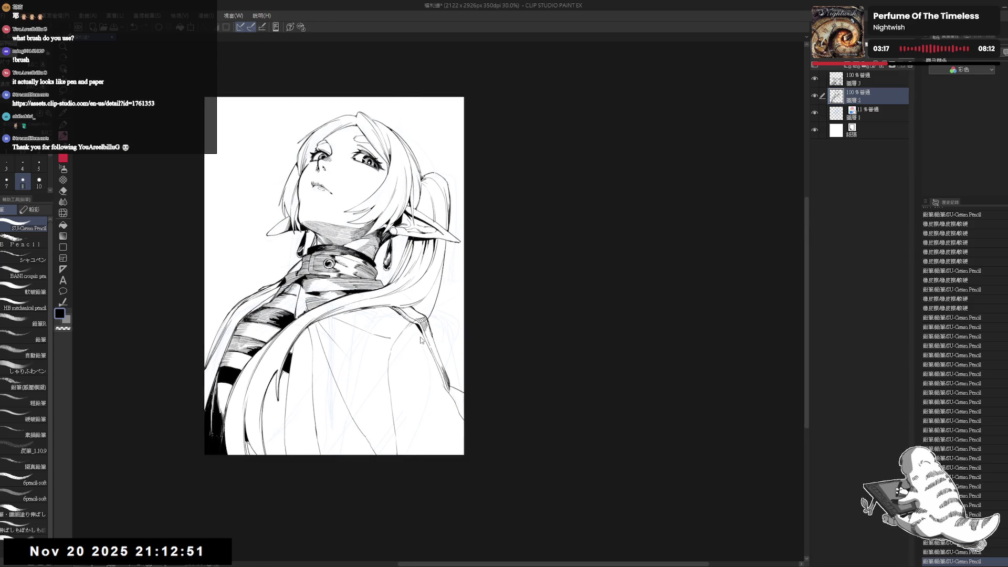
key("h")
key("h")
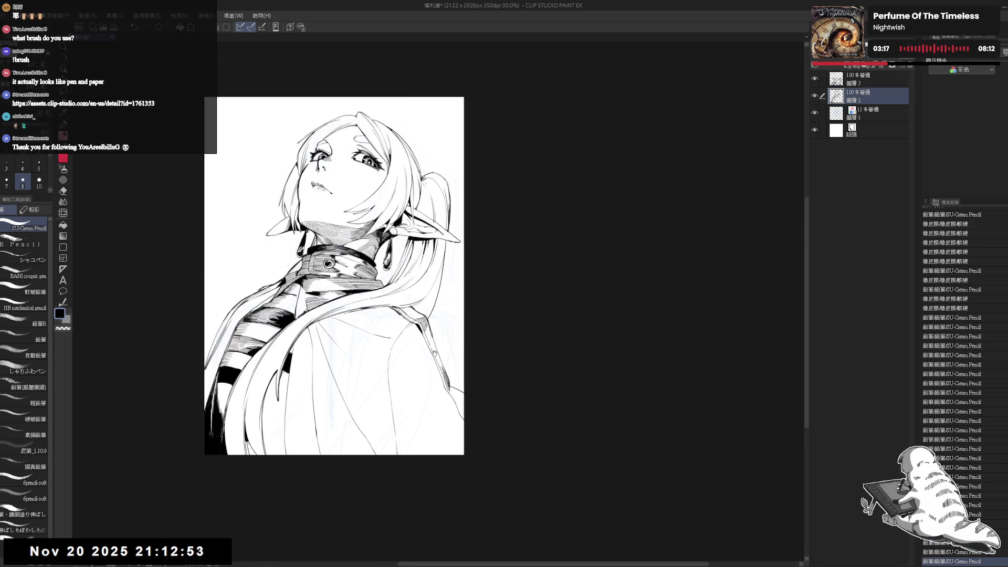
left_click_drag(407, 332, 441, 347)
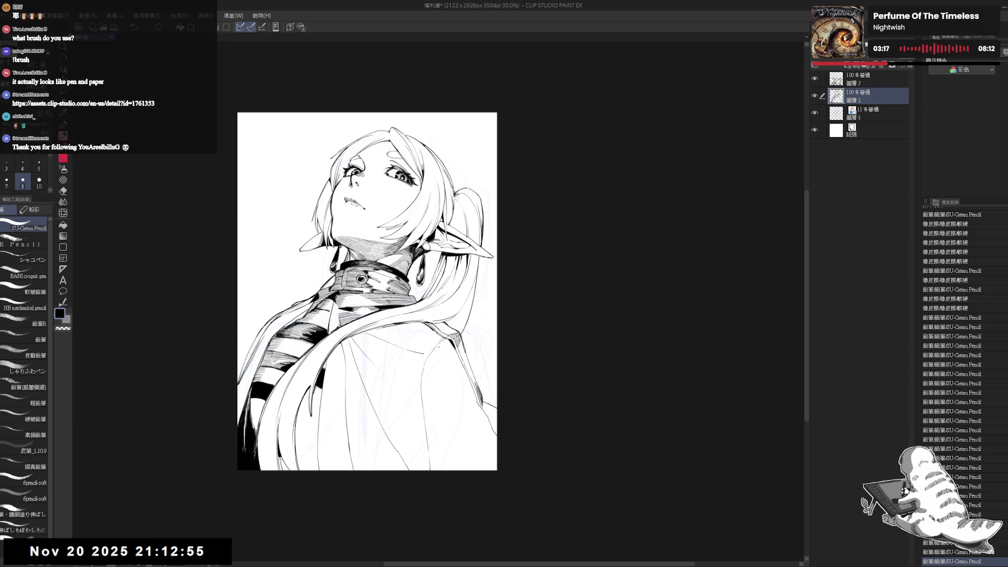
scroll(423, 336, "up", 1)
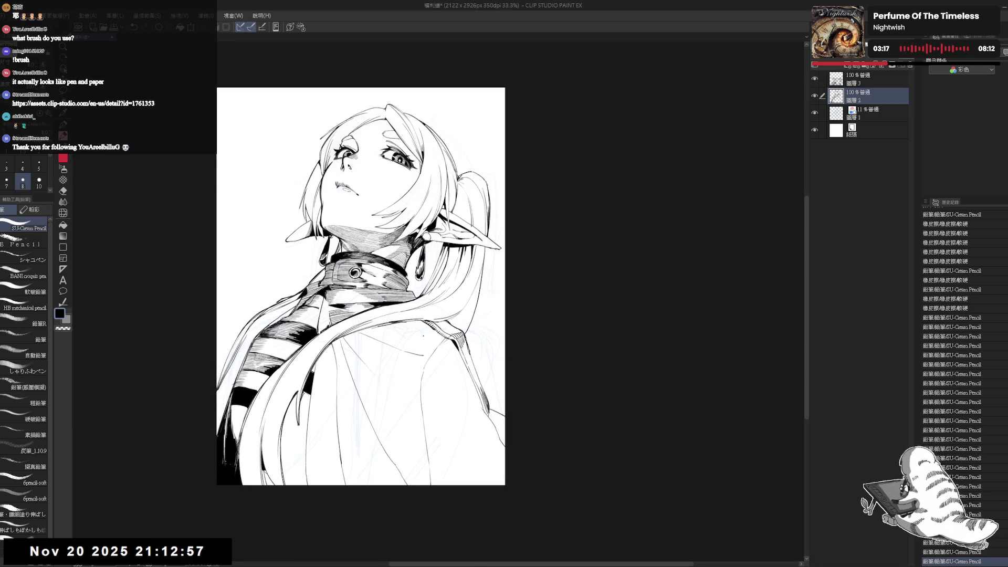
scroll(423, 336, "up", 1)
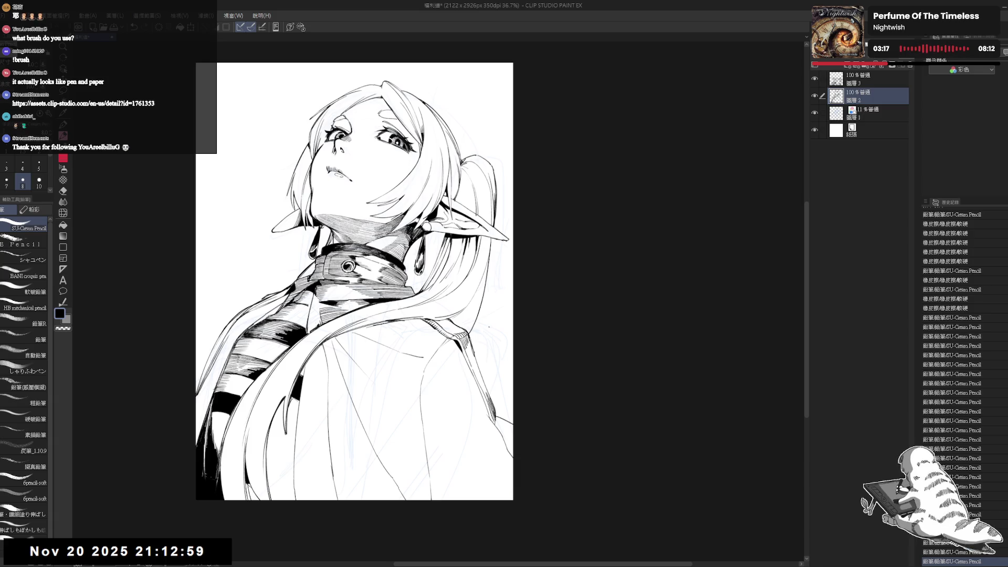
mouse_move(503, 355)
left_mouse_down()
mouse_move(463, 356)
mouse_move(467, 445)
mouse_move(411, 449)
left_mouse_up()
key("r")
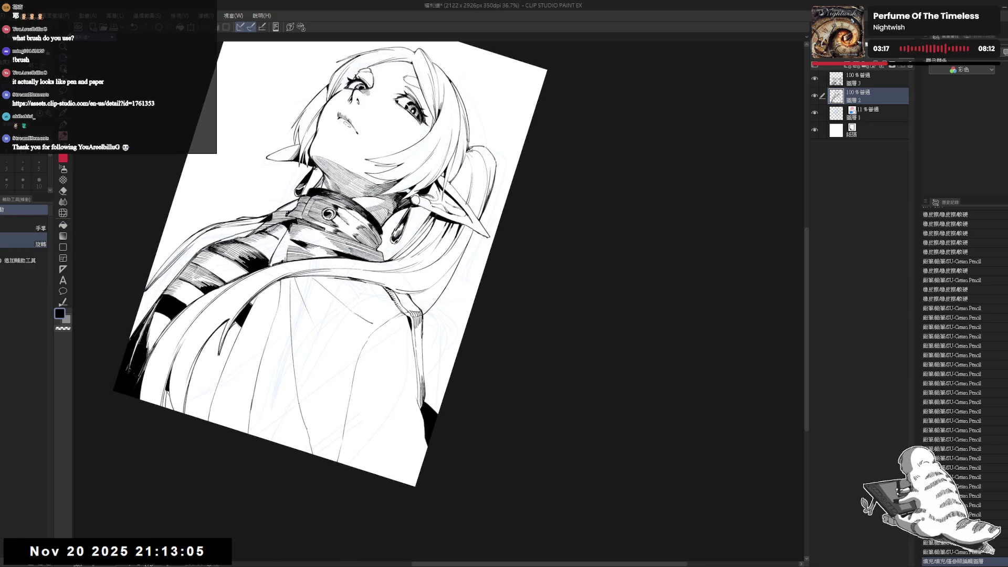
key("p")
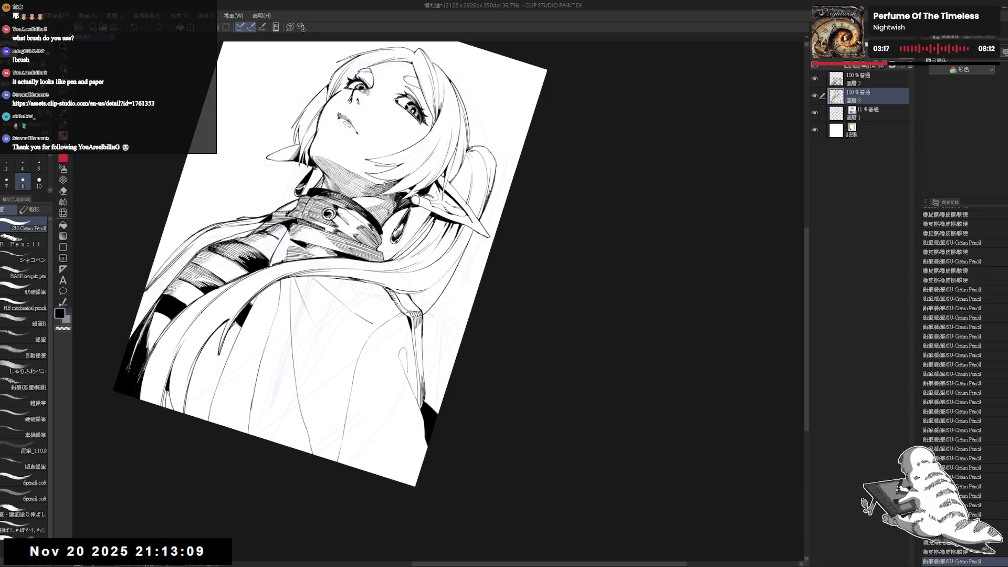
Fill the gap in the hair beside the cape with black and add a pencil stroke.
key("g")
left_click(409, 350)
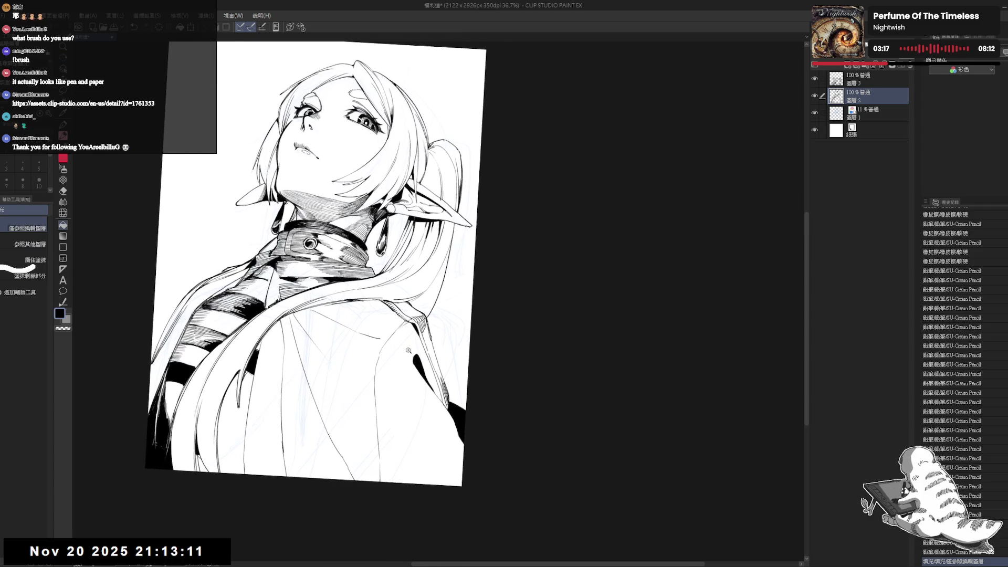
scroll(409, 350, "up", 2)
key("p")
left_click_drag(408, 351, 430, 365)
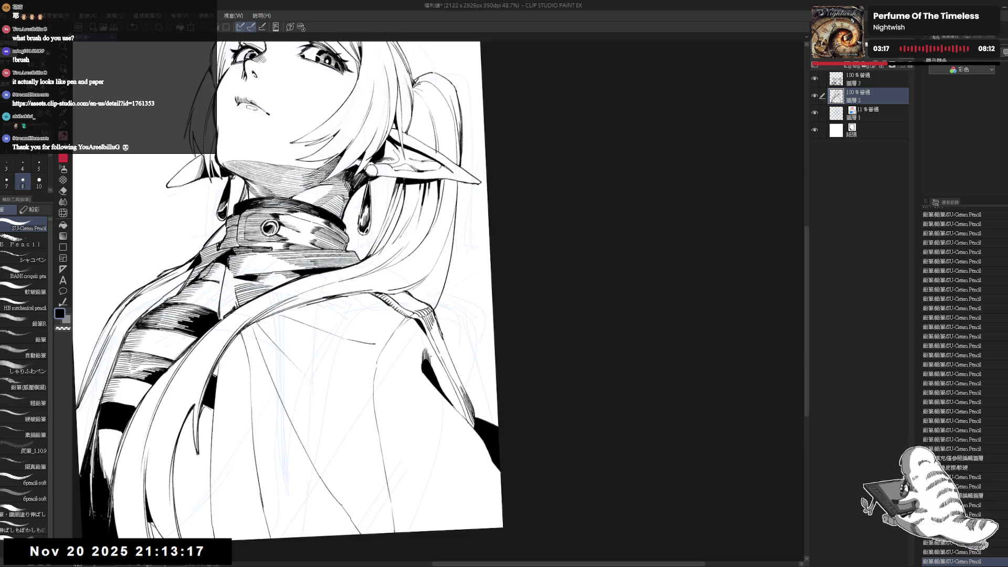
Reframe the view, rotated and zoomed in on the cape.
mouse_move(399, 132)
left_mouse_down()
mouse_move(462, 221)
mouse_move(476, 262)
left_mouse_up()
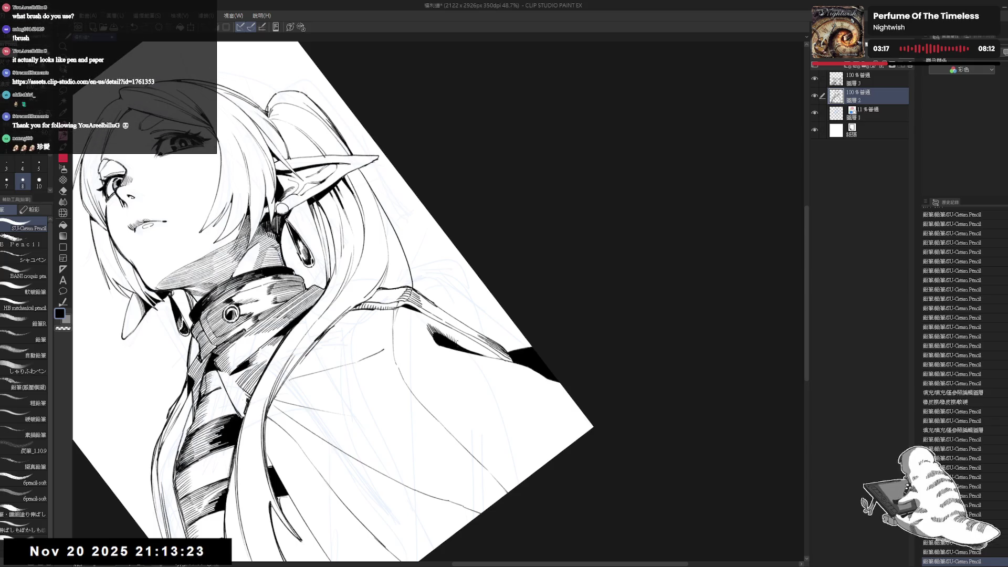
key("at")
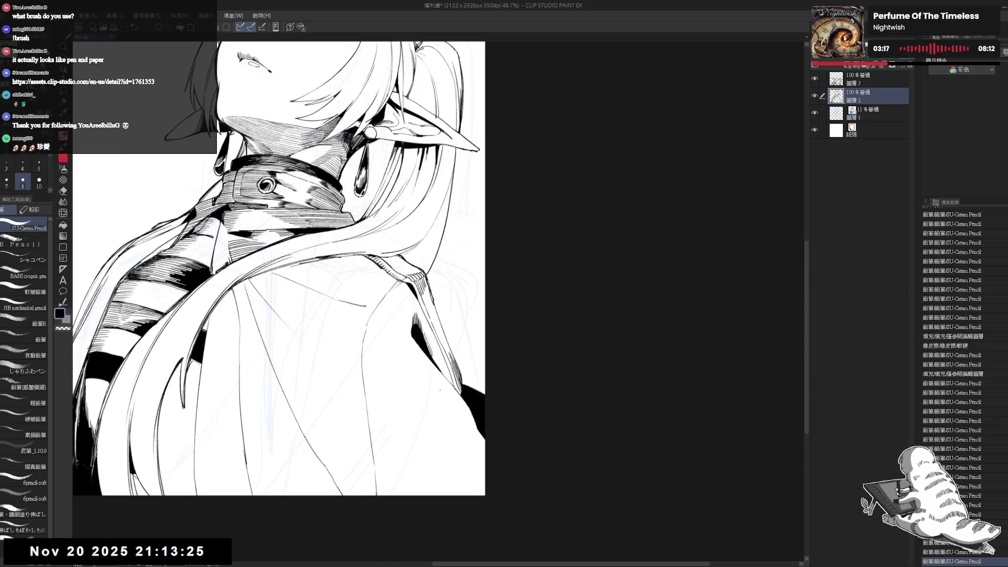
mouse_move(438, 255)
left_mouse_down()
mouse_move(442, 274)
mouse_move(432, 258)
left_mouse_up()
scroll(442, 274, "down", 2)
key("minus")
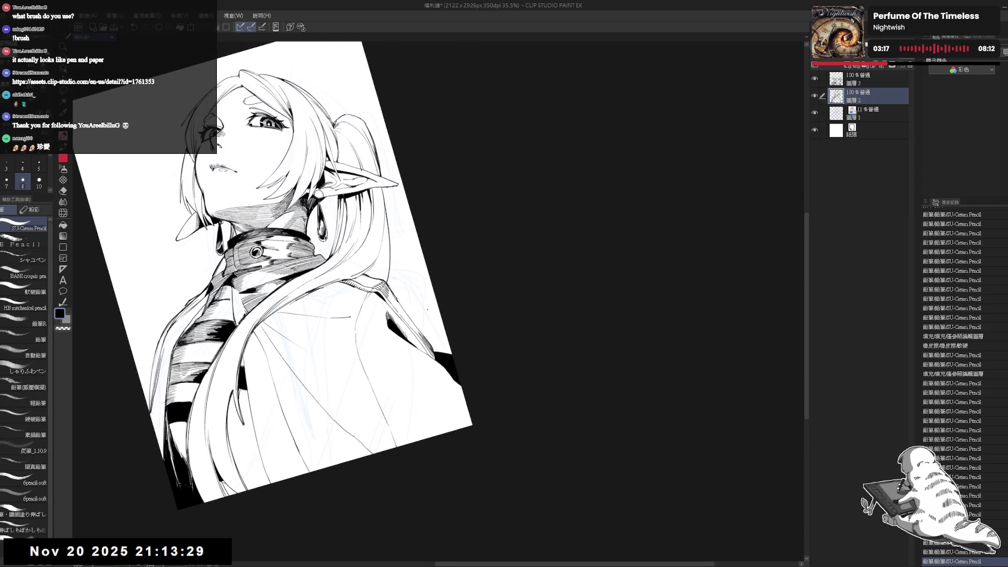
key("at")
left_click_drag(283, 237, 282, 266)
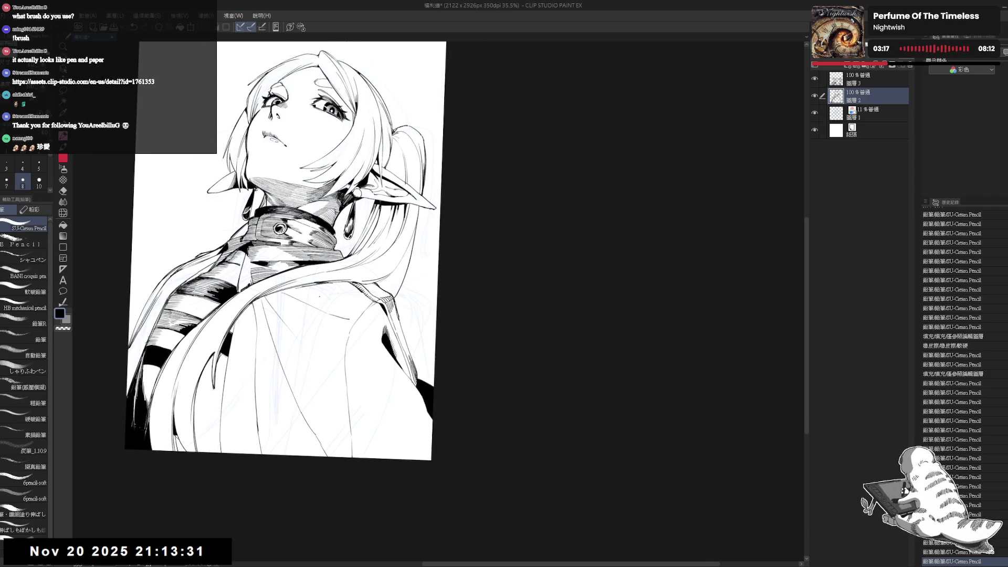
left_click_drag(319, 296, 373, 299)
Undo the last stroke, shrink the brush to size 7, and hatch the cape's shoulder.
key("ctrl+z")
key("bracketleft")
mouse_move(371, 287)
left_mouse_down()
mouse_move(374, 299)
mouse_move(384, 294)
left_mouse_up()
key("bracketleft")
mouse_move(383, 281)
left_mouse_down()
mouse_move(388, 291)
mouse_move(348, 340)
left_mouse_up()
key("r")
key("p")
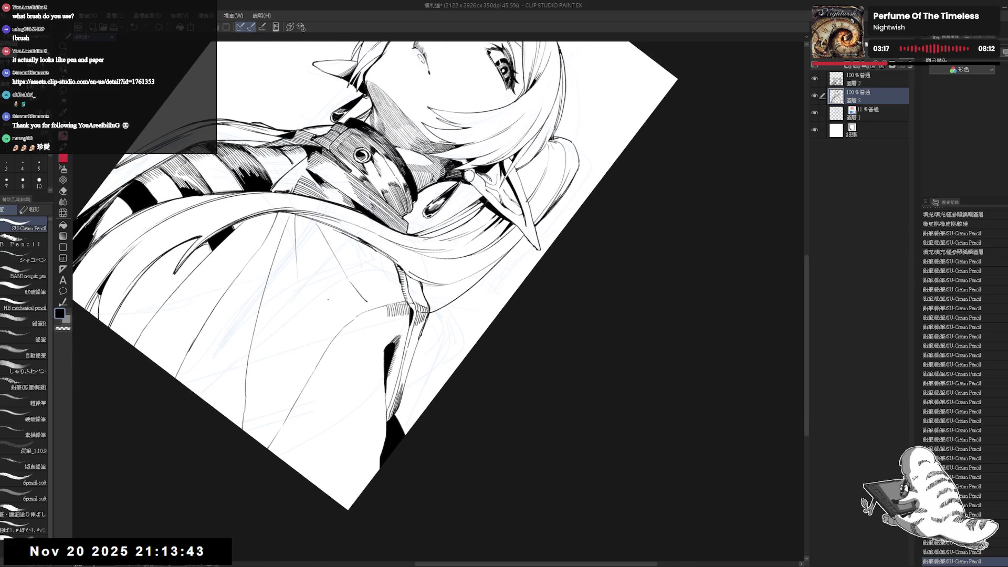
mouse_move(372, 312)
left_mouse_down()
mouse_move(370, 334)
mouse_move(385, 326)
left_mouse_up()
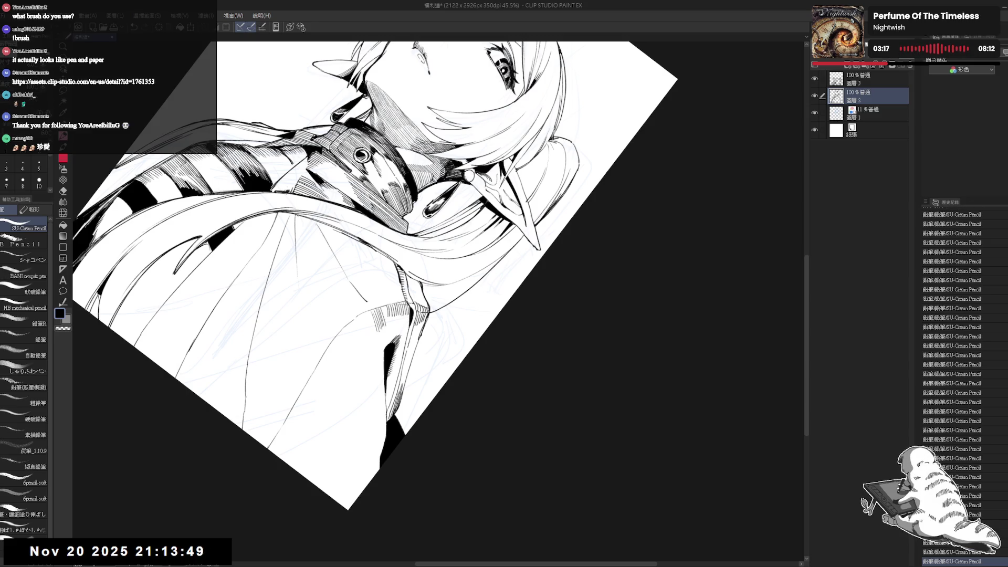
Straighten and zoom out the view to review and frame the whole figure.
key("ctrl+0")
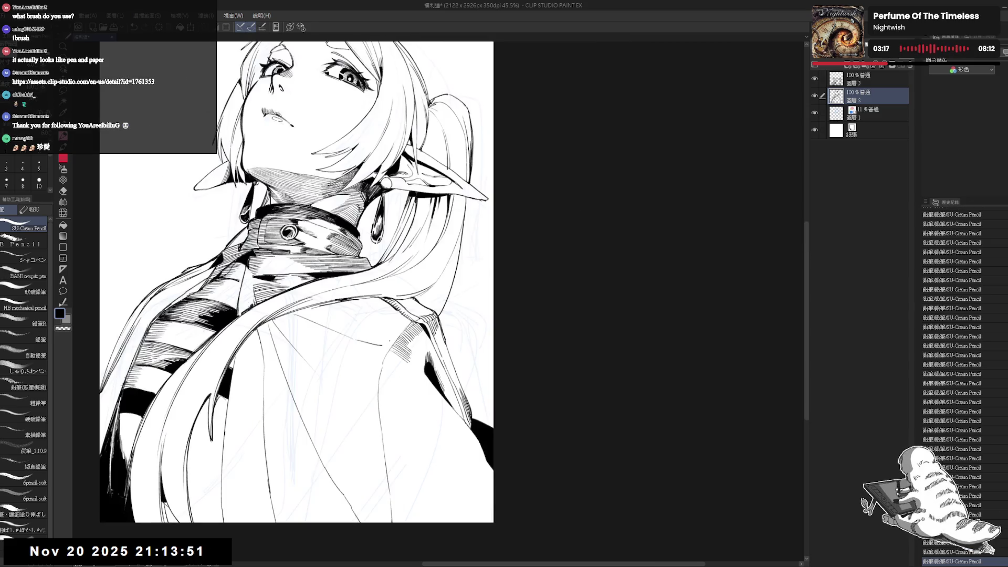
key("ctrl+minus")
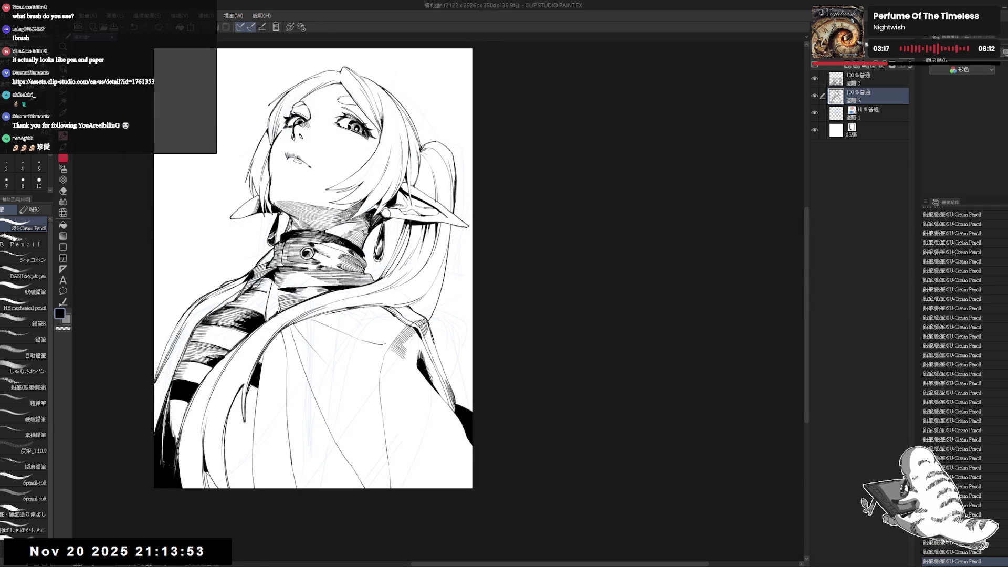
mouse_move(399, 294)
left_mouse_down()
mouse_move(372, 370)
mouse_move(362, 292)
mouse_move(364, 308)
left_mouse_up()
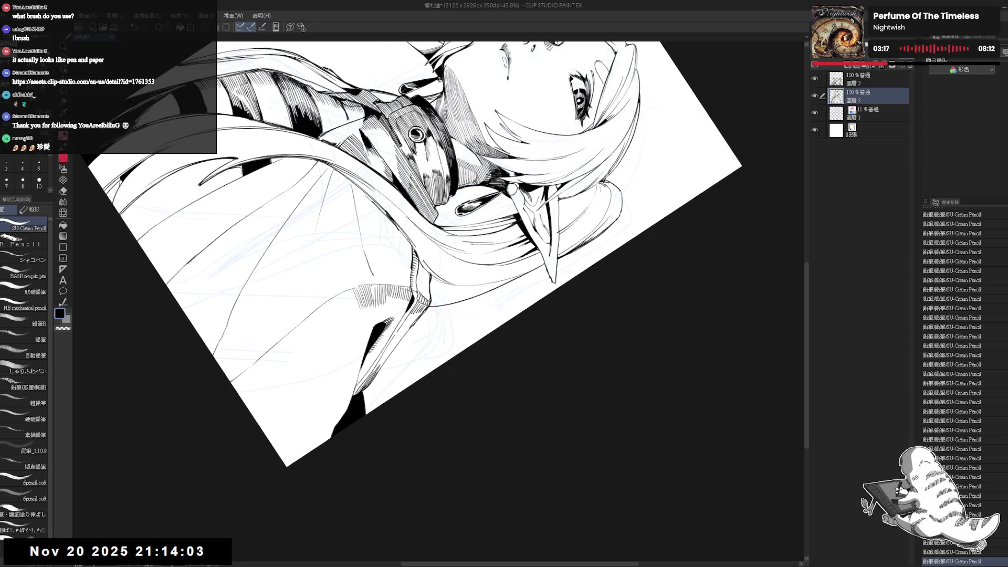
key("ctrl+at")
key("ctrl+minus")
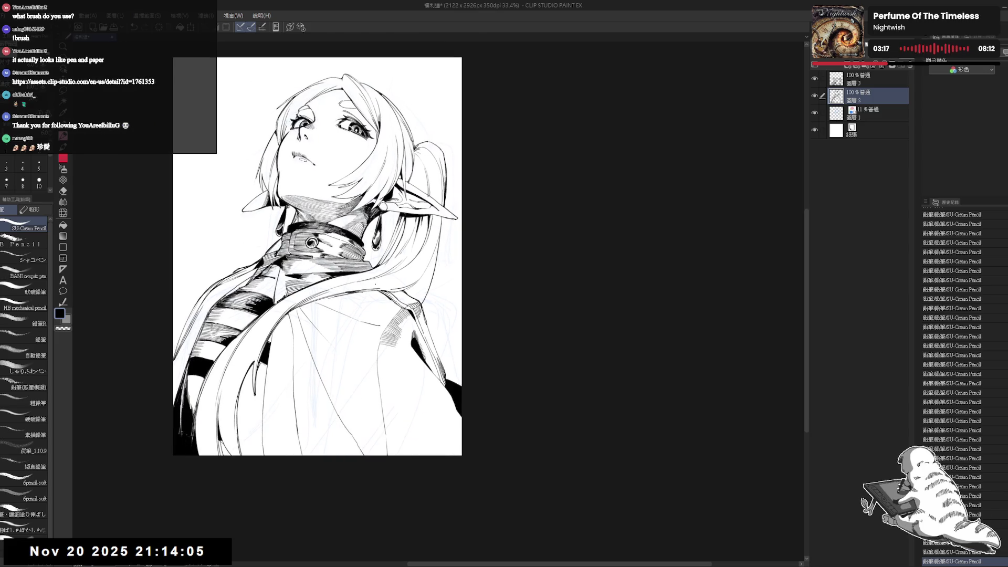
scroll(378, 236, "up", 1)
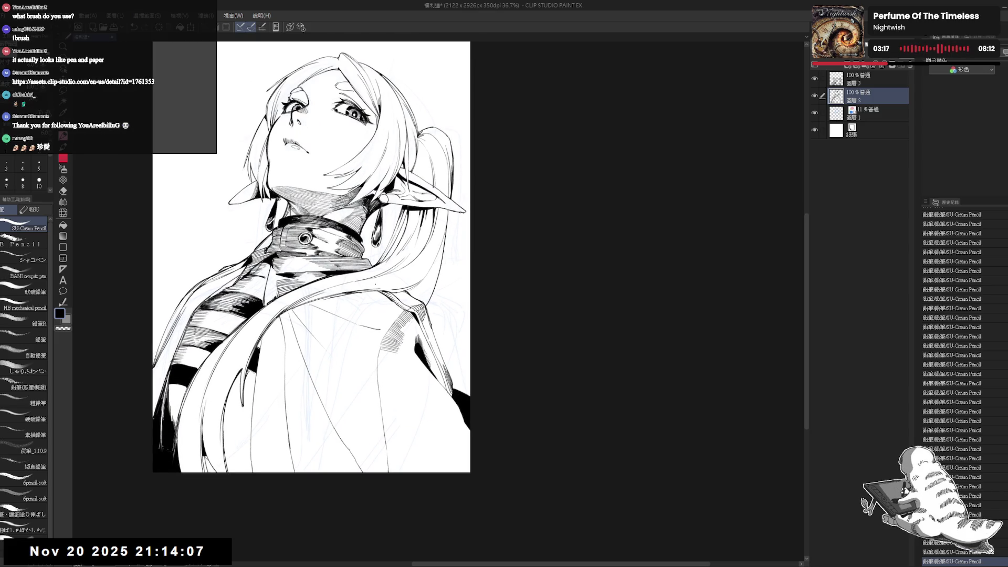
mouse_move(414, 339)
left_mouse_down()
mouse_move(394, 290)
mouse_move(401, 340)
mouse_move(425, 350)
left_mouse_up()
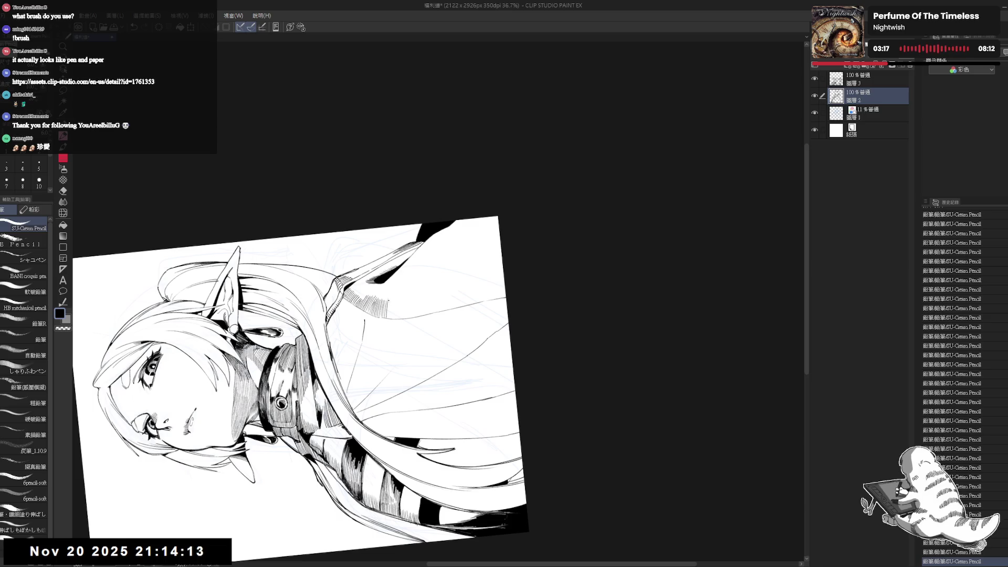
Add hatching strokes to the cape's right-side shading beside the collar.
left_click_drag(390, 298, 400, 319)
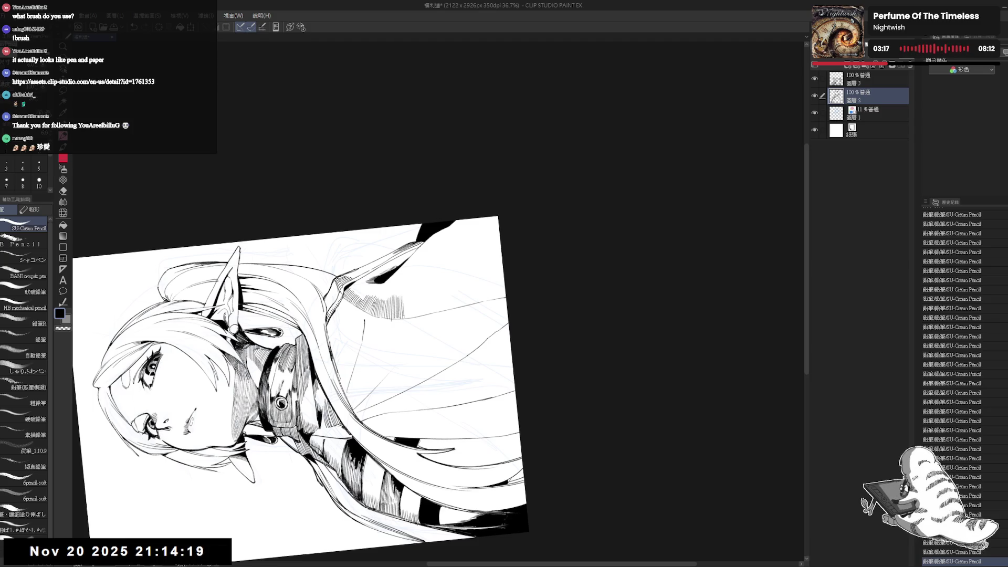
key("asciicircum")
key("asciicircum")
key("asciicircum")
key("asciicircum")
key("asciicircum")
key("asciicircum")
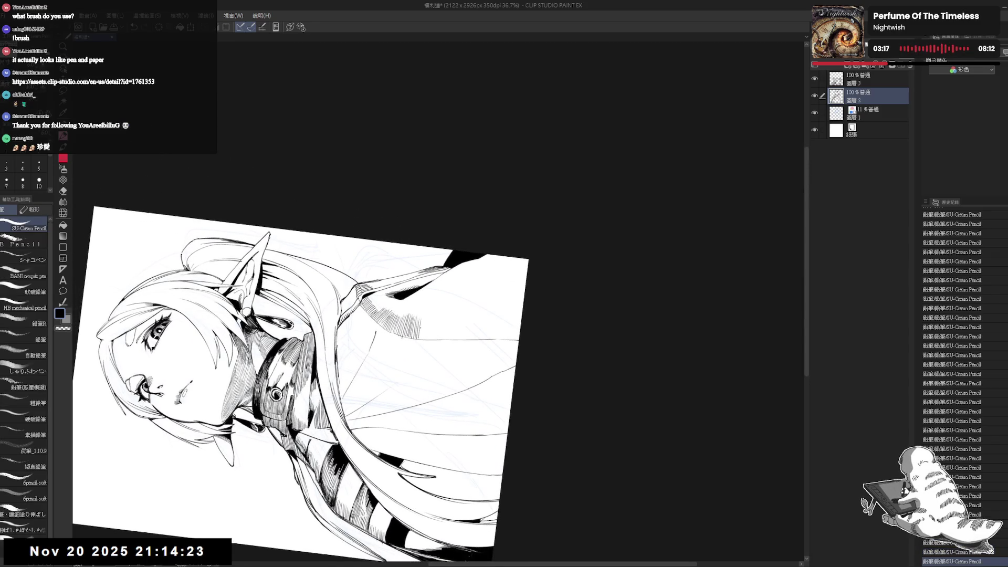
mouse_move(420, 319)
left_mouse_down()
mouse_move(422, 339)
mouse_move(442, 340)
left_mouse_up()
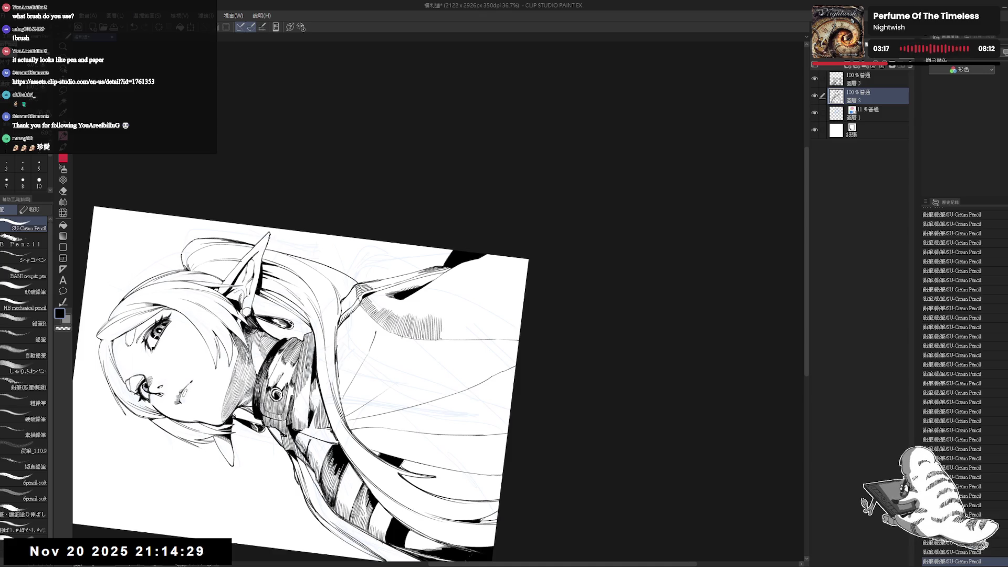
key("ctrl+@")
key("asciicircum")
key("asciicircum")
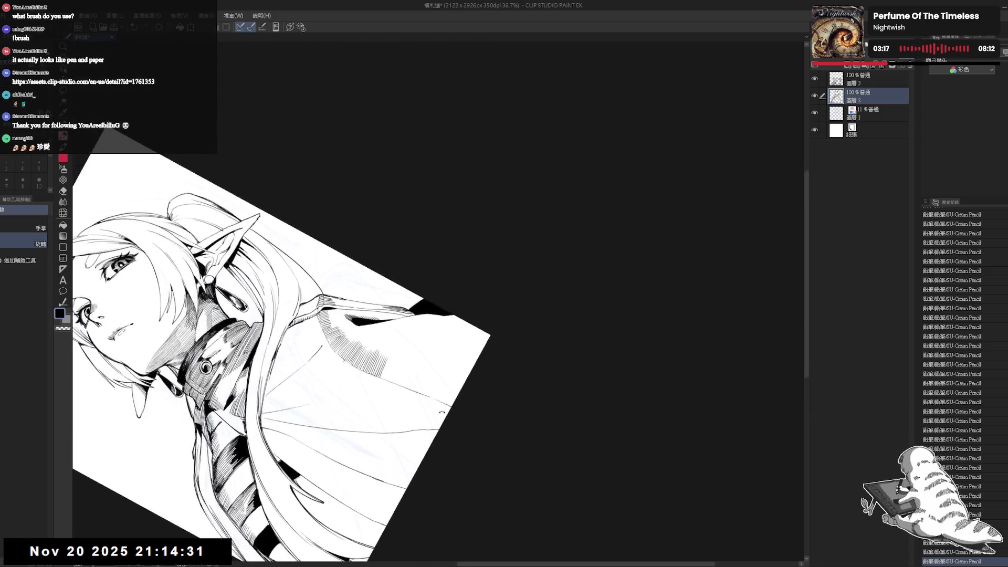
Draw rows of short vertical hatch lines down the cape's right edge.
key("minus")
mouse_move(389, 321)
left_mouse_down()
mouse_move(392, 346)
mouse_move(405, 347)
left_mouse_up()
mouse_move(404, 324)
left_mouse_down()
mouse_move(410, 351)
mouse_move(428, 351)
left_mouse_up()
left_click_drag(429, 325, 438, 354)
left_click_drag(437, 333, 445, 353)
left_click_drag(447, 327, 451, 354)
mouse_move(453, 315)
left_mouse_down()
mouse_move(456, 351)
mouse_move(460, 333)
left_mouse_up()
left_click_drag(453, 334, 464, 356)
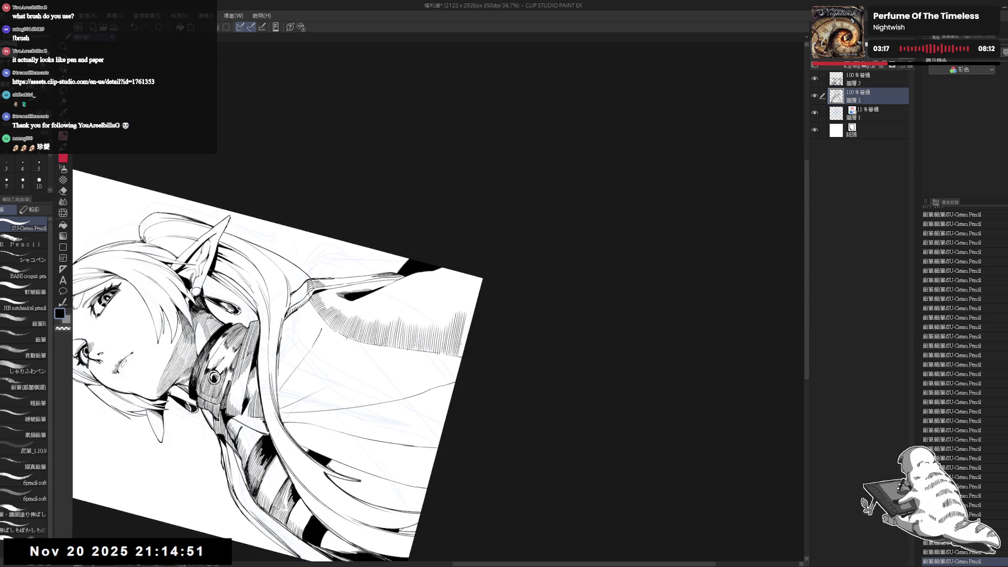
mouse_move(465, 318)
left_mouse_down()
mouse_move(468, 357)
mouse_move(471, 343)
left_mouse_up()
left_click_drag(462, 342, 464, 359)
Straighten, zoom out and recentre the figure, then tilt the canvas for more hatching.
key("ctrl+at")
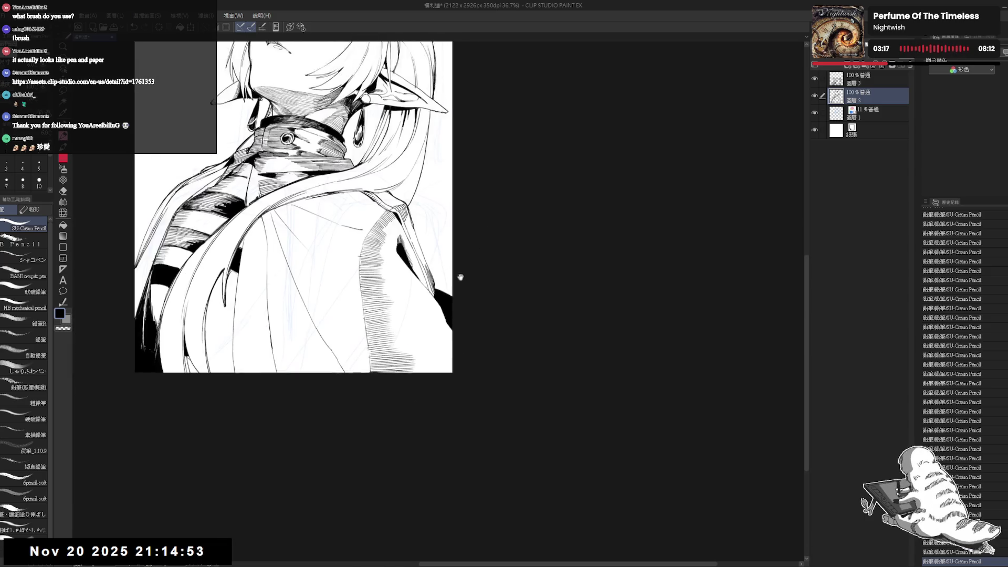
key("ctrl+minus")
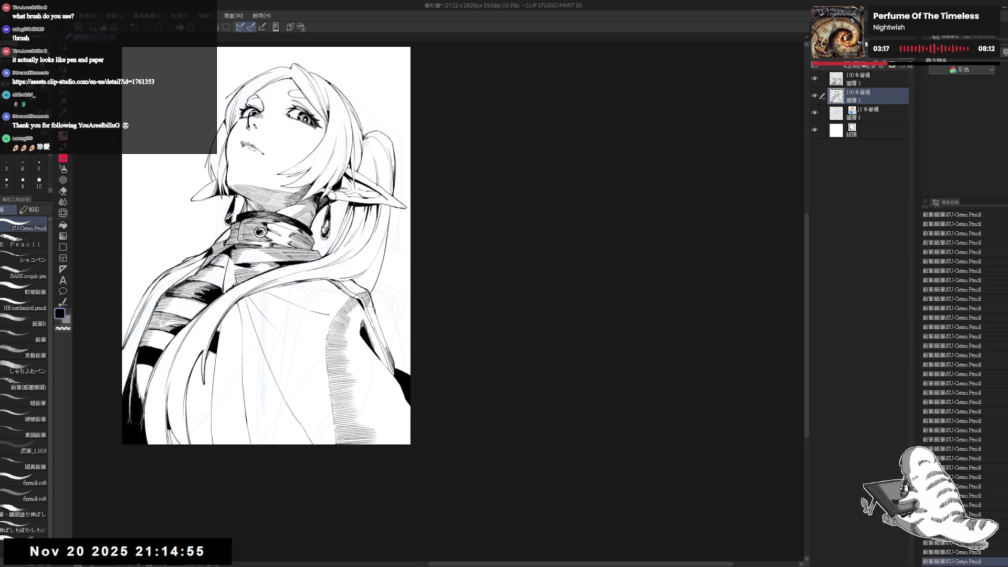
left_click_drag(394, 362, 376, 357)
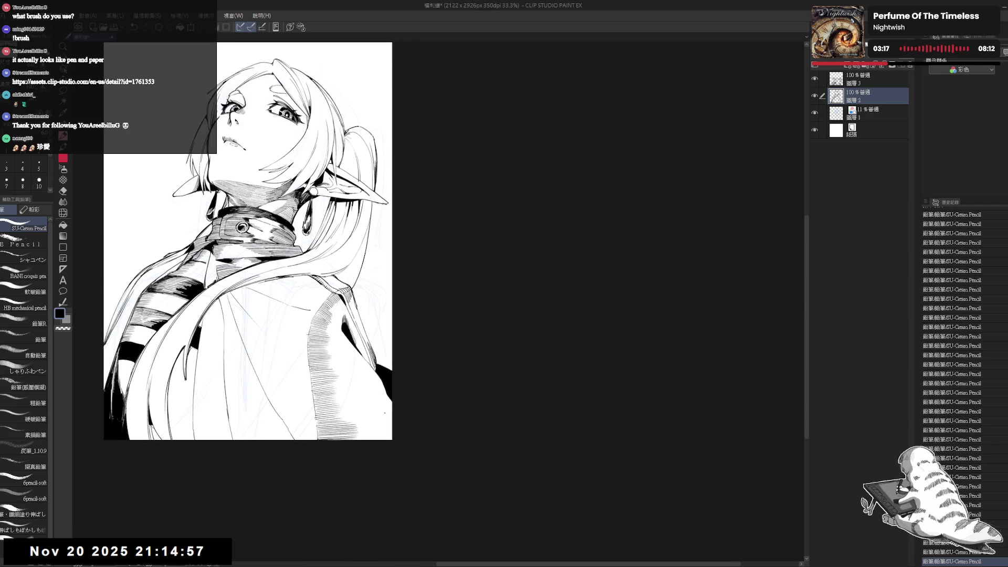
key("shift+space")
mouse_move(367, 509)
left_mouse_down()
mouse_move(379, 385)
mouse_move(371, 307)
left_mouse_up()
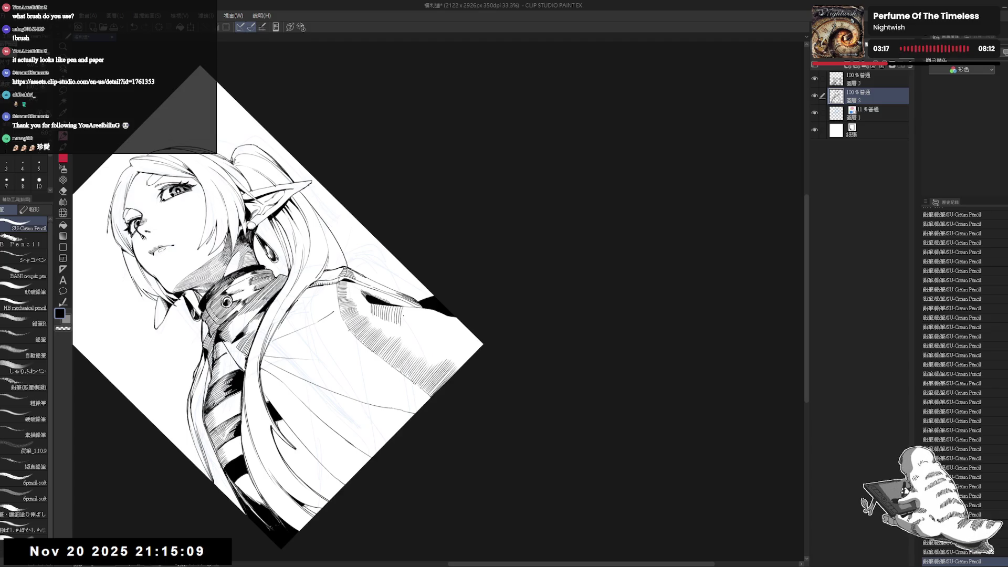
Add near-vertical hatch strokes extending the cape's edge shading down to its lower corner.
mouse_move(407, 308)
left_mouse_down()
mouse_move(405, 327)
mouse_move(424, 319)
mouse_move(428, 343)
mouse_move(440, 331)
mouse_move(444, 353)
left_mouse_up()
mouse_move(453, 313)
left_mouse_down()
mouse_move(446, 353)
mouse_move(453, 342)
mouse_move(455, 367)
left_mouse_up()
mouse_move(464, 326)
left_mouse_down()
mouse_move(456, 368)
mouse_move(471, 356)
left_mouse_up()
left_click_drag(477, 332, 477, 350)
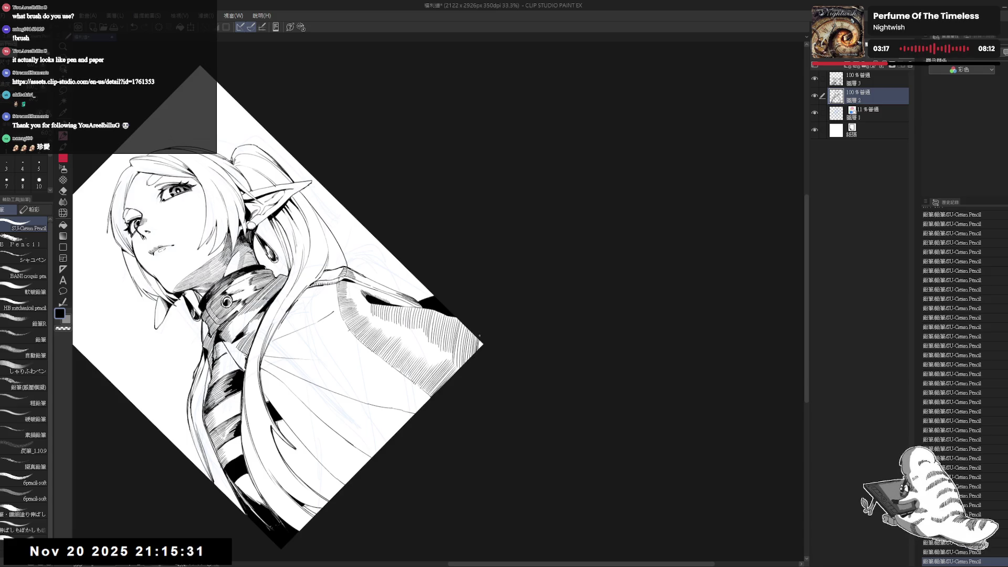
Review the figure upright and zoomed out, then rotate and zoom back onto the cape.
key("ctrl+0")
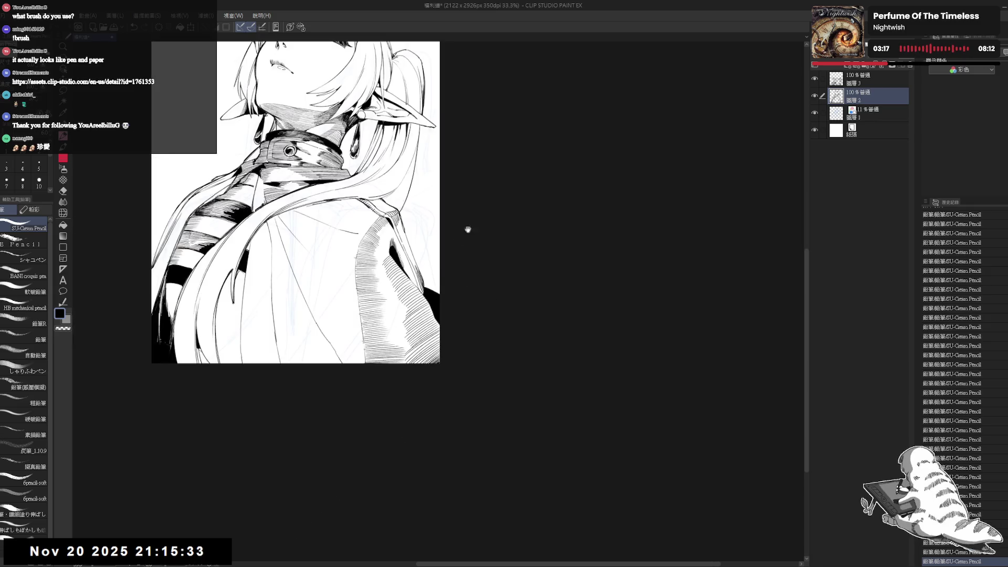
scroll(469, 227, "up", 2)
key("ctrl+minus")
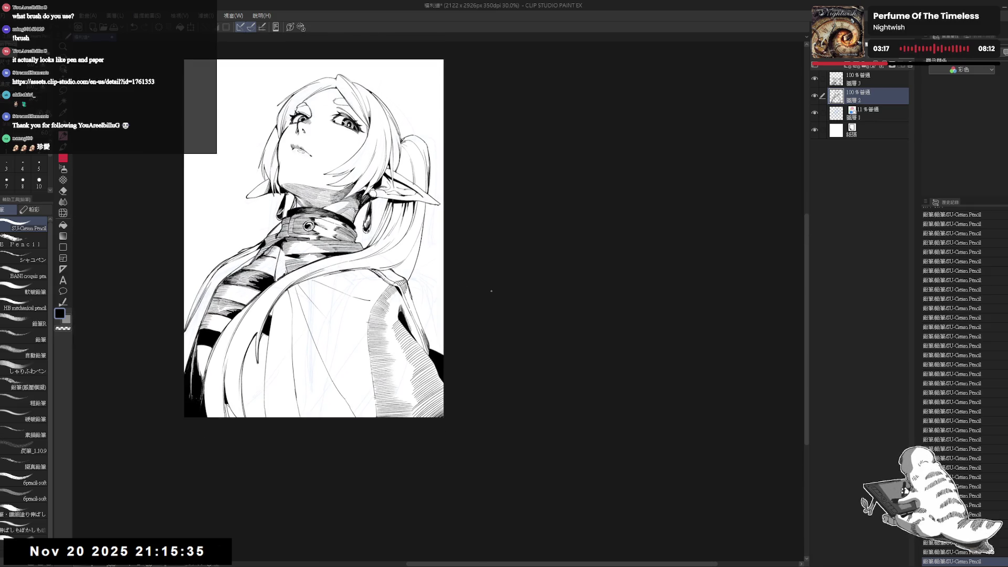
key("r")
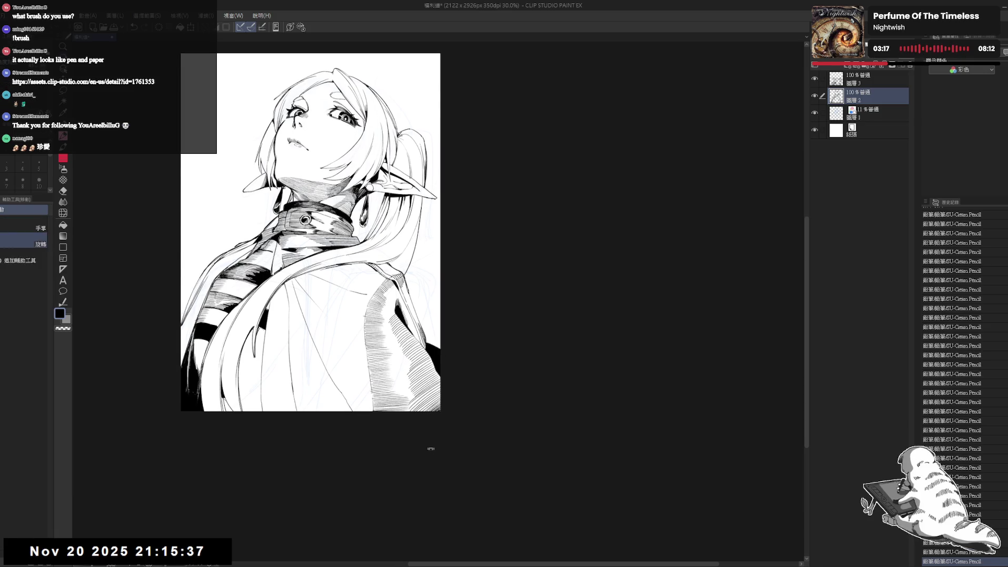
left_click_drag(427, 443, 320, 401)
mouse_move(370, 359)
left_mouse_down()
mouse_move(315, 418)
mouse_move(365, 391)
left_mouse_up()
scroll(315, 418, "up", 2)
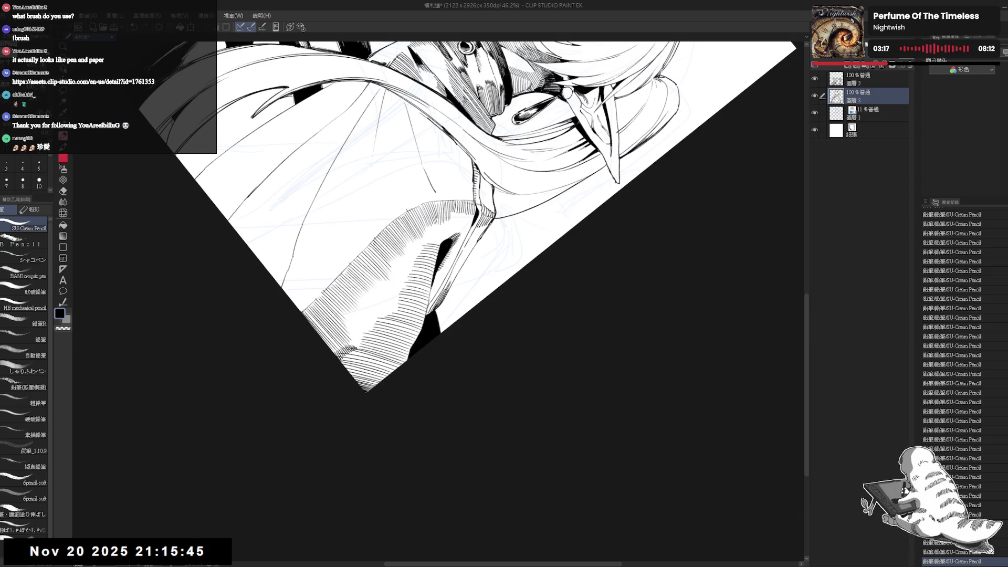
Zoom out, tilt toward the cape shading, and restore the undone pencil stroke.
key("at")
key("ctrl+minus")
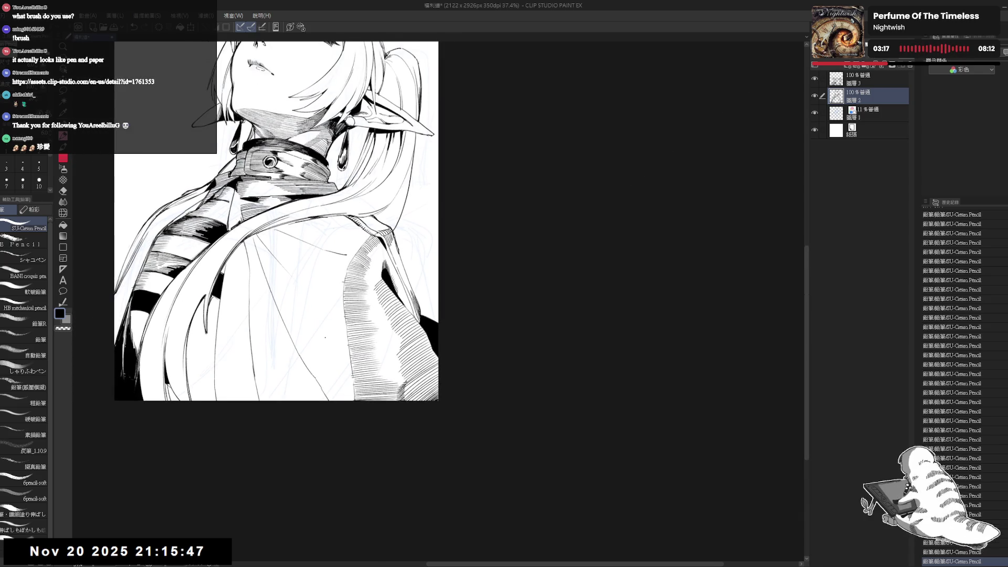
key("ctrl+minus")
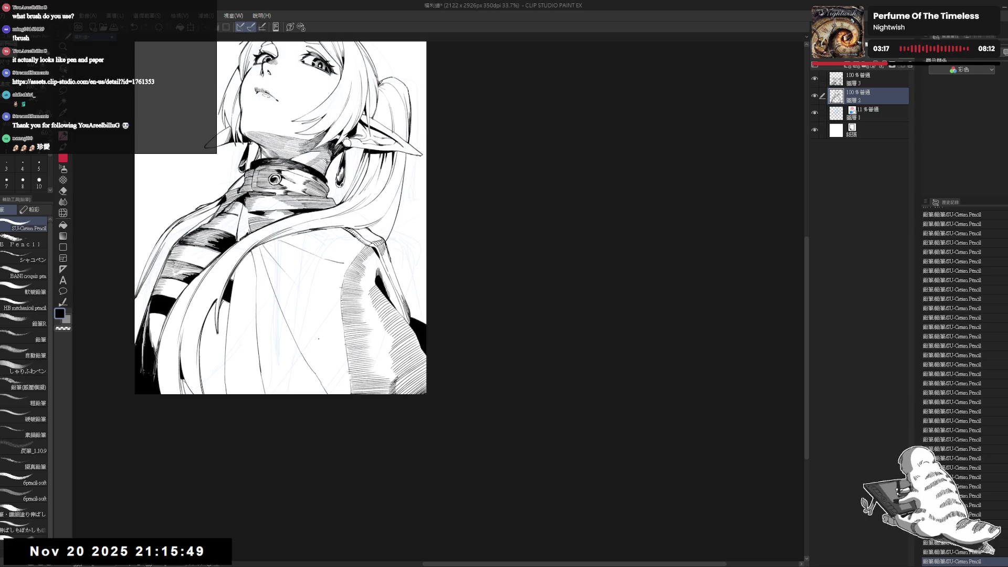
mouse_move(366, 286)
left_mouse_down()
mouse_move(399, 317)
mouse_move(368, 360)
mouse_move(356, 328)
left_mouse_up()
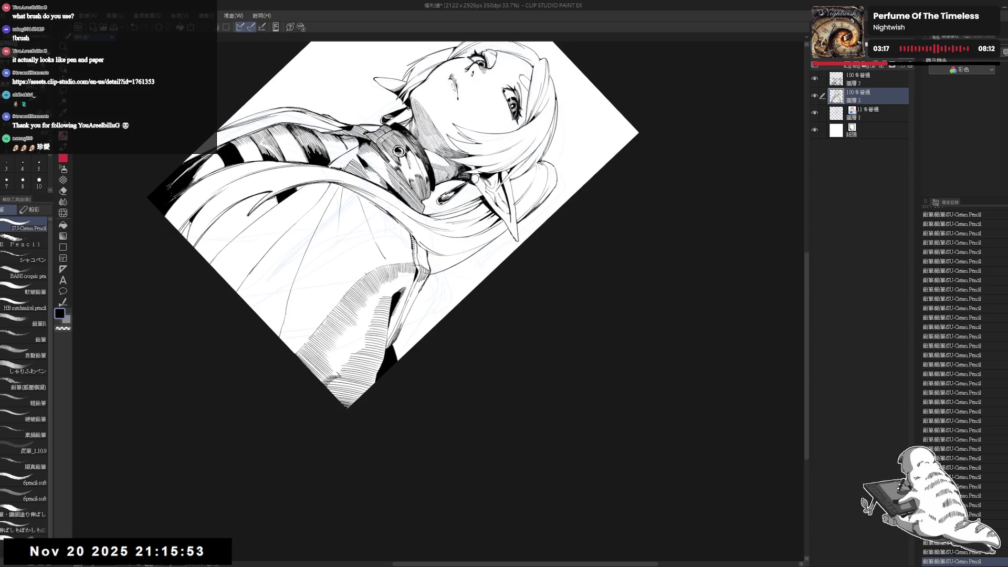
key("ctrl+y")
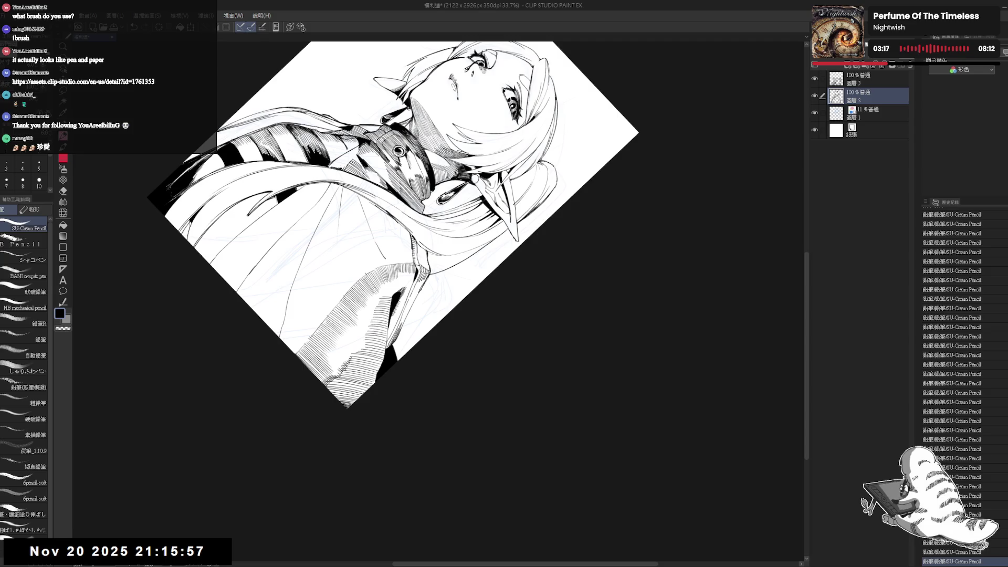
Erase stray marks in the shoulder hatching, redraw a stroke there, and zoom out upright.
key("e")
left_click_drag(352, 352, 353, 353)
key("p")
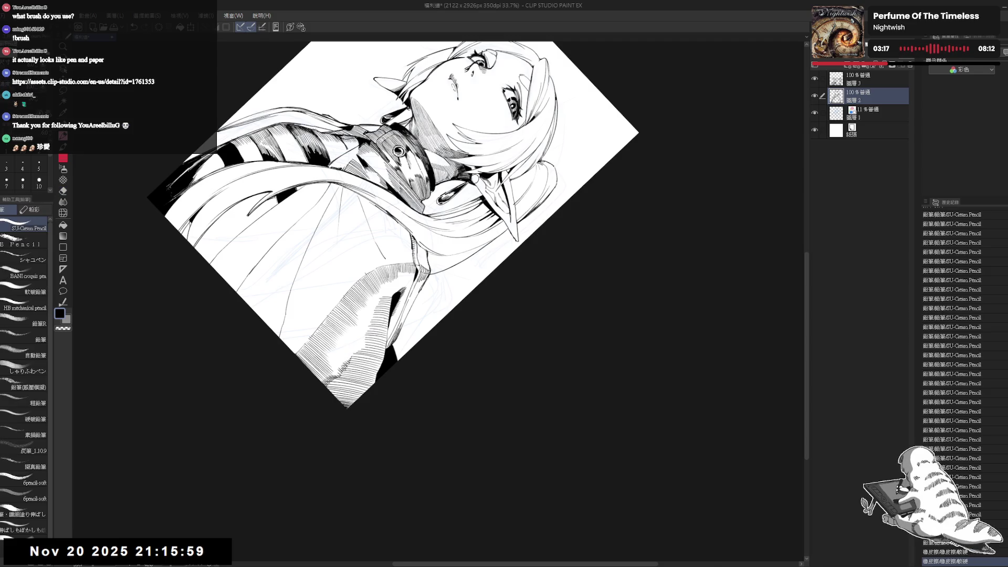
key("minus")
key("minus")
key("minus")
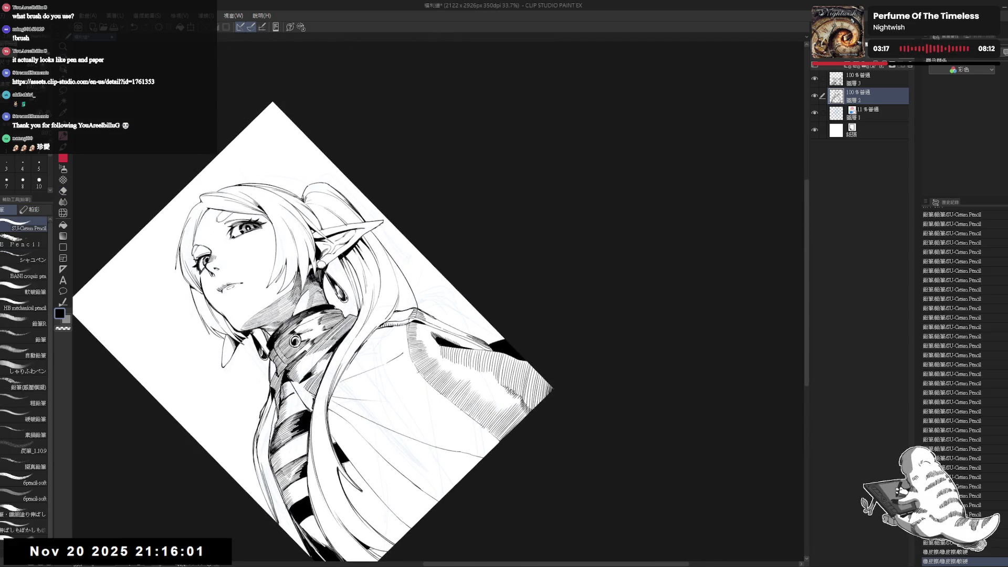
left_click_drag(443, 350, 433, 368)
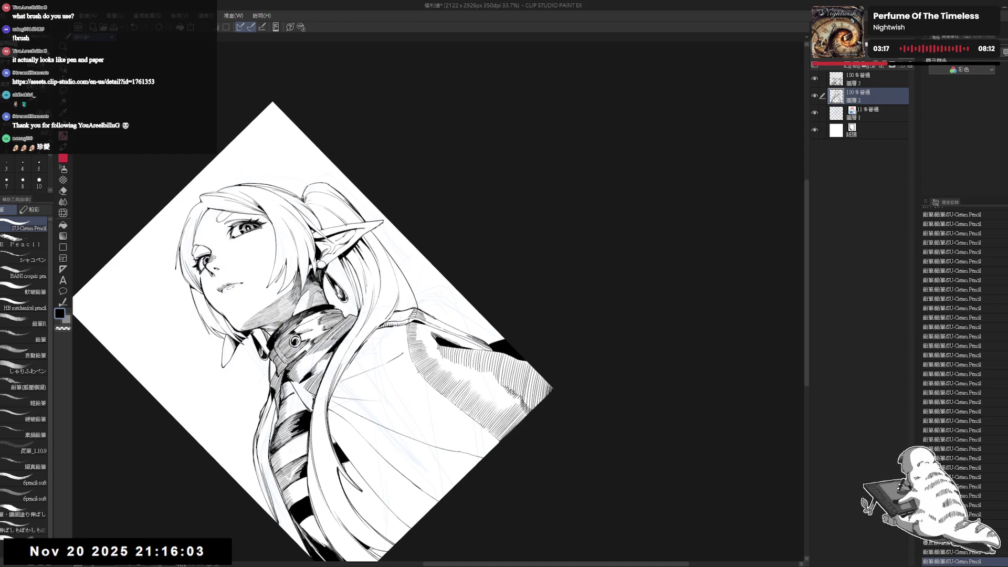
key("ctrl+at")
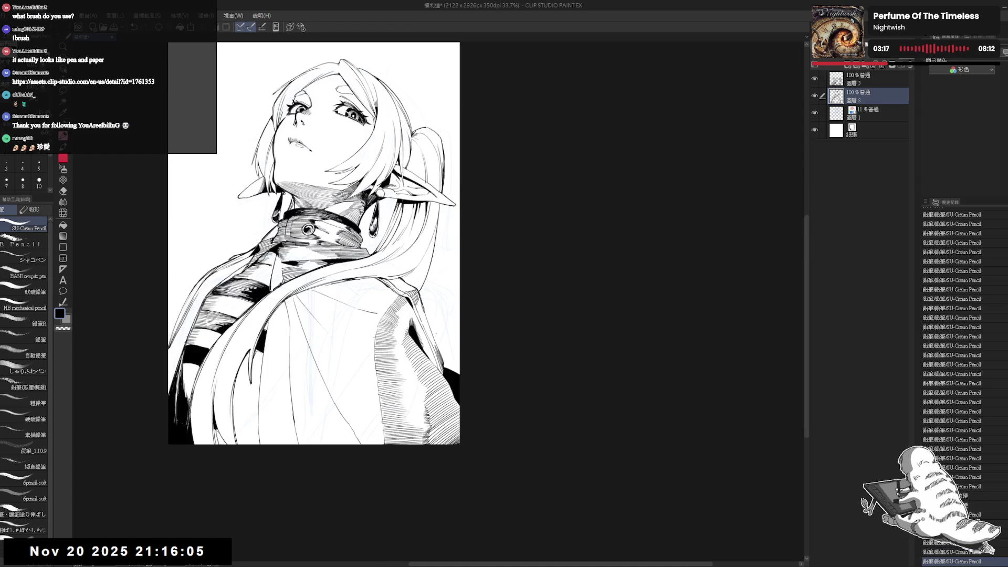
key("ctrl+minus")
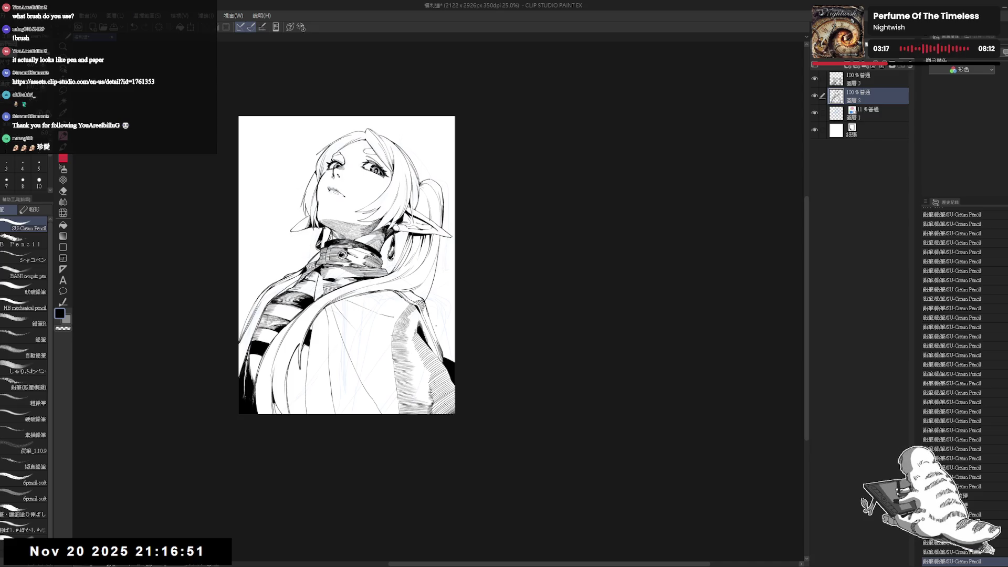
Zoom in on the lower-right of the figure and redo the previously undone pencil strokes.
key("ctrl+plus")
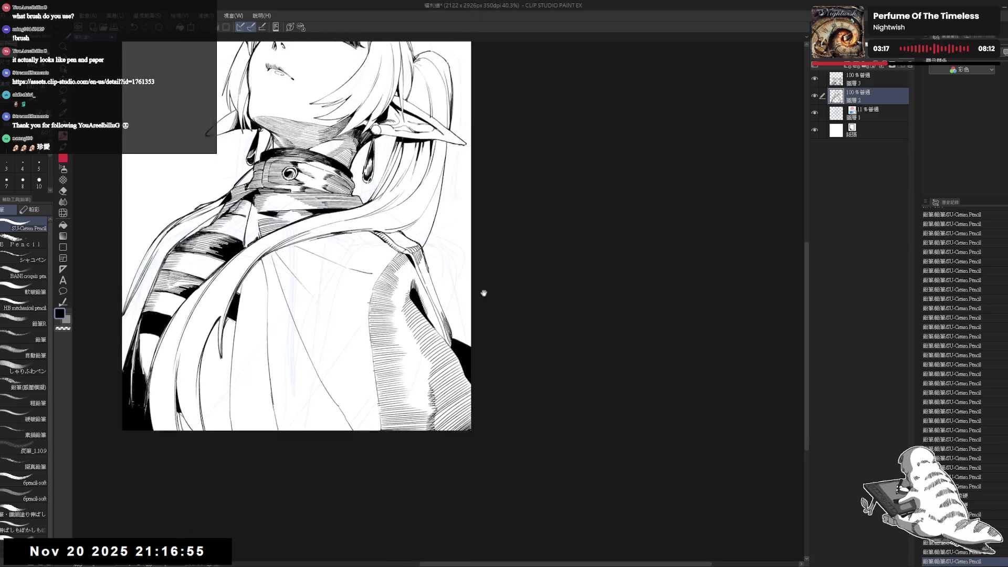
left_click_drag(484, 292, 474, 327)
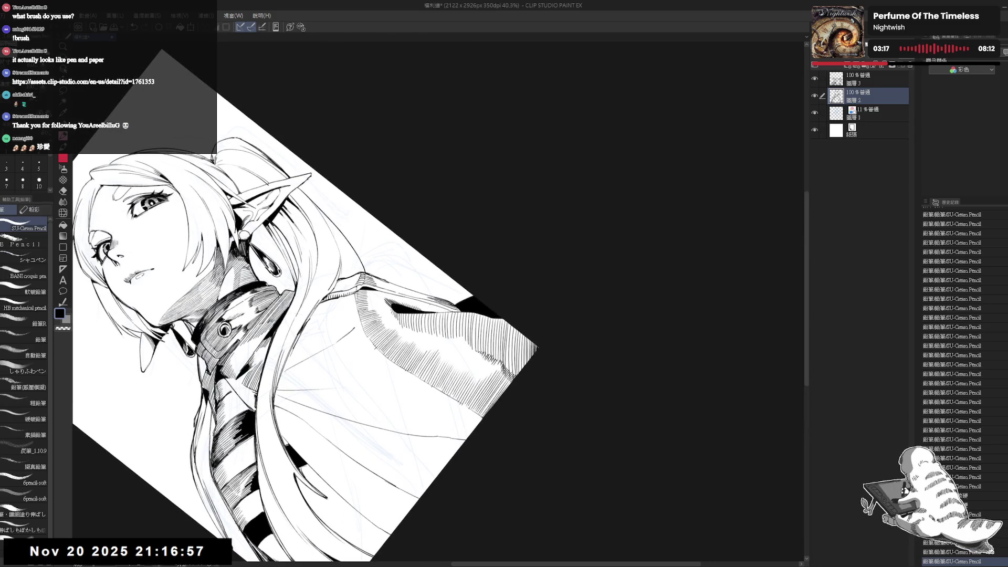
key("ctrl+z")
key("ctrl+y")
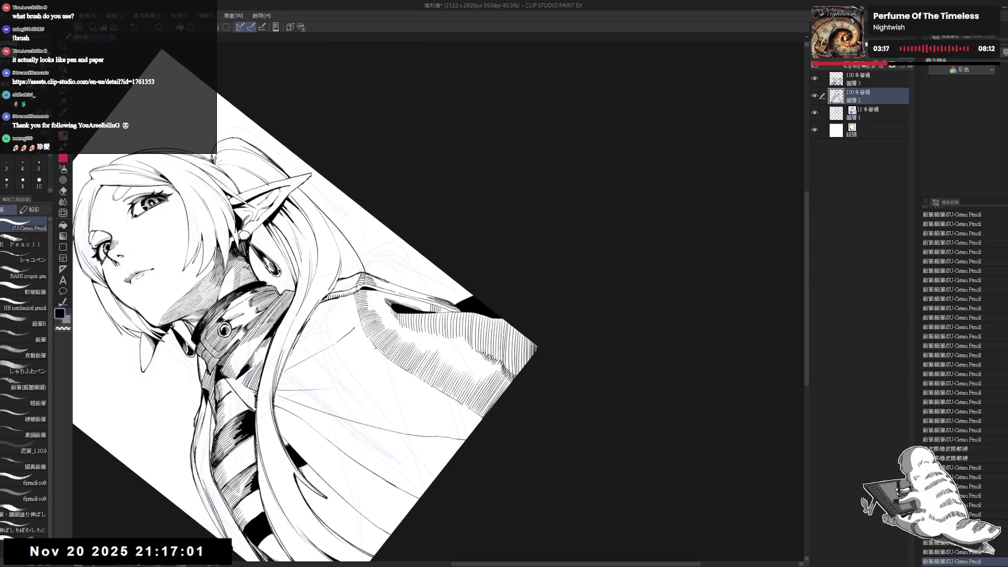
key("ctrl+y")
key("ctrl+y")
key("ctrl+y")
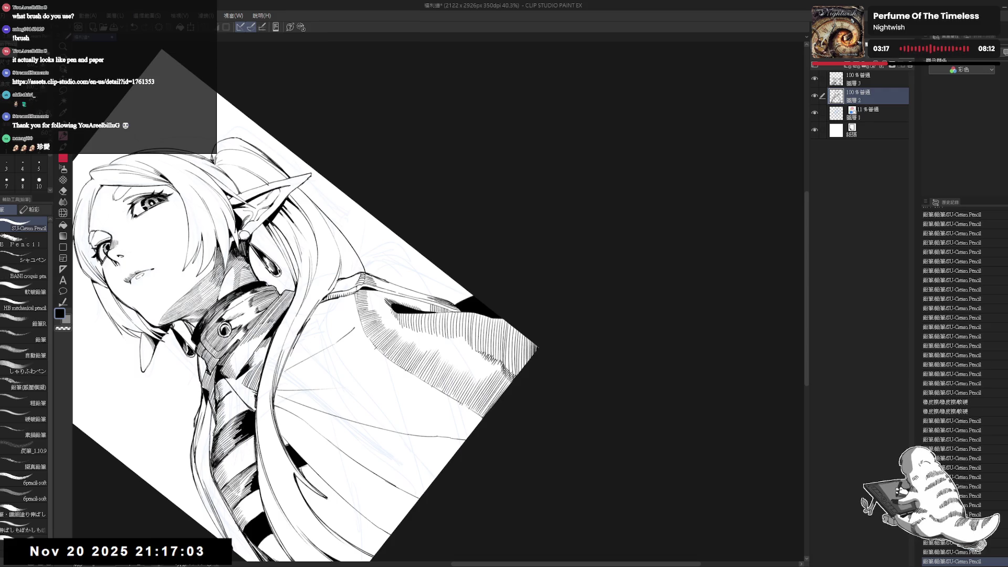
key("ctrl+y")
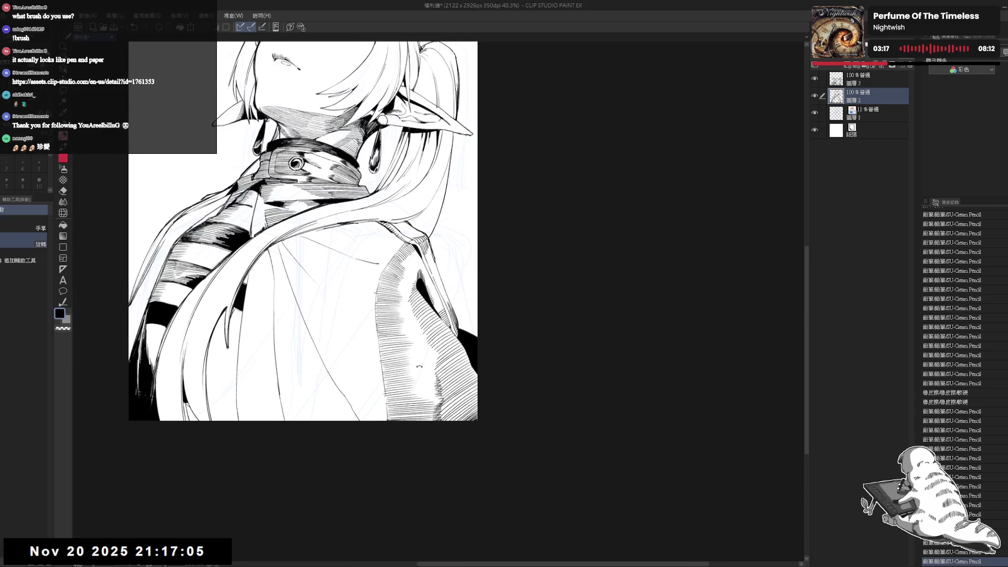
left_click_drag(315, 315, 325, 310)
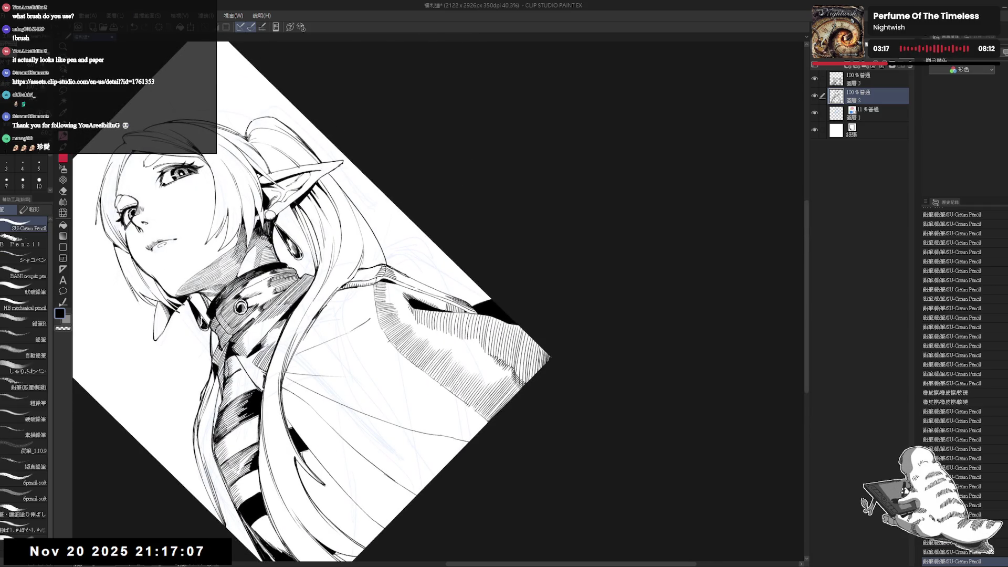
key("ctrl+y")
key("ctrl+y")
key("ctrl+y")
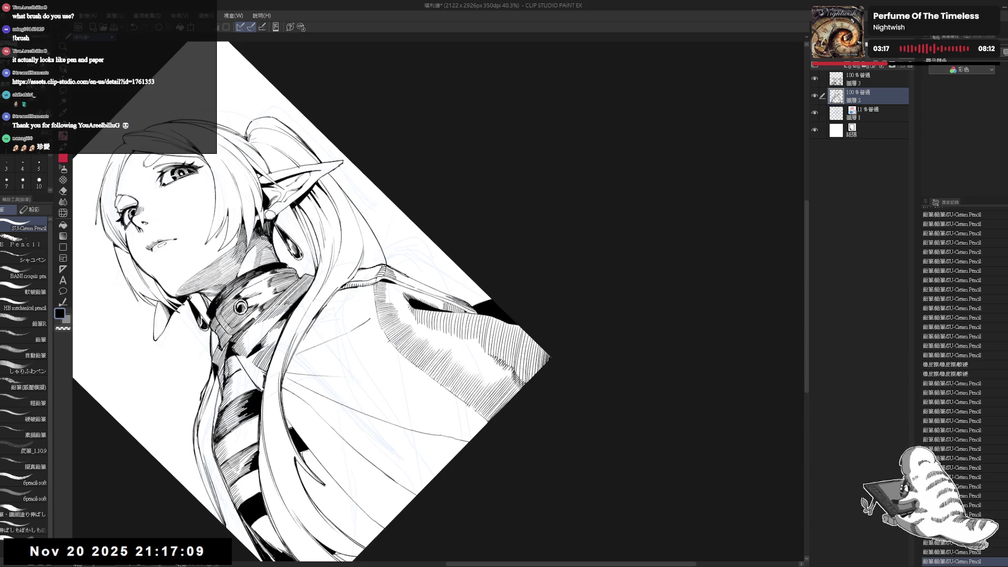
key("ctrl+y")
key("ctrl+y")
key("ctrl+y")
key("ctrl+y")
key("ctrl+y")
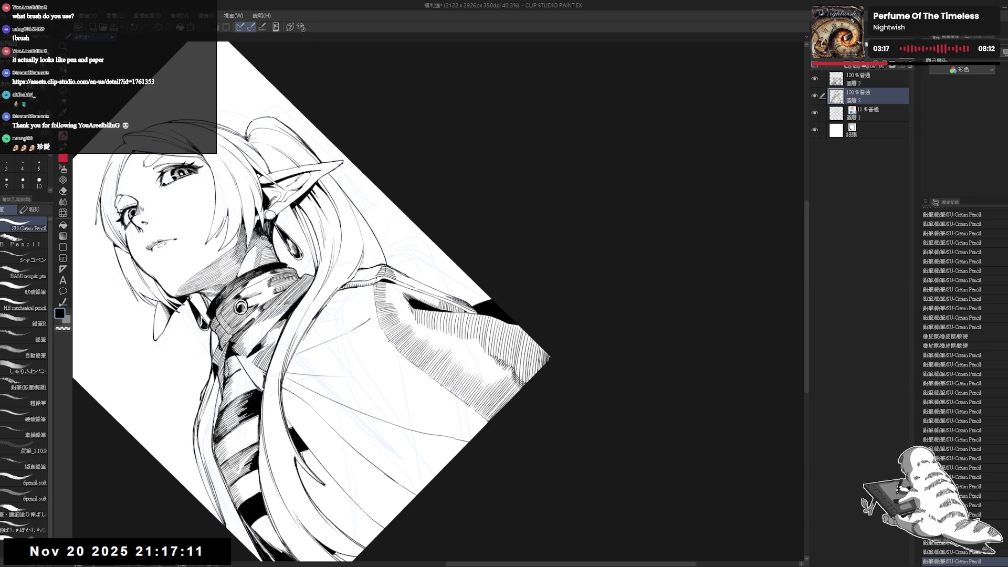
key("ctrl+y")
key("ctrl+y")
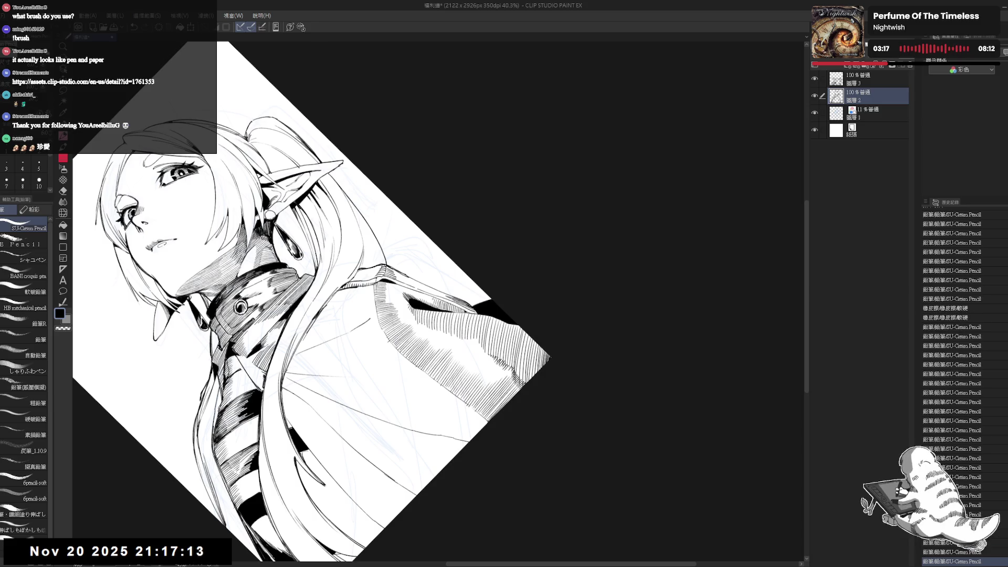
key("ctrl+@")
Rotate the canvas to inspect the drawing, then reset it upright.
scroll(420, 290, "down", 2)
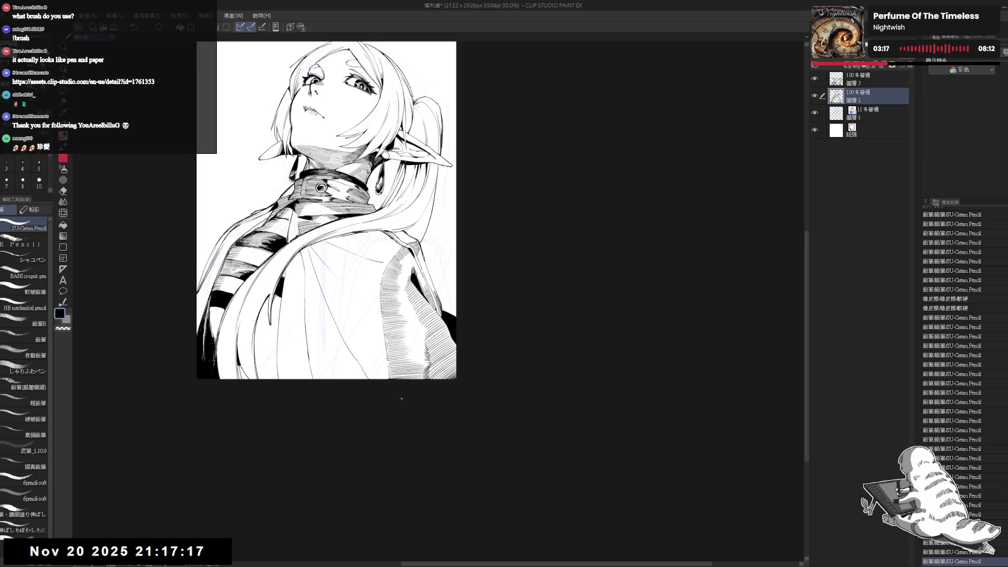
key("r")
mouse_move(420, 349)
left_mouse_down()
mouse_move(382, 397)
mouse_move(354, 459)
left_mouse_up()
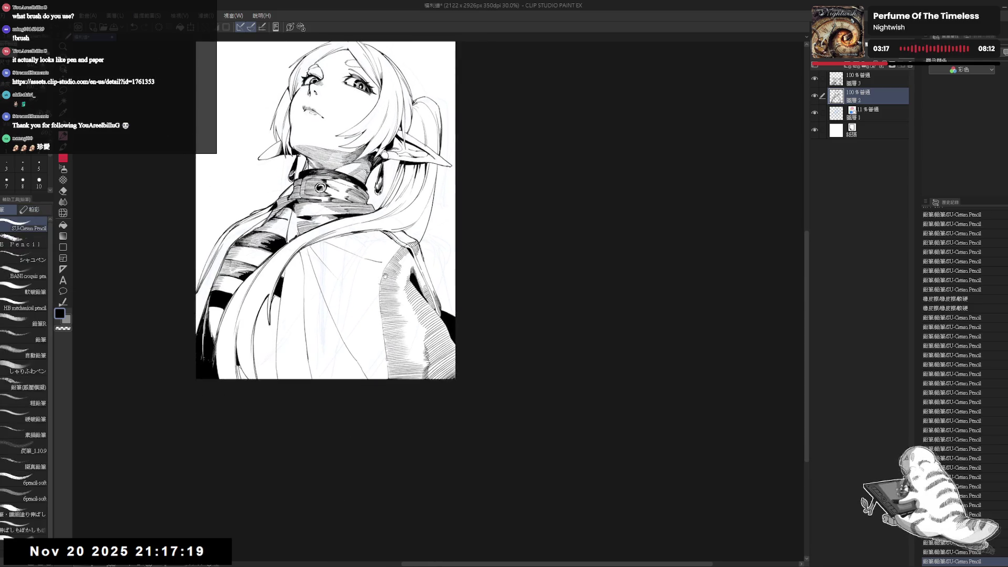
key("ctrl+@")
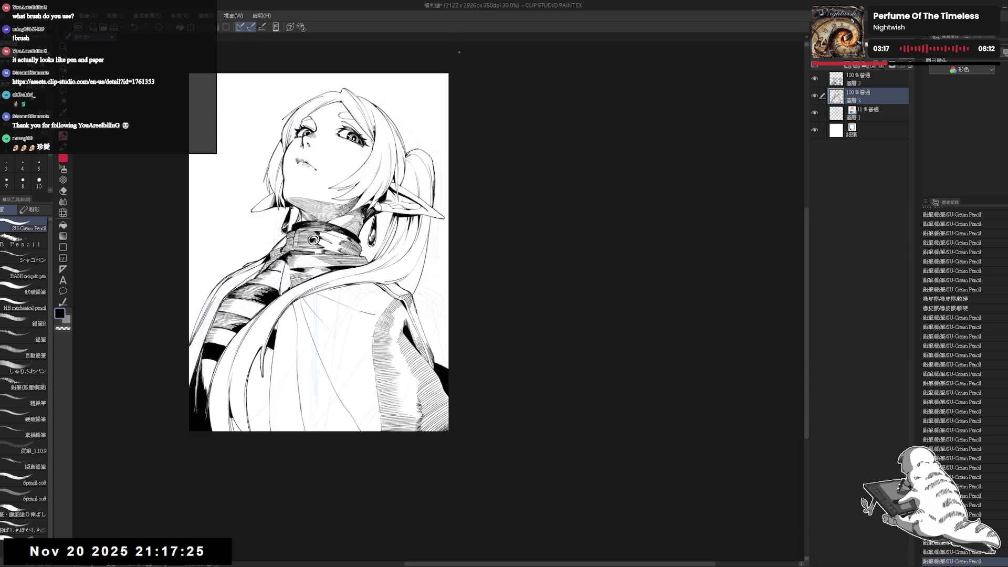
Zoom in, tilt the view and add short hatching strokes on the cape's shoulder.
key("ctrl+plus")
key("minus")
key("minus")
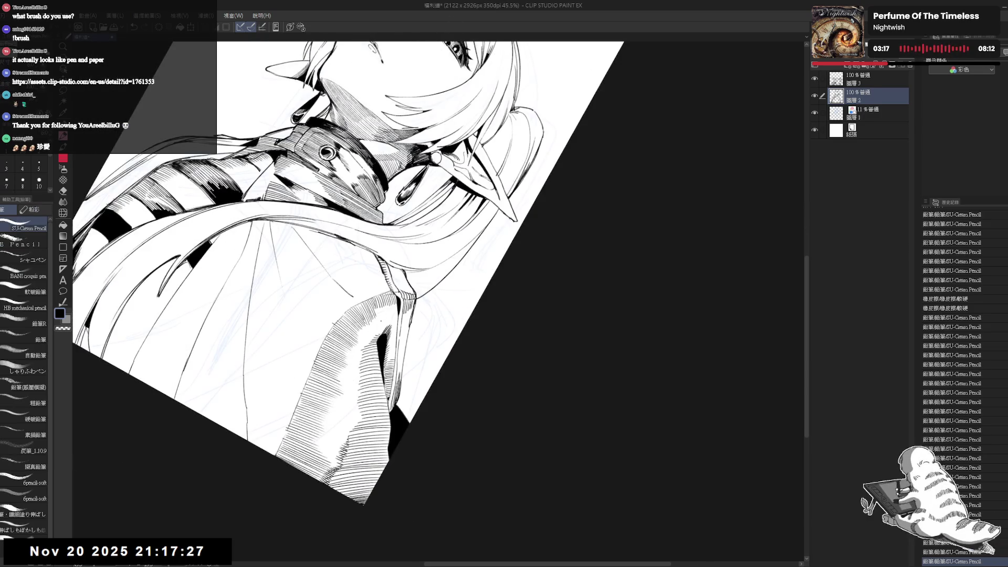
mouse_move(357, 337)
left_mouse_down()
mouse_move(364, 347)
mouse_move(365, 338)
left_mouse_up()
left_click_drag(361, 328, 367, 339)
mouse_move(362, 328)
left_mouse_down()
mouse_move(368, 340)
mouse_move(380, 327)
left_mouse_up()
mouse_move(376, 311)
left_mouse_down()
mouse_move(383, 326)
mouse_move(397, 316)
left_mouse_up()
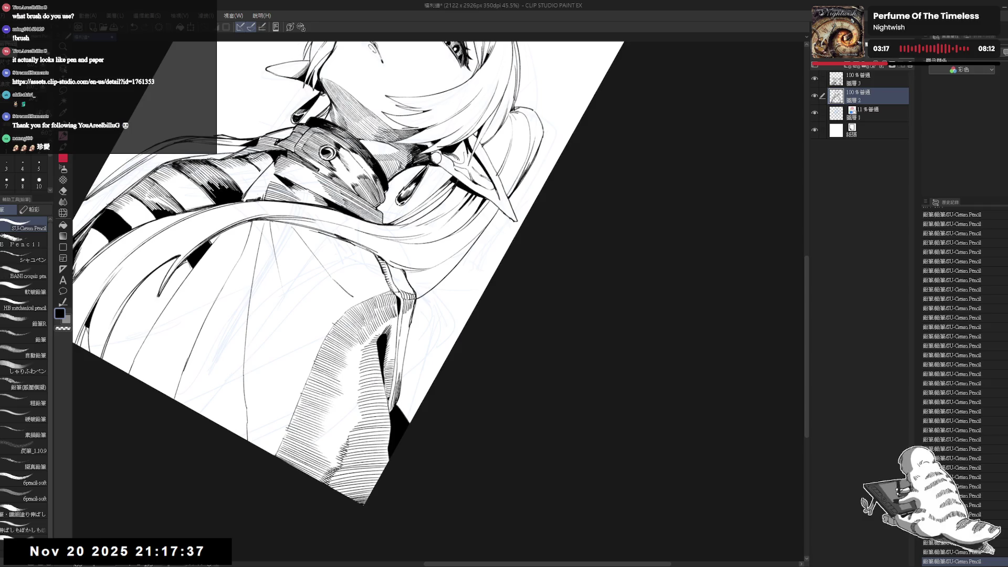
mouse_move(399, 347)
left_mouse_down()
mouse_move(391, 320)
mouse_move(358, 376)
mouse_move(367, 343)
left_mouse_up()
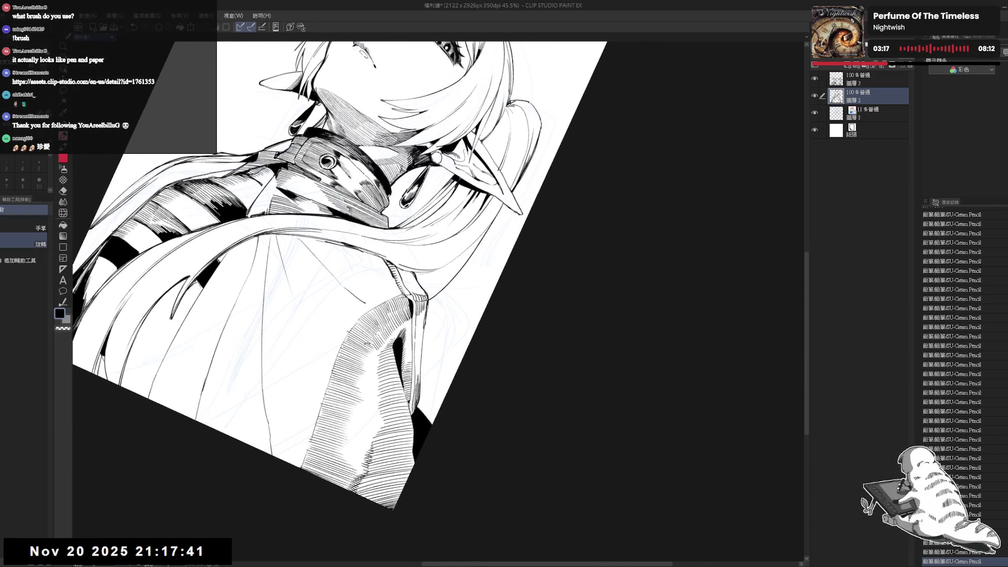
Undo a small stroke, erase stray marks on the cape, and set the pencil size to 7.
key("p")
key("ctrl+z")
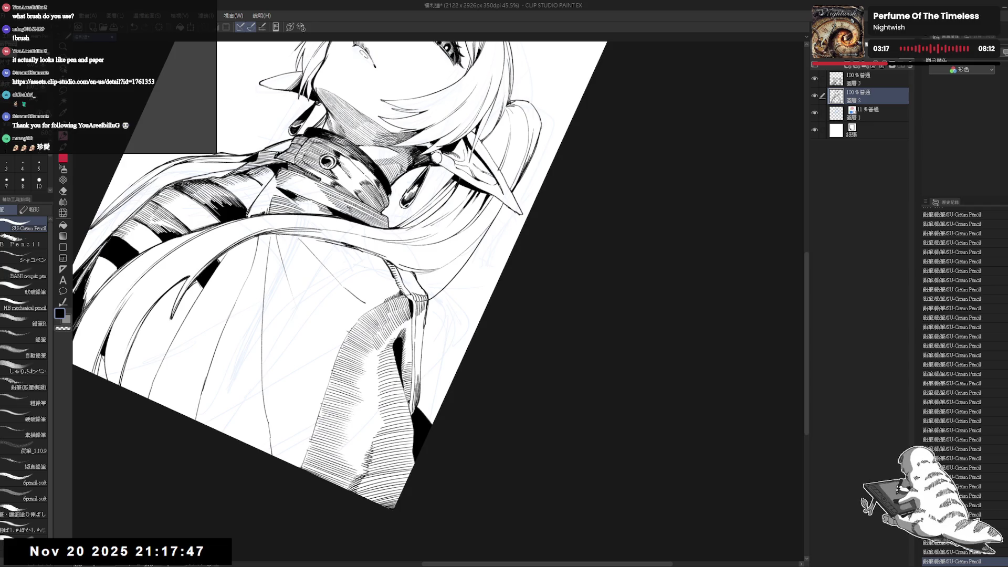
key("minus")
key("minus")
key("minus")
key("e")
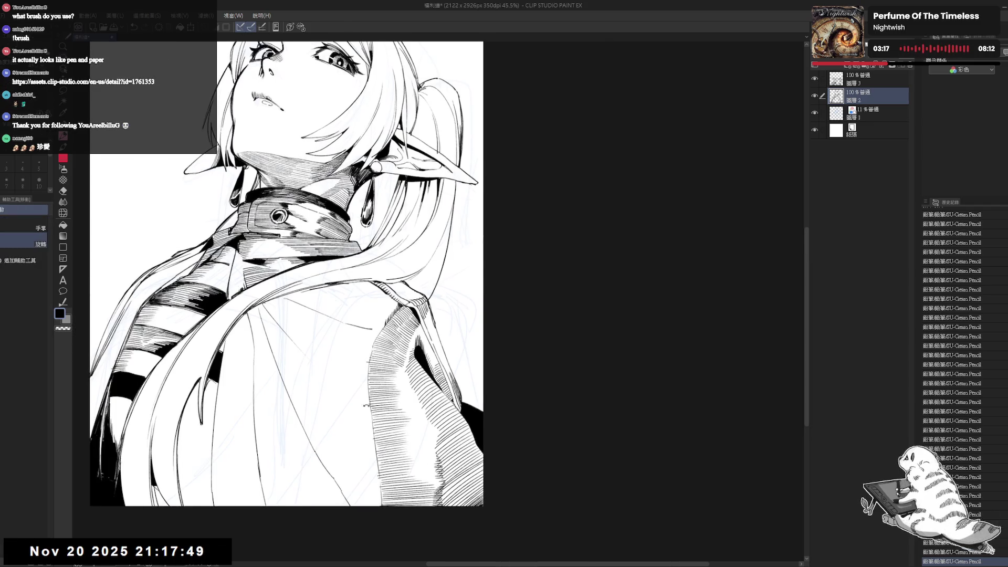
left_click_drag(362, 345, 371, 351)
left_click_drag(359, 346, 367, 356)
key("p")
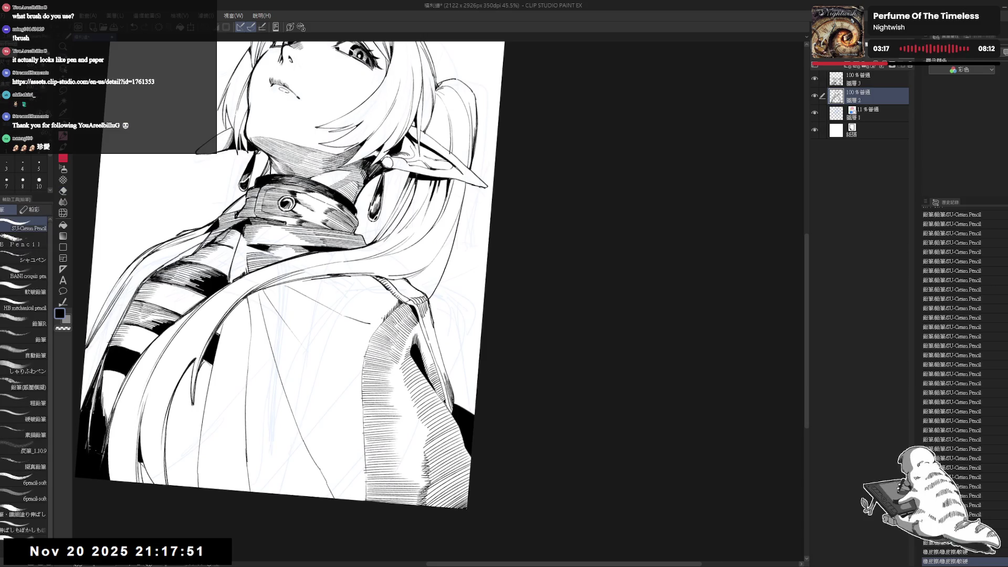
key("bracketleft")
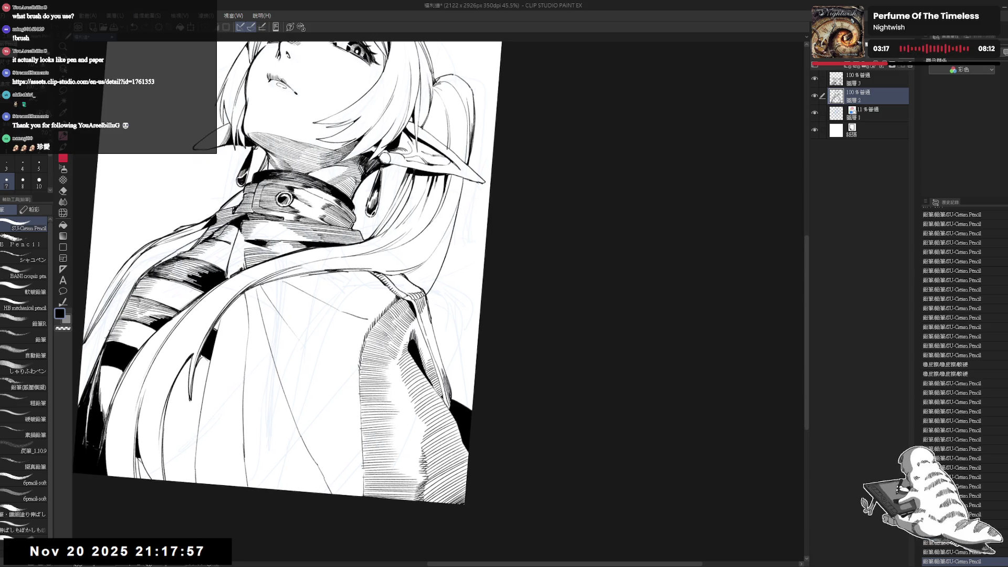
Erase marks inside the cape area with the VANT pencil eraser.
key("c")
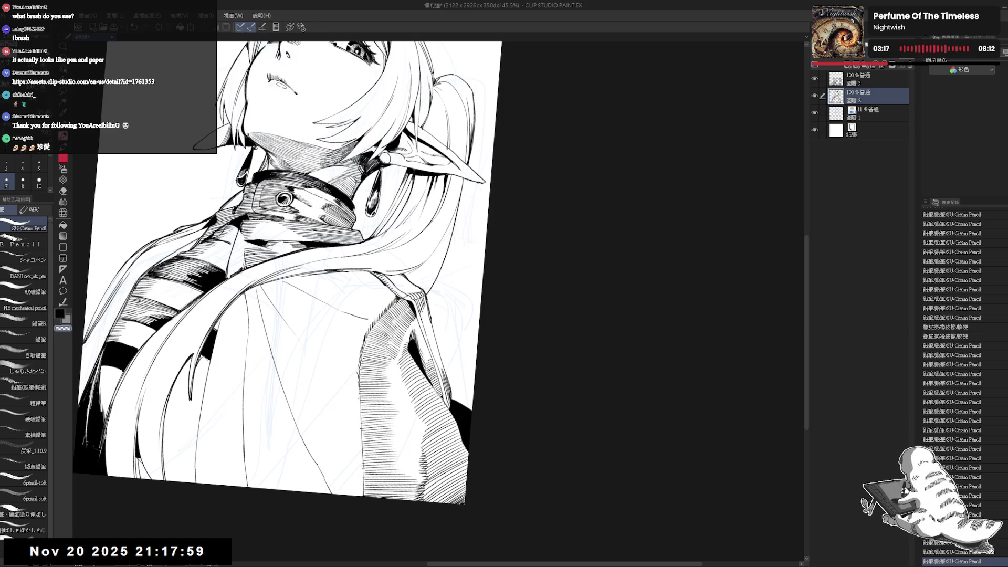
key("e")
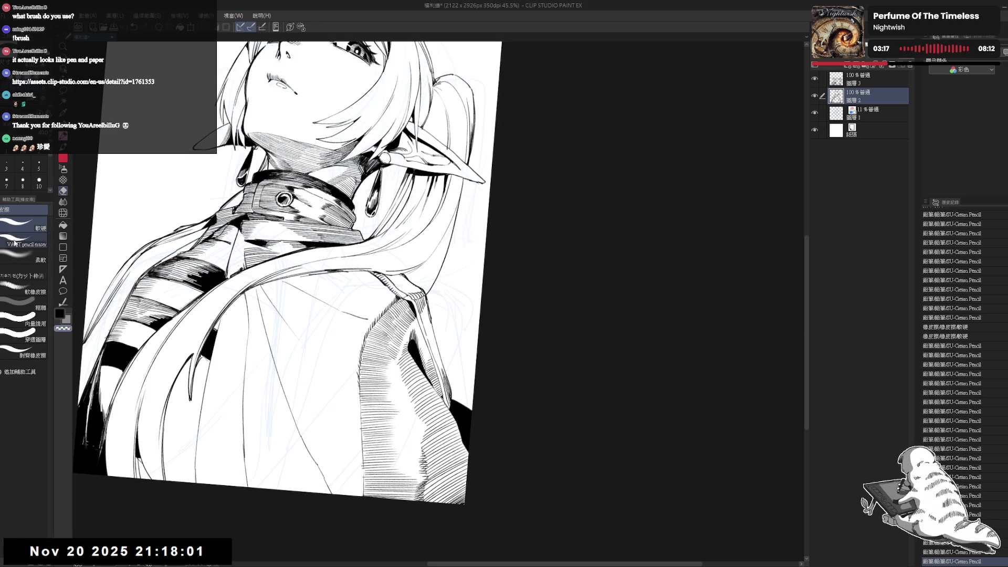
left_click(26, 244)
mouse_move(353, 390)
left_mouse_down()
mouse_move(367, 407)
mouse_move(361, 496)
left_mouse_up()
key("p")
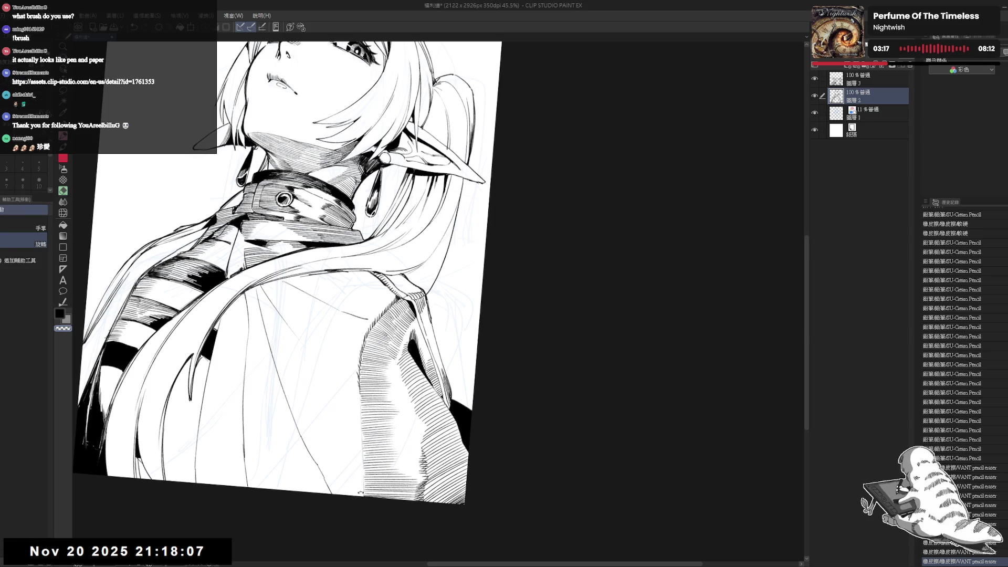
Draw a series of short parallel pencil strokes down the cape.
mouse_move(362, 420)
left_mouse_down()
mouse_move(366, 452)
mouse_move(368, 444)
left_mouse_up()
left_click_drag(364, 425, 372, 452)
mouse_move(368, 433)
left_mouse_down()
mouse_move(373, 454)
mouse_move(367, 441)
left_mouse_up()
left_click_drag(363, 422, 369, 447)
left_click_drag(365, 428, 371, 452)
left_click_drag(368, 433, 373, 456)
left_click_drag(370, 438, 375, 460)
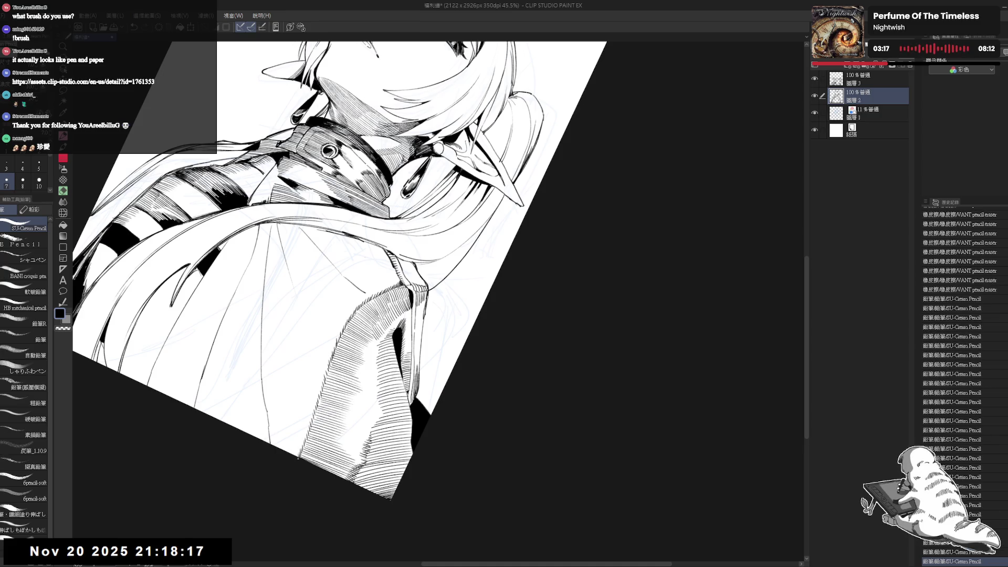
Reset the view upright, undo a short test stroke, and zoom and tilt the canvas.
key("ctrl+0")
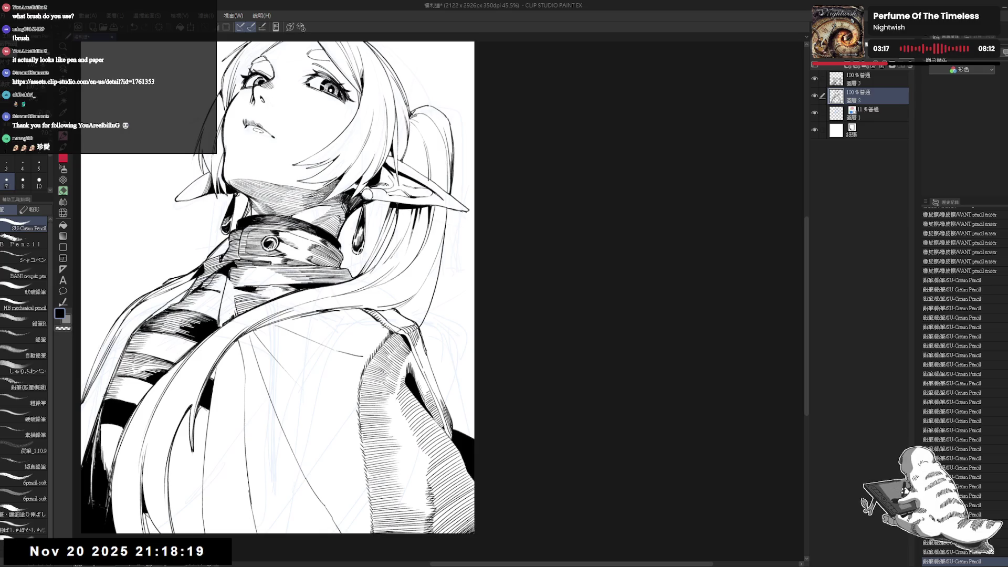
left_click_drag(385, 325, 384, 335)
key("ctrl+z")
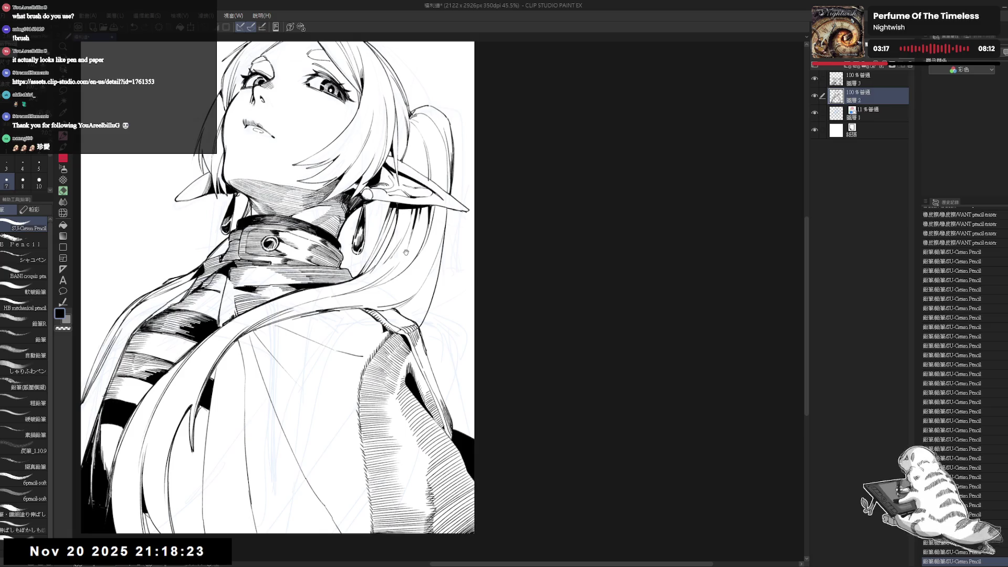
scroll(397, 142, "down", 2)
left_click_drag(400, 278, 367, 326)
scroll(407, 283, "up", 1)
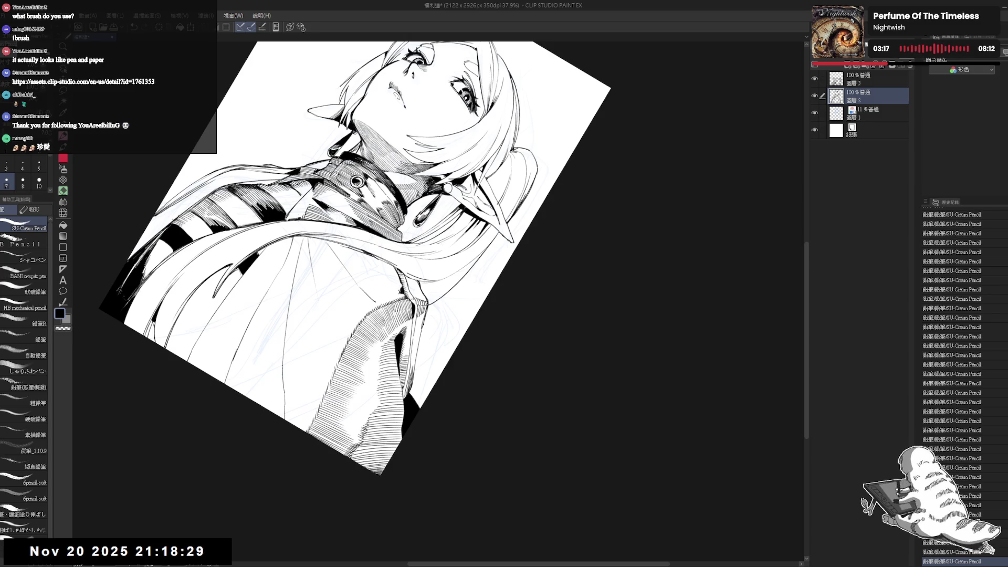
Rotate the canvas and erase a stray mark on the cape.
left_click_drag(367, 263, 371, 276)
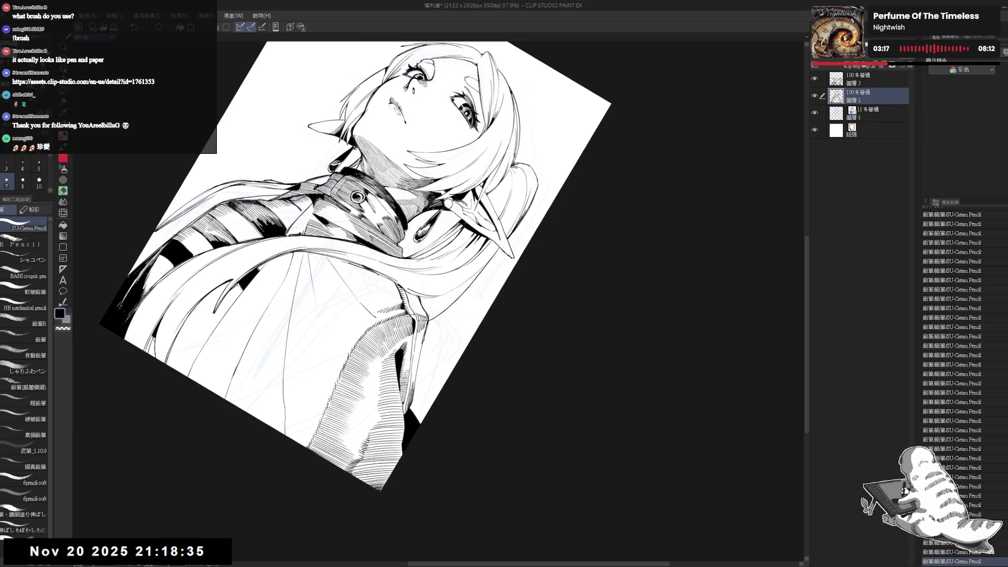
left_click_drag(367, 263, 357, 286)
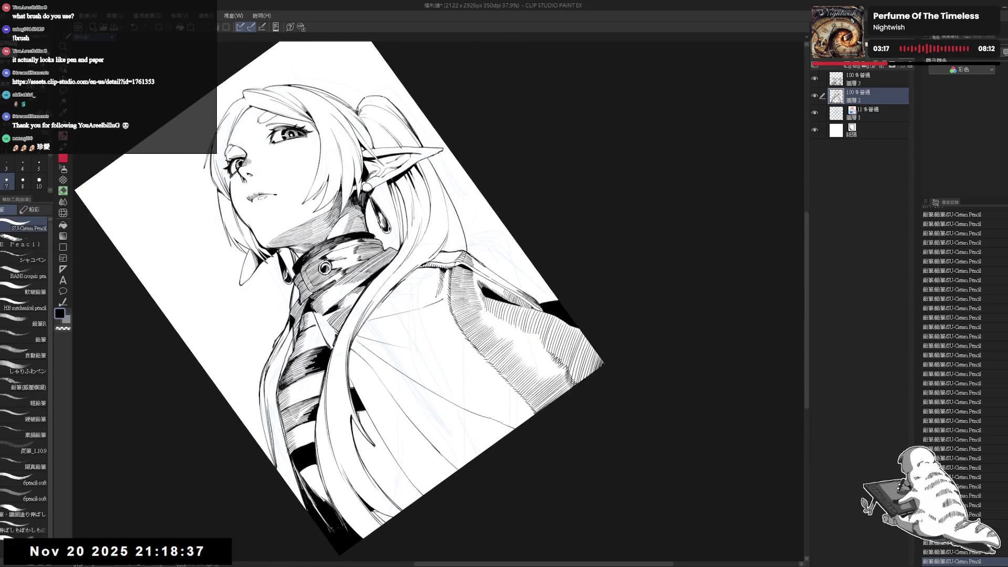
key("e")
left_click_drag(424, 335, 426, 302)
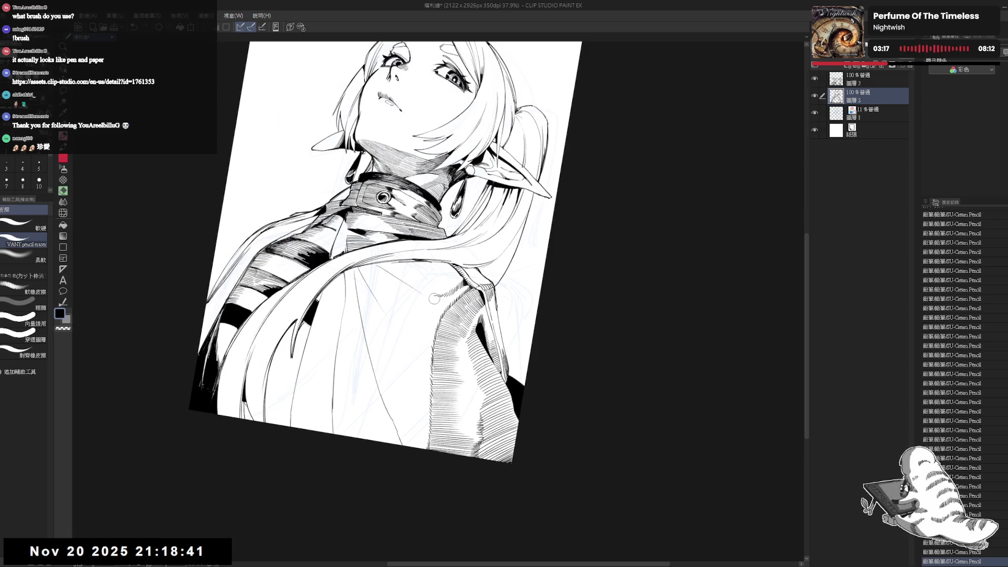
mouse_move(394, 266)
left_mouse_down()
mouse_move(377, 268)
mouse_move(454, 324)
left_mouse_up()
Rotate the canvas further and add two short pencil strokes on the cape.
key("r")
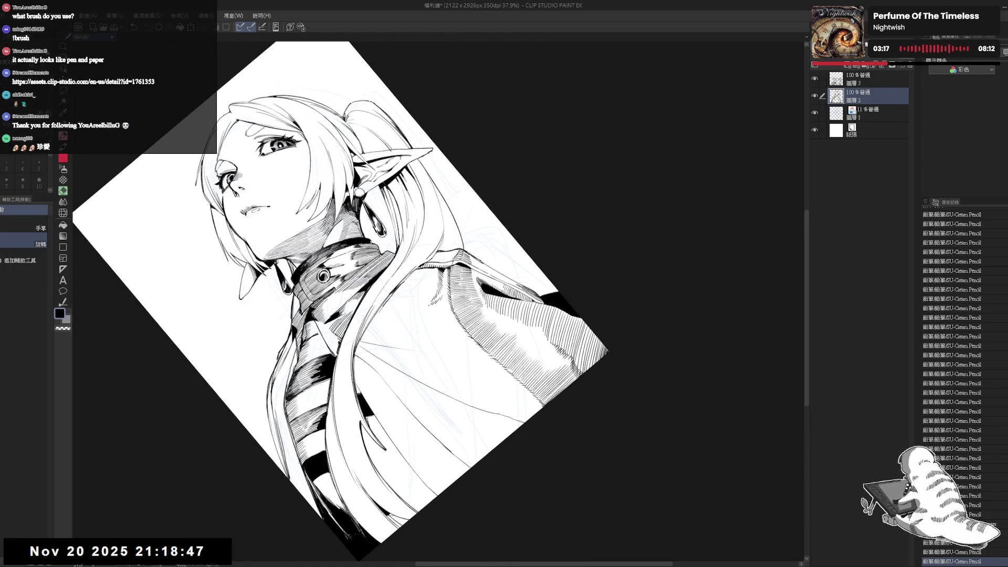
left_click_drag(455, 323, 457, 252)
key("p")
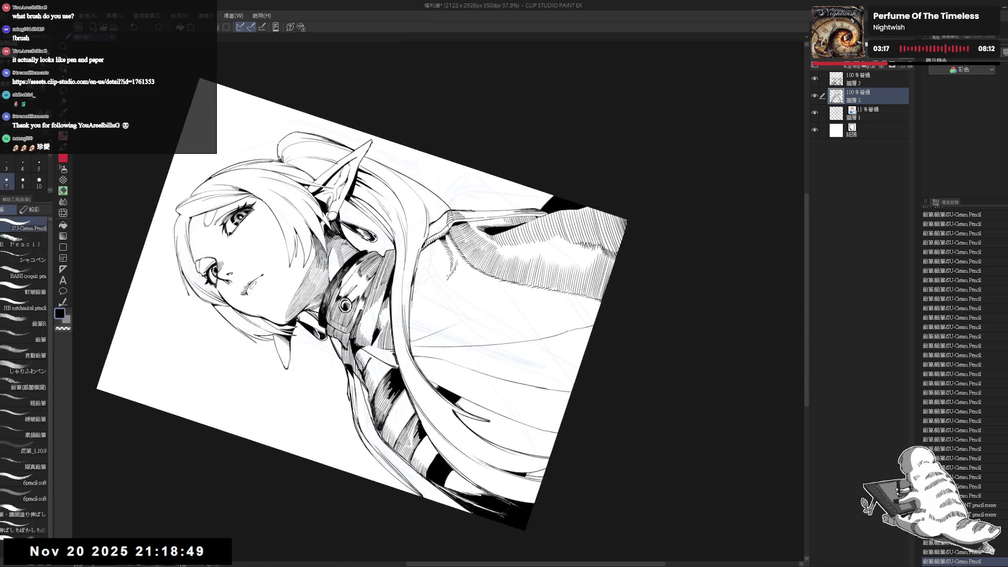
left_click_drag(432, 292, 441, 283)
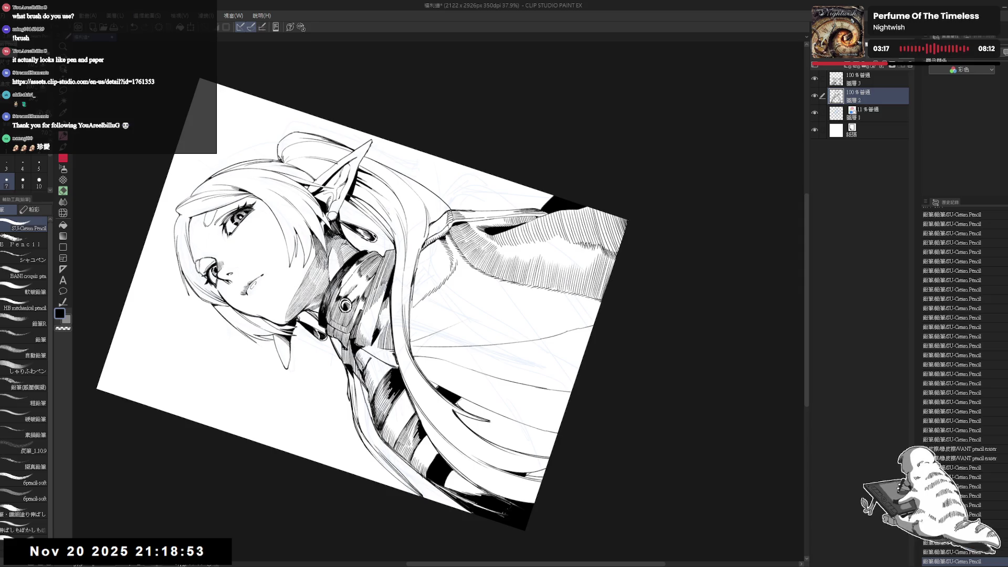
left_click_drag(435, 289, 443, 281)
Tilt the canvas to a drawing angle and draw, undo and redraw short cape strokes.
key("r")
left_click_drag(420, 350, 499, 321)
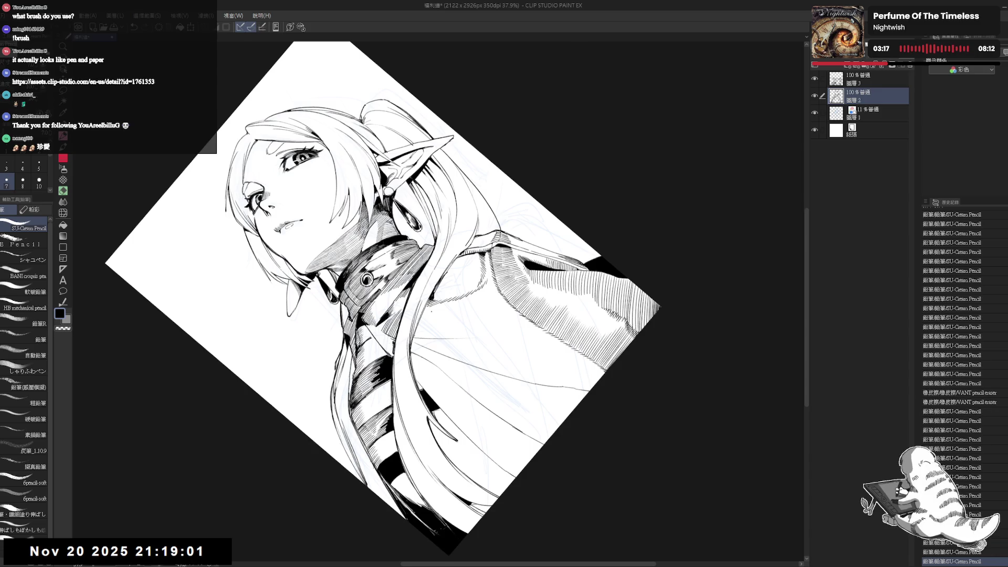
mouse_move(525, 157)
left_mouse_down()
mouse_move(578, 236)
mouse_move(567, 304)
mouse_move(536, 357)
left_mouse_up()
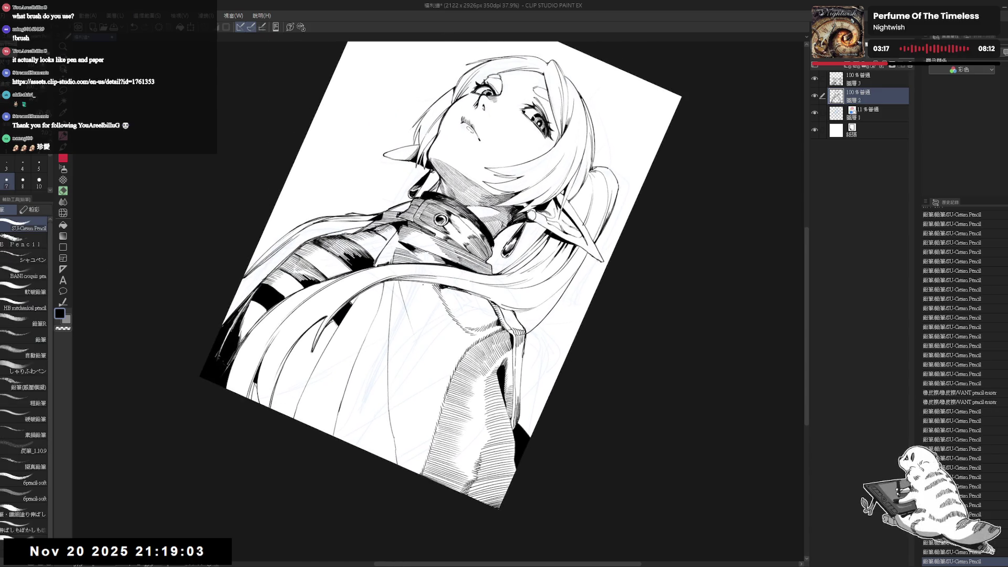
left_click_drag(525, 157, 578, 262)
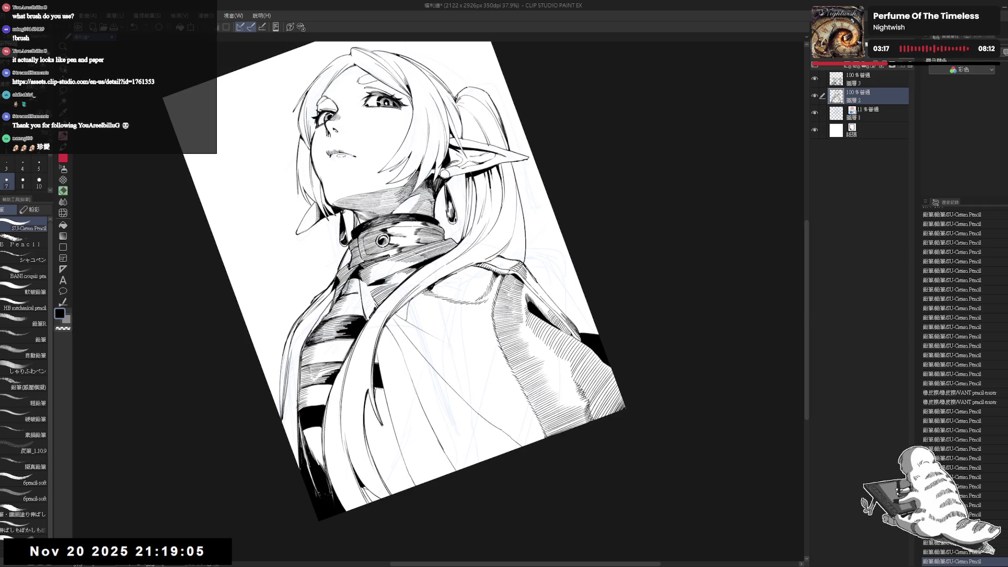
left_click_drag(525, 157, 567, 236)
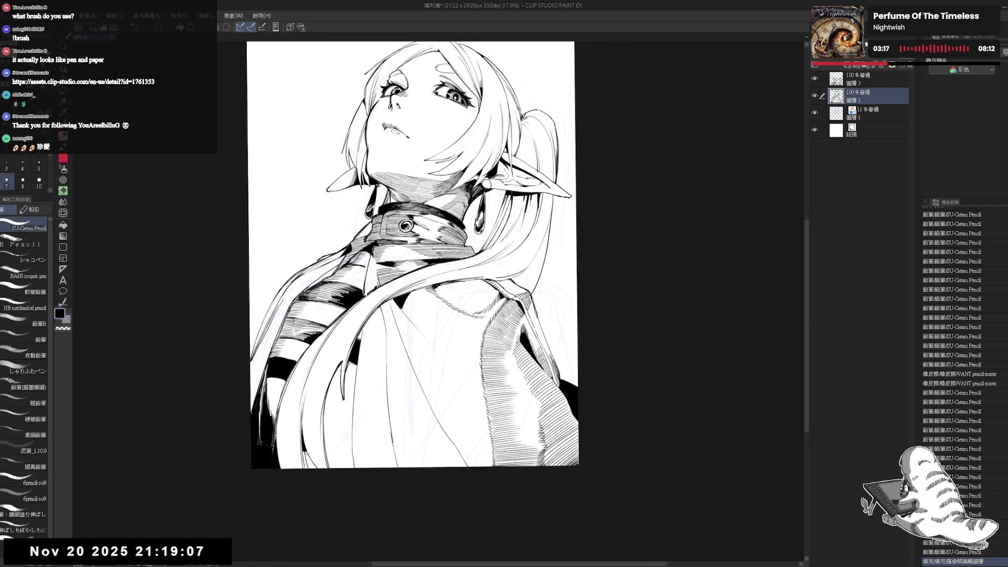
left_click_drag(402, 312, 408, 301)
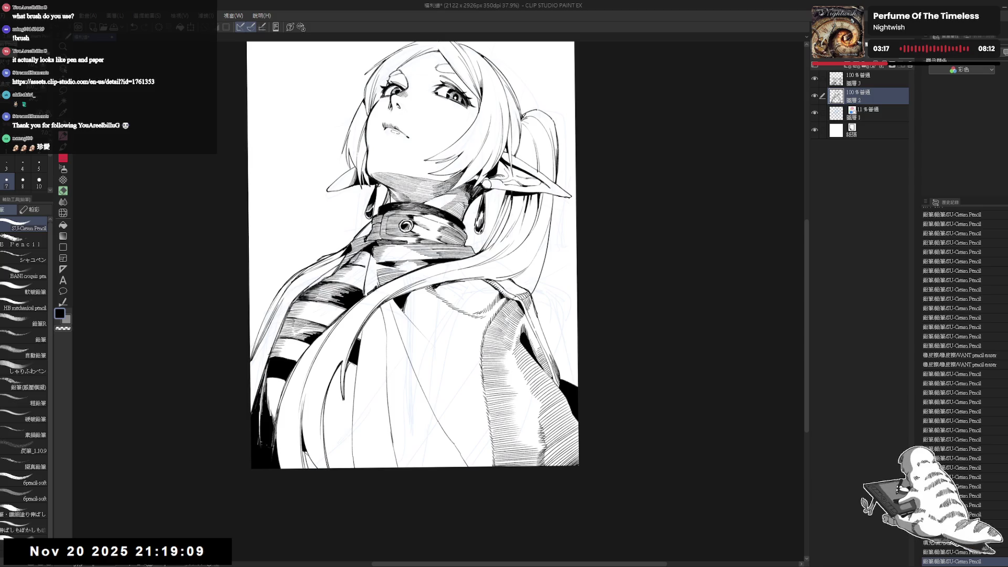
left_click_drag(525, 158, 567, 246)
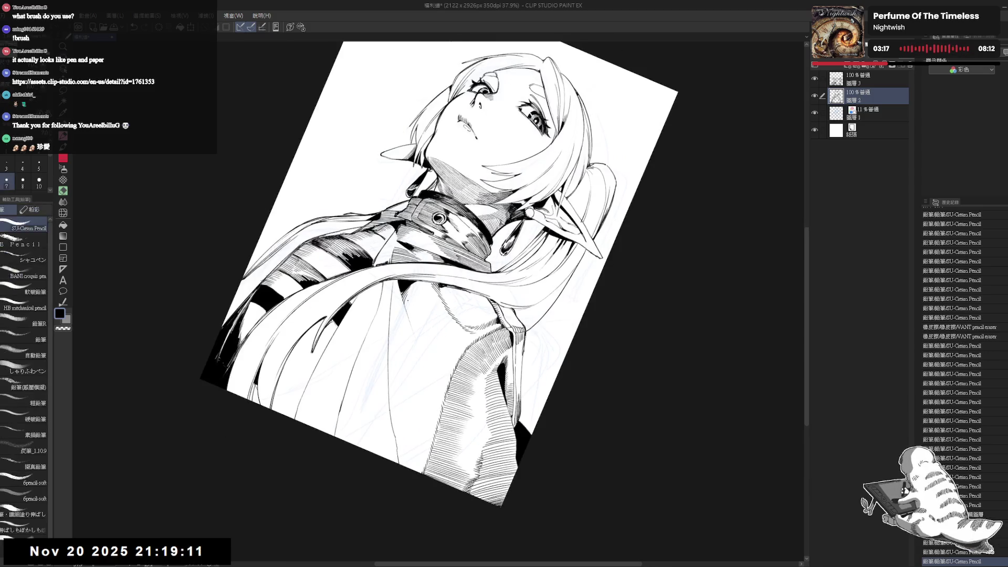
key("ctrl+z")
mouse_move(405, 321)
left_mouse_down()
mouse_move(414, 313)
mouse_move(417, 327)
mouse_move(399, 322)
mouse_move(416, 315)
mouse_move(417, 332)
left_mouse_up()
Reset the canvas rotation upright and mirror the view to check the drawing.
key("r")
key("p")
key("ctrl+at")
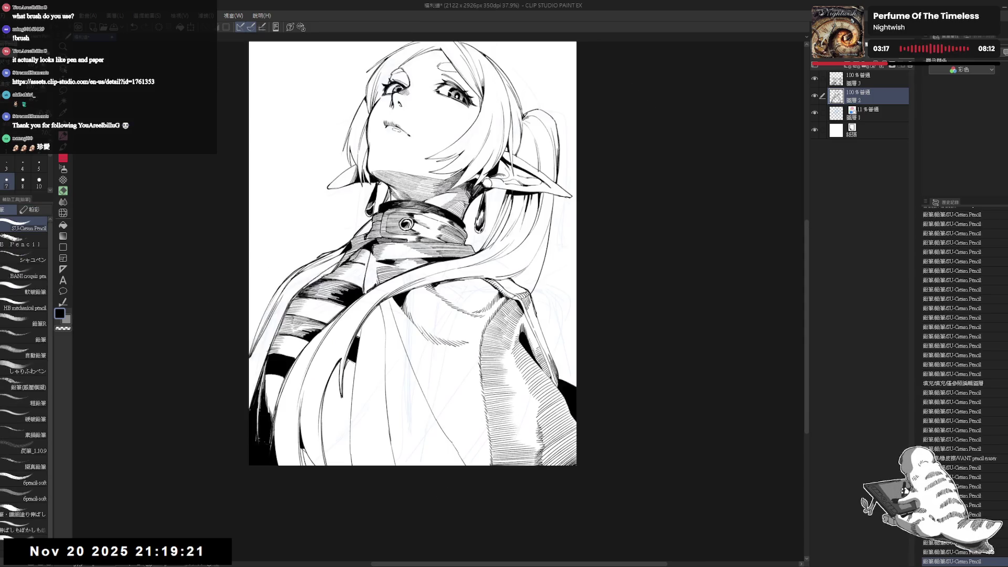
key("h")
scroll(395, 325, "down", 1)
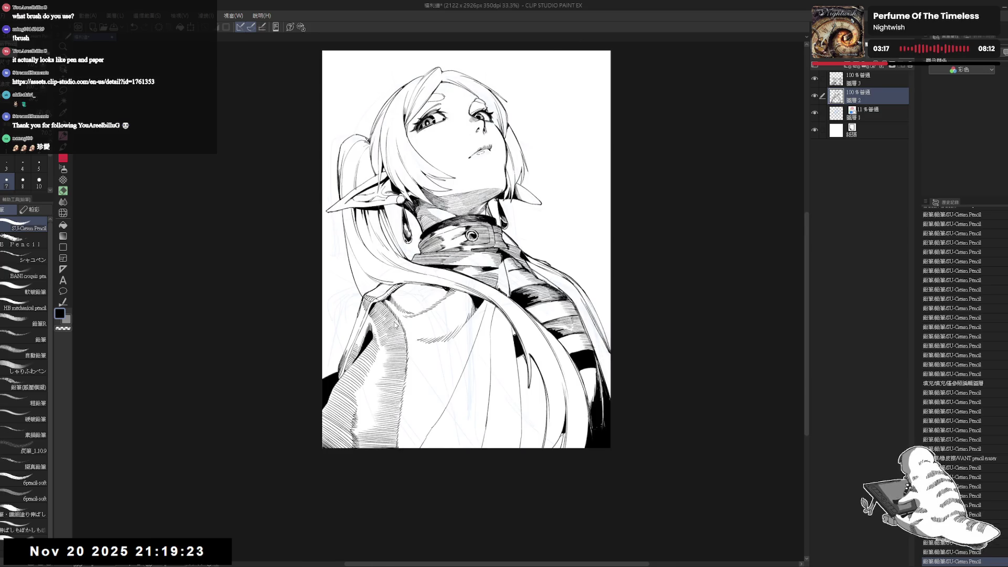
Unmirror the view, fine-tune the canvas tilt, and try then undo a short cape stroke.
key("h")
key("r")
left_click_drag(395, 324, 319, 336)
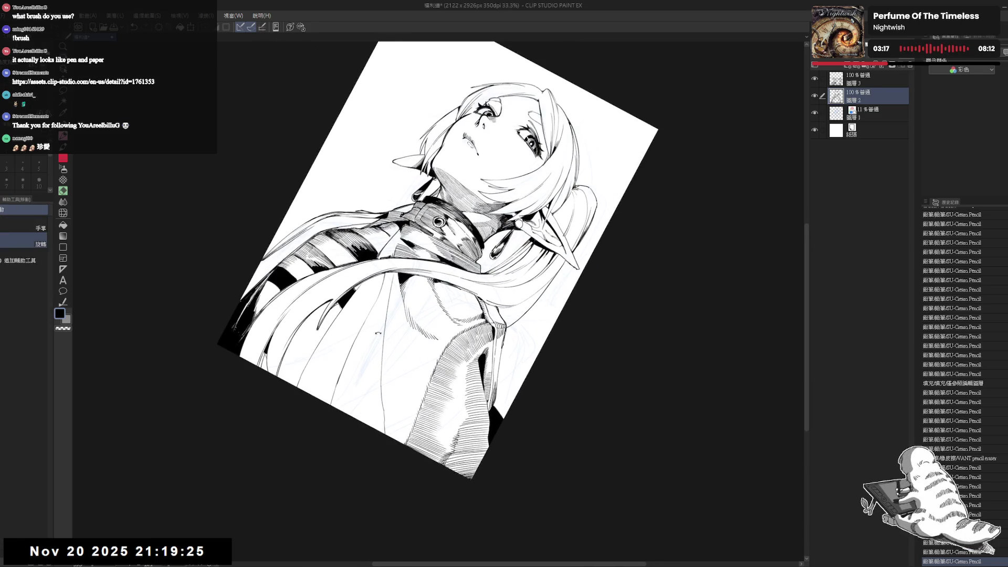
key("minus")
key("minus")
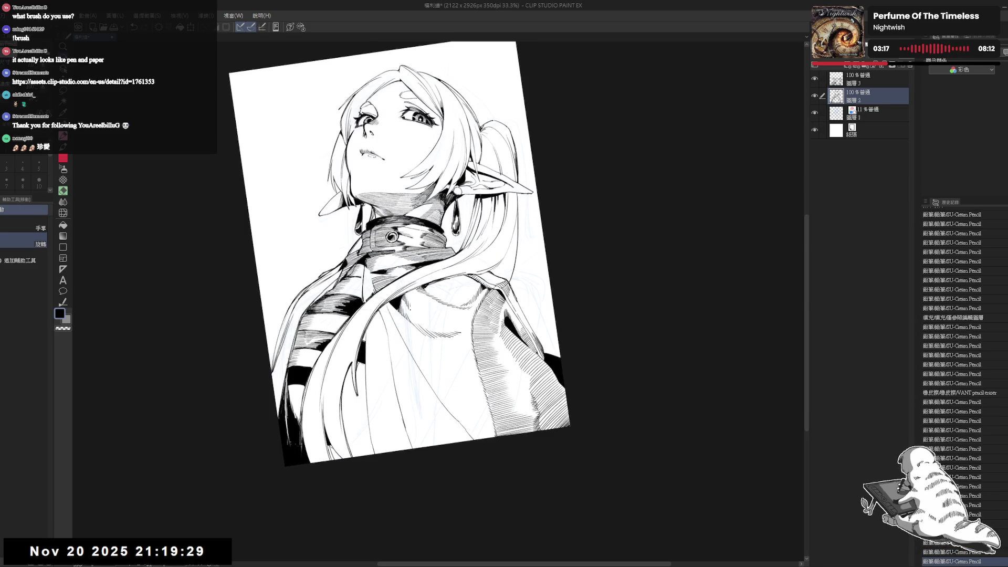
key("asciicircum")
key("asciicircum")
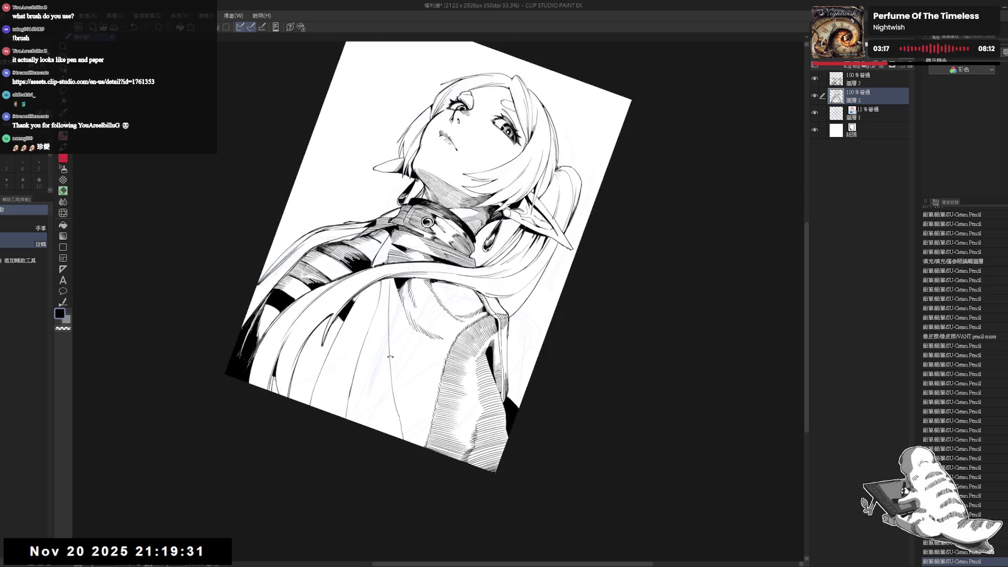
key("p")
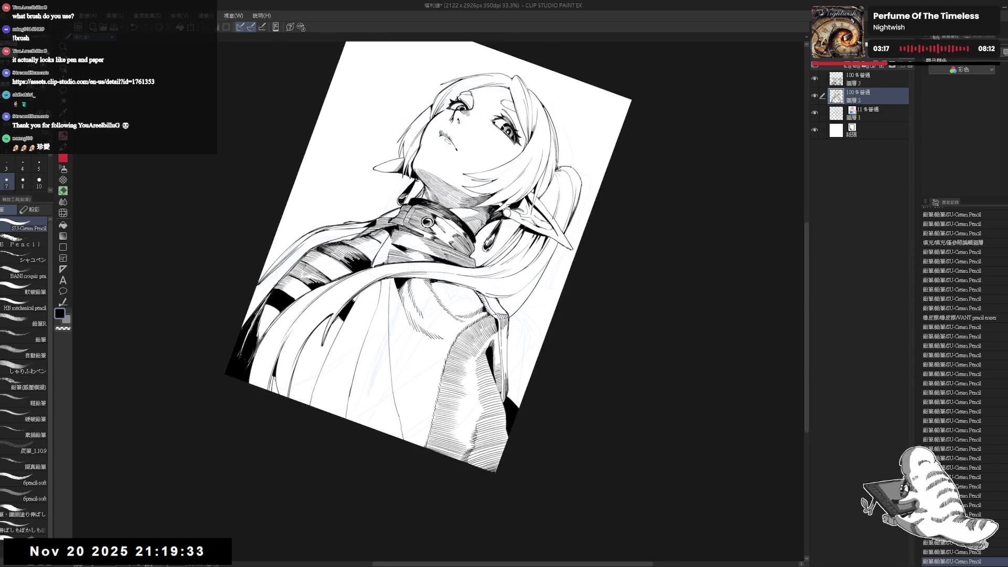
key("minus")
key("minus")
key("asciicircum")
key("asciicircum")
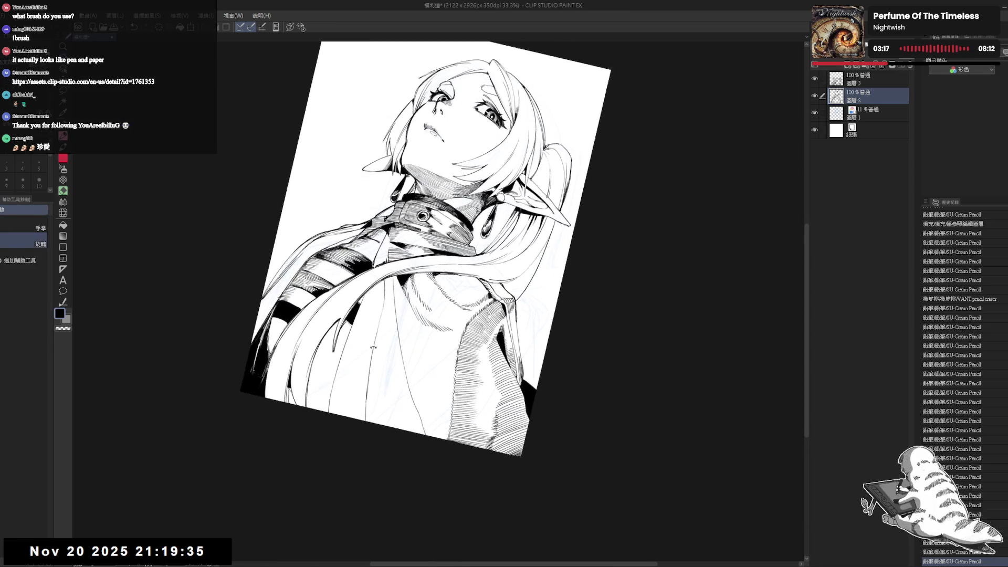
key("minus")
key("minus")
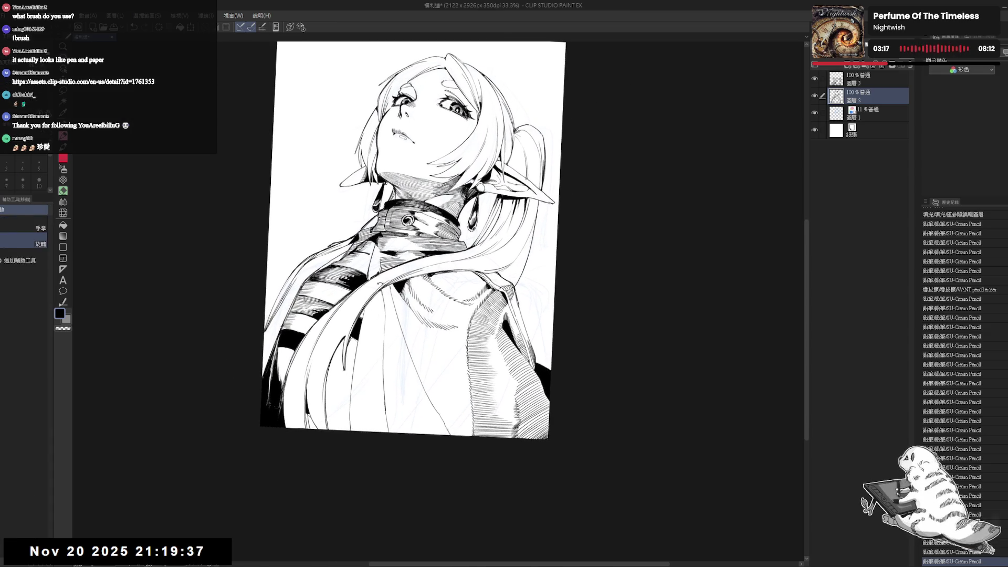
left_click_drag(382, 300, 374, 321)
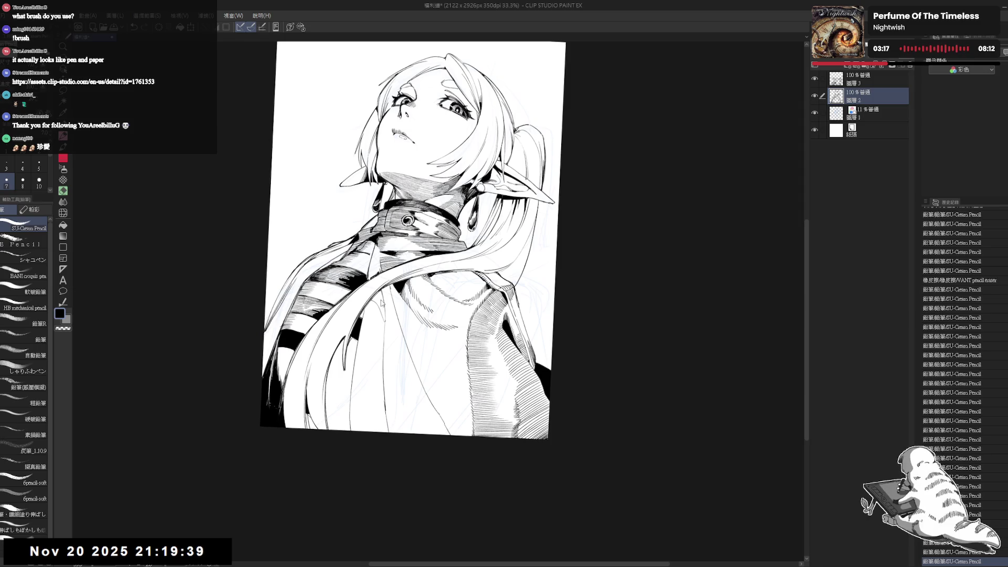
key("ctrl+z")
Fill a small gap in the line art with the Fill tool and add a short mark.
key("g")
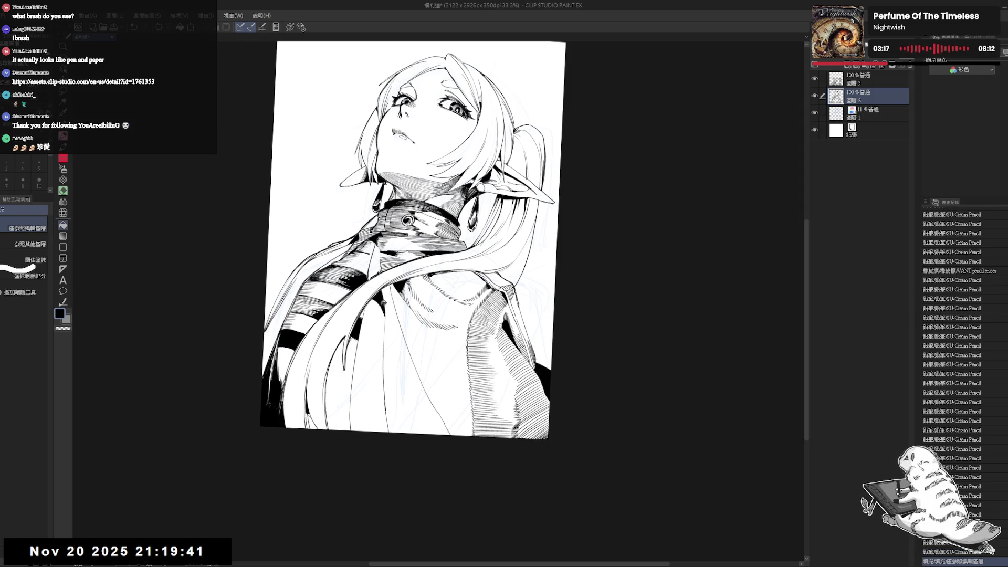
left_click(367, 305)
key("minus")
key("p")
key("asciicircum")
key("asciicircum")
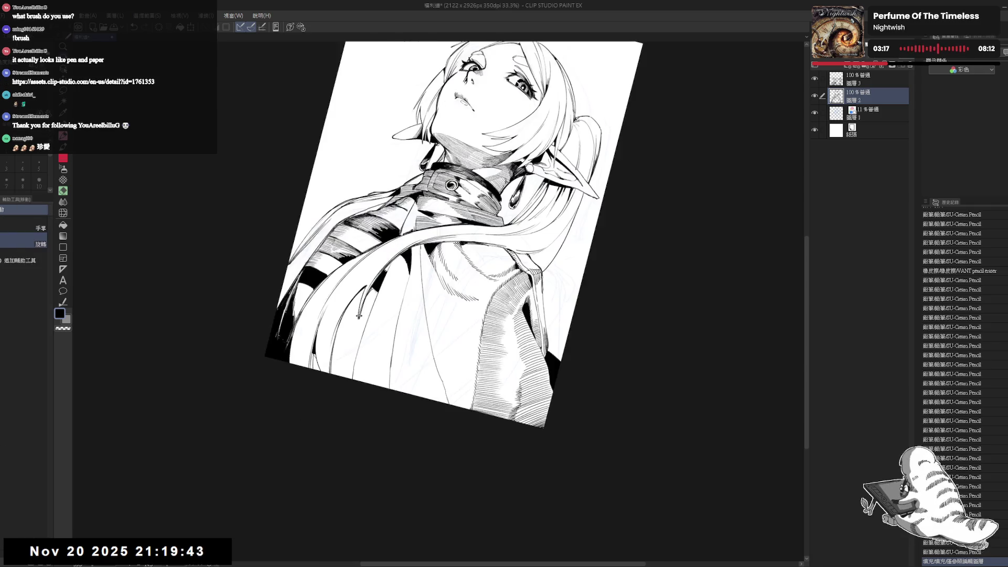
left_click_drag(370, 307, 375, 315)
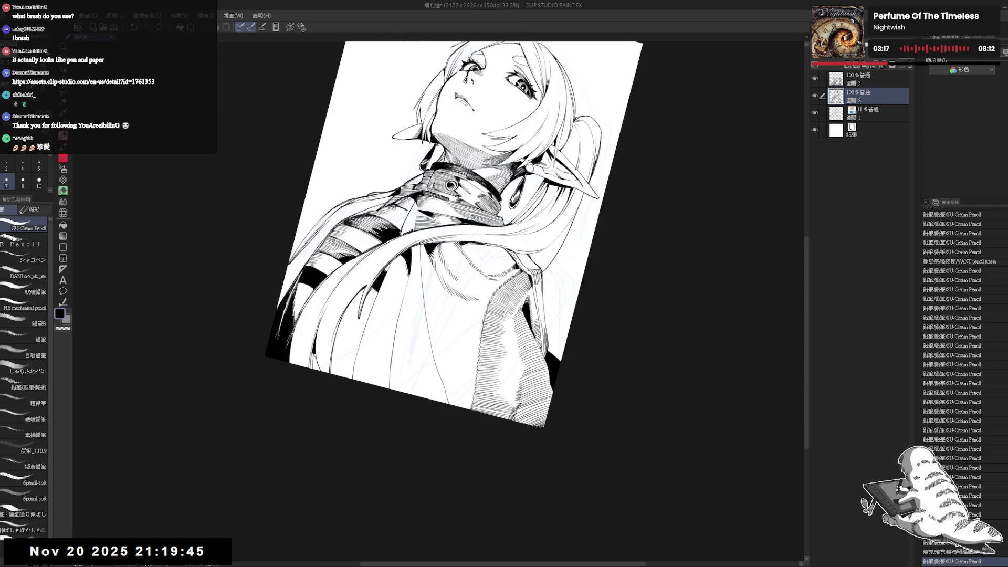
Erase faint sketch lines on the cape and add small SU-Cream Pencil marks there.
key("e")
left_click_drag(411, 278, 389, 409)
key("p")
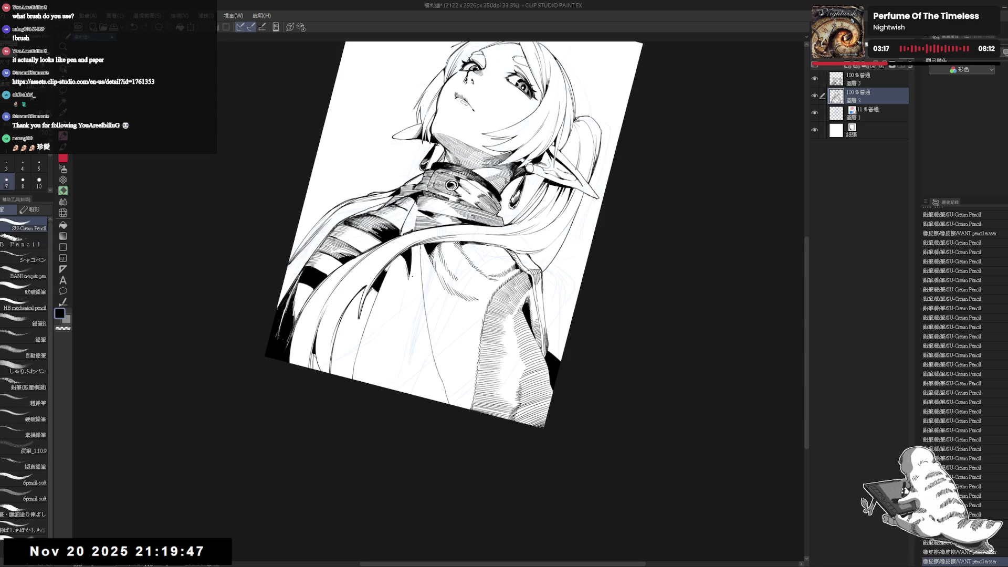
left_click_drag(404, 273, 403, 288)
key("ctrl+z")
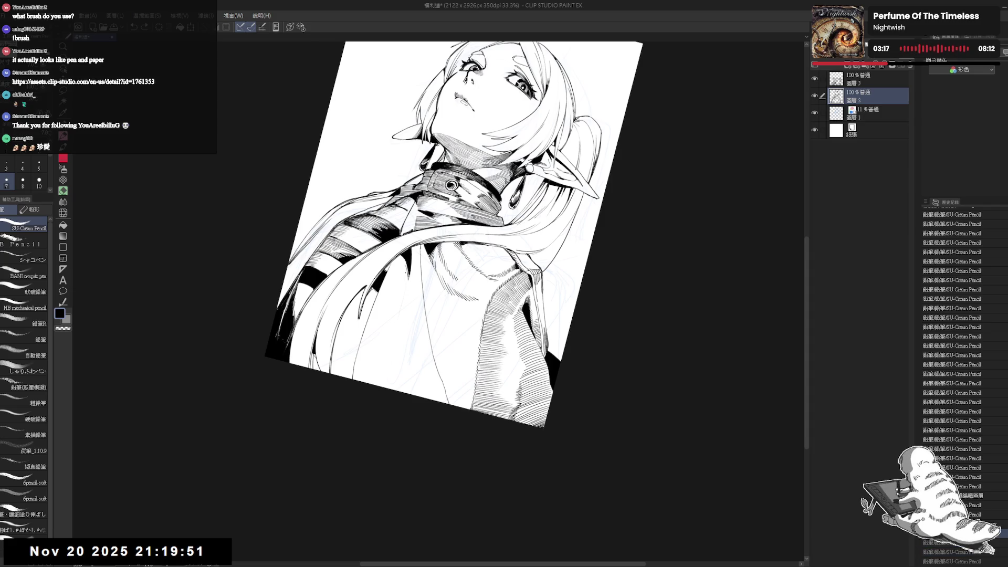
left_click_drag(404, 281, 400, 303)
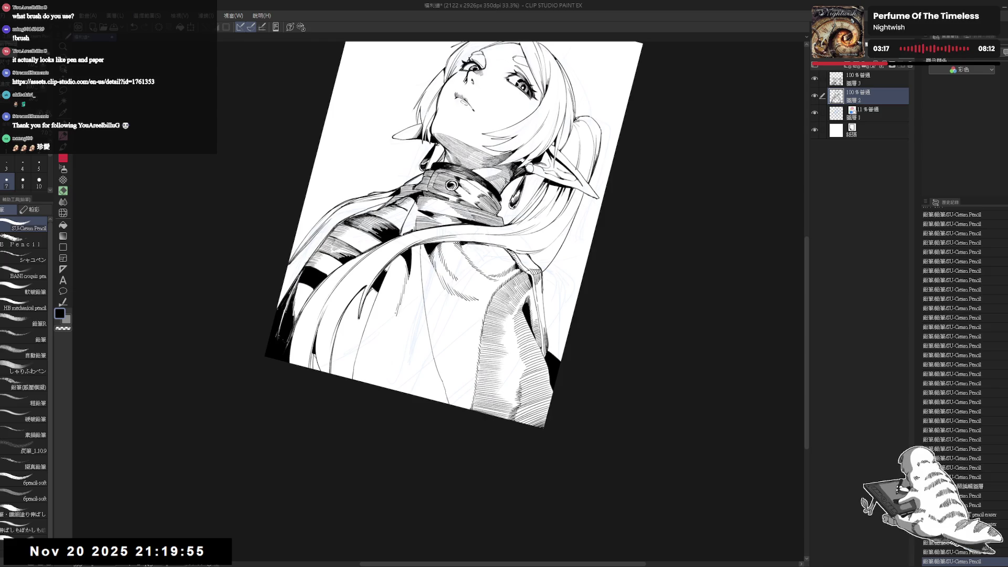
left_click_drag(389, 329, 384, 344)
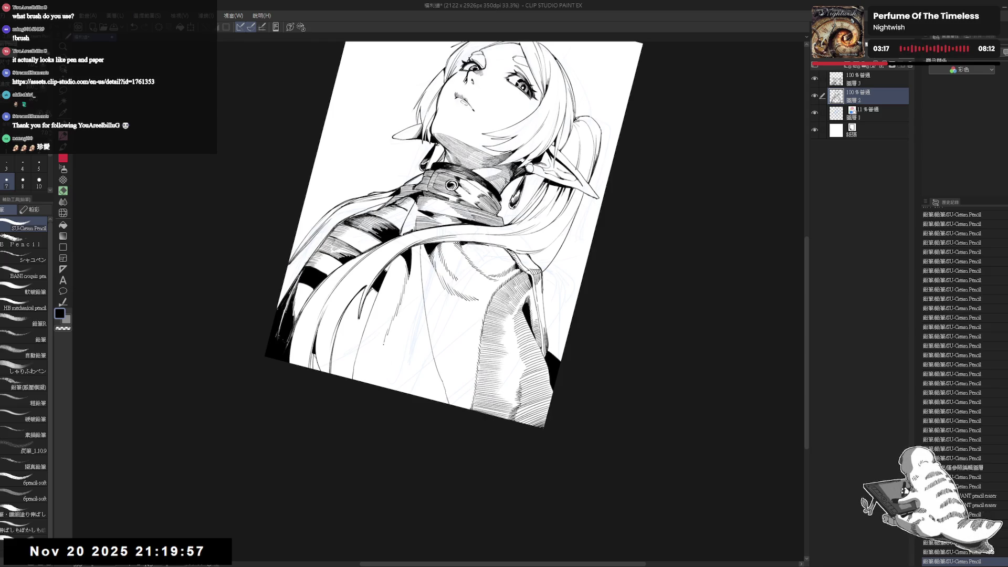
mouse_move(353, 383)
left_mouse_down()
mouse_move(411, 409)
mouse_move(473, 413)
left_mouse_up()
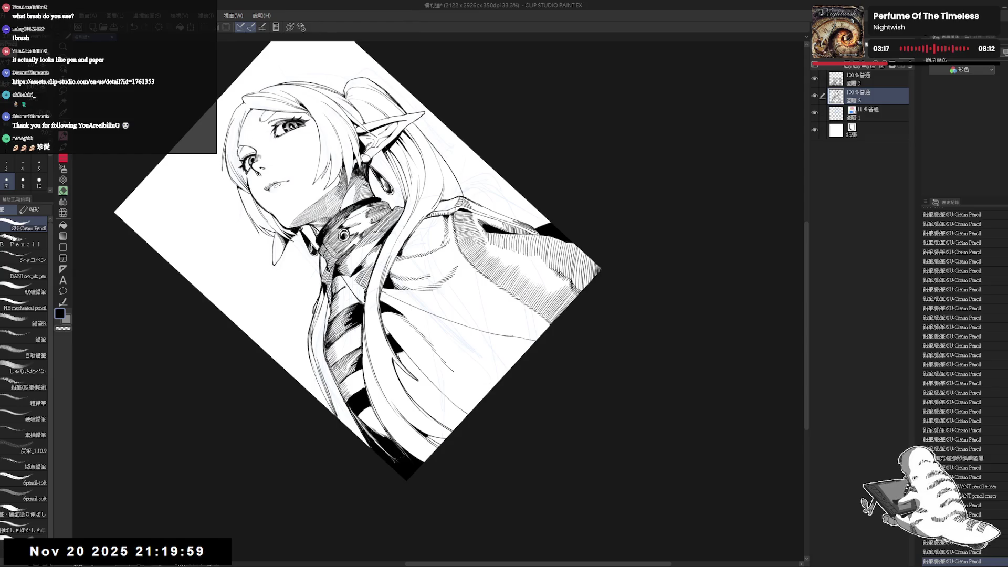
Add short pencil hatch strokes to the cape at a gentler canvas tilt.
left_click_drag(381, 294, 383, 298)
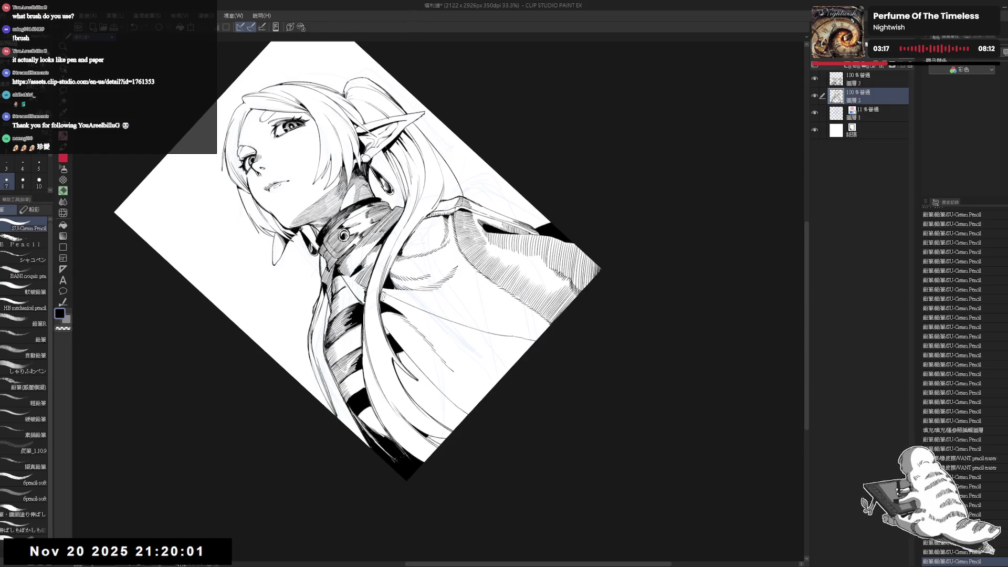
left_click_drag(443, 263, 458, 273)
key("r")
left_click_drag(472, 413, 420, 436)
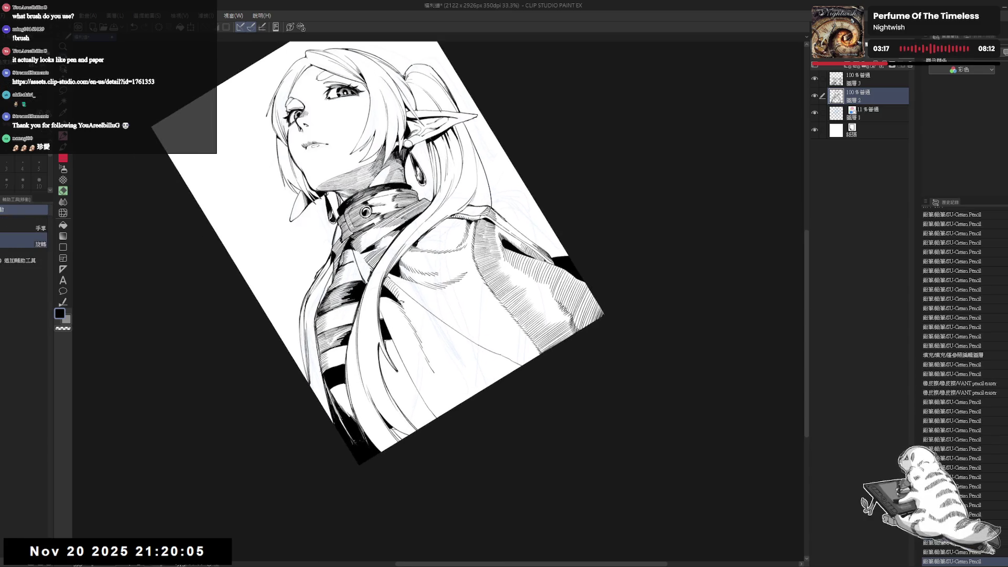
left_click_drag(451, 326, 462, 333)
left_click_drag(455, 329, 466, 337)
left_click_drag(459, 333, 470, 341)
Erase faint stray pencil marks on the cape at a steep canvas tilt.
key("r")
left_click_drag(462, 336, 401, 320)
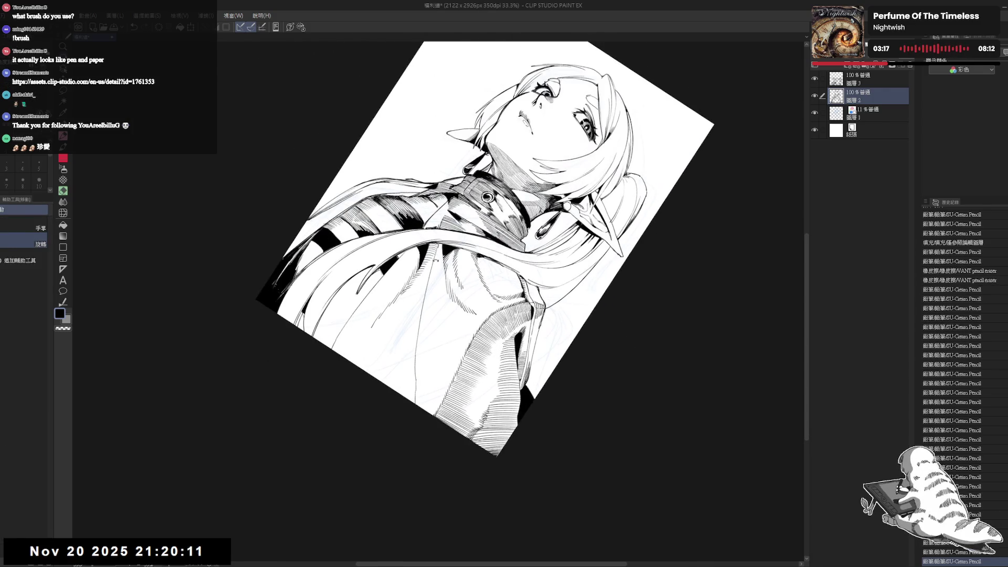
key("e")
mouse_move(431, 279)
left_mouse_down()
mouse_move(415, 407)
mouse_move(462, 375)
left_mouse_up()
Lay three more diagonal pencil hatch strokes over the cape's shaded area.
key("r")
key("p")
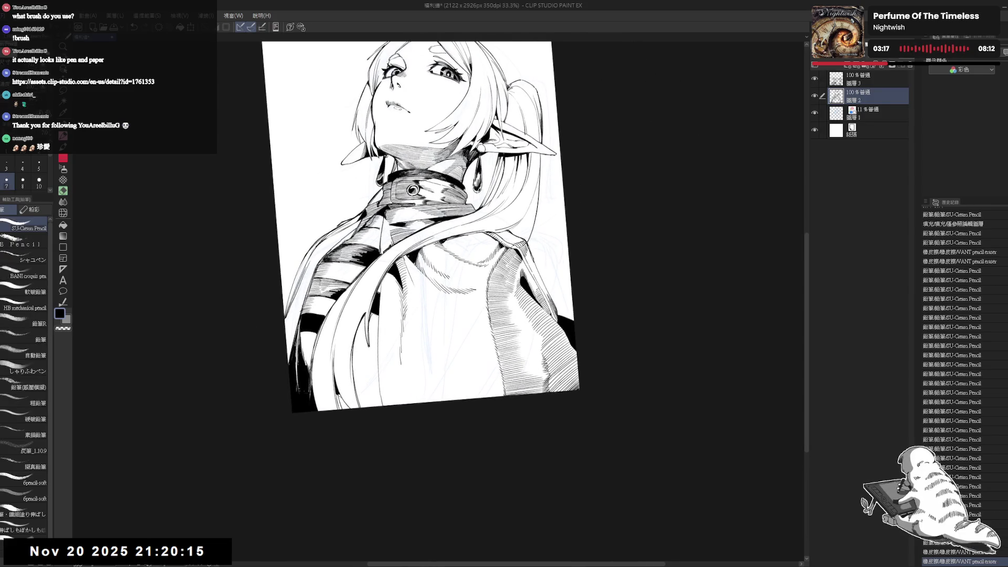
left_click_drag(430, 315, 441, 328)
left_click_drag(436, 320, 448, 336)
left_click_drag(443, 328, 451, 338)
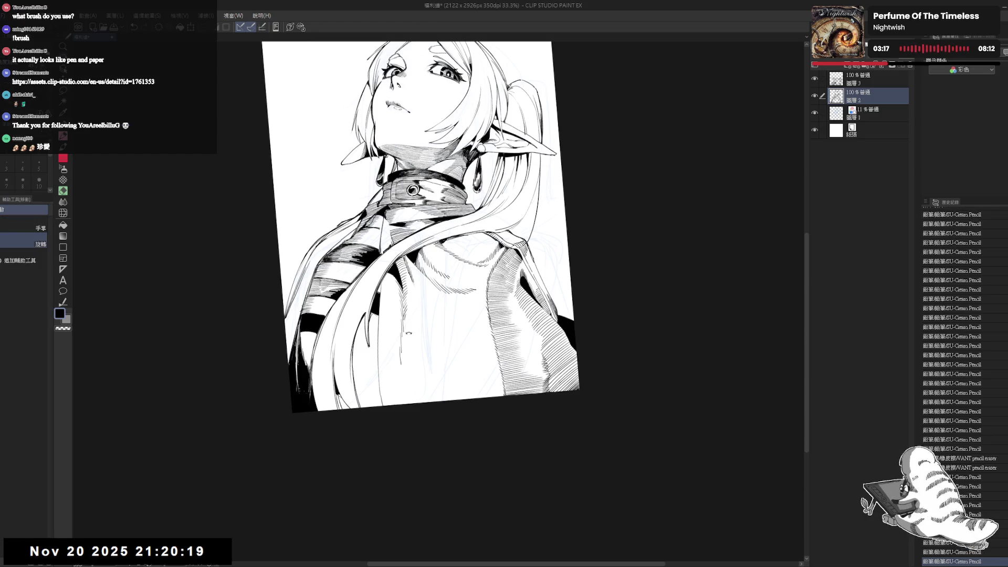
With the canvas rotated clockwise, add further hatching strokes on the cape.
left_click_drag(472, 157, 536, 263)
left_click_drag(420, 312, 449, 331)
left_click_drag(525, 236, 499, 289)
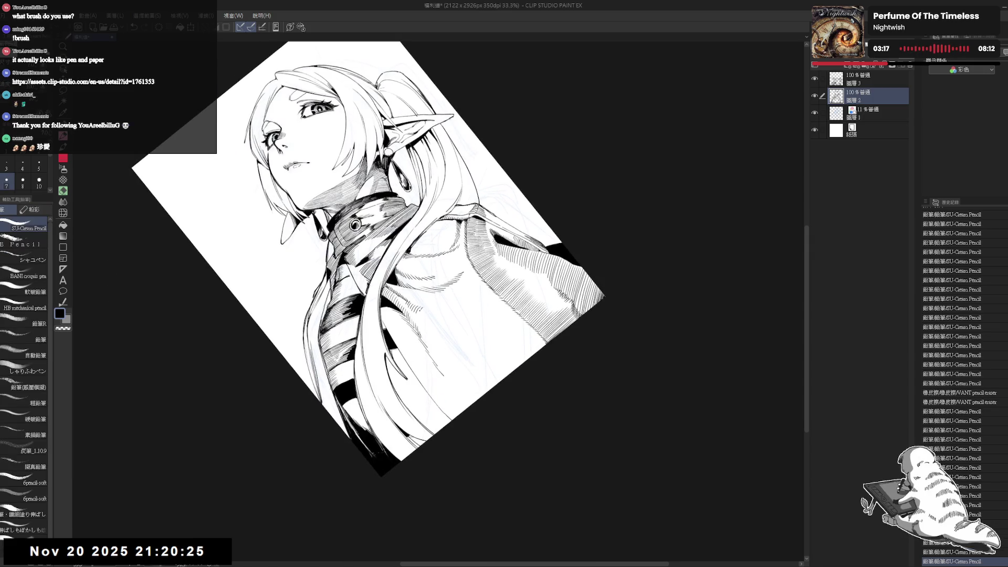
left_click_drag(441, 315, 454, 328)
left_click_drag(525, 315, 446, 399)
left_click_drag(430, 314, 441, 325)
Turn the canvas further clockwise and add small pencil strokes to the cape.
left_click_drag(498, 341, 451, 383)
left_click_drag(433, 318, 440, 323)
left_click_drag(499, 341, 462, 378)
left_click_drag(434, 319, 440, 323)
left_click_drag(499, 341, 452, 383)
key("p")
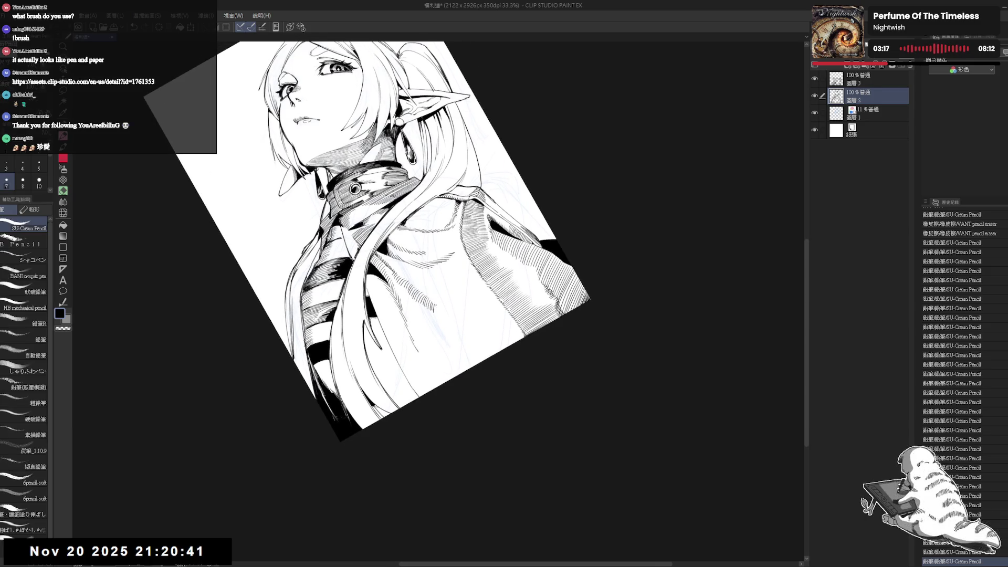
left_click_drag(435, 311, 441, 318)
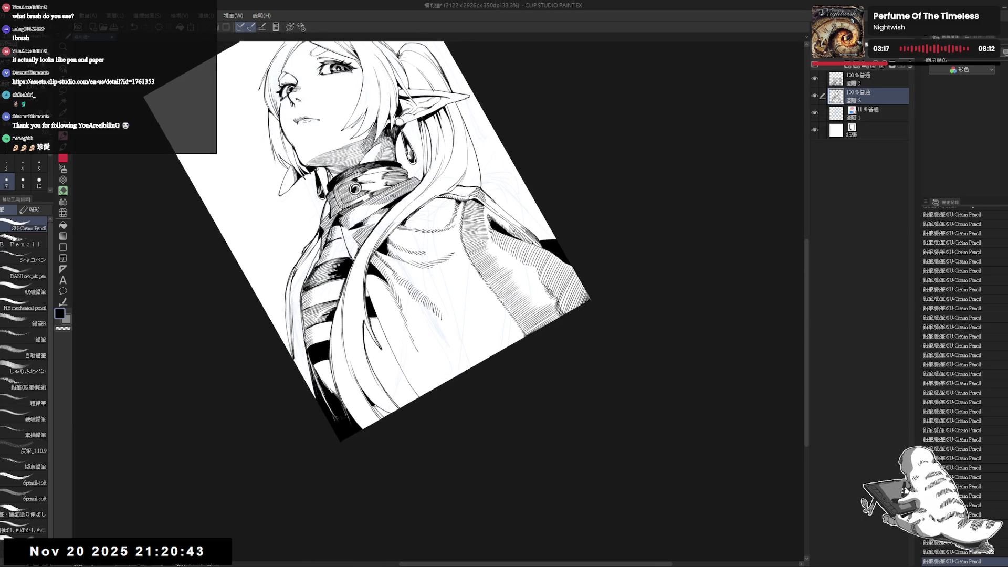
Reset the view upright, retilt it, and dab short pencil marks into the hatching.
key("ctrl+@")
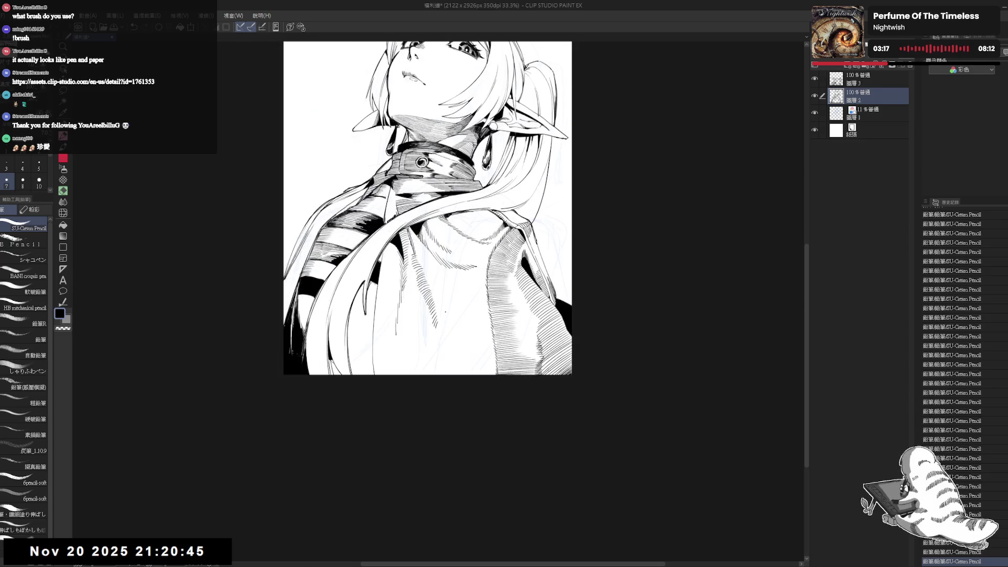
scroll(444, 314, "down", 1)
key("e")
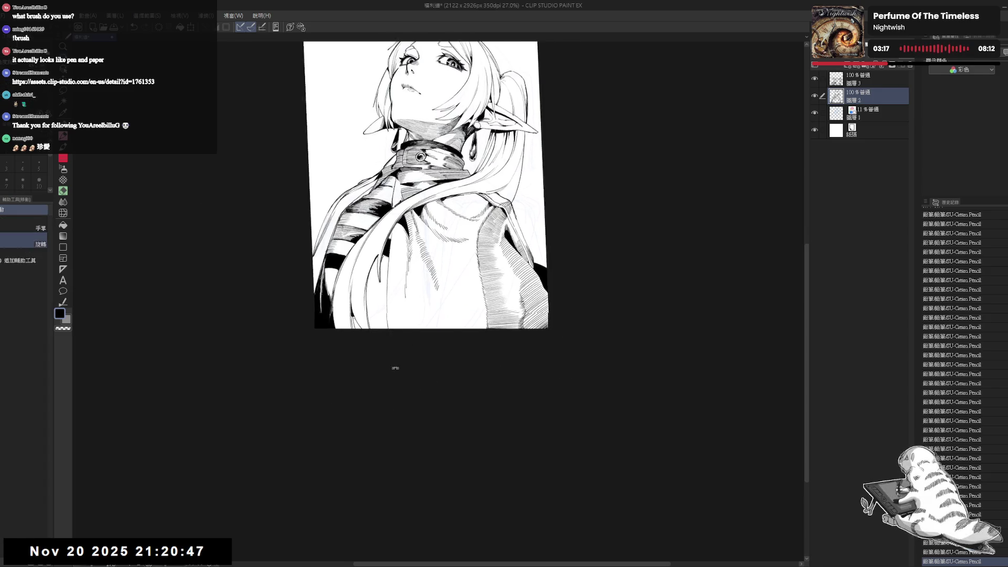
mouse_move(394, 367)
left_mouse_down()
mouse_move(408, 267)
mouse_move(405, 285)
left_mouse_up()
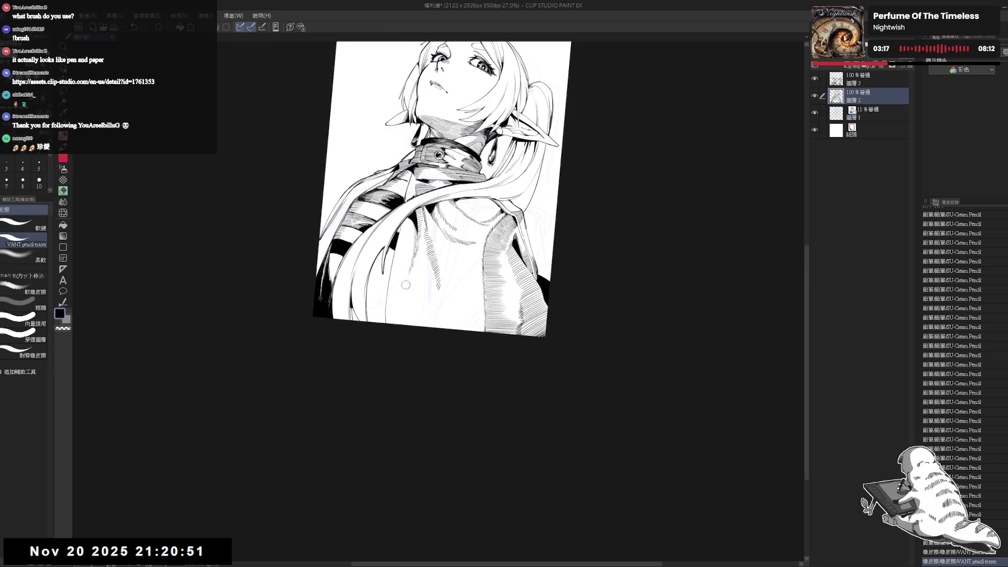
key("p")
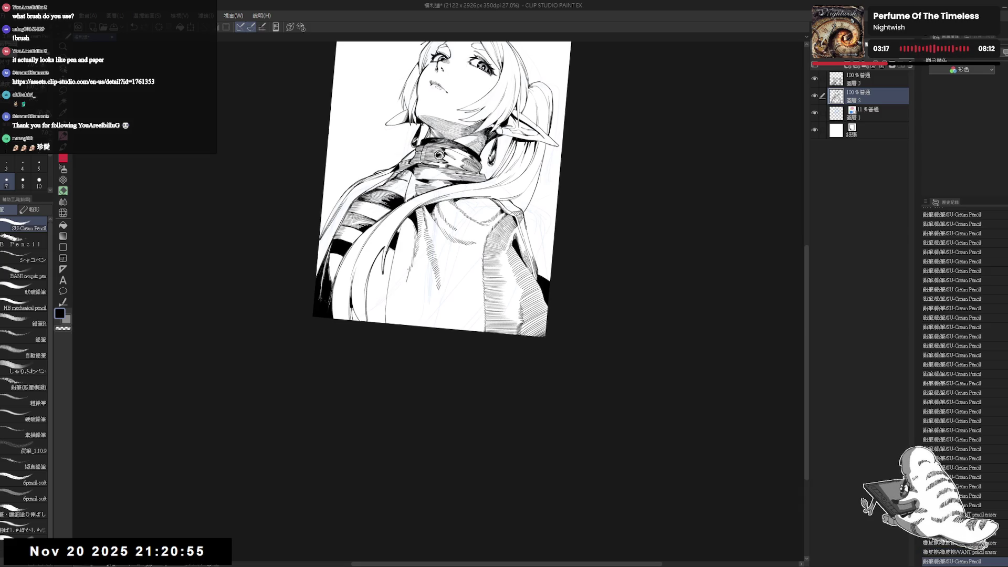
left_click_drag(408, 261, 399, 333)
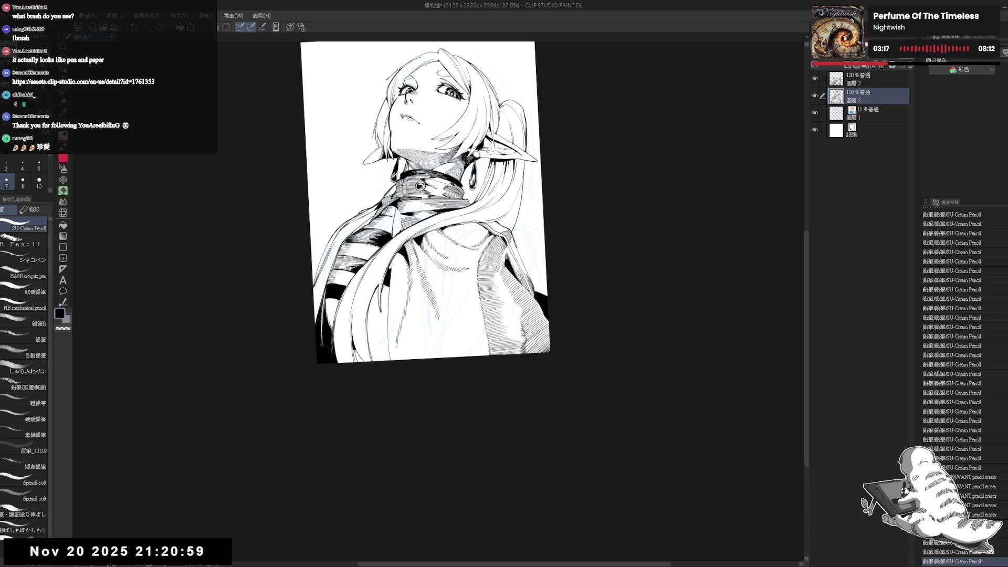
left_click(395, 365)
left_click(395, 365)
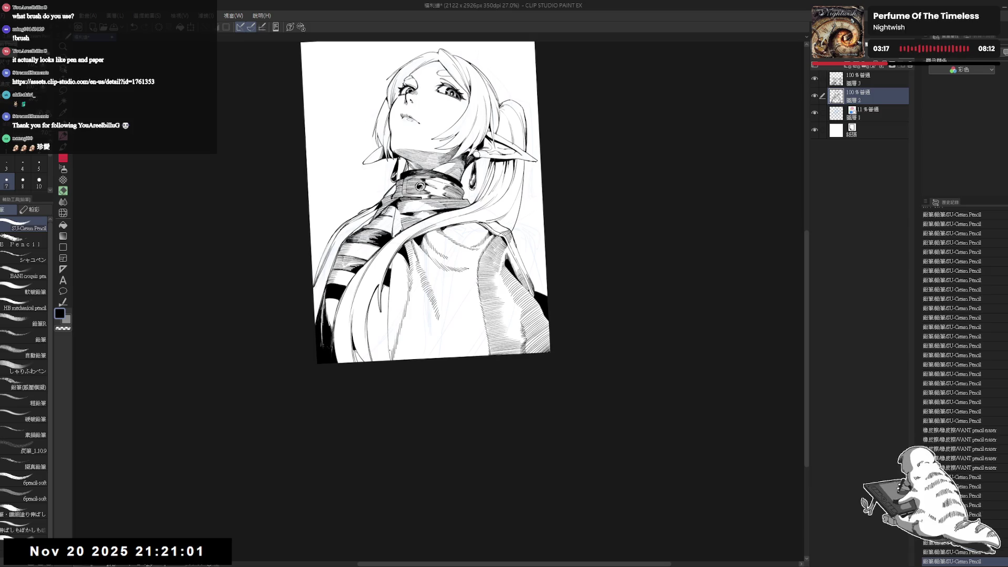
left_click(396, 365)
Erase a small stray pencil mark and add two more hatch strokes.
key("ctrl+at")
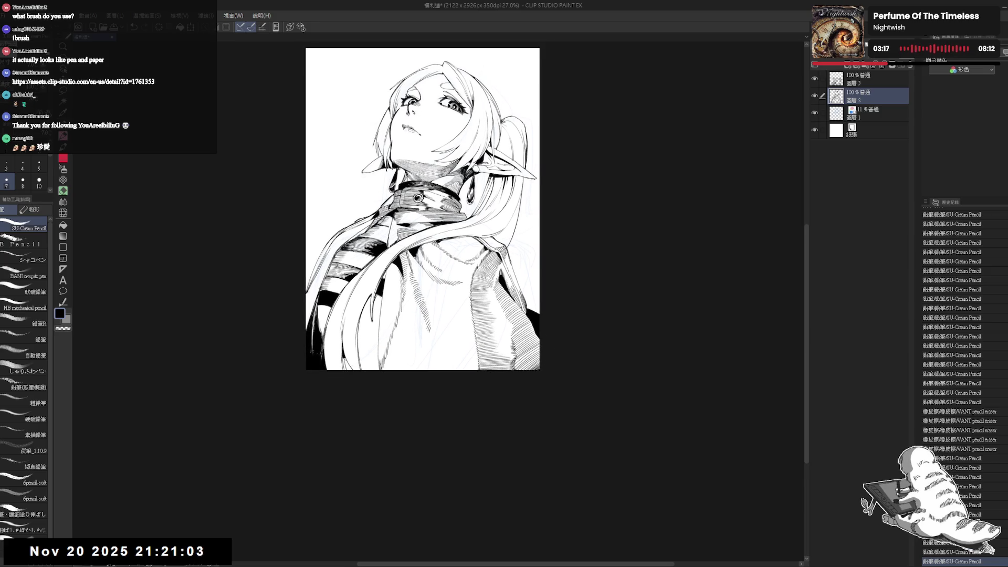
scroll(426, 206, "down", 1)
left_click_drag(475, 361, 455, 362)
left_click_drag(454, 294, 454, 310)
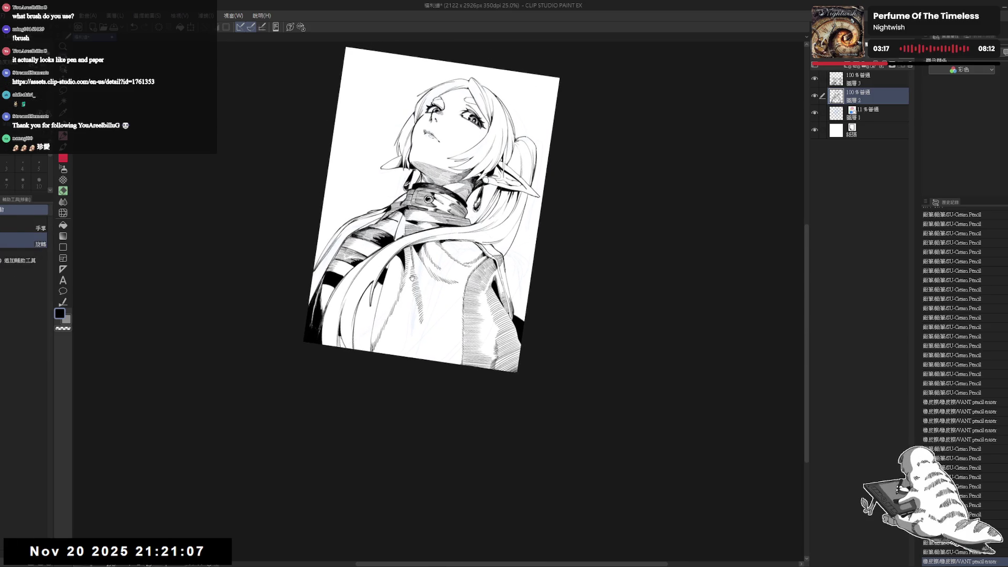
mouse_move(456, 387)
left_mouse_down()
mouse_move(352, 365)
mouse_move(390, 363)
left_mouse_up()
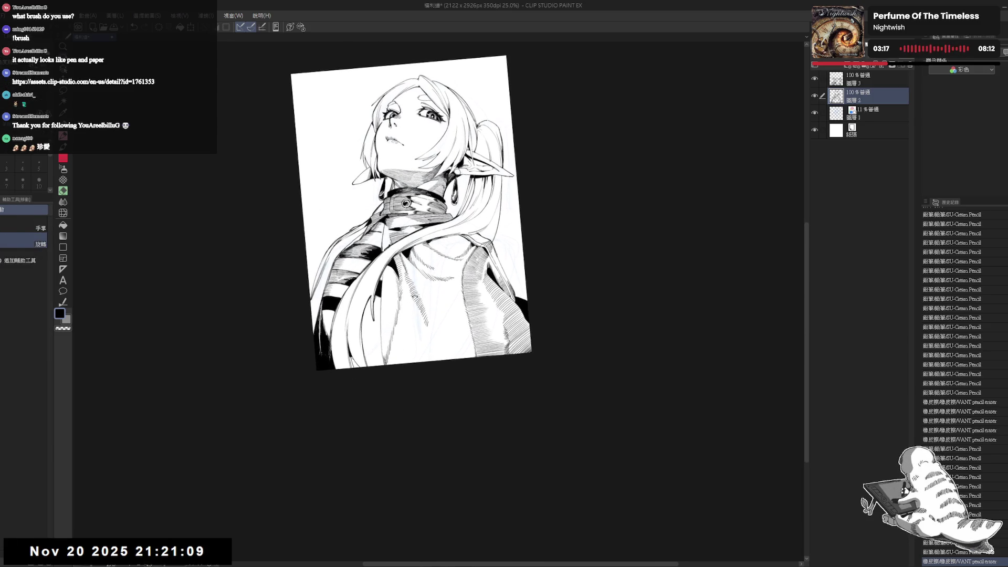
key("p")
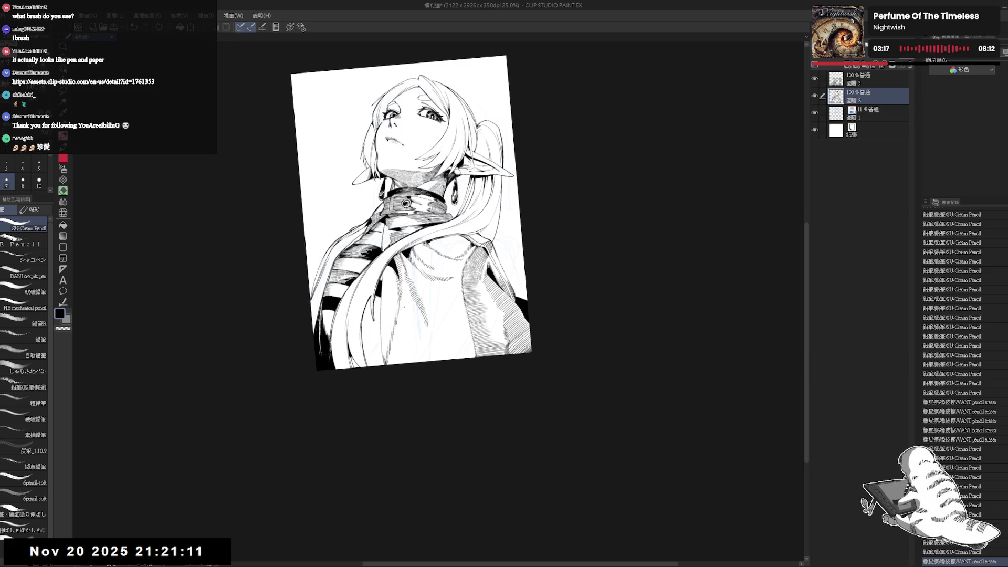
mouse_move(409, 294)
left_mouse_down()
mouse_move(423, 330)
mouse_move(417, 323)
mouse_move(440, 318)
left_mouse_up()
Undo a bad stroke and build up small hatching strokes in the cape shading.
key("minus")
key("minus")
key("ctrl+z")
left_click_drag(436, 310, 443, 321)
left_click_drag(439, 314, 446, 325)
left_click_drag(442, 317, 448, 326)
left_click_drag(443, 319, 450, 329)
left_click_drag(447, 322, 453, 331)
key("ctrl+at")
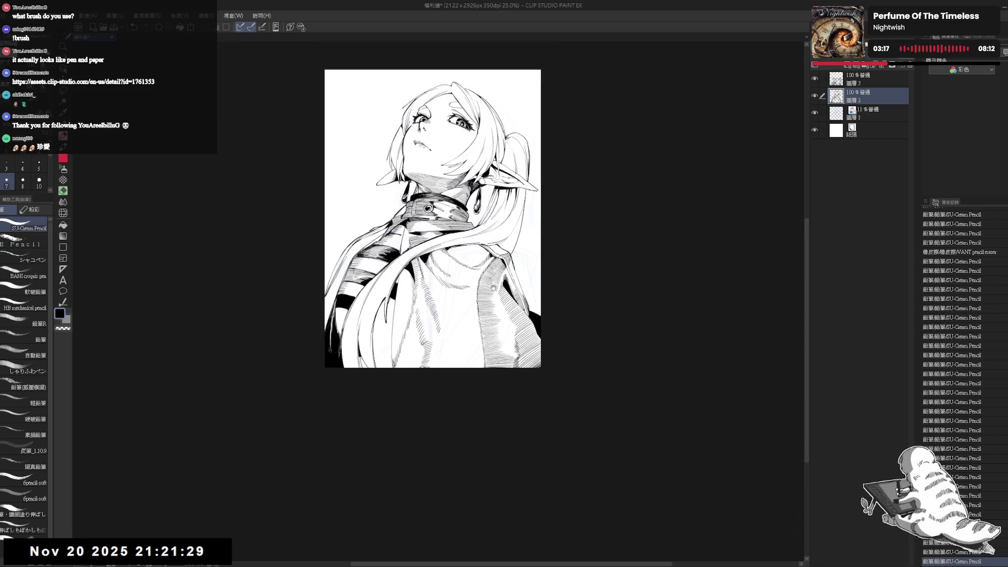
mouse_move(383, 399)
left_mouse_down()
mouse_move(389, 315)
mouse_move(297, 338)
left_mouse_up()
Draw short hatch strokes near the cape's lower edge, then straighten the view and fit the page.
left_click_drag(352, 284, 354, 288)
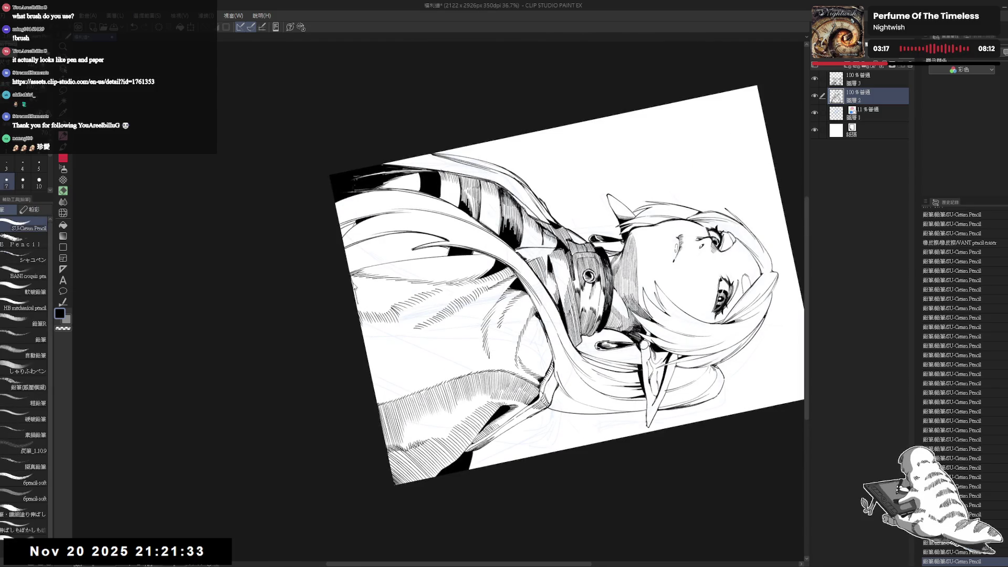
key("ctrl+z")
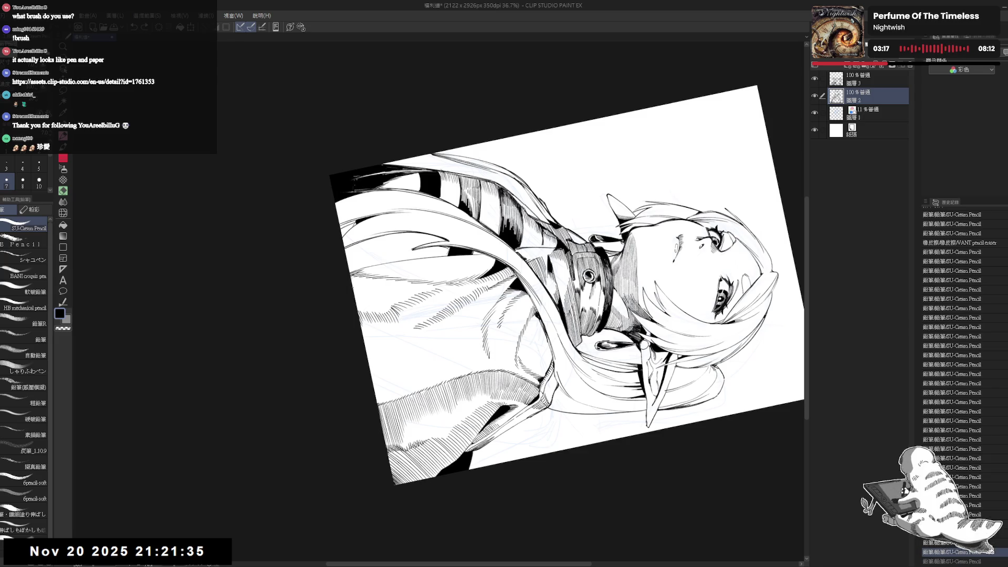
mouse_move(355, 277)
left_mouse_down()
mouse_move(363, 311)
mouse_move(401, 299)
left_mouse_up()
mouse_move(398, 283)
left_mouse_down()
mouse_move(404, 302)
mouse_move(413, 296)
left_mouse_up()
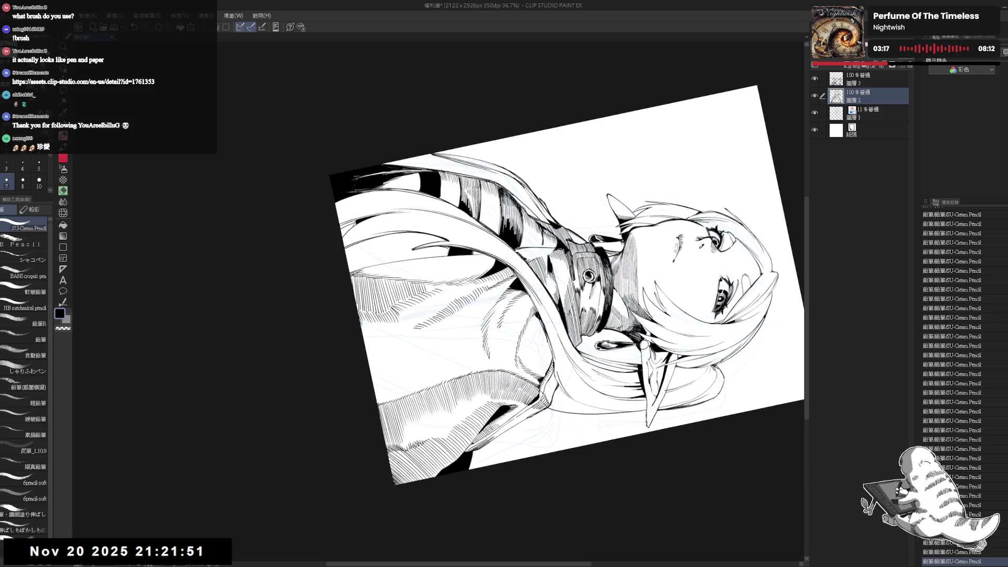
key("ctrl+at")
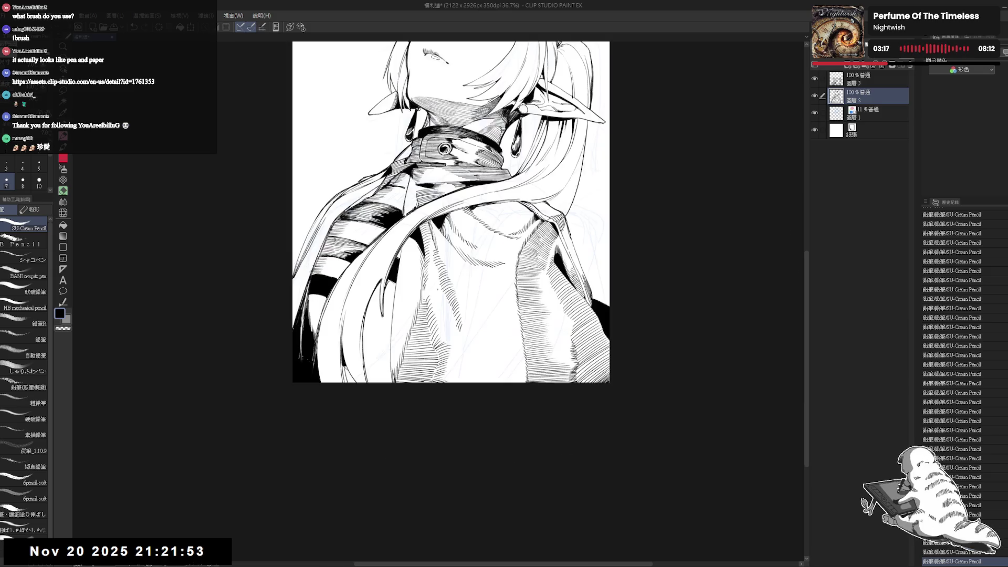
key("ctrl+0")
scroll(407, 347, "down", 1)
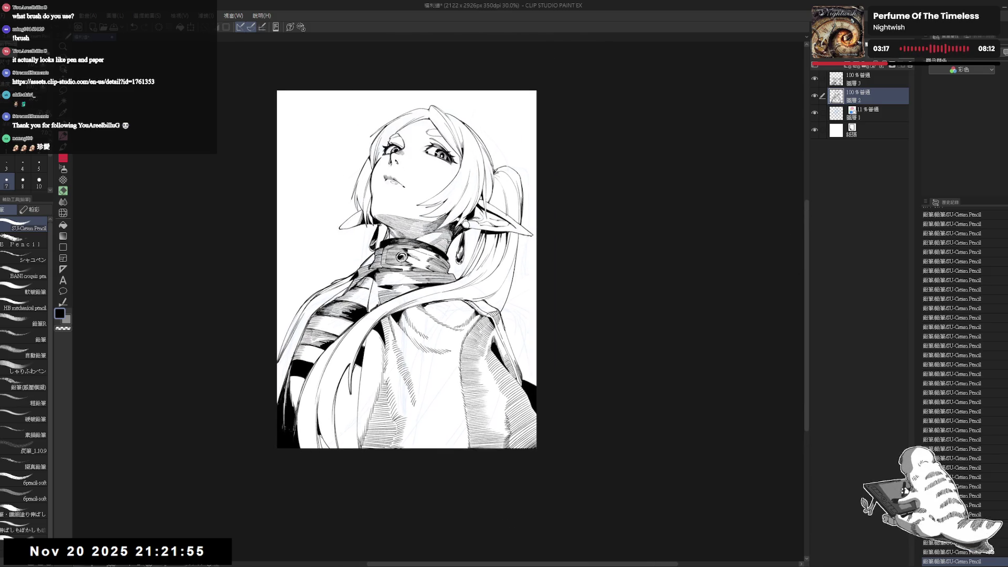
Undo the last few pencil strokes while turning the canvas to a drawing angle.
key("e")
left_click_drag(404, 378, 419, 322)
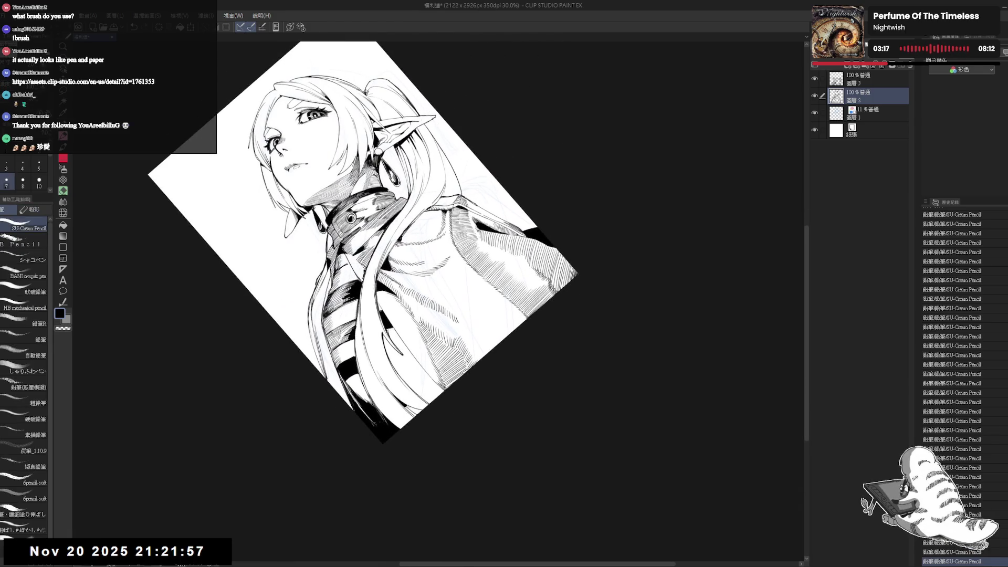
key("p")
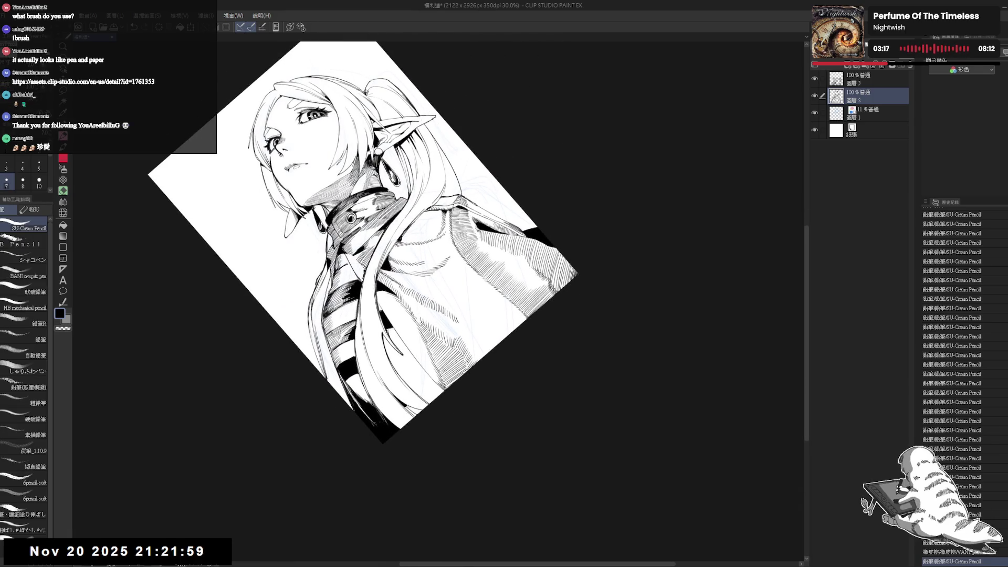
key("r")
left_click_drag(368, 315, 371, 284)
key("p")
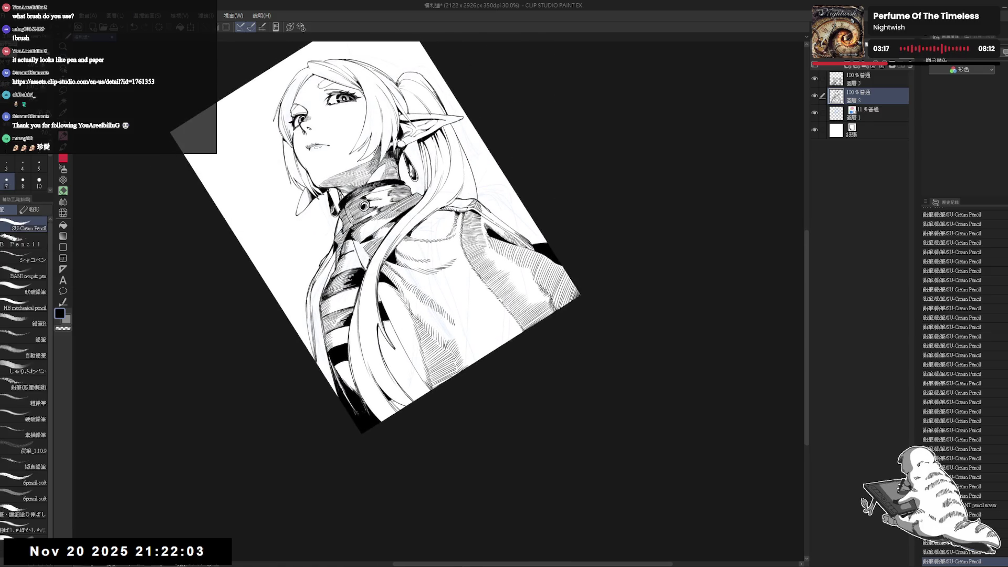
left_click_drag(399, 315, 336, 336)
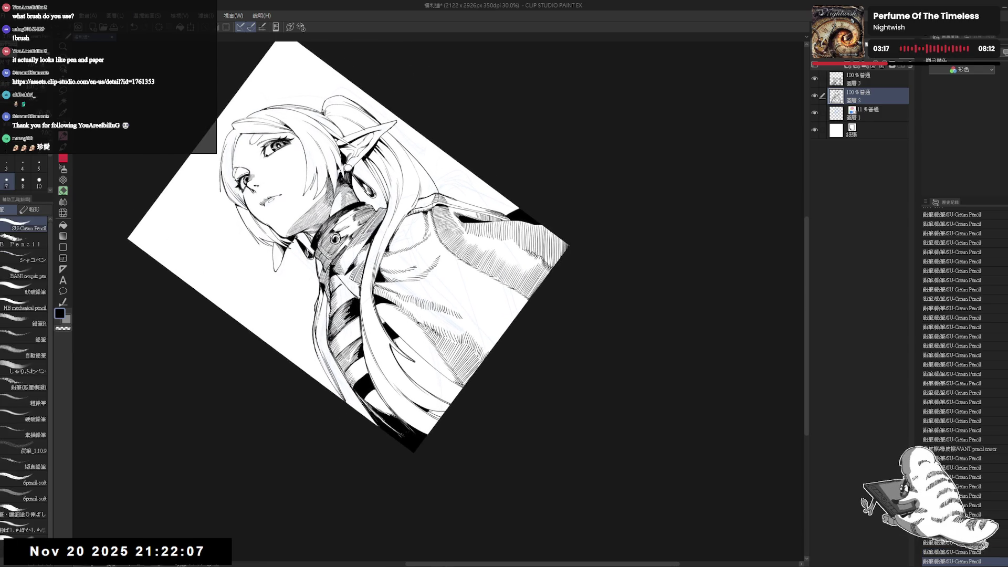
key("r")
left_click_drag(399, 315, 473, 294)
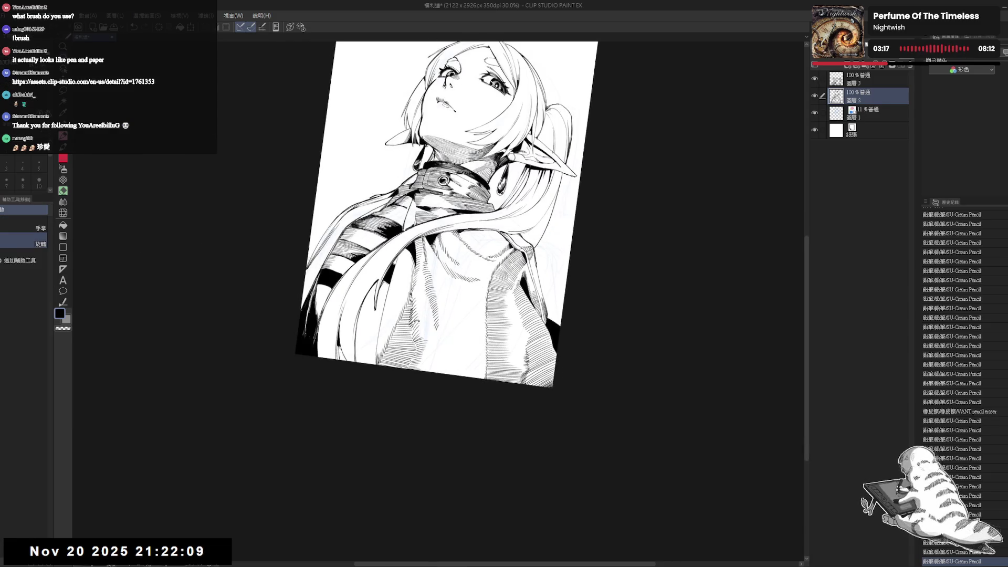
key("ctrl+z")
key("ctrl+z")
key("ctrl+z")
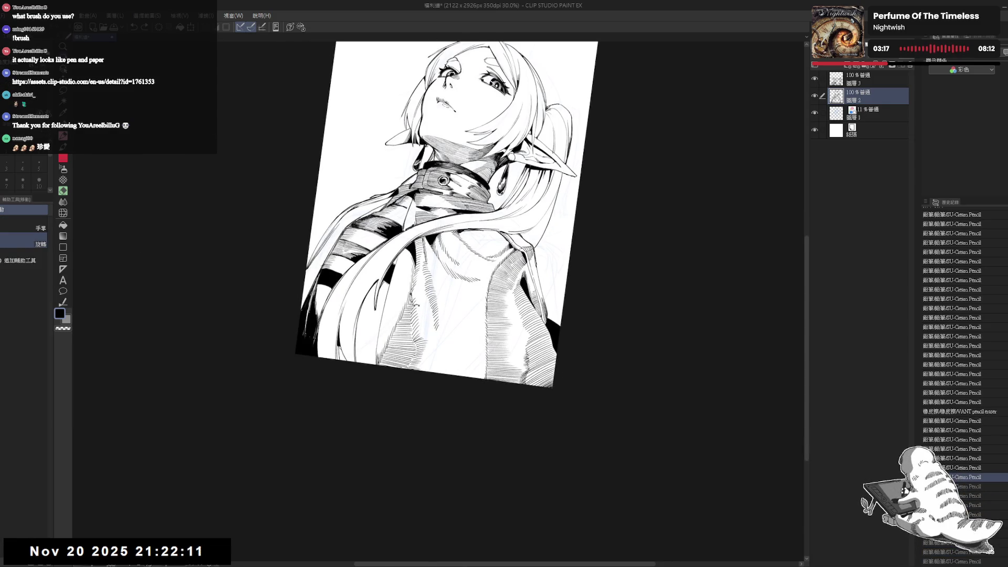
key("p")
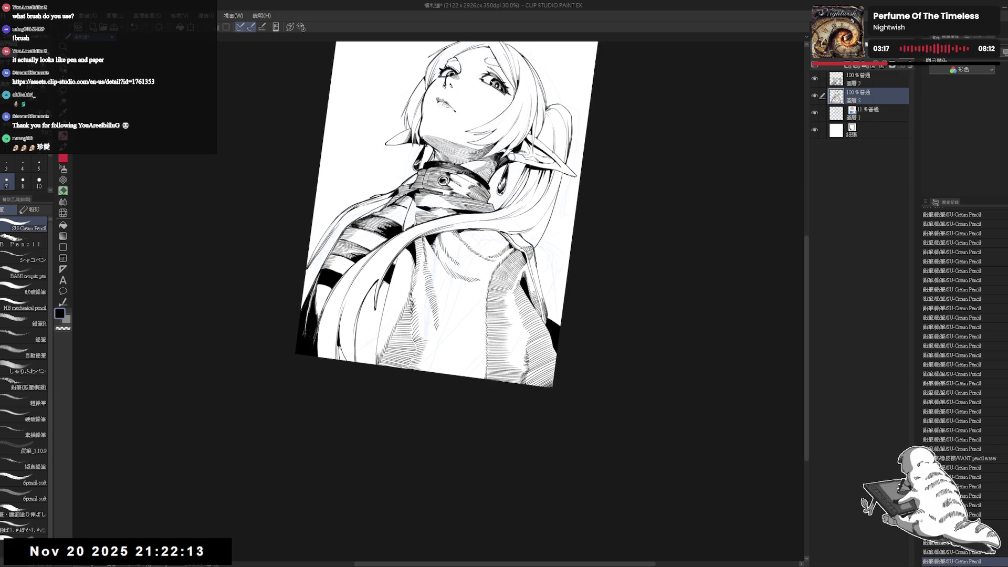
Reset rotation upright and shift the page lower and slightly left in the view.
key("ctrl+@")
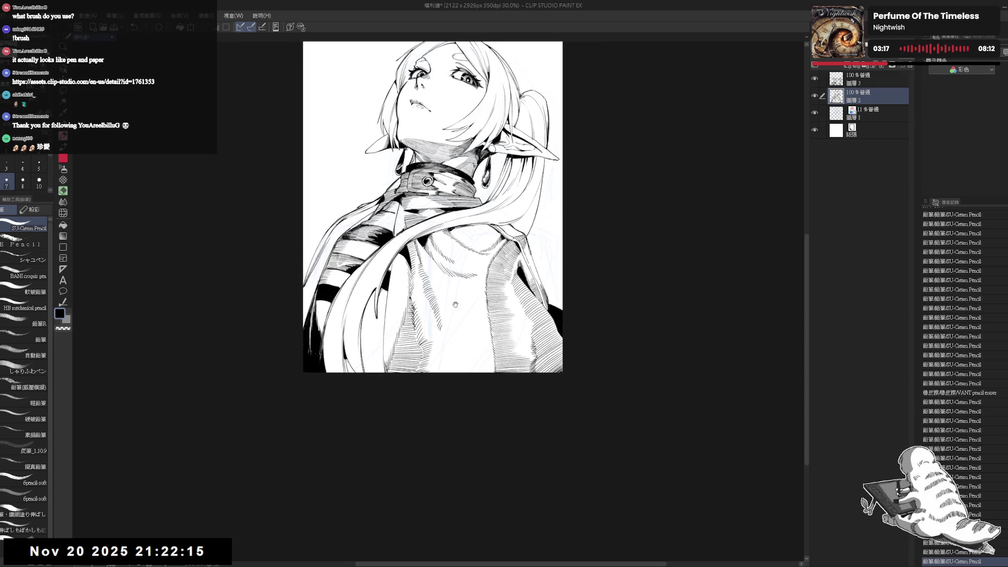
left_click_drag(455, 304, 452, 351)
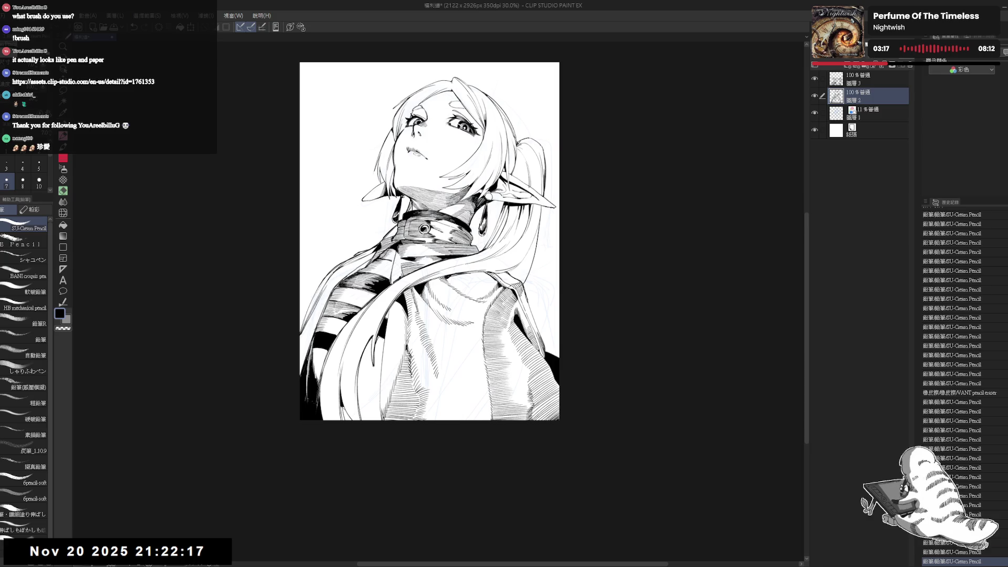
left_click_drag(464, 268, 453, 309)
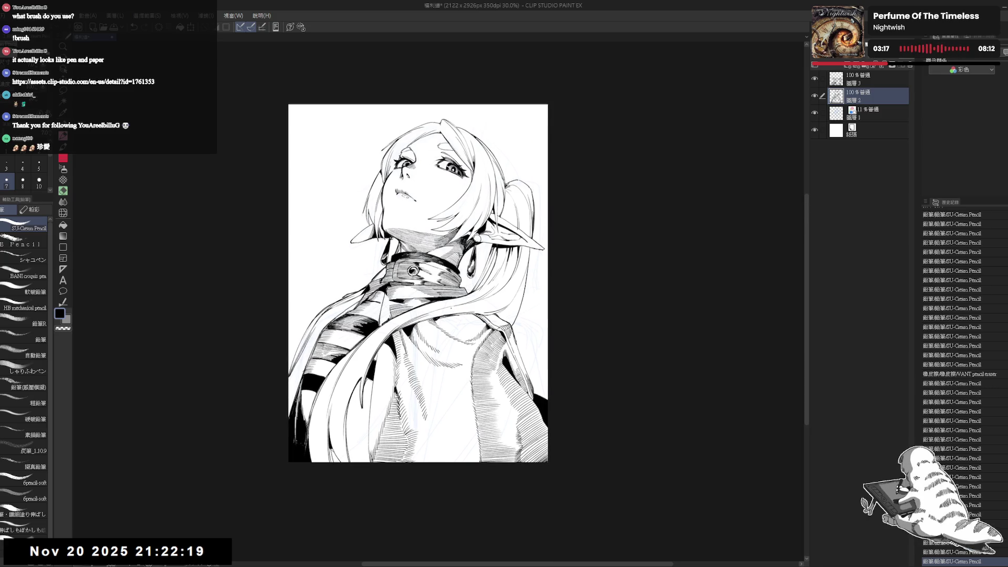
scroll(449, 307, "down", 1)
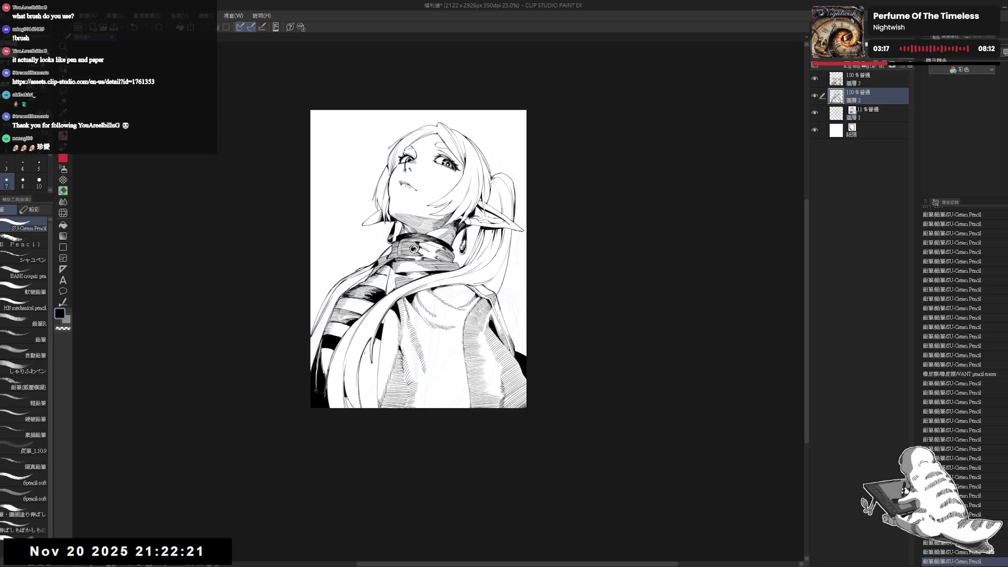
left_click_drag(384, 332, 374, 334)
Rotate the canvas about 22 degrees clockwise and erase a stray pencil mark.
key("r")
left_click_drag(396, 459, 363, 403)
scroll(362, 403, "up", 2)
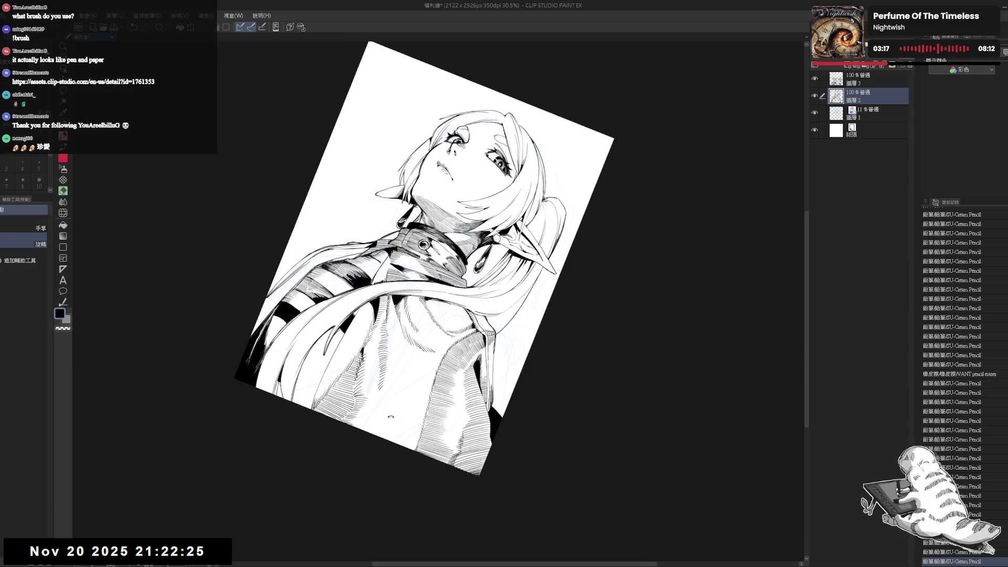
key("e")
mouse_move(391, 376)
left_mouse_down()
mouse_move(410, 388)
mouse_move(356, 458)
mouse_move(306, 427)
left_mouse_up()
key("r")
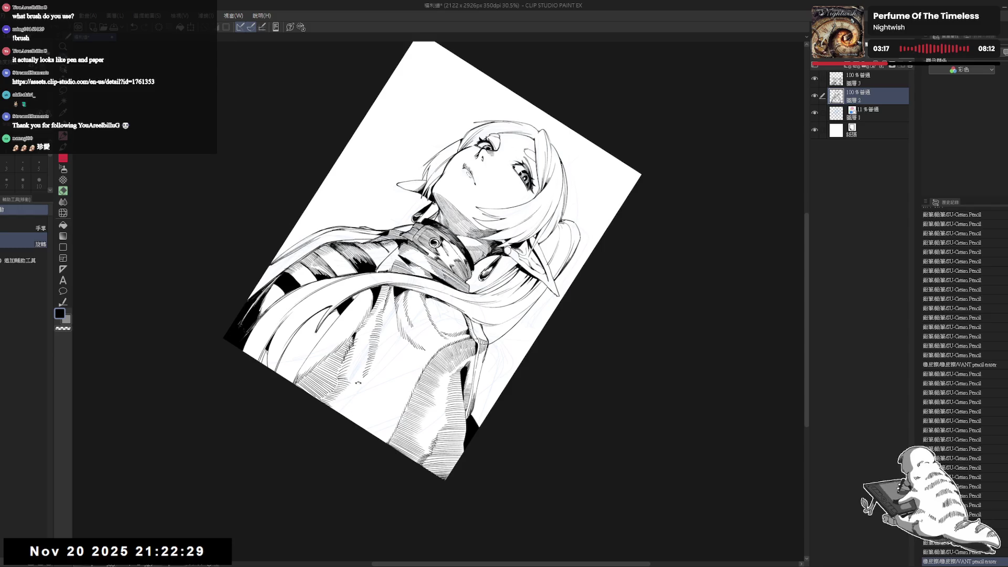
left_click_drag(358, 383, 321, 398)
key("p")
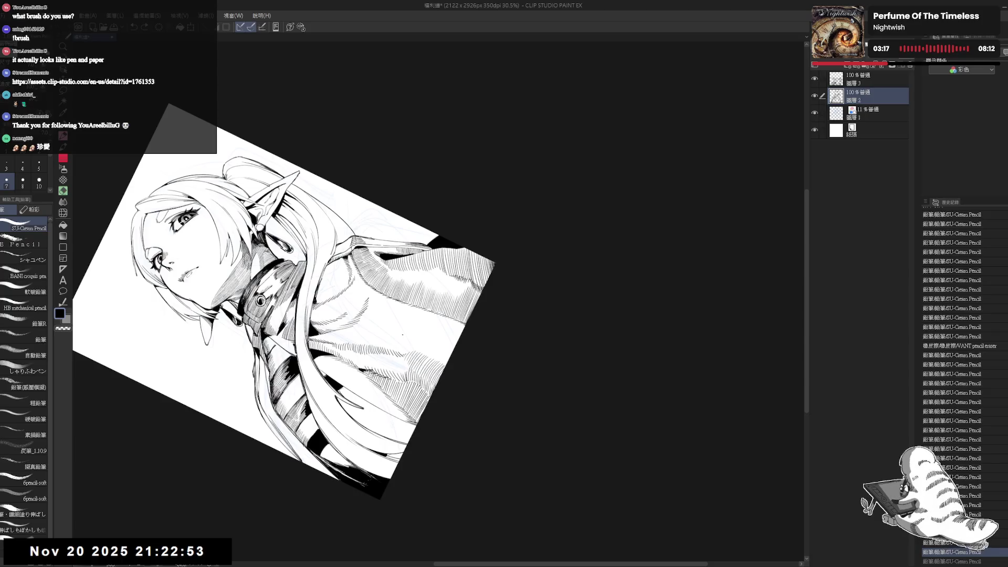
Draw four vertical pencil hatch strokes across the chest.
left_click_drag(404, 331, 411, 340)
left_click_drag(411, 329, 422, 354)
left_click_drag(423, 334, 431, 355)
mouse_move(432, 332)
left_mouse_down()
mouse_move(433, 355)
mouse_move(446, 365)
left_mouse_up()
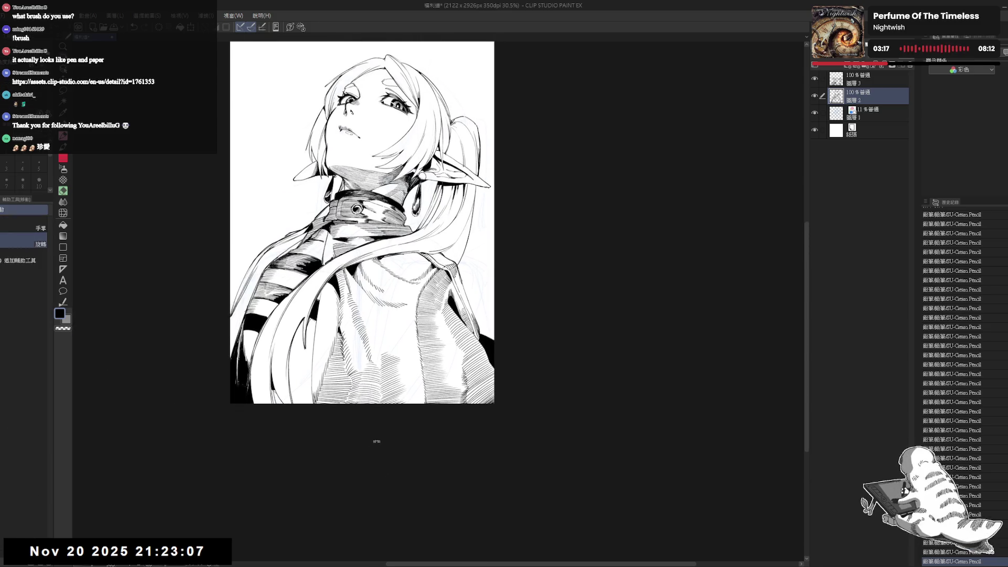
Tilt the canvas steeply and add faint pencil strokes, undoing one bad short stroke.
mouse_move(372, 376)
left_mouse_down()
mouse_move(327, 321)
mouse_move(368, 346)
left_mouse_up()
key("e")
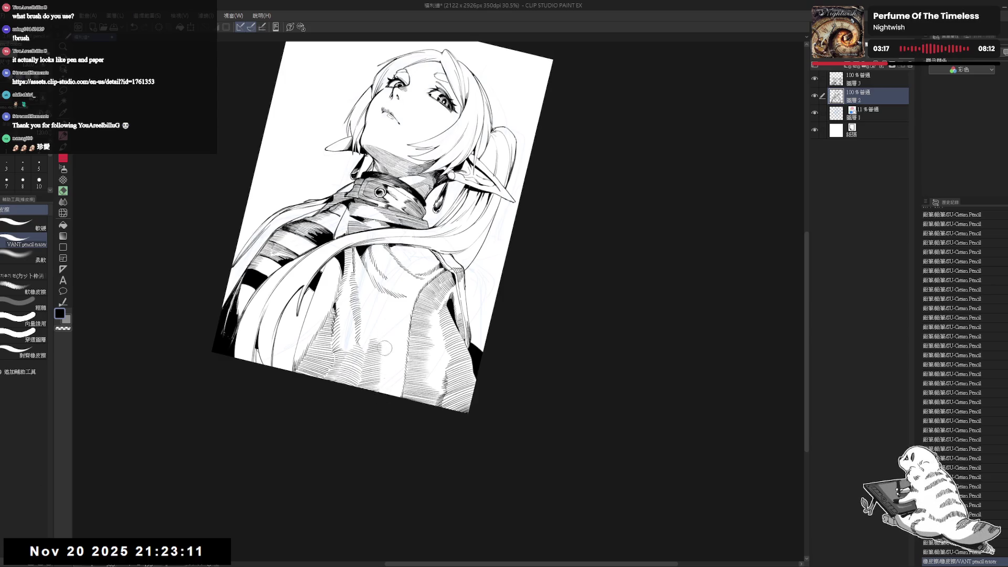
key("r")
mouse_move(383, 352)
left_mouse_down()
mouse_move(472, 431)
mouse_move(446, 347)
left_mouse_up()
key("p")
left_click_drag(447, 345, 446, 347)
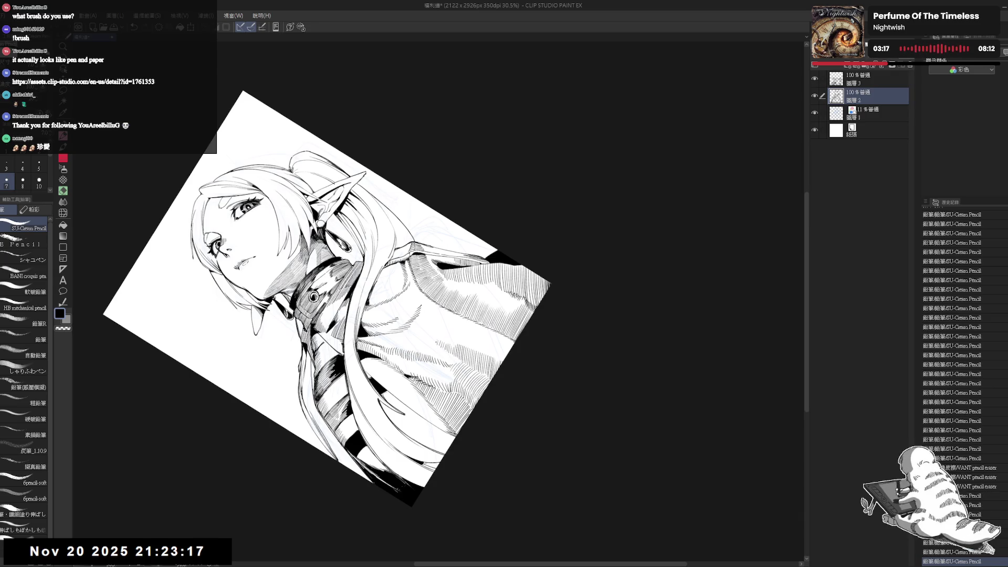
mouse_move(447, 347)
left_mouse_down()
mouse_move(377, 256)
mouse_move(386, 195)
left_mouse_up()
key("ctrl+z")
mouse_move(338, 323)
left_mouse_down()
mouse_move(340, 345)
mouse_move(350, 344)
mouse_move(364, 329)
mouse_move(387, 331)
mouse_move(393, 313)
left_mouse_up()
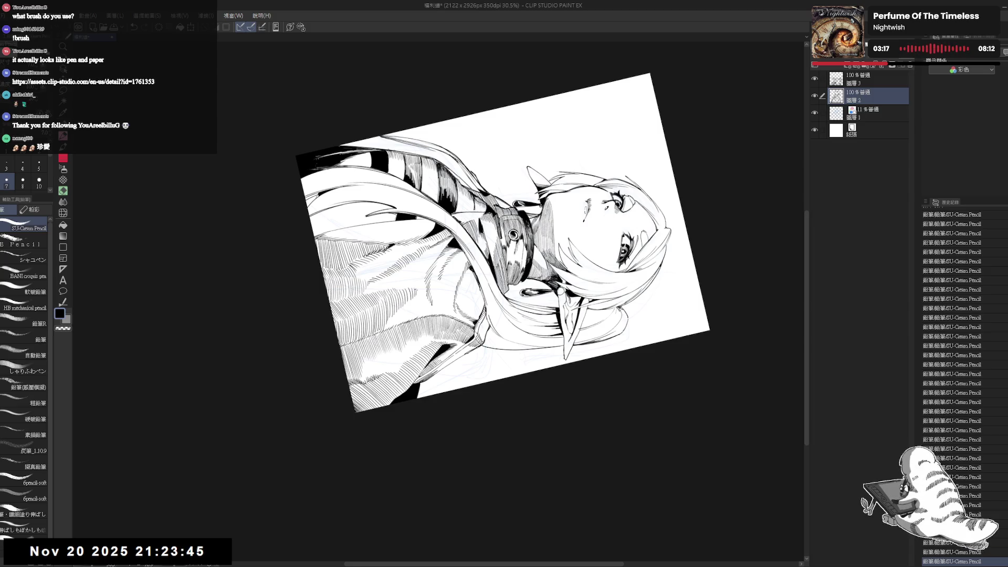
Tilt the canvas view about 20 degrees, then bring it back nearly upright for work on the cape.
key("ctrl+0")
scroll(407, 281, "down", 2)
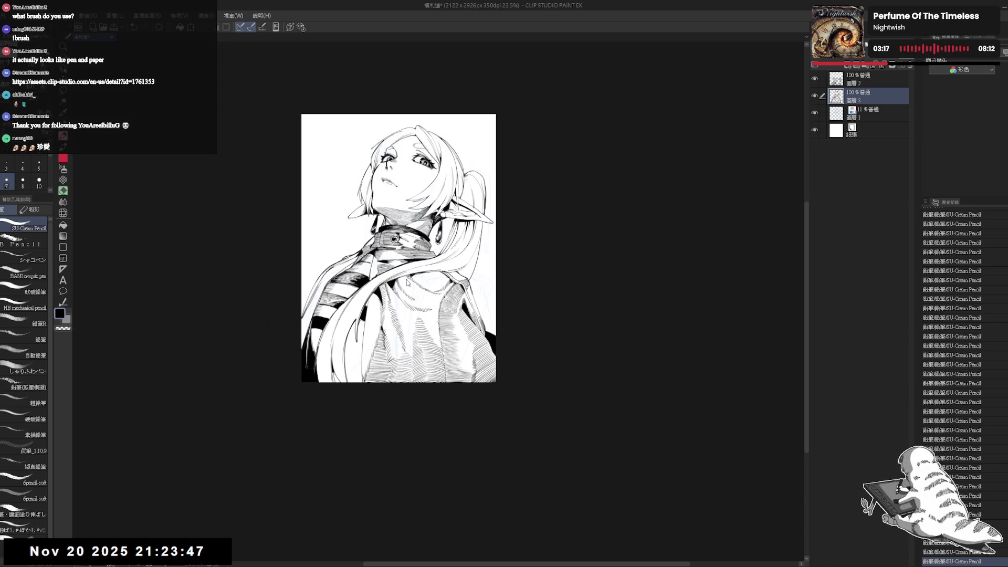
key("r")
mouse_move(417, 280)
left_mouse_down()
mouse_move(375, 311)
mouse_move(423, 357)
mouse_move(399, 328)
left_mouse_up()
scroll(362, 307, "up", 1)
scroll(378, 321, "up", 1)
key("e")
key("r")
scroll(404, 341, "down", 1)
key("e")
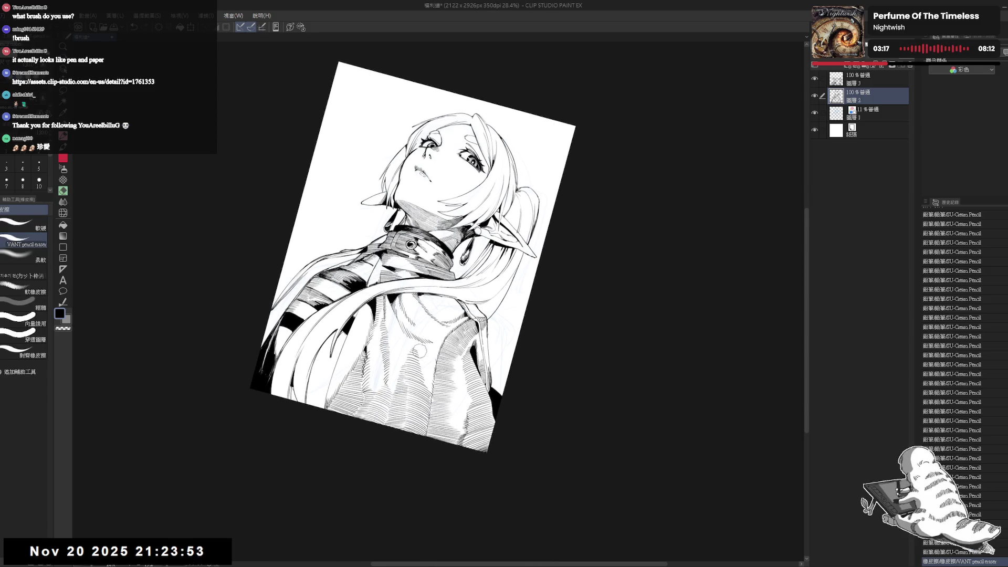
key("r")
mouse_move(405, 338)
left_mouse_down()
mouse_move(389, 366)
mouse_move(358, 357)
left_mouse_up()
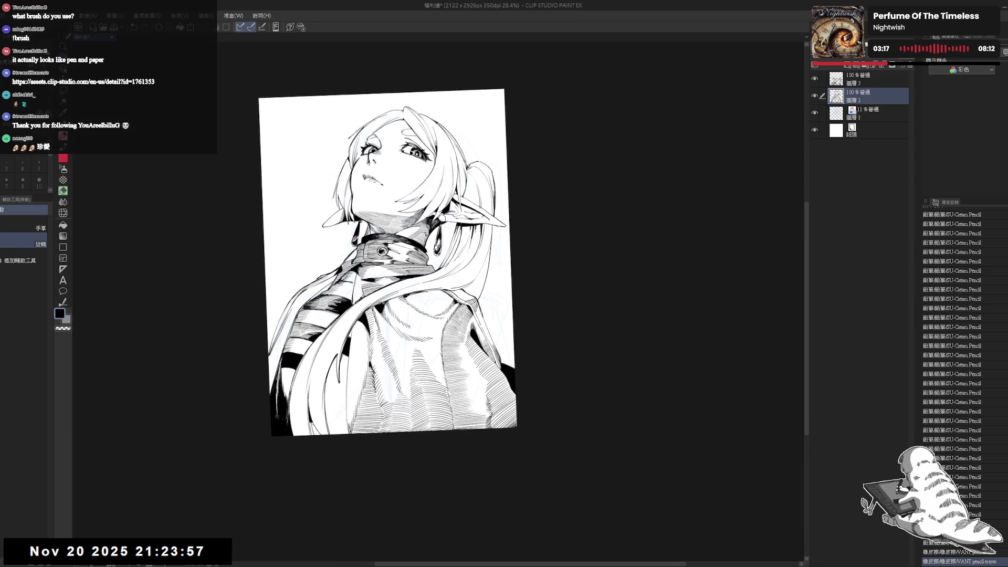
Add several short pencil hatching strokes to the cape shading.
key("p")
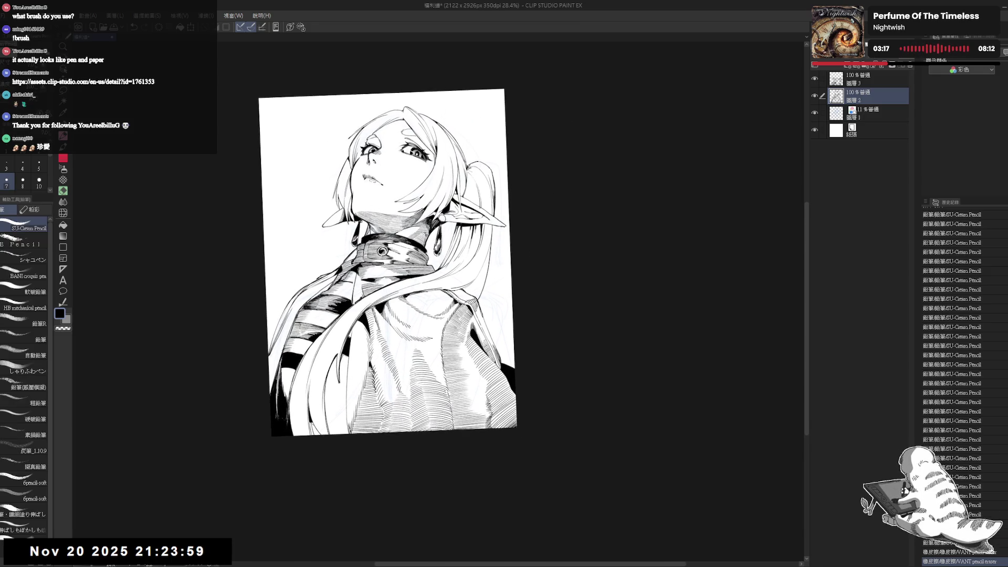
left_click_drag(388, 336, 395, 346)
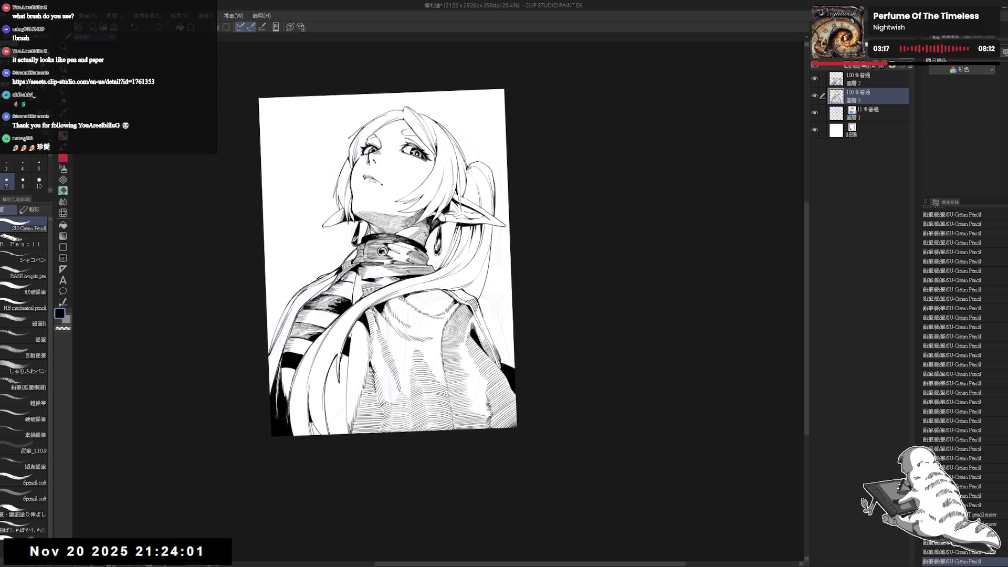
left_click_drag(378, 313, 382, 325)
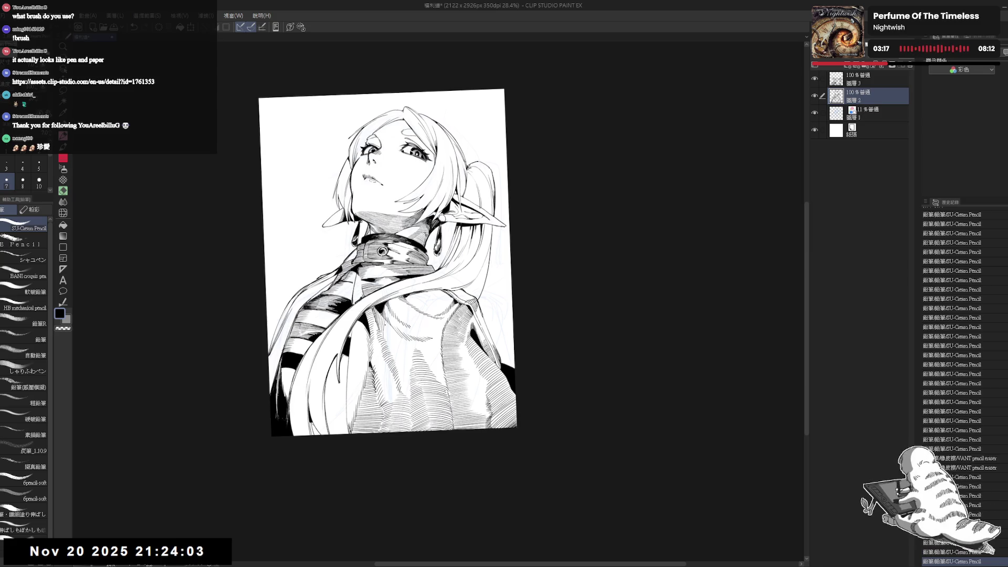
left_click_drag(387, 334, 393, 344)
left_click_drag(389, 335, 393, 341)
left_click_drag(387, 331, 393, 341)
left_click_drag(387, 331, 394, 342)
left_click_drag(387, 331, 394, 342)
Reset and tilt the view, then erase stray pencil marks near the left hair.
key("ctrl+@")
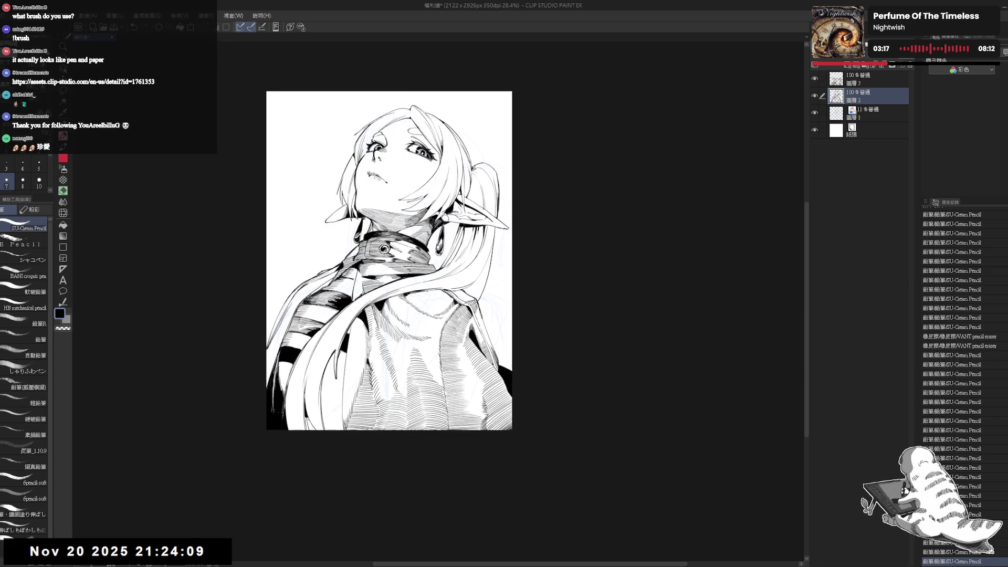
mouse_move(389, 261)
left_mouse_down()
mouse_move(412, 256)
mouse_move(530, 293)
mouse_move(509, 310)
left_mouse_up()
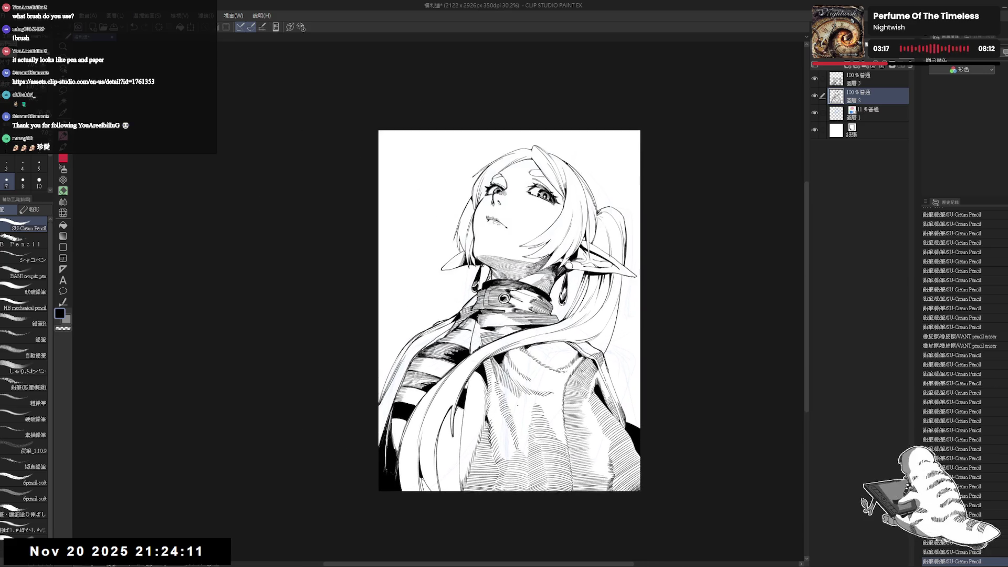
left_click_drag(517, 404, 552, 398)
key("e")
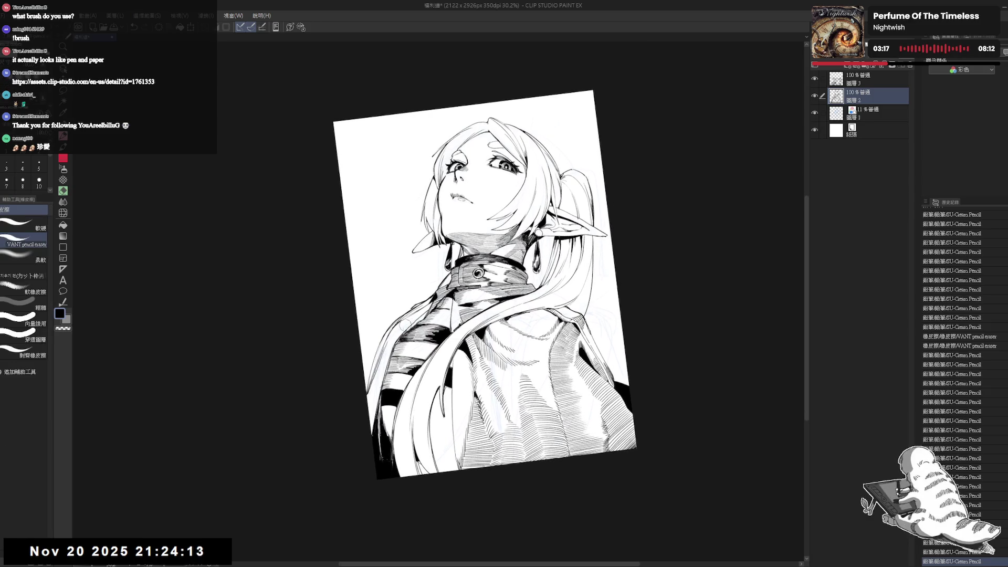
left_click_drag(386, 315, 394, 336)
mouse_move(386, 325)
left_mouse_down()
mouse_move(389, 388)
mouse_move(369, 387)
mouse_move(366, 367)
left_mouse_up()
left_click_drag(404, 292, 397, 315)
left_click_drag(388, 331, 410, 299)
Add pencil strokes by the figure's left side and a faint stroke on the cape.
key("p")
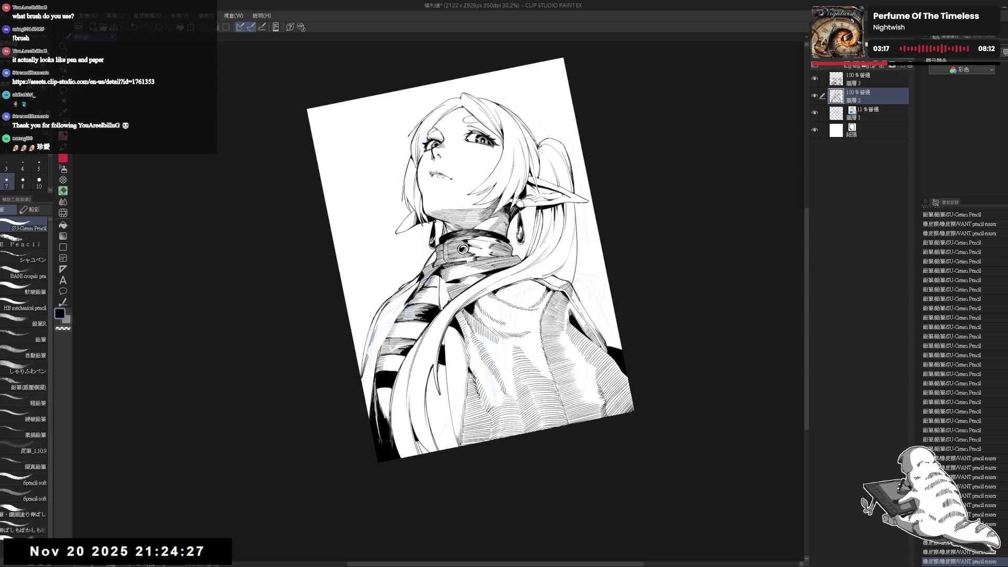
left_click_drag(409, 300, 399, 315)
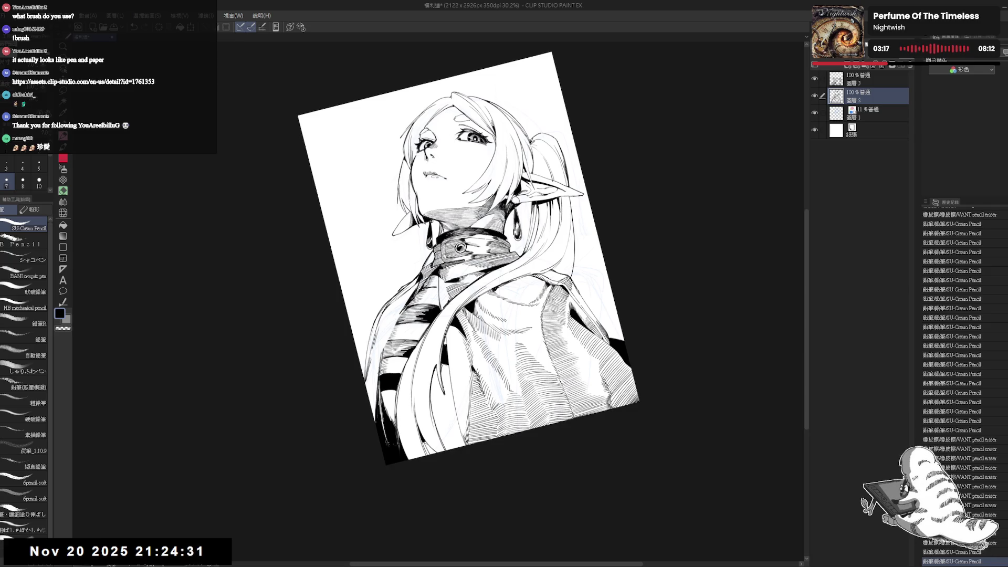
left_click_drag(388, 334, 408, 314)
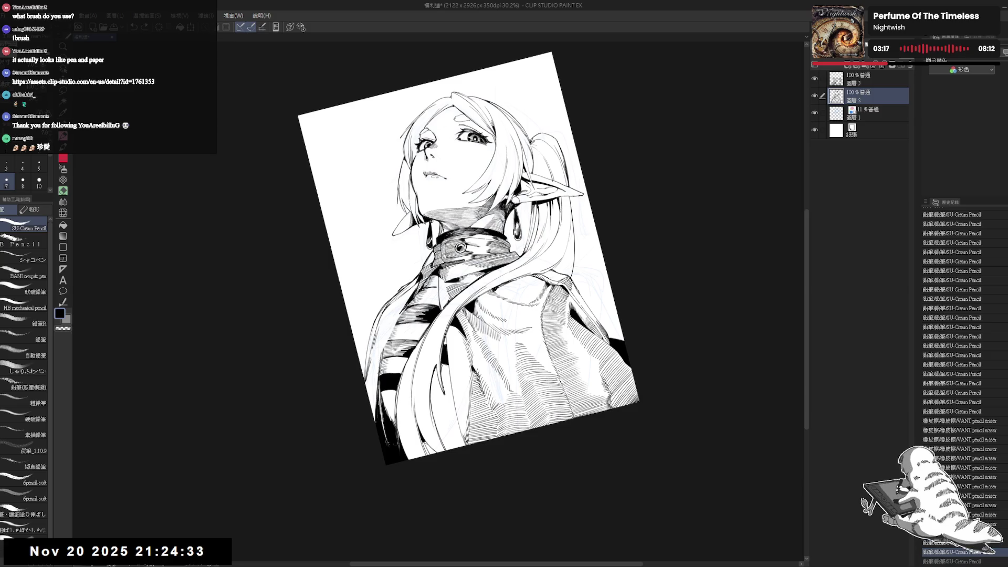
key("e")
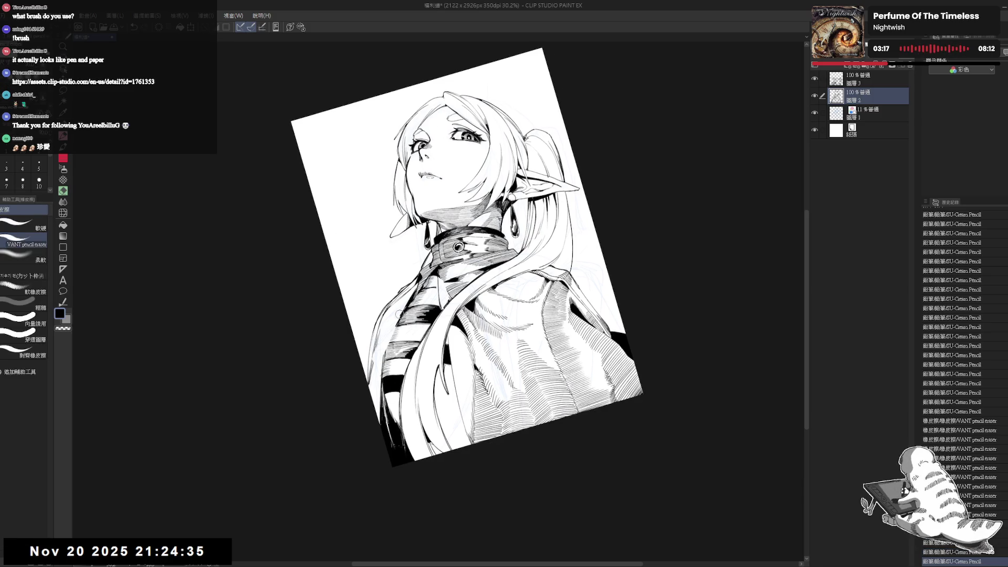
key("p")
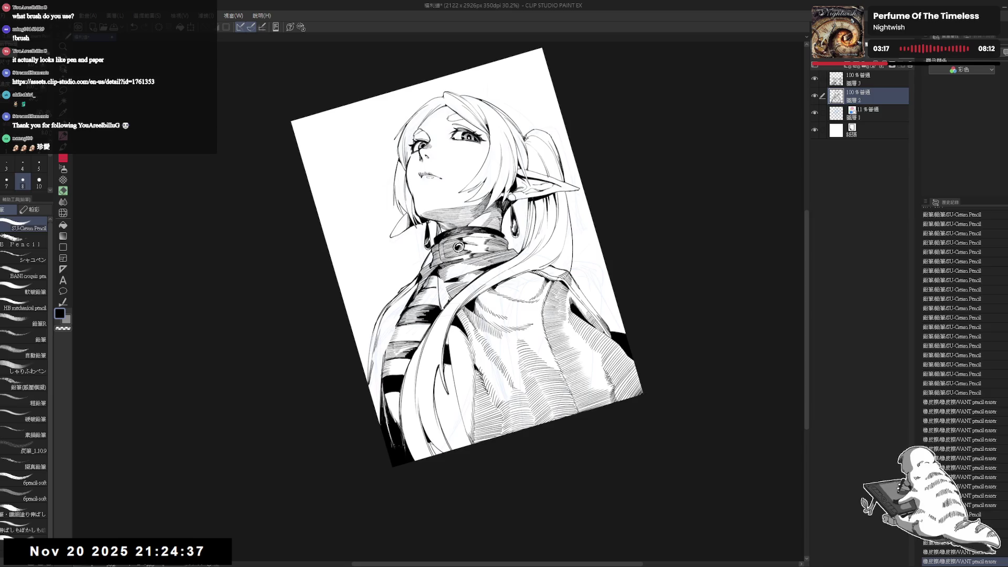
left_click_drag(396, 325, 384, 355)
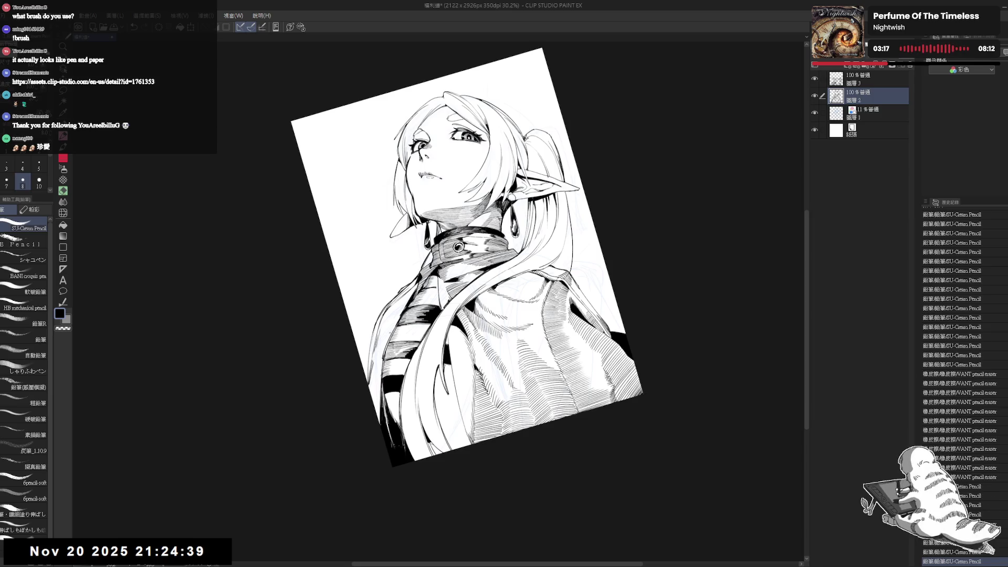
Mirror the view to check the drawing, then erase a stray mark and a small spot.
key("ctrl+at")
key("h")
key("h")
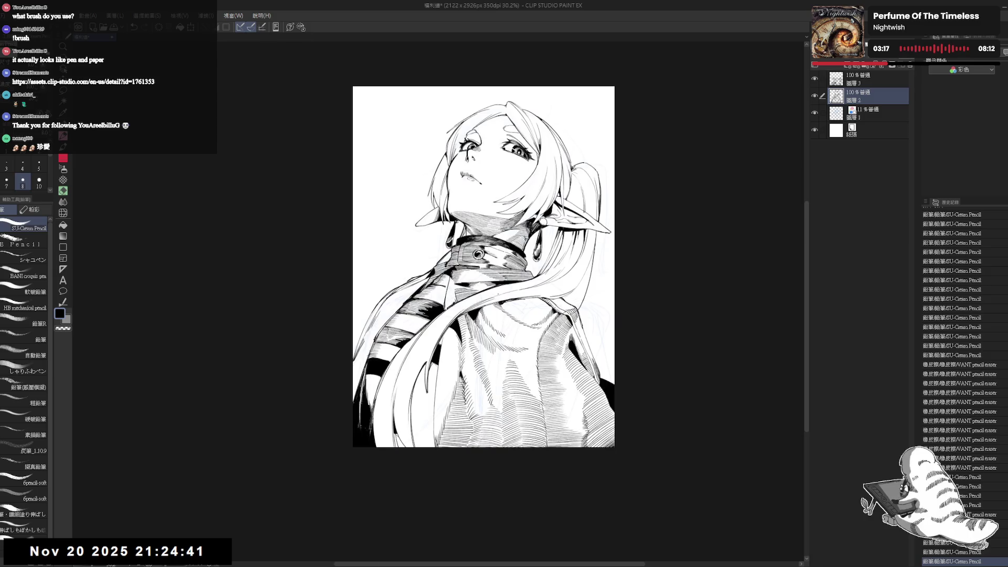
key("minus")
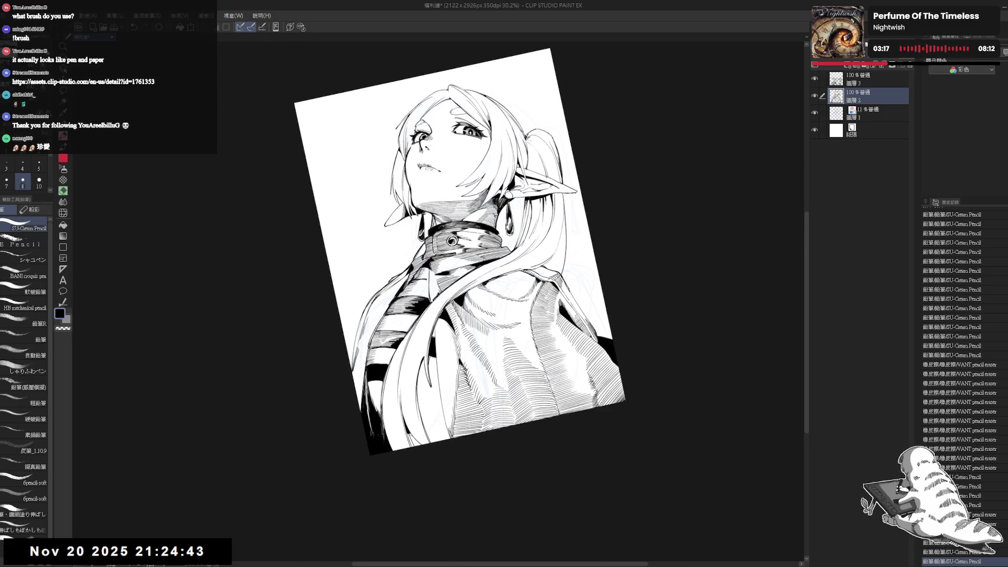
key("ctrl+at")
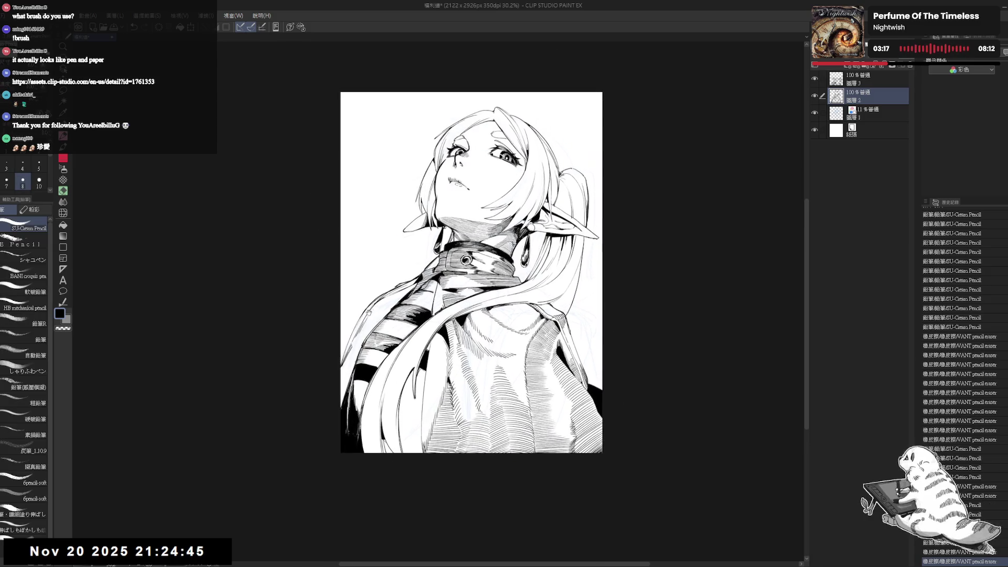
key("e")
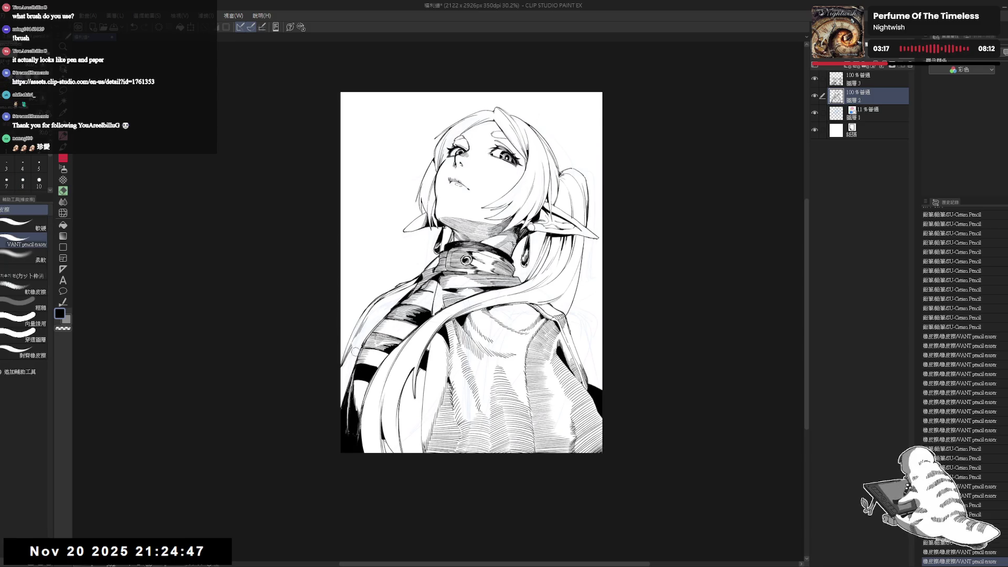
left_click_drag(356, 342, 377, 311)
key("minus")
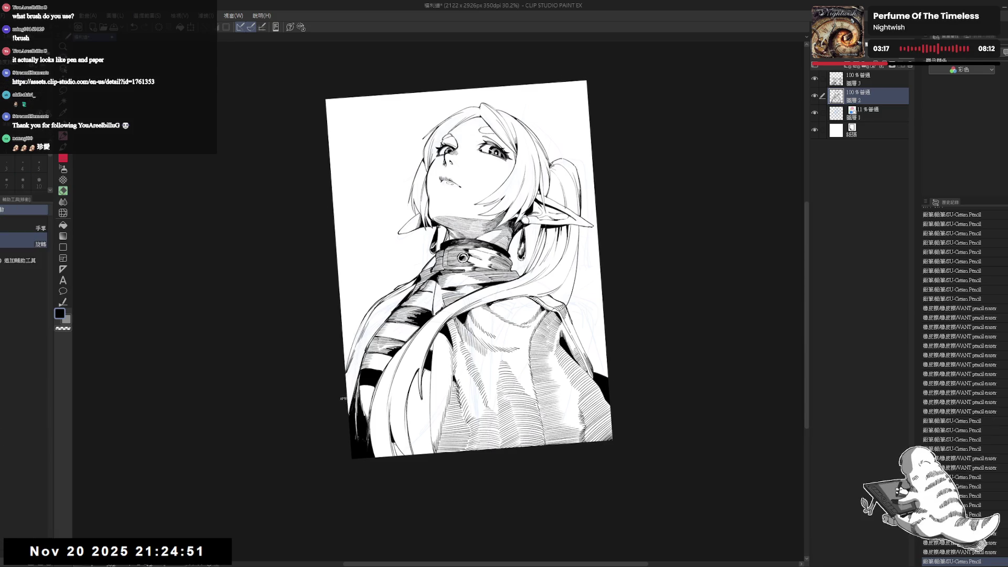
left_click_drag(357, 347, 364, 353)
key("e")
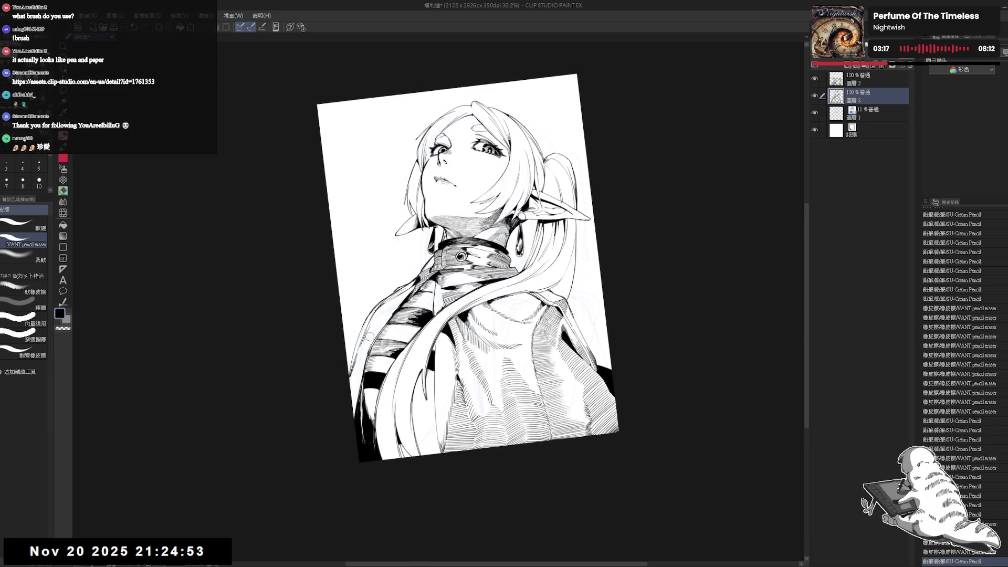
left_click(370, 340)
Rotate the view about 15° clockwise and add short vertical strokes along the coat edge.
key("r")
double_click(412, 274)
left_click_drag(377, 259, 381, 264)
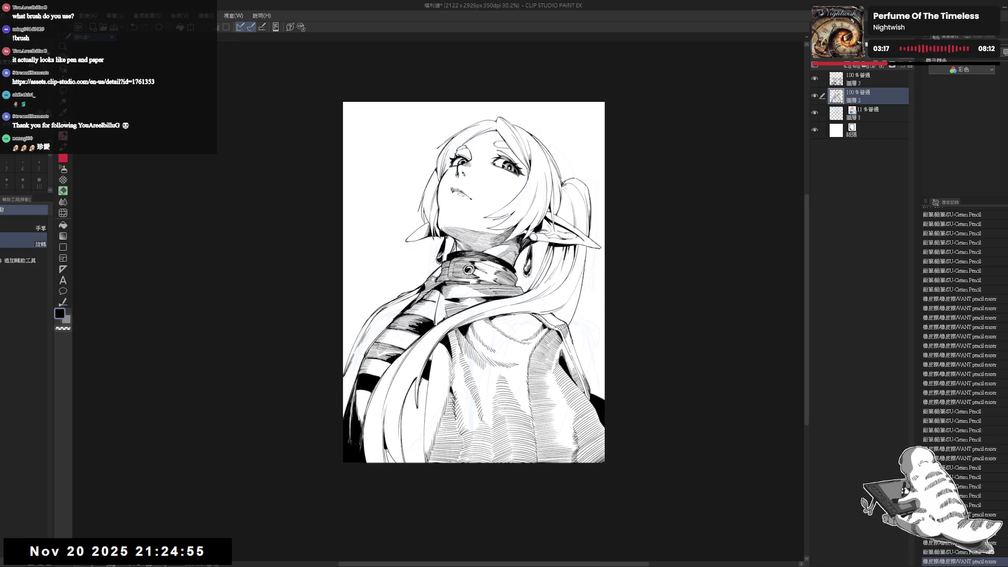
key("p")
left_click_drag(525, 157, 557, 178)
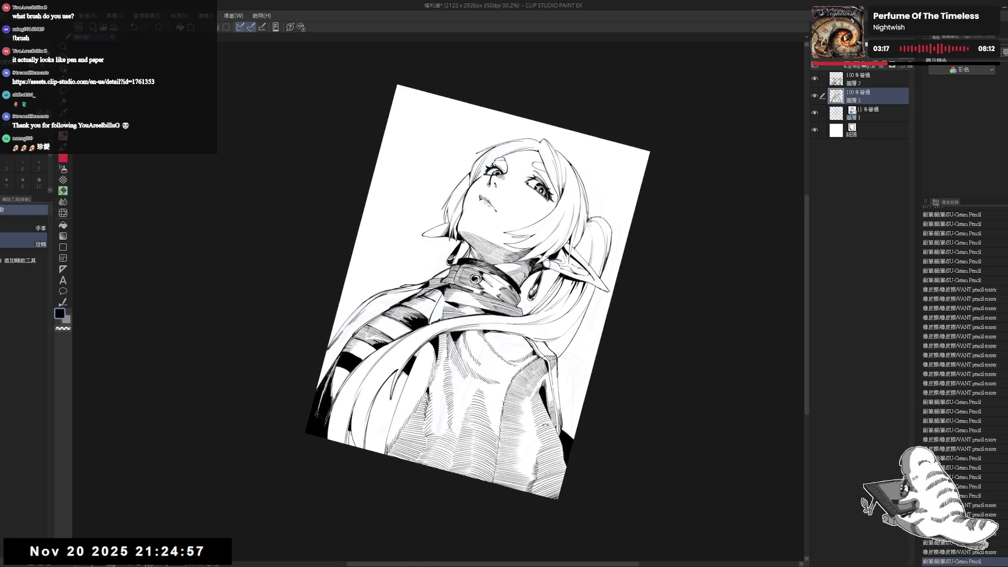
left_click_drag(472, 284, 441, 231)
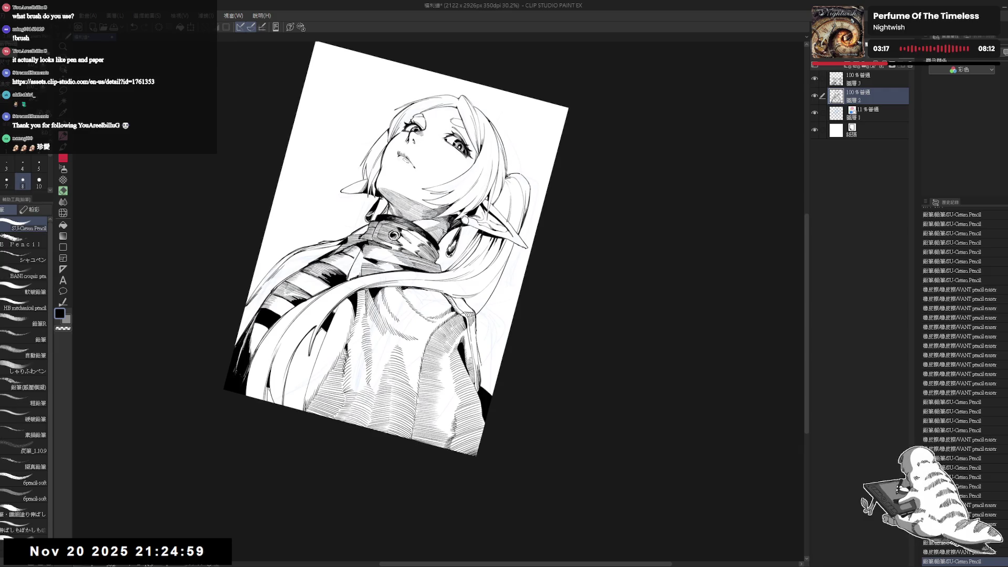
left_click(502, 384)
left_click_drag(493, 391, 446, 381)
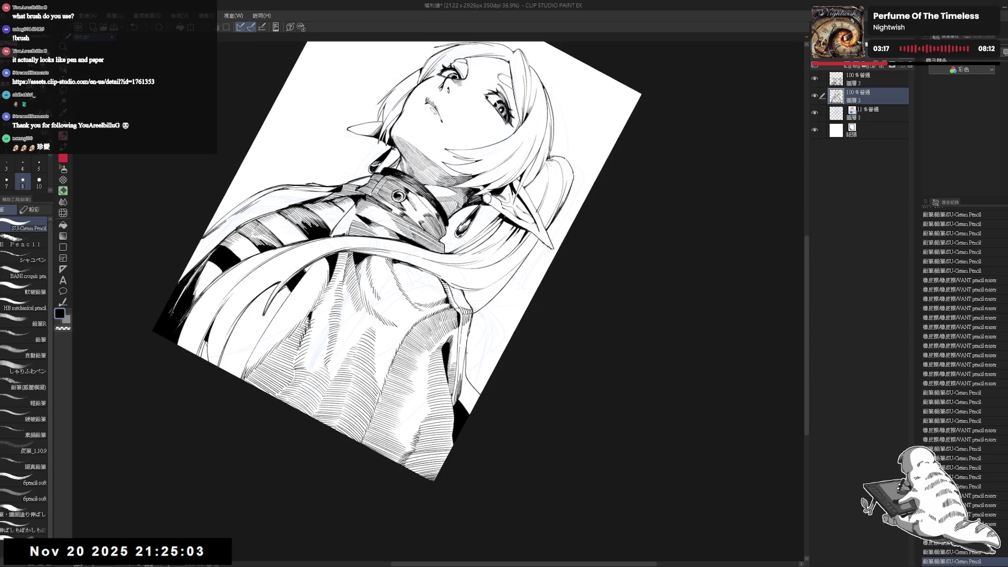
key("ctrl+z")
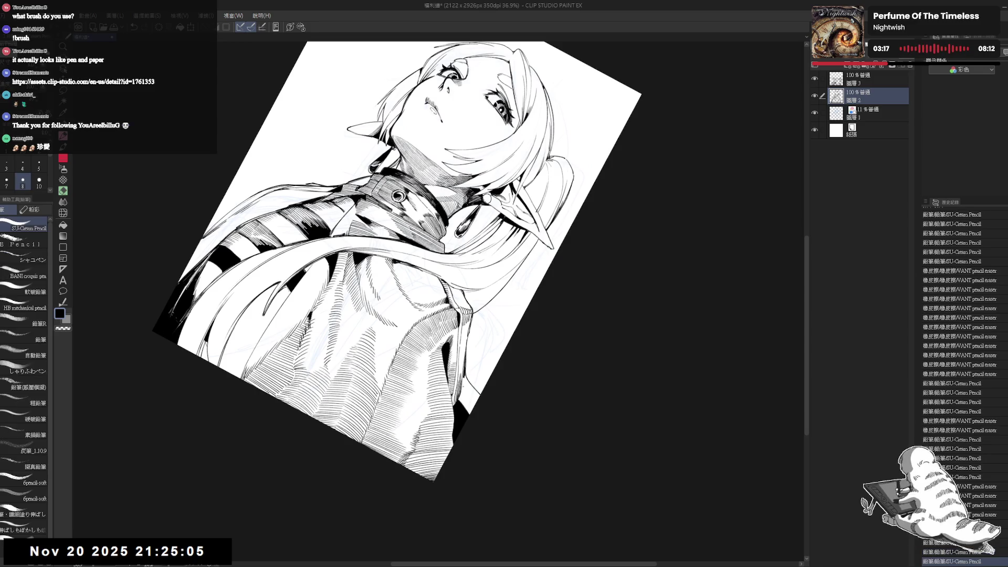
mouse_move(464, 374)
left_mouse_down()
mouse_move(462, 405)
mouse_move(465, 391)
left_mouse_up()
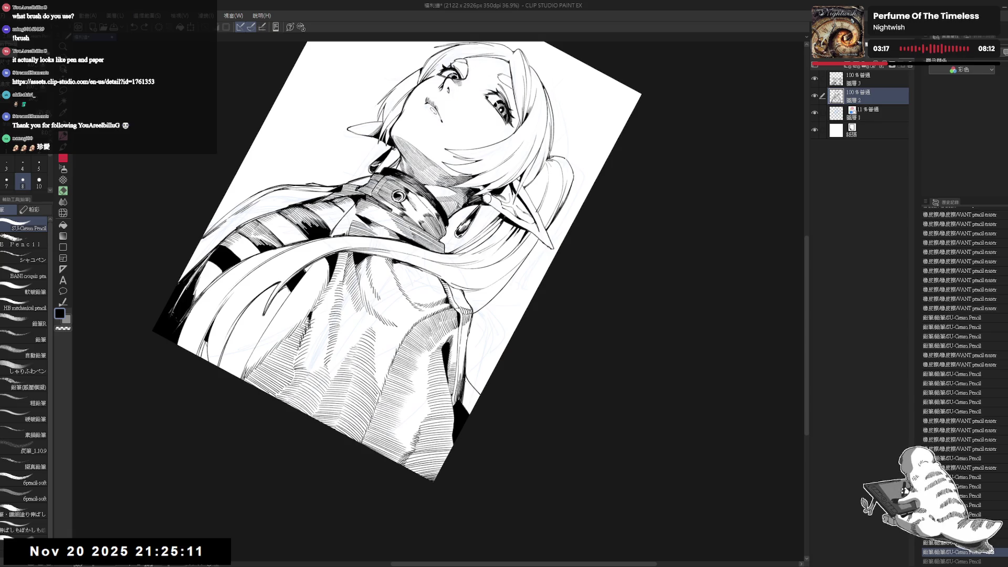
left_click_drag(573, 315, 527, 425)
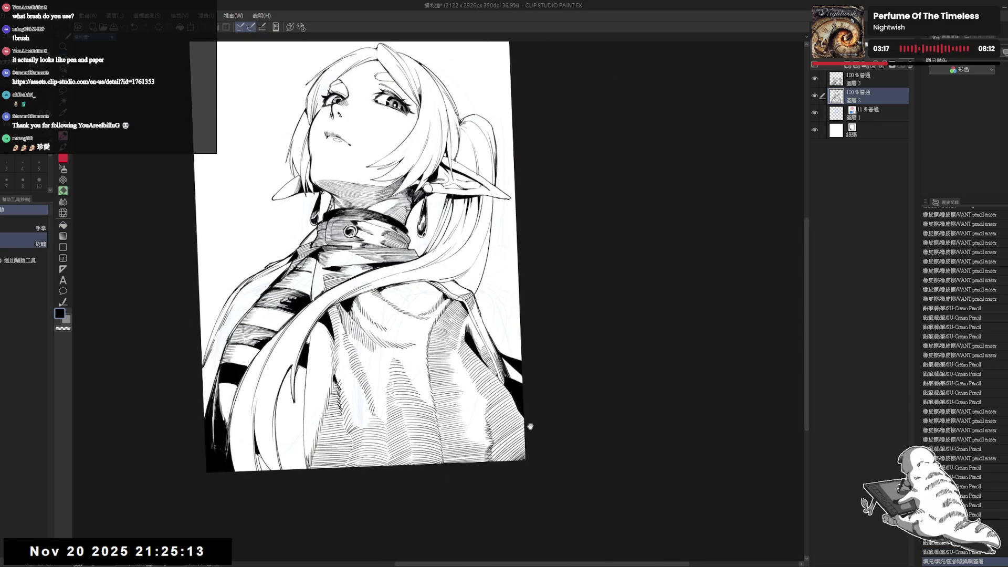
Darken the coat edge with short pencil strokes, then pan up to the face.
mouse_move(518, 378)
left_mouse_down()
mouse_move(486, 341)
mouse_move(484, 359)
mouse_move(525, 399)
left_mouse_up()
scroll(490, 358, "up", 2)
mouse_move(438, 361)
left_mouse_down()
mouse_move(437, 382)
mouse_move(547, 416)
left_mouse_up()
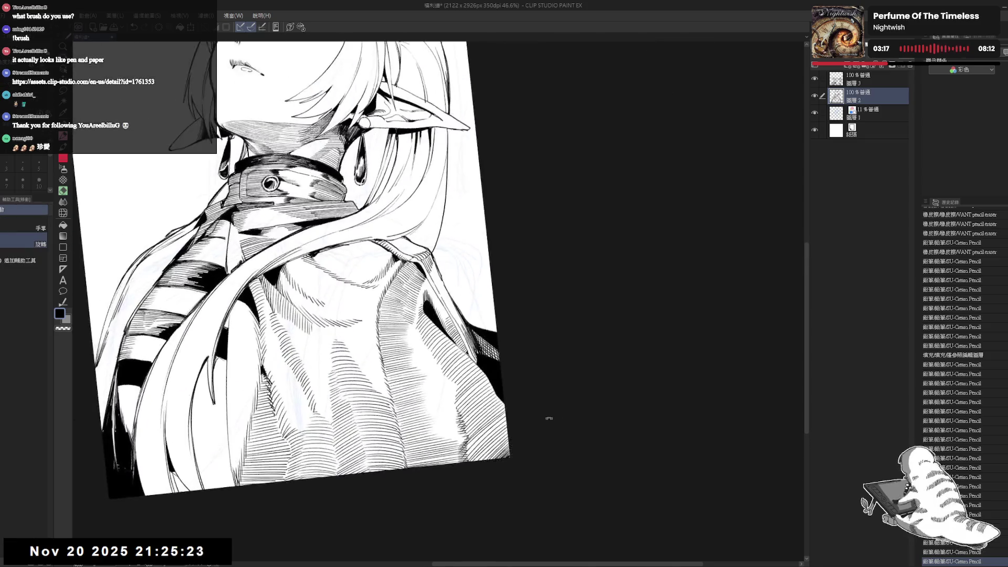
left_click_drag(430, 192, 524, 277)
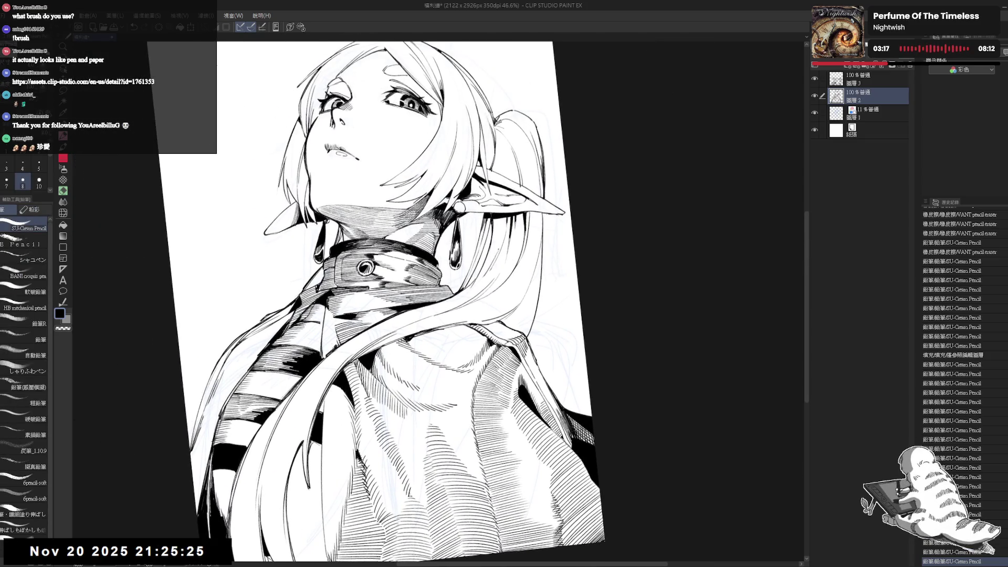
scroll(436, 200, "down", 2)
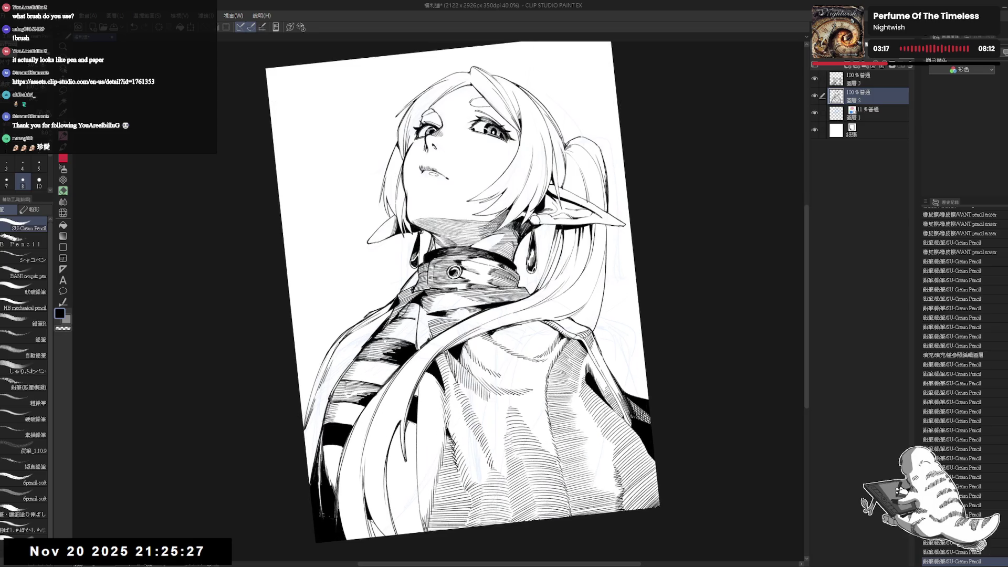
Erase faint sketch lines along the scarf's left side.
left_click_drag(525, 367, 509, 389)
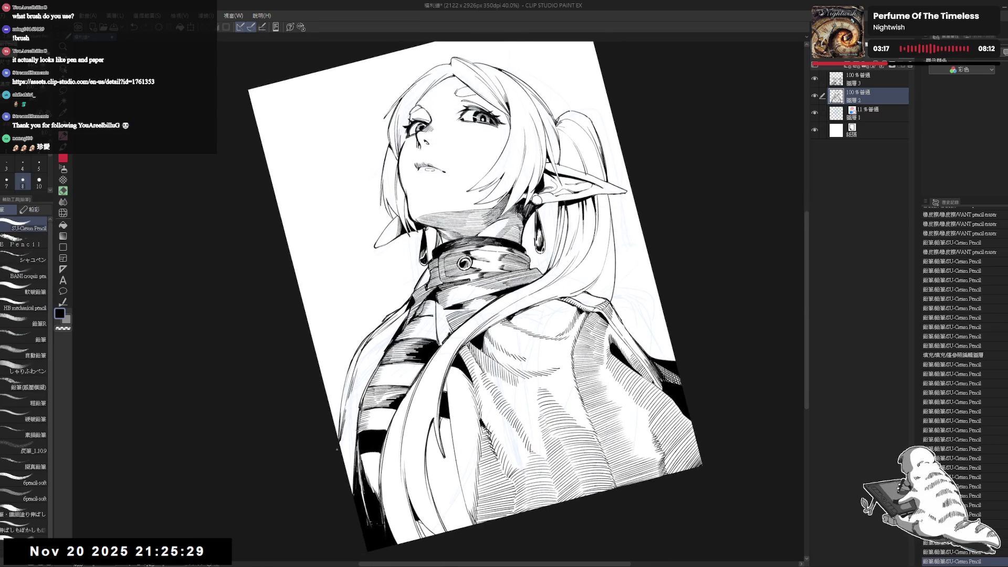
mouse_move(349, 415)
left_mouse_down()
mouse_move(339, 449)
mouse_move(353, 417)
left_mouse_up()
key("e")
mouse_move(359, 370)
left_mouse_down()
mouse_move(361, 347)
mouse_move(340, 441)
left_mouse_up()
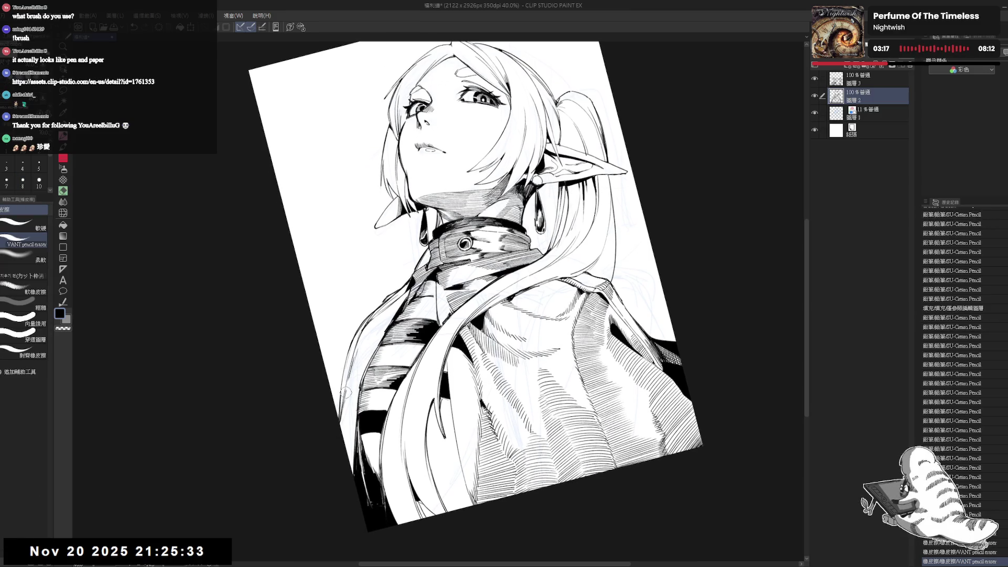
mouse_move(346, 392)
left_mouse_down()
mouse_move(375, 317)
mouse_move(363, 315)
mouse_move(366, 332)
mouse_move(345, 362)
left_mouse_up()
left_click_drag(360, 325, 380, 292)
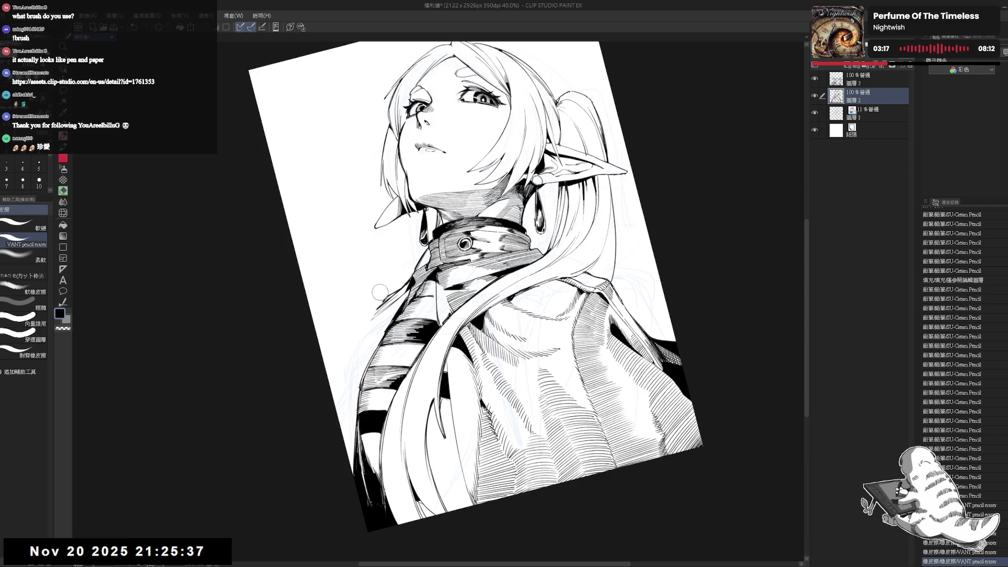
Clear stray lines beside the scarf and redraw pencil lines down its left edge.
key("p")
left_click(367, 325)
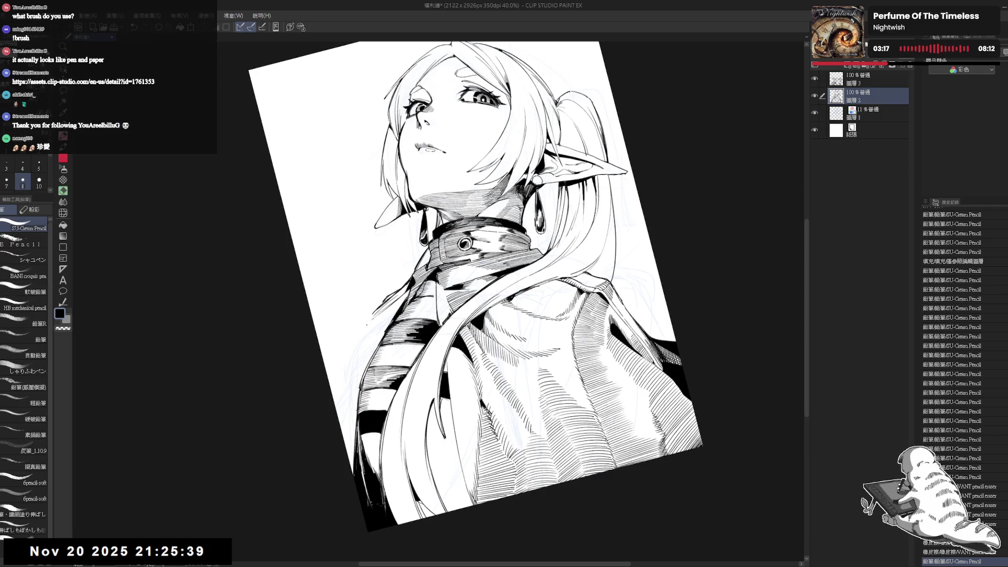
key("e")
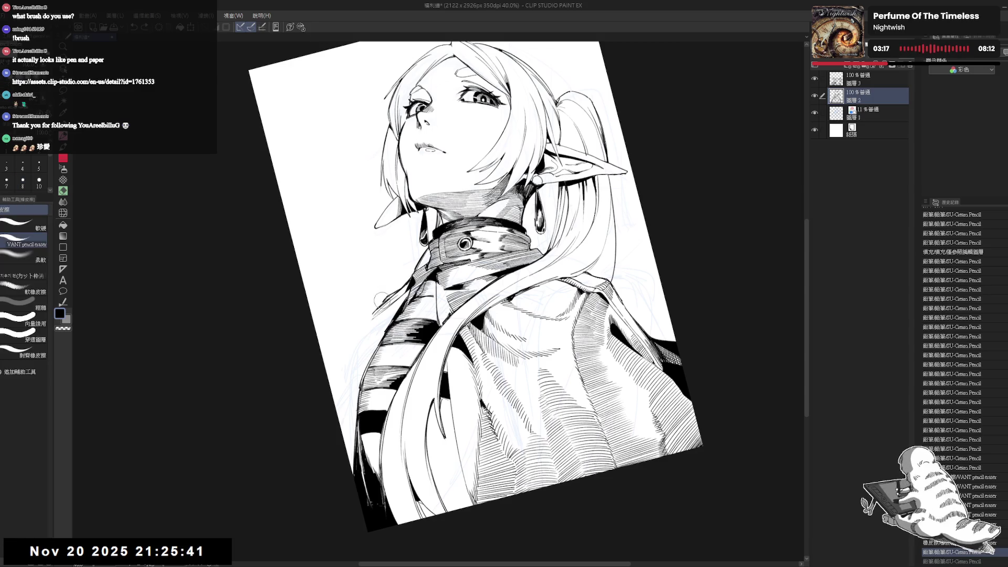
left_click_drag(382, 314, 409, 277)
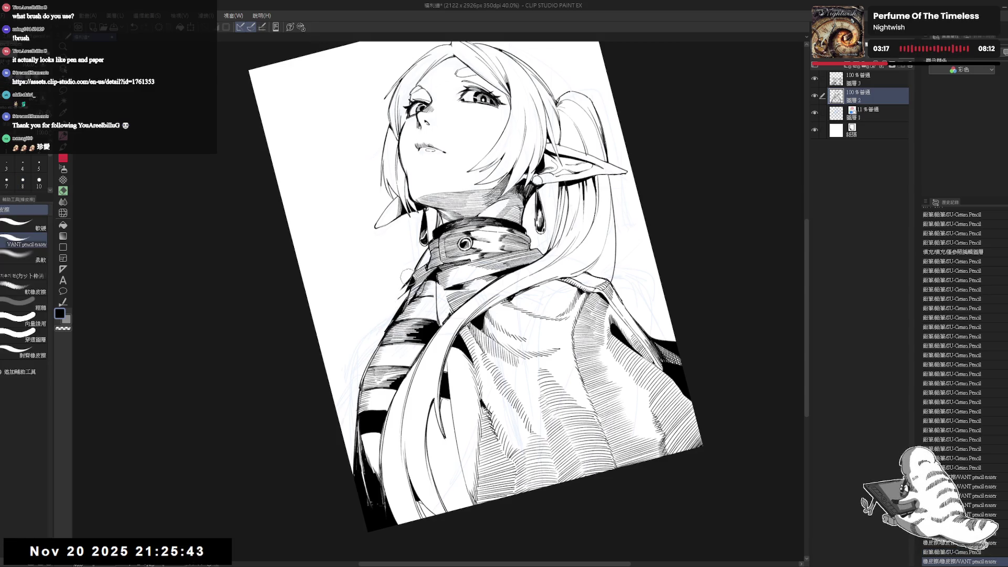
key("p")
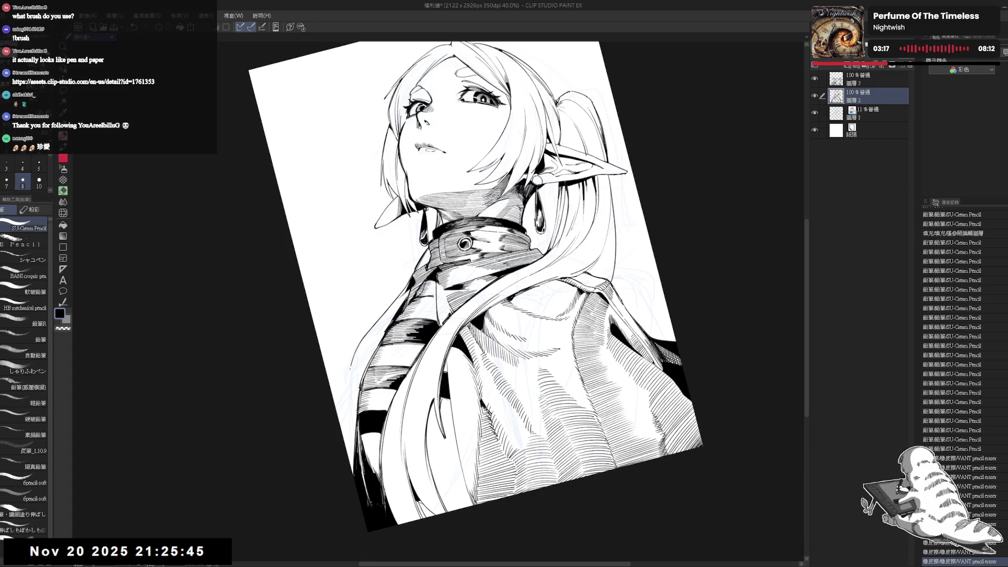
left_click_drag(409, 281, 362, 352)
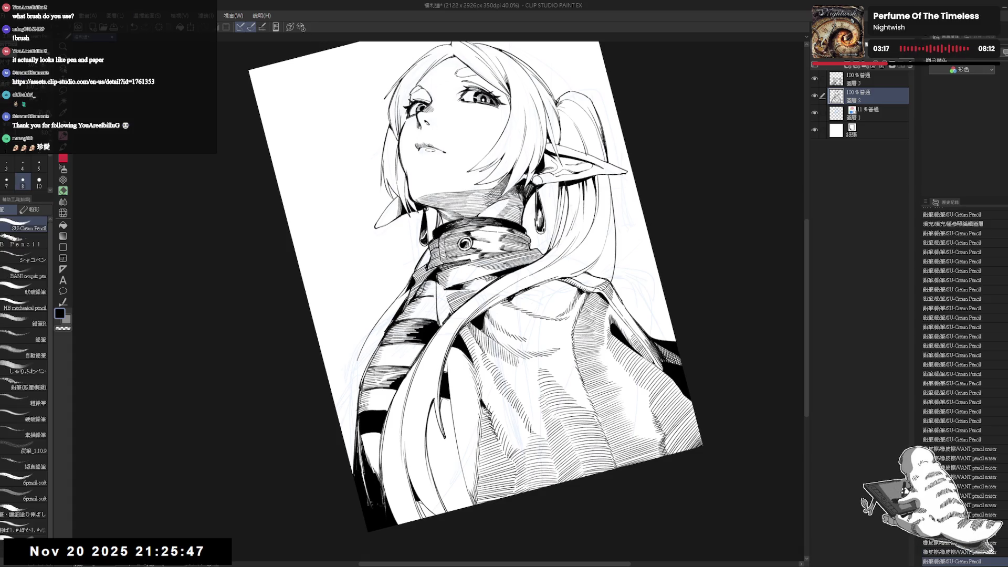
left_click_drag(399, 294, 357, 359)
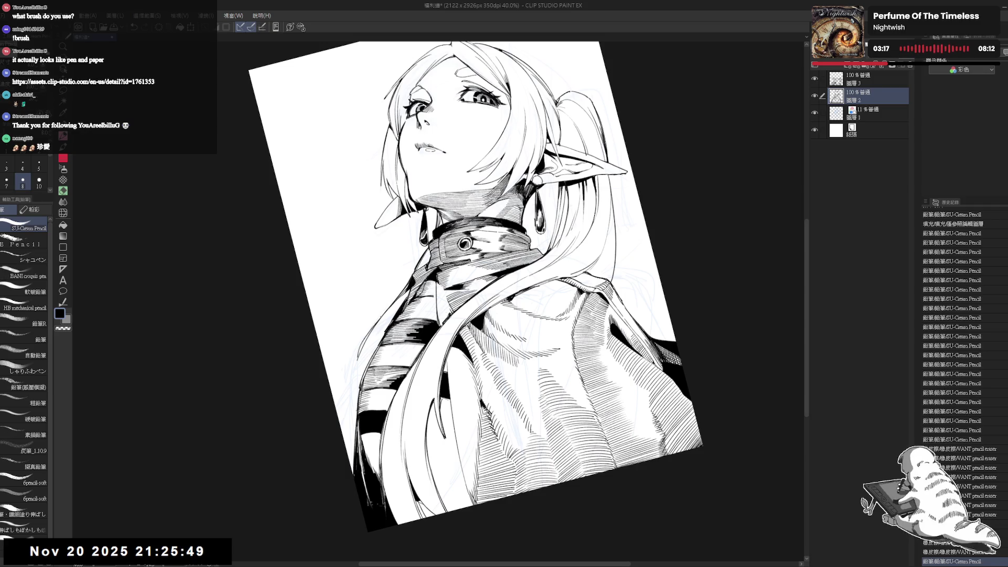
Tilt the view counter-clockwise and erase a stray mark on the scarf.
key("ctrl+at")
scroll(356, 336, "down", 1)
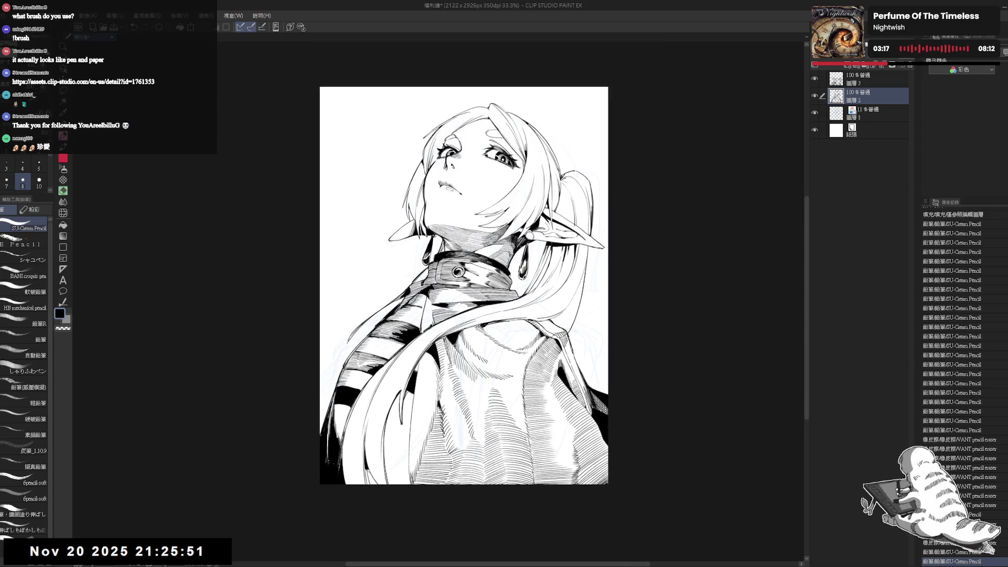
key("space")
left_click_drag(362, 341, 373, 378)
key("e")
left_click_drag(361, 338, 358, 362)
Redraw the scarf's left-edge stroke, add a short stroke at its lower edge, and mirror the view.
key("p")
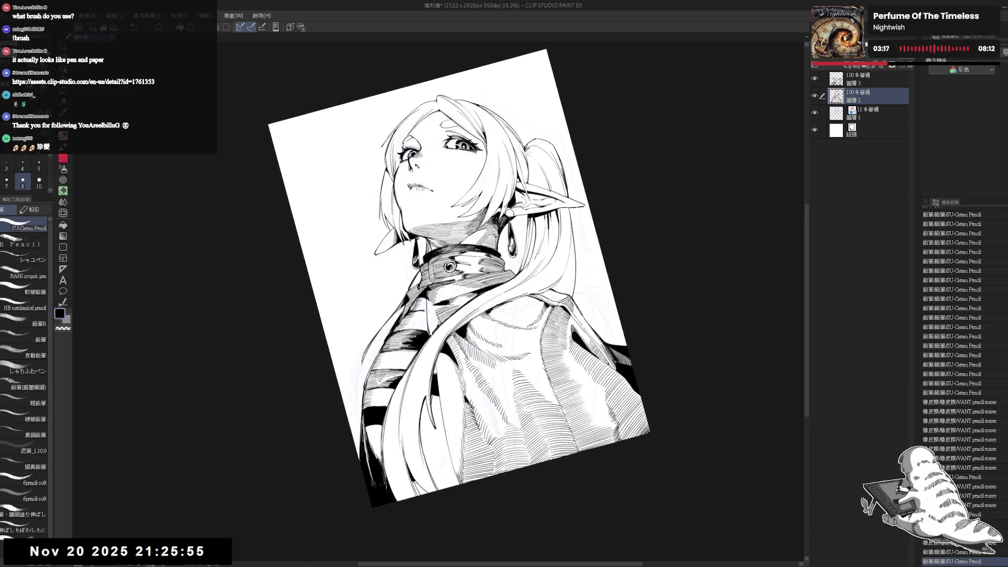
key("ctrl+z")
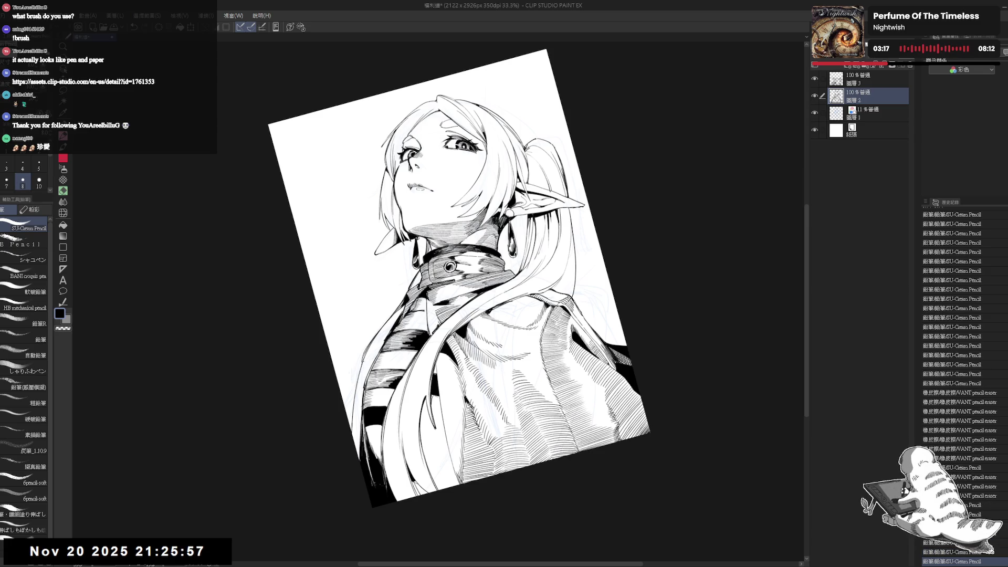
left_click_drag(371, 340, 357, 414)
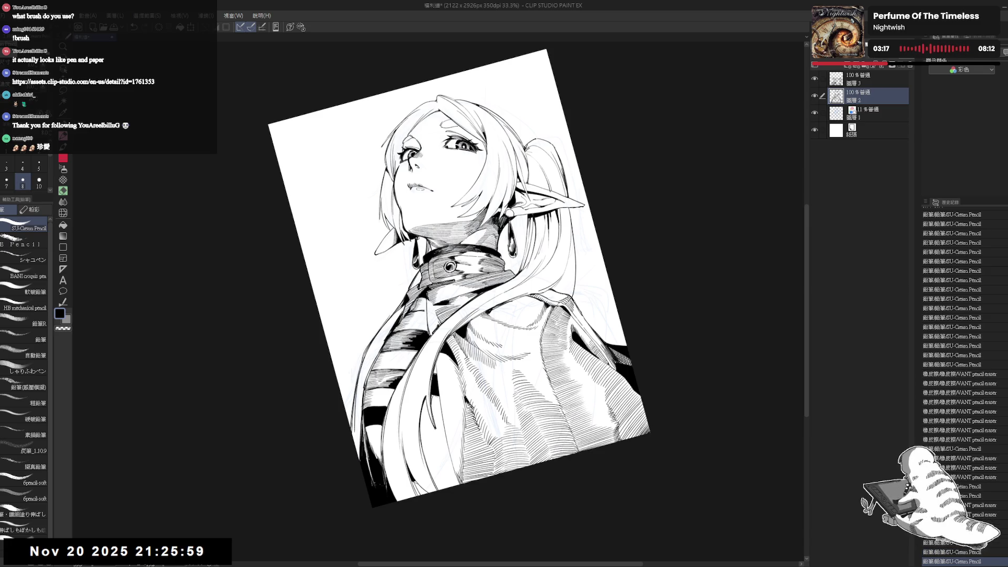
key("ctrl+z")
left_click_drag(363, 360, 357, 446)
left_click_drag(360, 367, 357, 450)
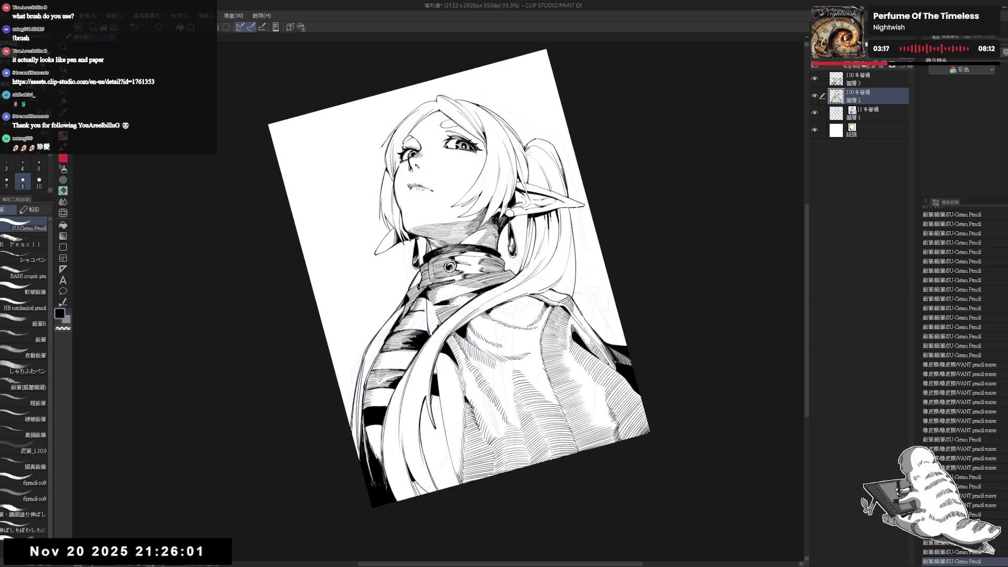
key("ctrl+shift+r")
key("h")
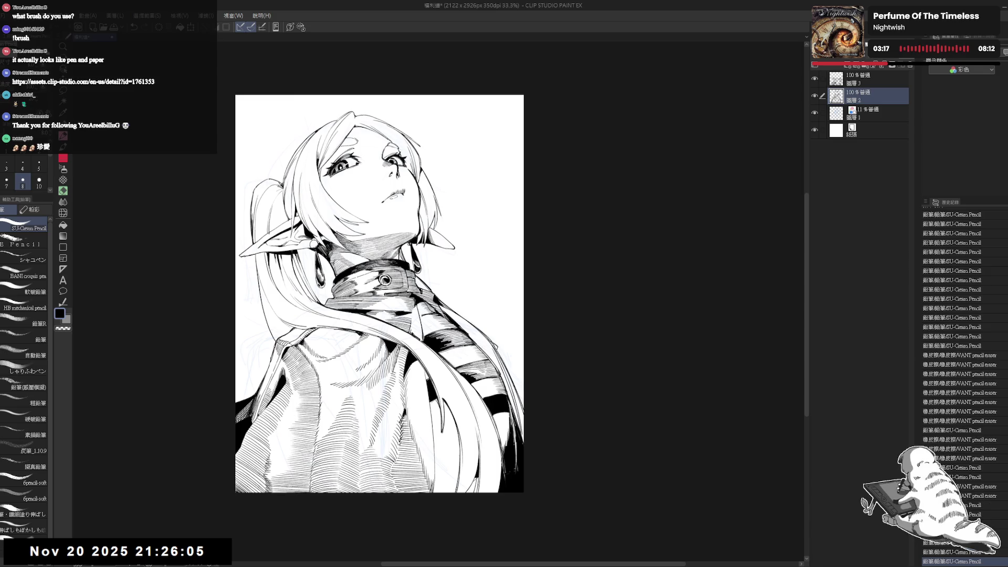
Undo the last stroke and a trial stroke on the hair, then flip the view back.
key("ctrl+z")
left_click_drag(517, 354, 497, 416)
key("ctrl+z")
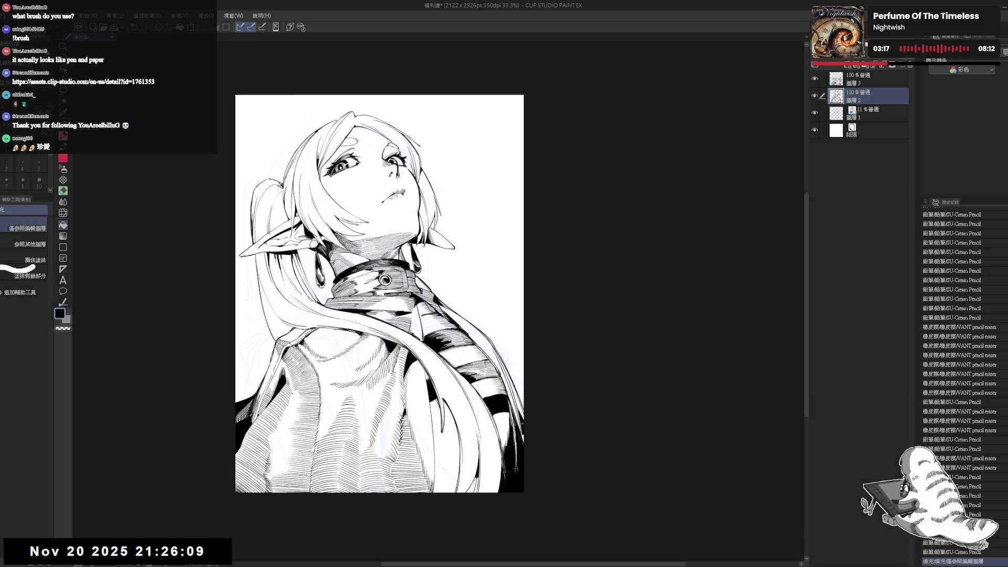
key("h")
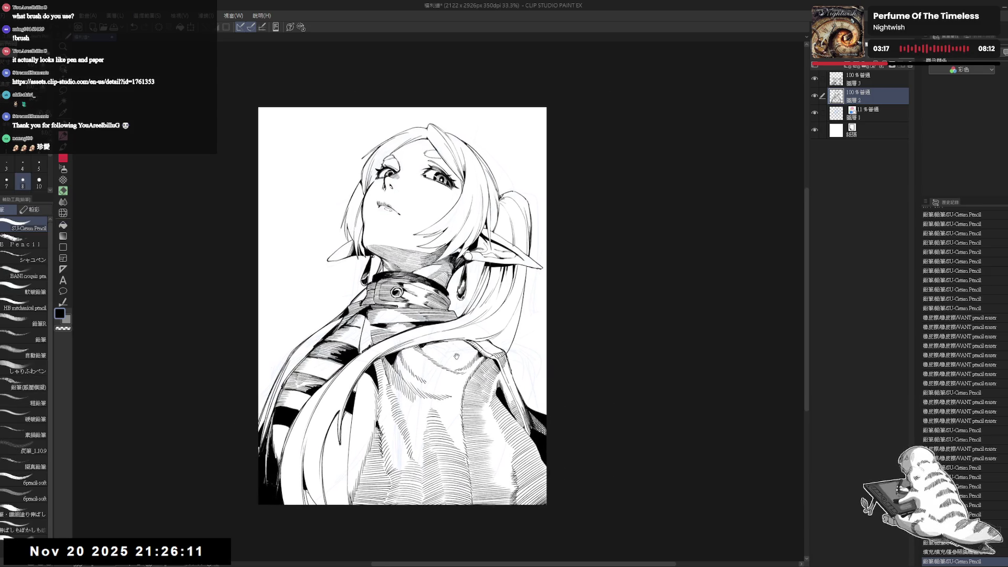
Erase the stray mark beside the twin tail.
scroll(368, 315, "up", 2)
key("e")
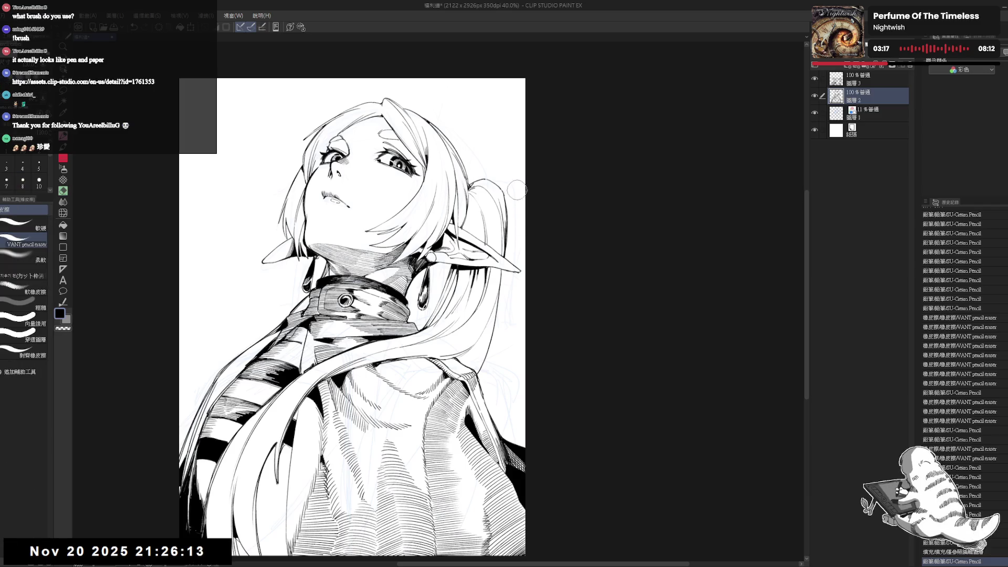
left_click_drag(517, 196, 512, 176)
mouse_move(532, 327)
left_mouse_down()
mouse_move(497, 386)
mouse_move(531, 252)
left_mouse_up()
Straighten and reposition the view, then save the illustration with Ctrl+S.
key("p")
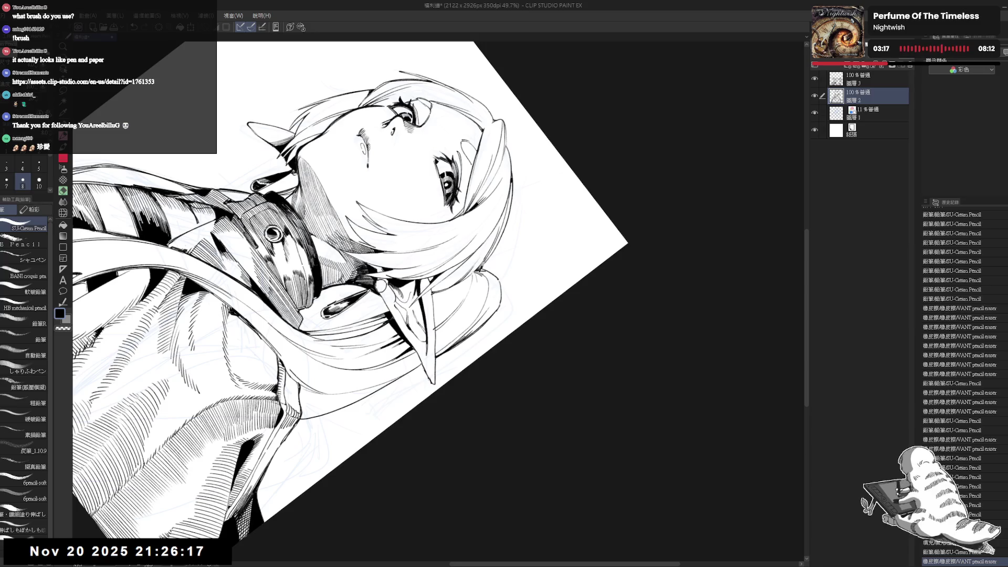
left_click_drag(389, 504, 346, 441)
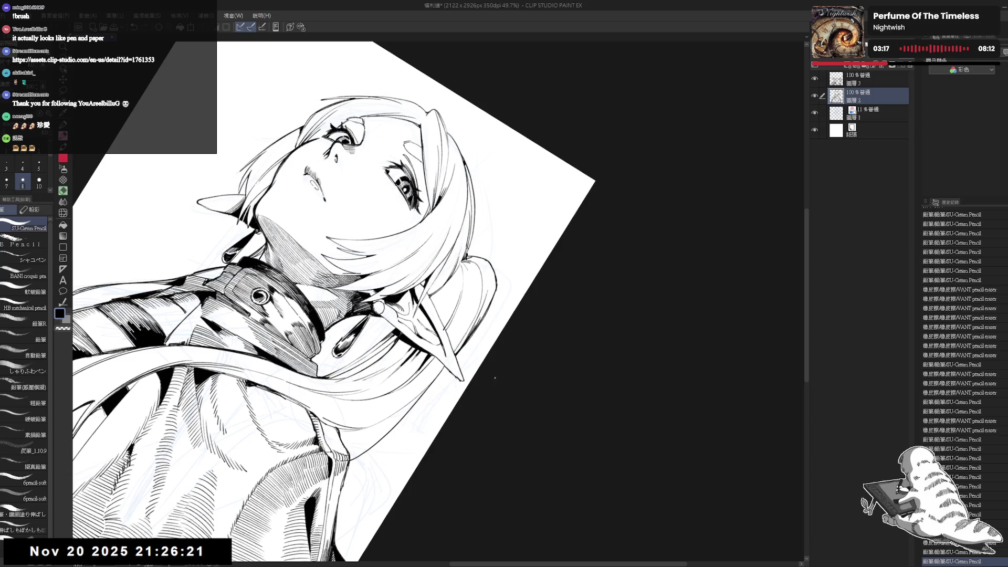
key("ctrl+at")
left_click_drag(492, 200, 526, 110)
scroll(526, 110, "down", 3)
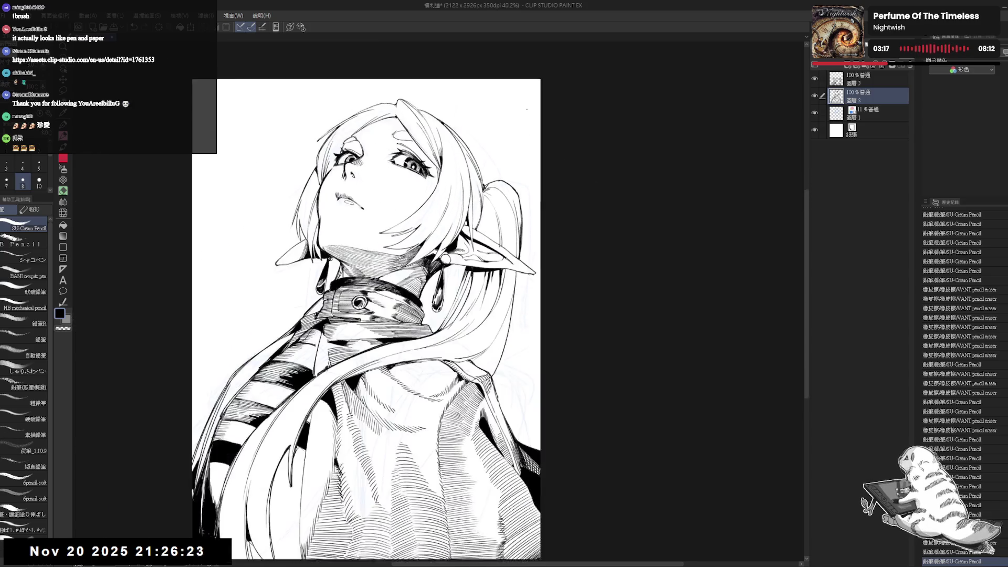
key("ctrl+s")
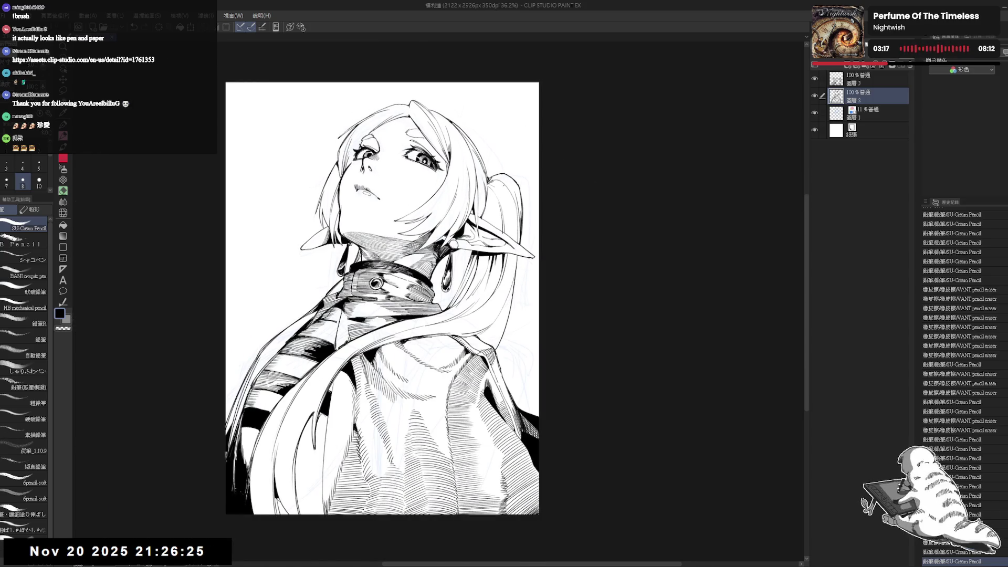
left_click_drag(488, 155, 493, 162)
Lasso-select the right eye, shift it into place, deselect, and mirror the view to check.
scroll(423, 190, "up", 3)
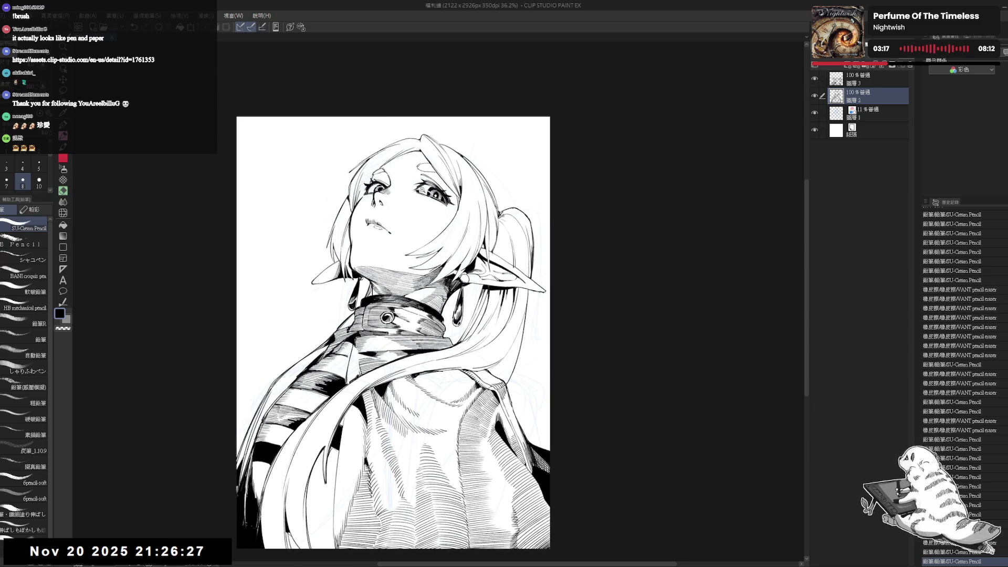
key("m")
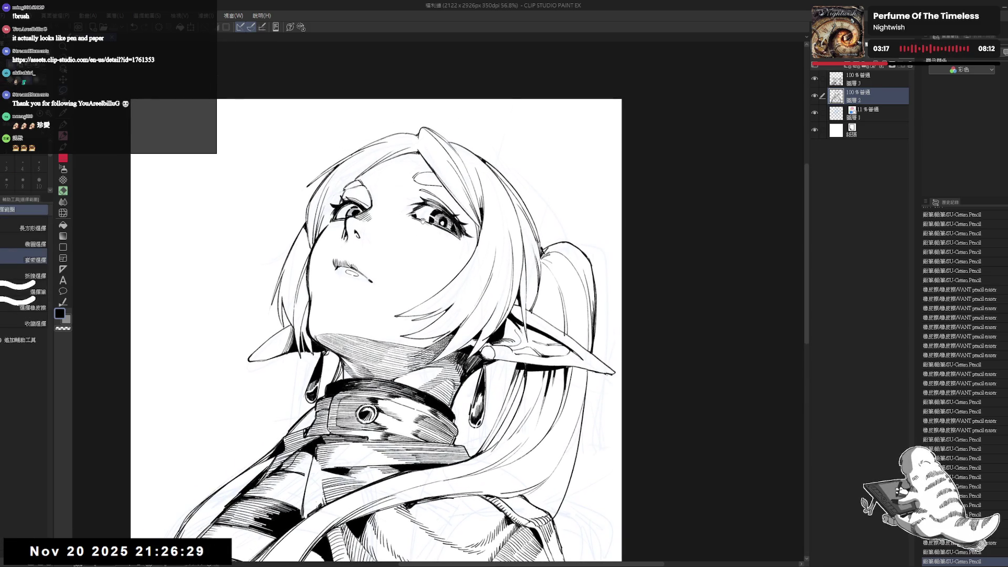
mouse_move(418, 190)
left_mouse_down()
mouse_move(426, 245)
mouse_move(476, 244)
mouse_move(457, 205)
mouse_move(429, 187)
left_mouse_up()
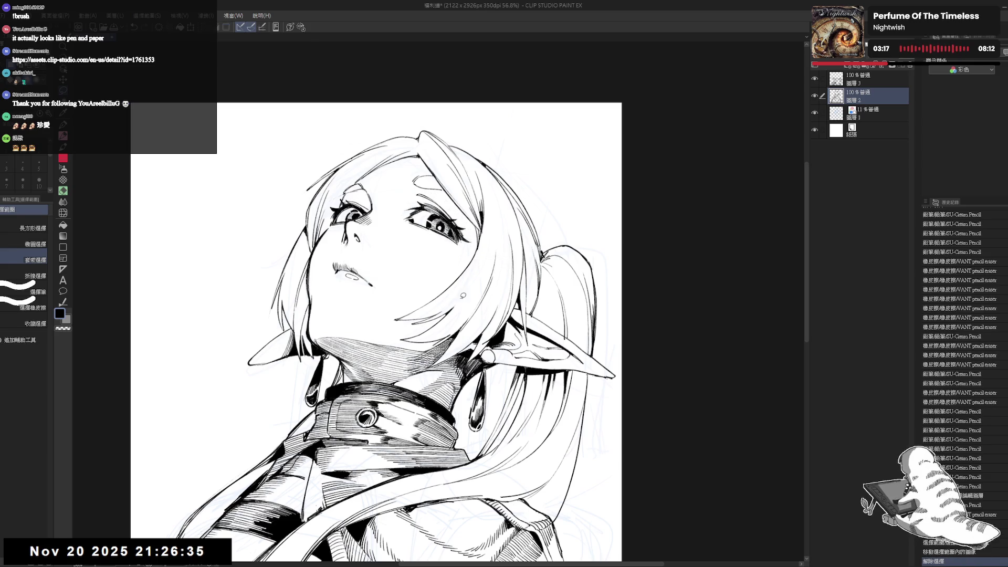
key("ctrl+d")
key("h")
key("h")
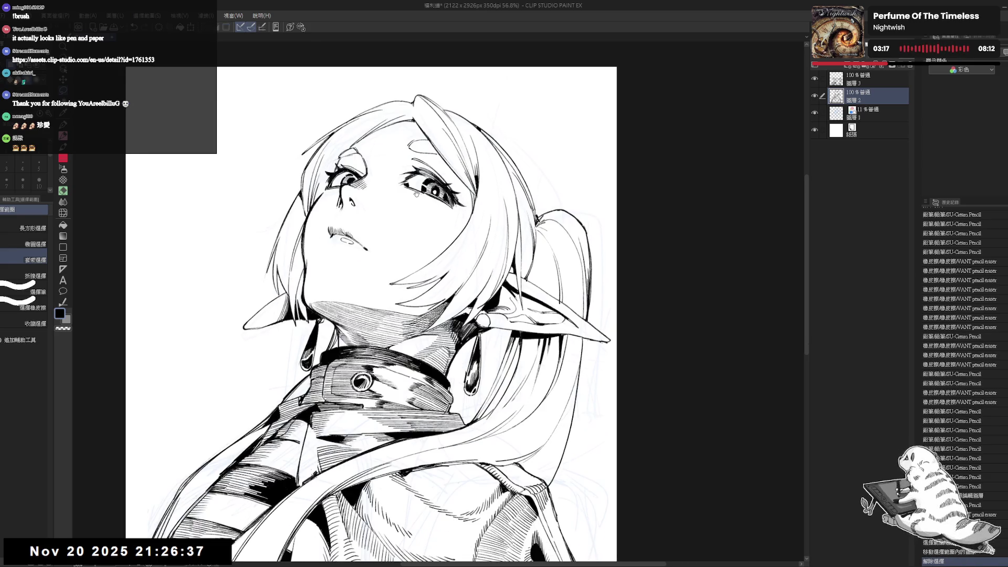
Zoom out to 50% and touch up the lines around the mouth.
key("p")
key("ctrl+minus")
left_click_drag(356, 233, 363, 261)
key("e")
key("p")
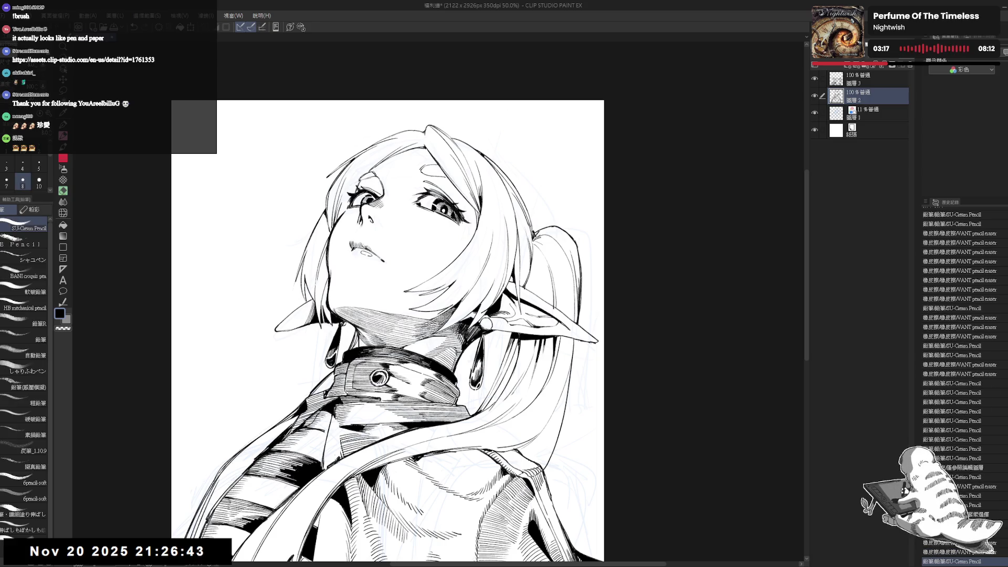
mouse_move(406, 117)
left_mouse_down()
mouse_move(407, 96)
mouse_move(404, 120)
mouse_move(472, 173)
left_mouse_up()
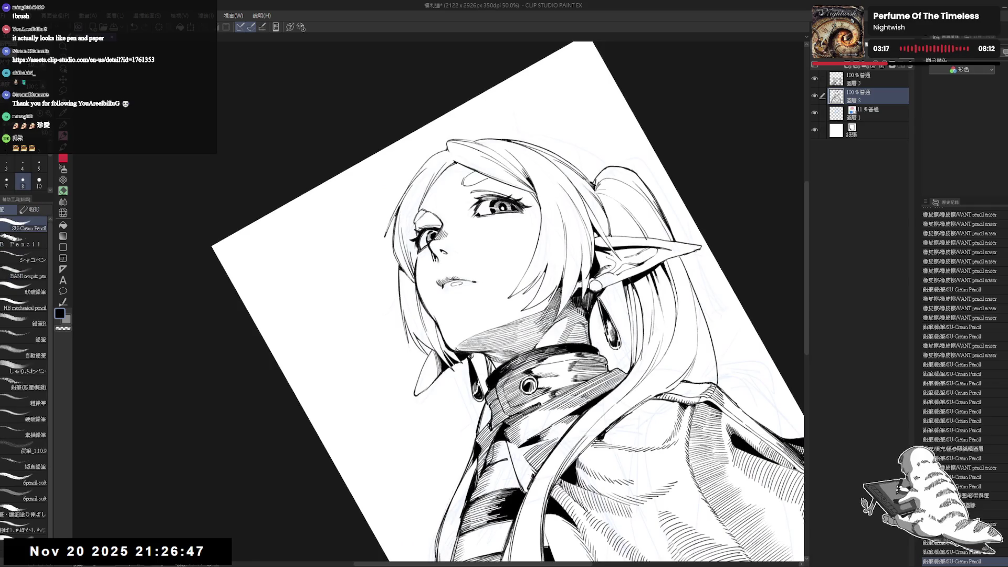
Rotate the canvas view and erase a small stray pencil mark with the VANT pencil eraser.
key("ctrl+@")
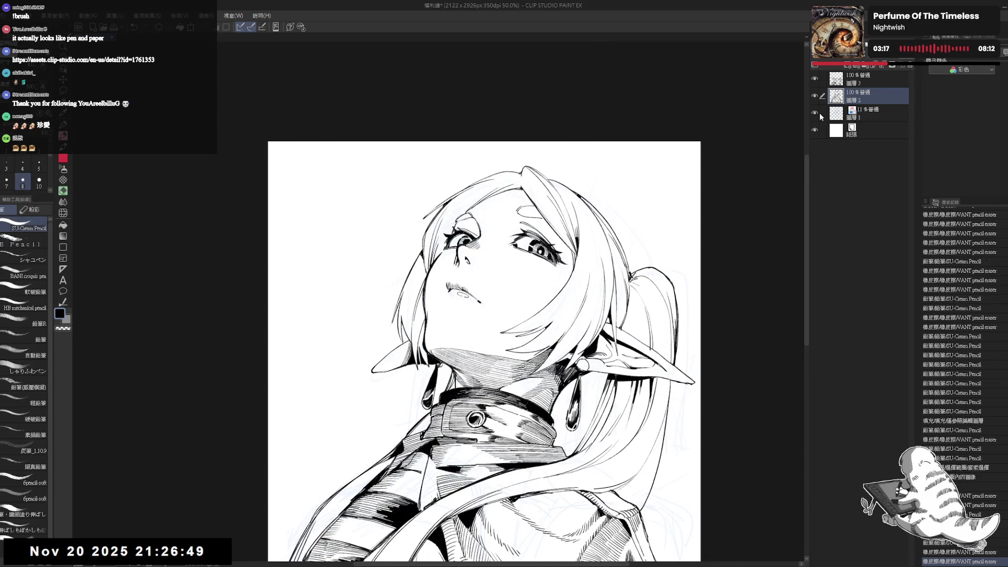
left_click_drag(729, 192, 615, 75)
key("p")
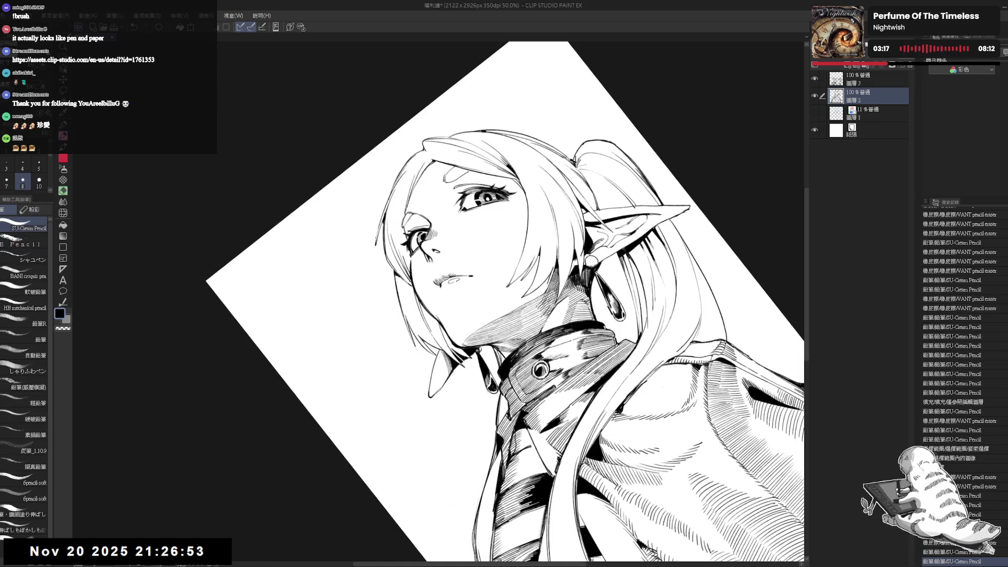
key("e")
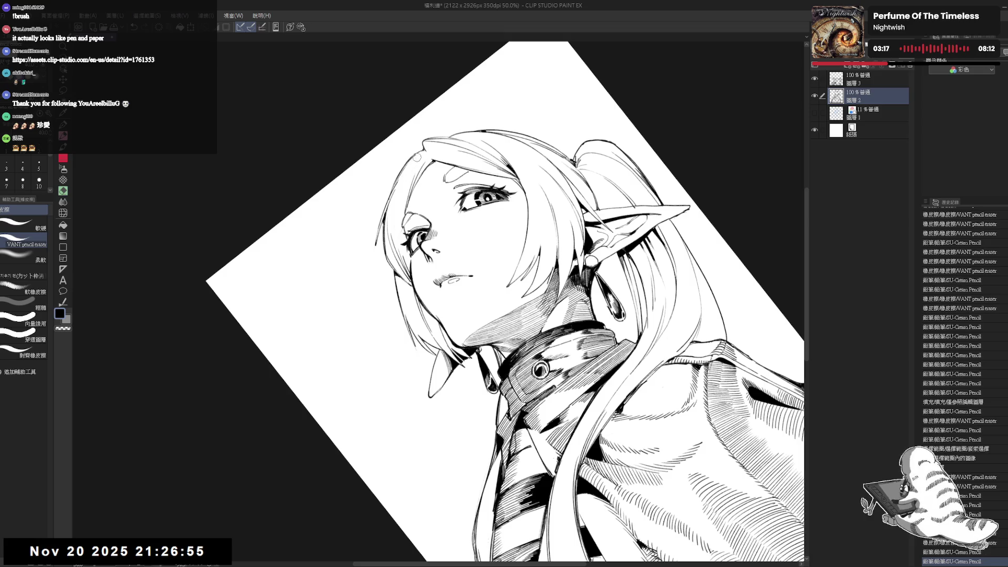
left_click_drag(410, 163, 415, 159)
key("p")
mouse_move(623, 231)
left_mouse_down()
mouse_move(539, 167)
mouse_move(515, 163)
mouse_move(495, 162)
mouse_move(489, 193)
mouse_move(444, 180)
mouse_move(460, 205)
left_mouse_up()
key("e")
key("p")
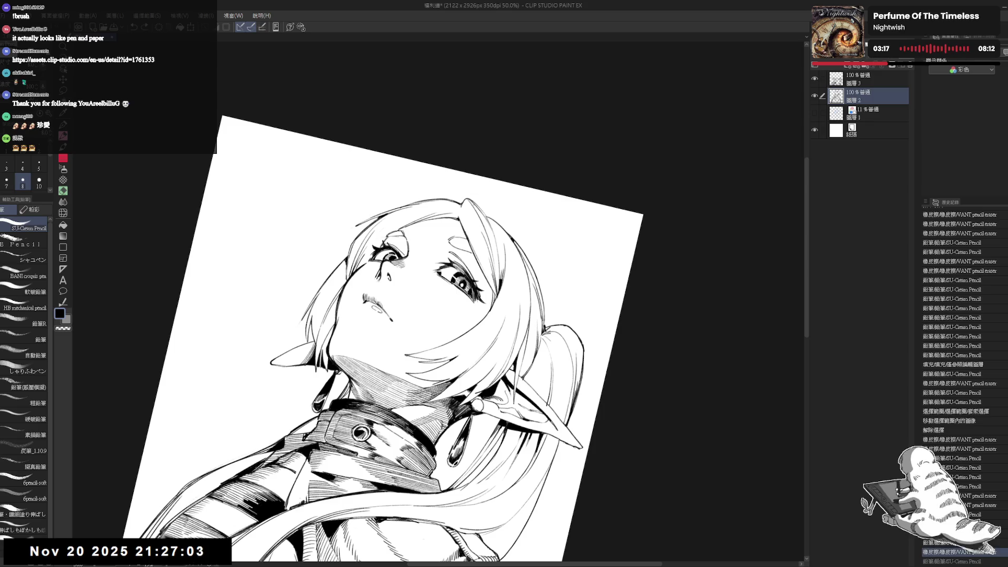
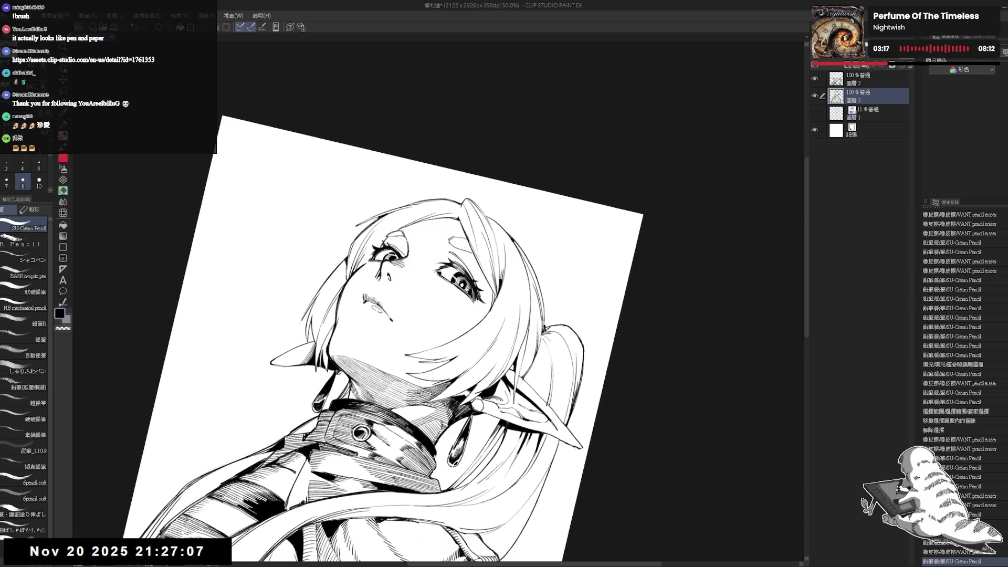
Undo the stray stroke near the hair tip and check the drawing in a mirrored view.
key("ctrl+z")
key("ctrl+at")
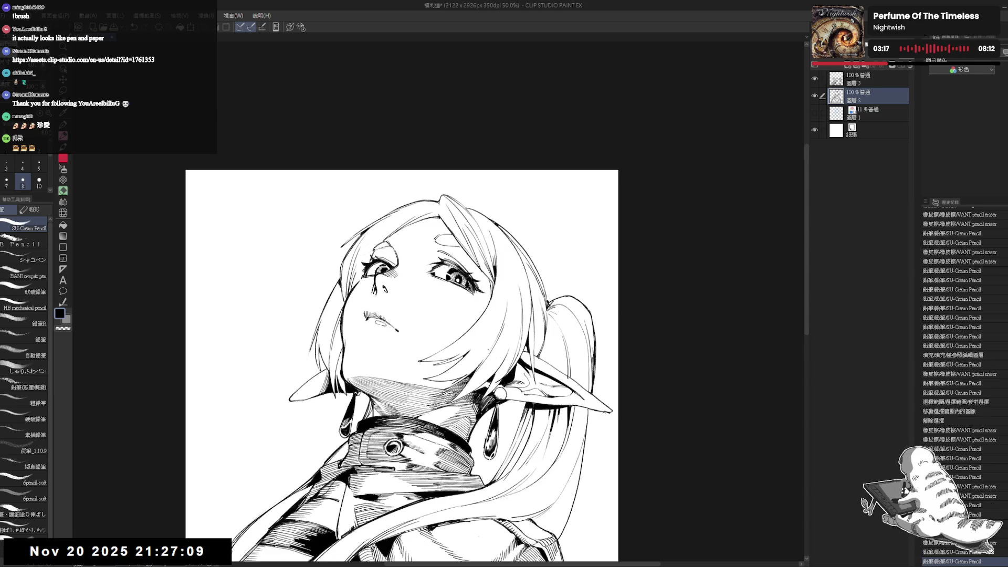
key("h")
scroll(467, 288, "down", 3)
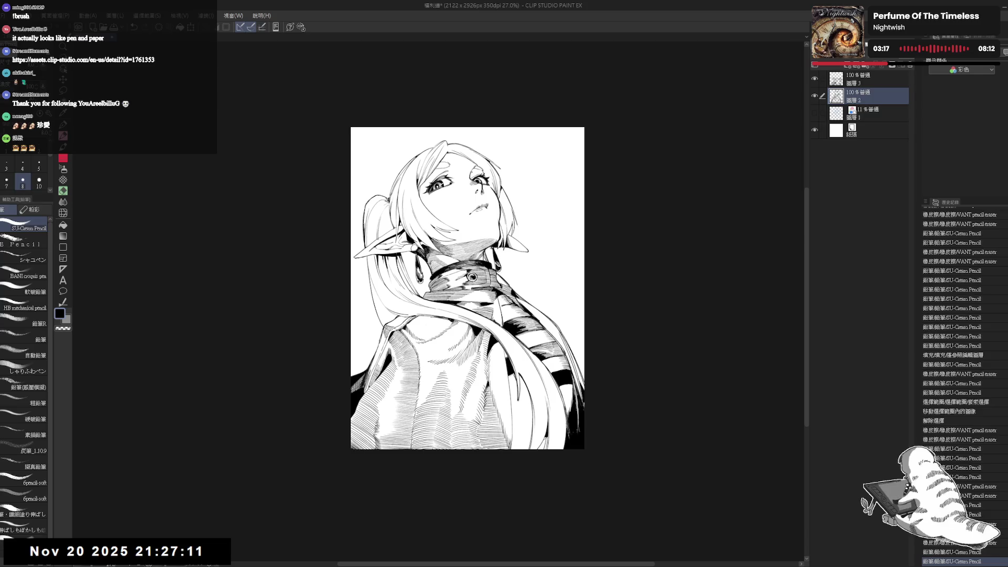
key("h")
scroll(367, 367, "up", 2)
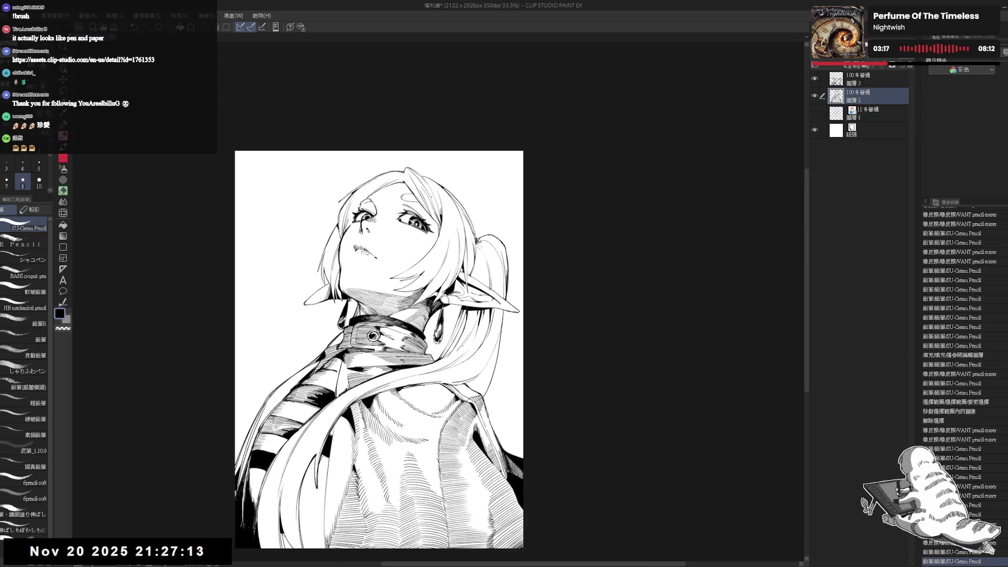
key("asciicircum")
key("asciicircum")
scroll(367, 315, "up", 2)
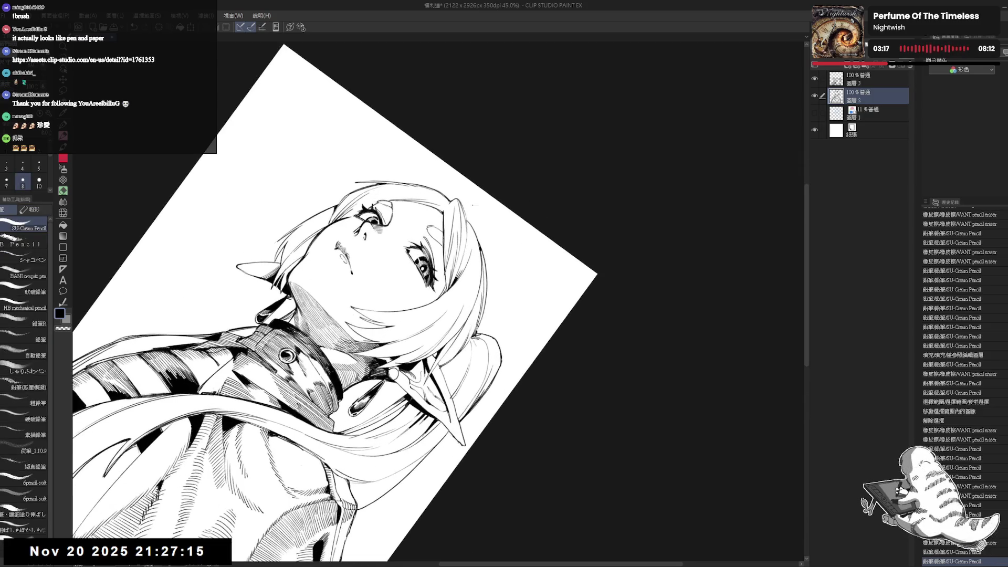
Erase small stray marks near the hair tips and add small pencil touch-up strokes.
key("e")
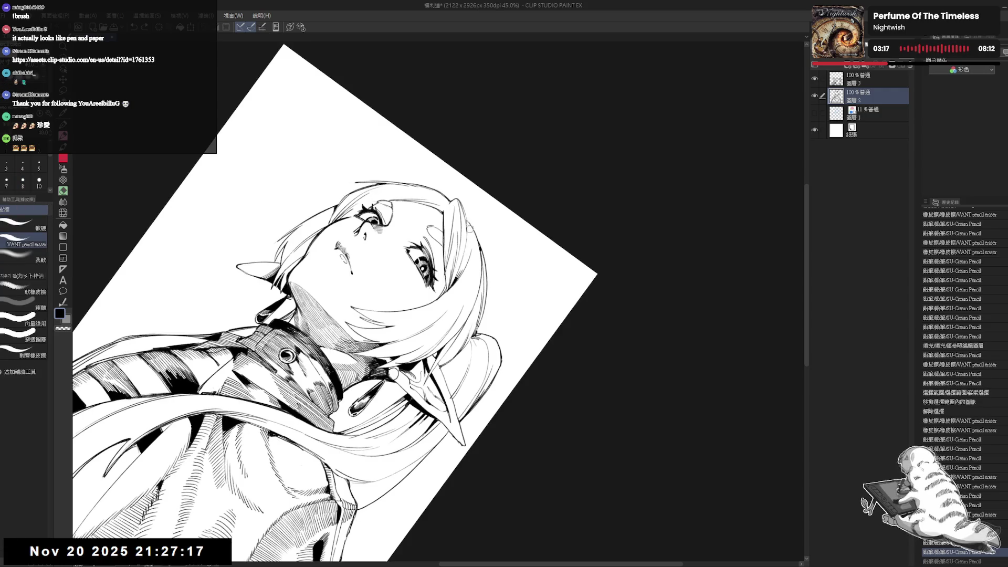
left_click_drag(467, 231, 473, 230)
key("p")
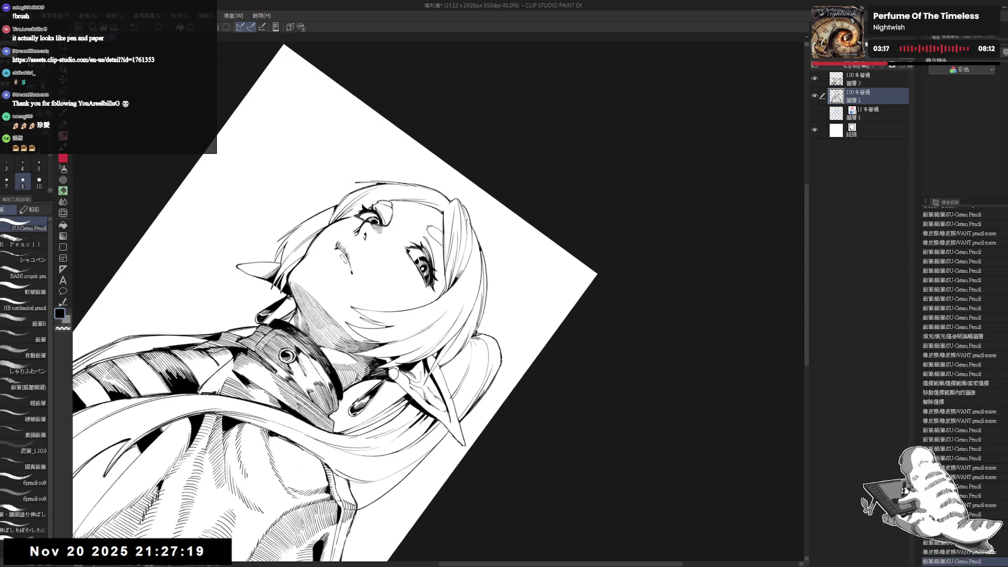
scroll(465, 199, "up", 2)
key("e")
left_click_drag(463, 216, 468, 225)
key("p")
left_click_drag(466, 219, 471, 235)
key("e")
key("p")
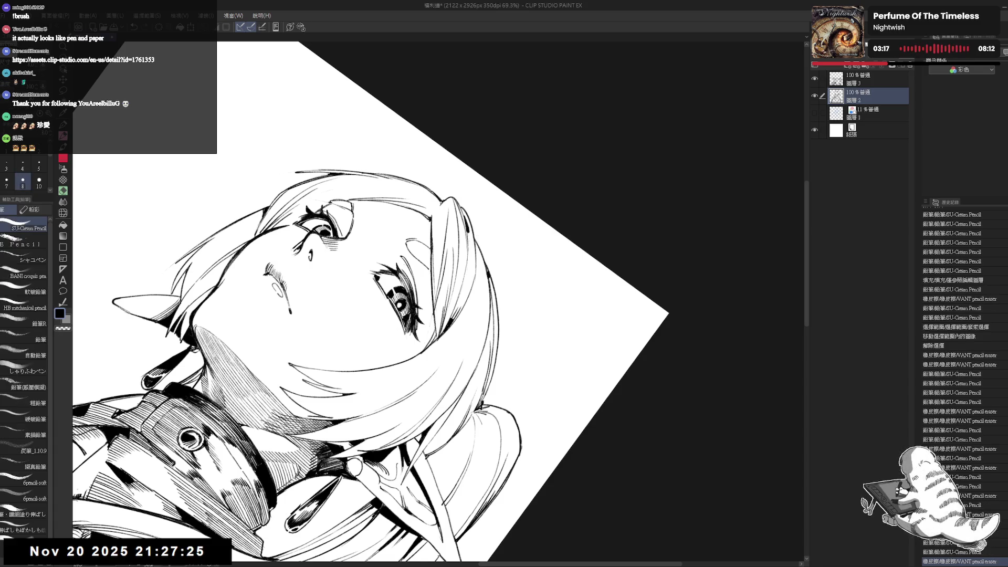
left_click_drag(436, 150, 440, 153)
Reframe the view on the left hair and add a small pencil stroke there.
key("ctrl+@")
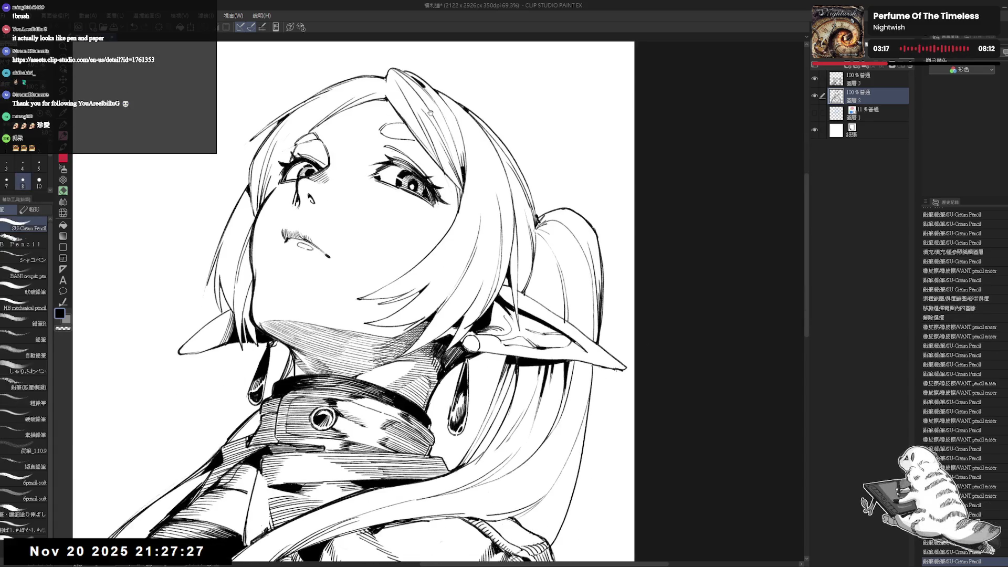
scroll(430, 113, "down", 3)
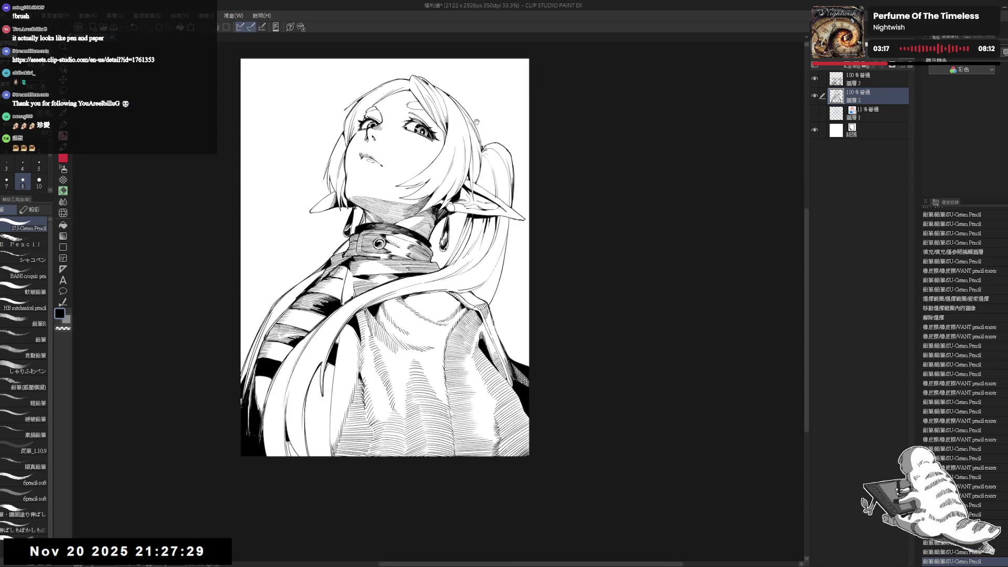
scroll(476, 122, "up", 1)
mouse_move(459, 139)
left_mouse_down()
mouse_move(429, 126)
mouse_move(464, 131)
left_mouse_up()
left_click_drag(368, 263, 451, 260)
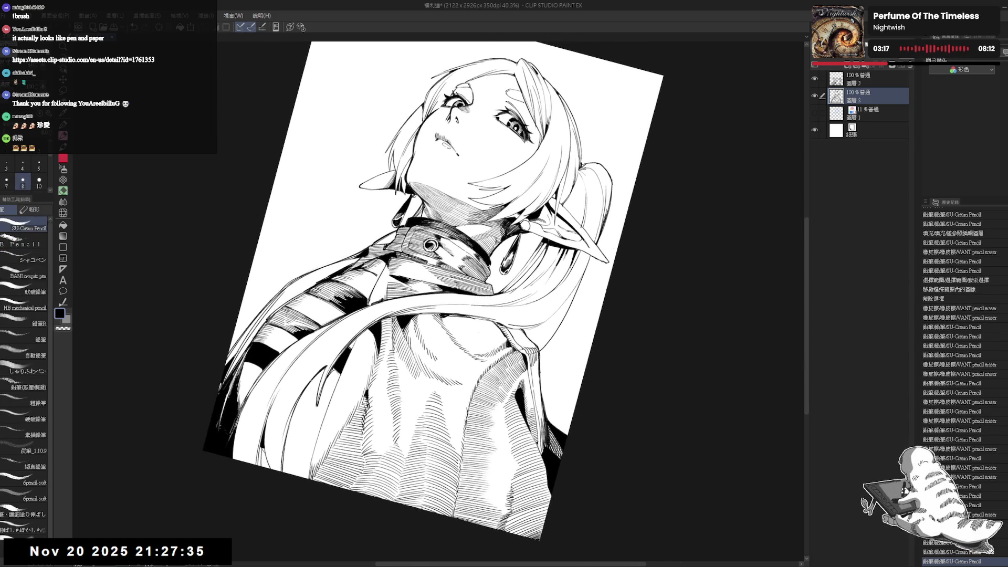
left_click_drag(314, 383, 318, 404)
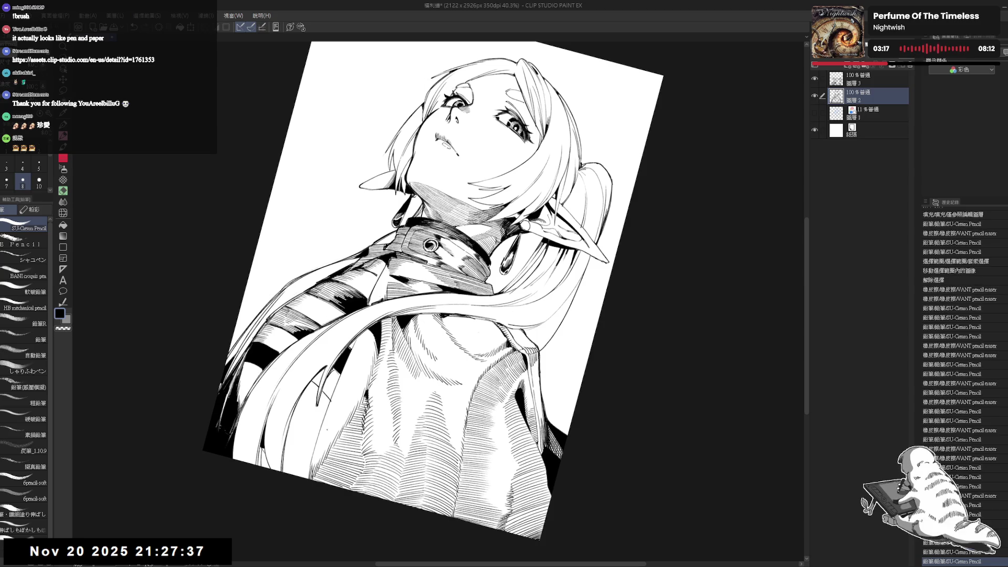
left_click_drag(473, 158, 443, 150)
Erase stray bits along the left hair strand and redraw a short stroke on it.
key("e")
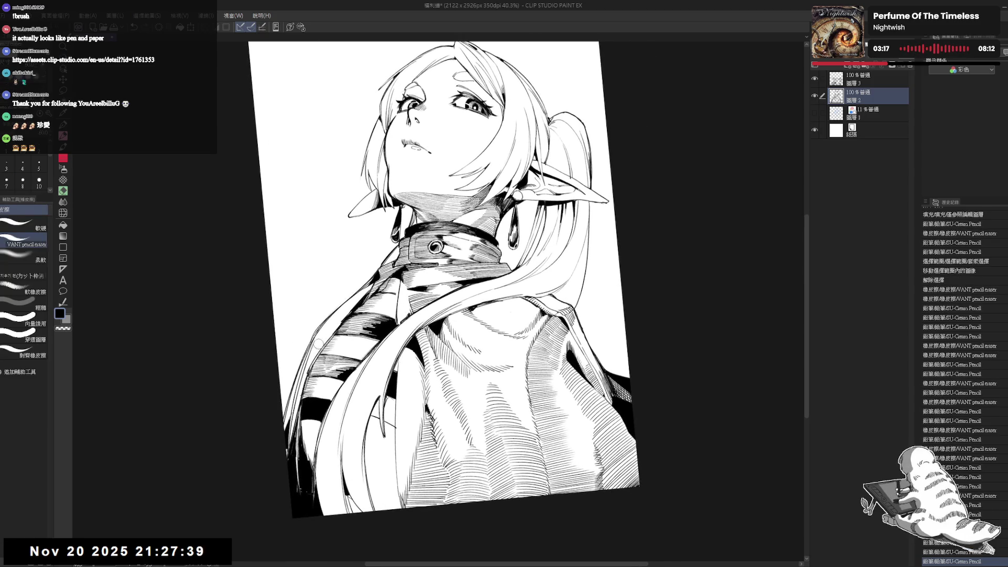
left_click_drag(317, 344, 314, 351)
left_click_drag(301, 406, 336, 336)
mouse_move(315, 391)
left_mouse_down()
mouse_move(322, 351)
mouse_move(315, 415)
mouse_move(317, 401)
left_mouse_up()
mouse_move(323, 335)
left_mouse_down()
mouse_move(318, 361)
mouse_move(333, 324)
left_mouse_up()
left_click_drag(321, 382, 315, 390)
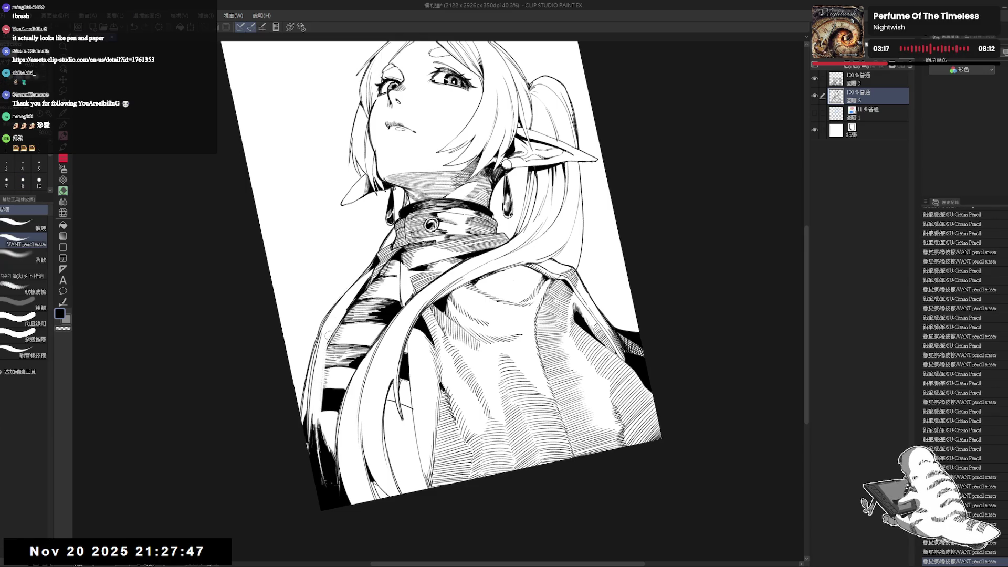
key("p")
left_click_drag(327, 344, 321, 420)
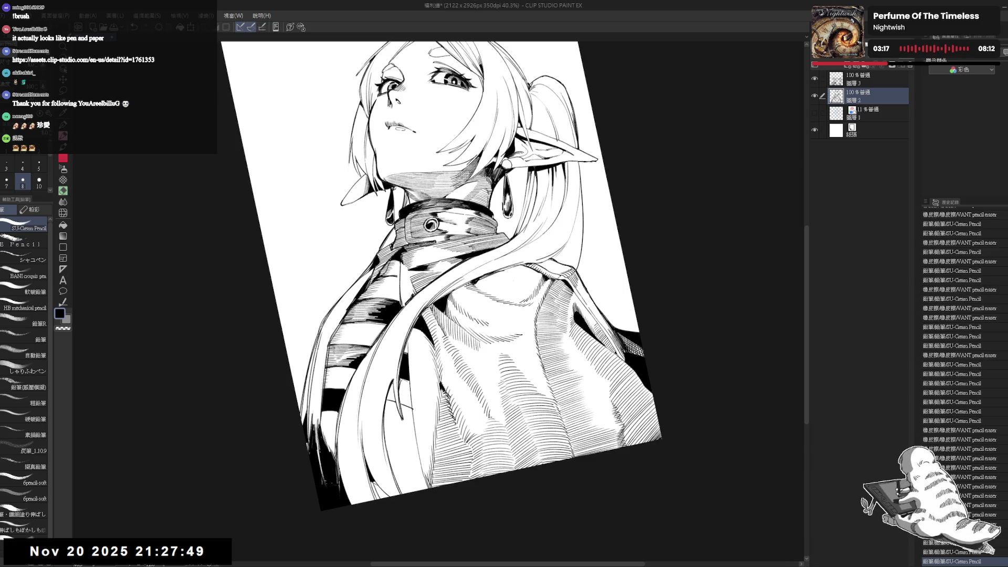
Zoom out, undo and redraw the short pencil stroke, then add another small stroke.
key("ctrl+at")
key("ctrl+minus")
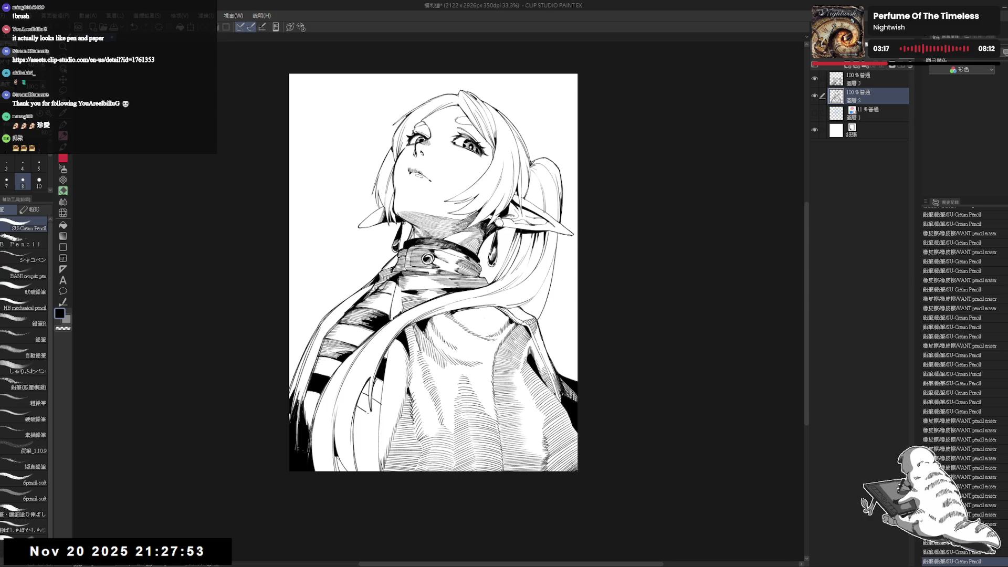
key("ctrl+z")
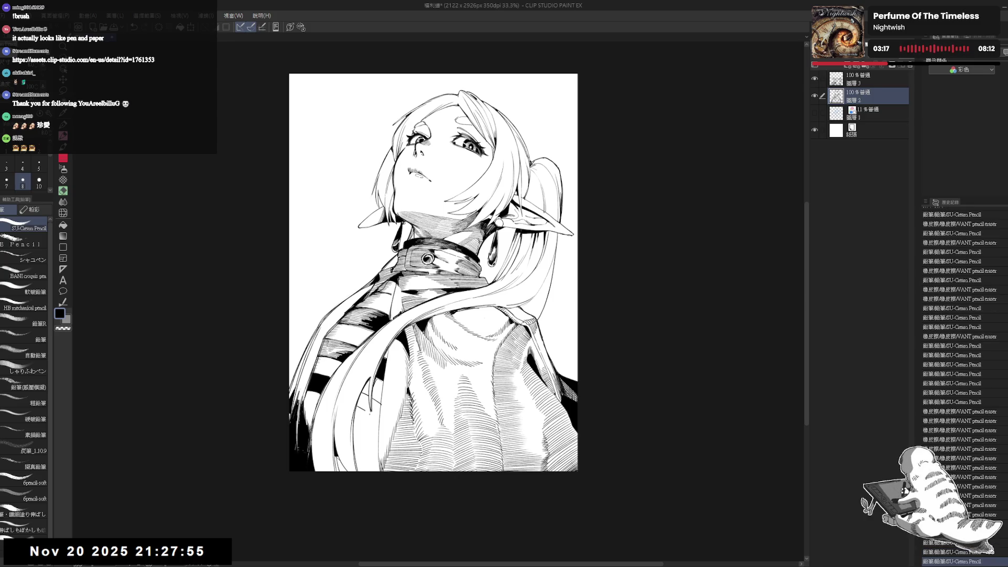
mouse_move(368, 411)
left_mouse_down()
mouse_move(379, 420)
mouse_move(378, 408)
left_mouse_up()
key("e")
key("p")
left_click_drag(362, 397, 365, 400)
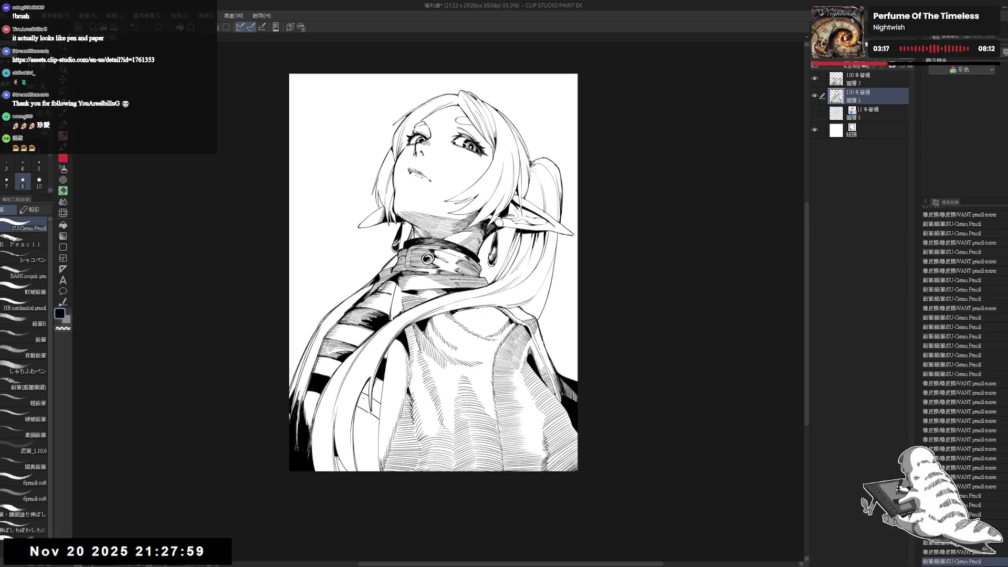
Fill two small enclosed gaps with black.
key("g")
left_click(364, 396)
left_click(389, 395)
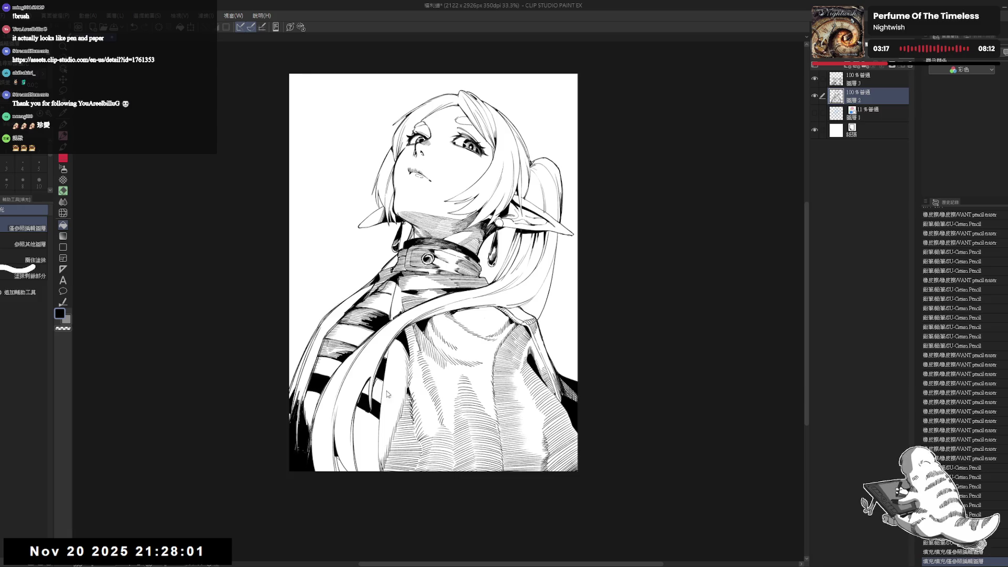
In a mirrored view, erase stray marks on the sweater and add small touch-up strokes.
key("h")
mouse_move(534, 385)
left_mouse_down()
mouse_move(487, 376)
mouse_move(444, 391)
mouse_move(444, 367)
mouse_move(454, 451)
left_mouse_up()
key("e")
left_click_drag(449, 399, 453, 429)
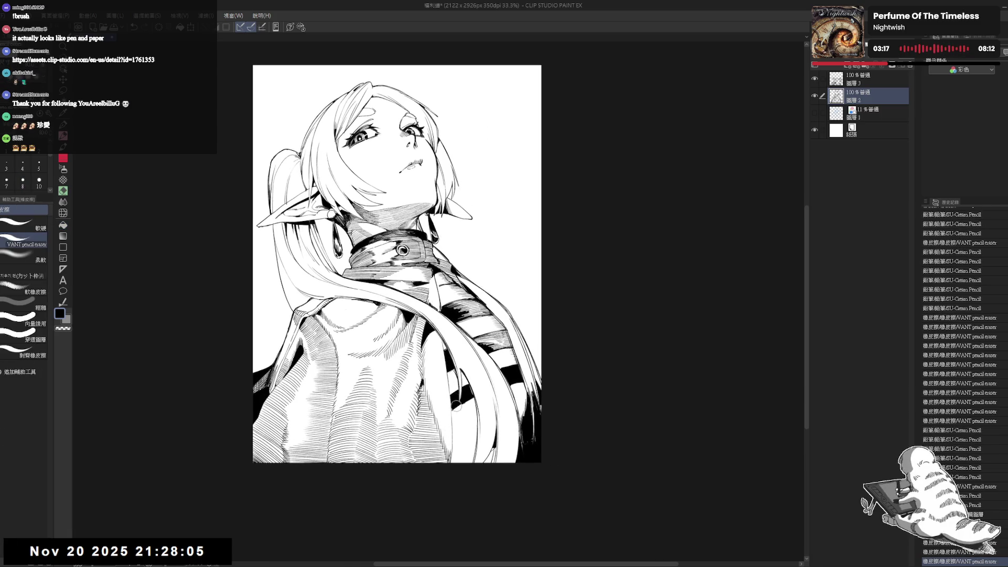
left_click_drag(445, 373, 446, 363)
left_click_drag(454, 417, 453, 426)
key("p")
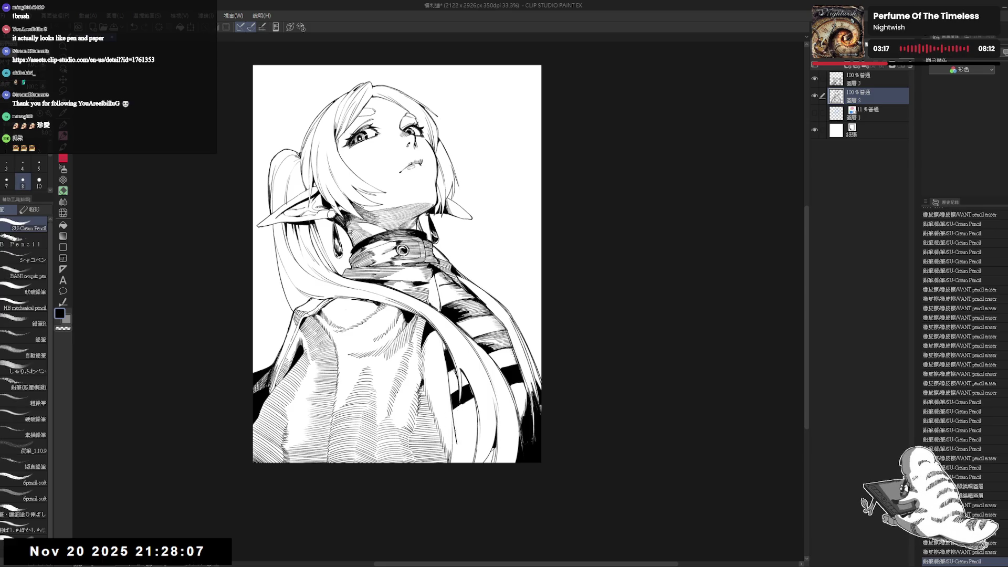
left_click_drag(450, 375, 461, 451)
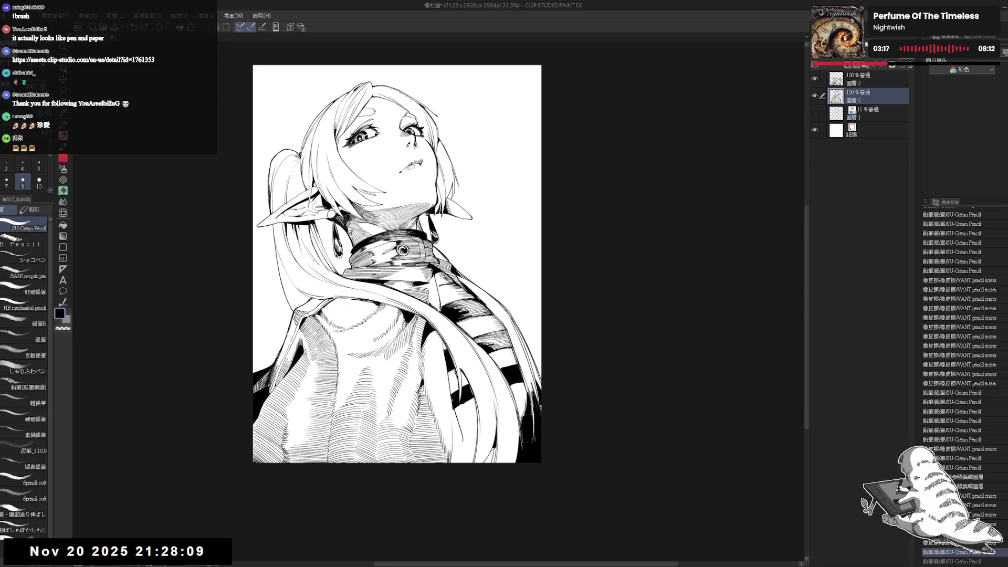
Add hatch strokes on the lower sweater, redoing a misplaced one.
left_click_drag(456, 407, 462, 456)
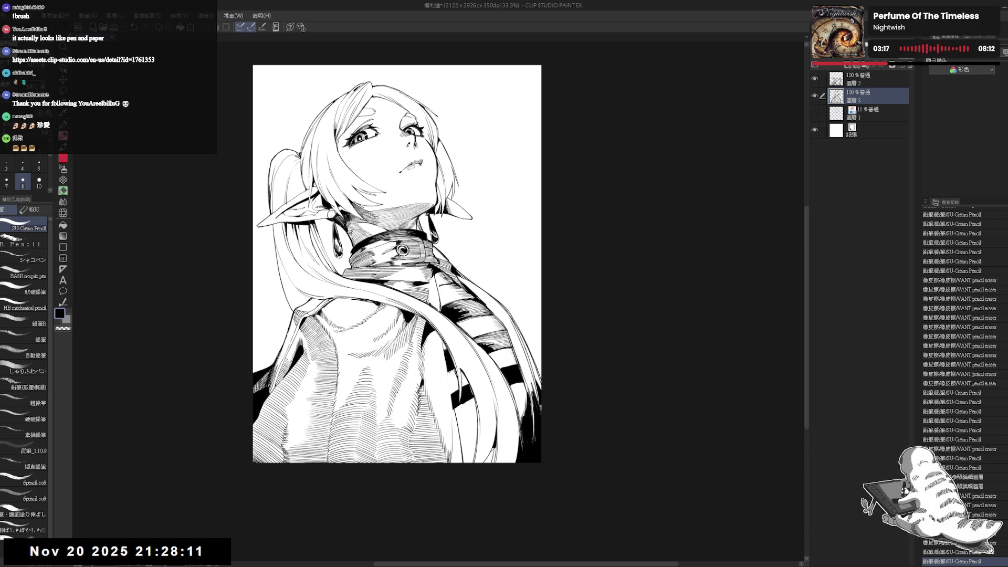
key("ctrl+z")
left_click_drag(446, 341, 449, 410)
left_click_drag(449, 373, 463, 462)
key("e")
key("p")
left_click_drag(455, 408, 464, 462)
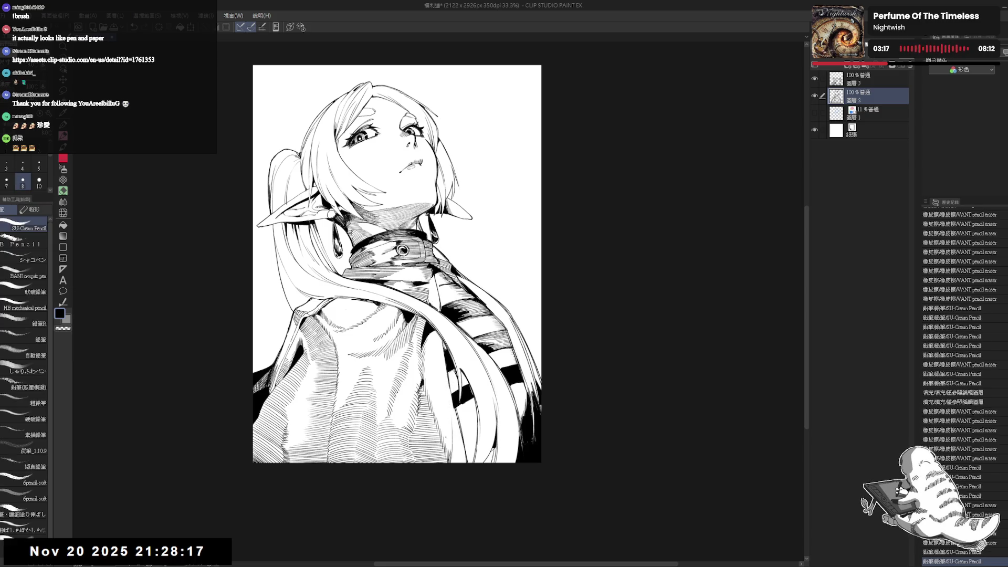
mouse_move(454, 392)
left_mouse_down()
mouse_move(451, 454)
mouse_move(375, 446)
mouse_move(394, 462)
left_mouse_up()
Unmirror and rotate the view, then add a row of hatching strokes on the sweater.
key("h")
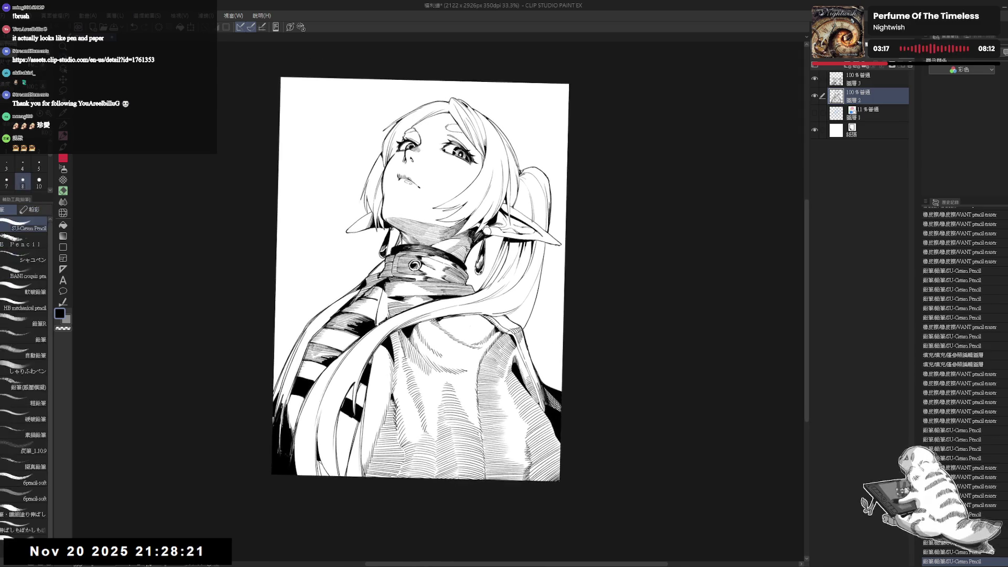
mouse_move(399, 420)
left_mouse_down()
mouse_move(381, 378)
mouse_move(399, 409)
mouse_move(417, 494)
mouse_move(389, 399)
left_mouse_up()
key("e")
key("p")
mouse_move(380, 458)
left_mouse_down()
mouse_move(384, 440)
mouse_move(367, 420)
mouse_move(281, 370)
left_mouse_up()
key("r")
key("p")
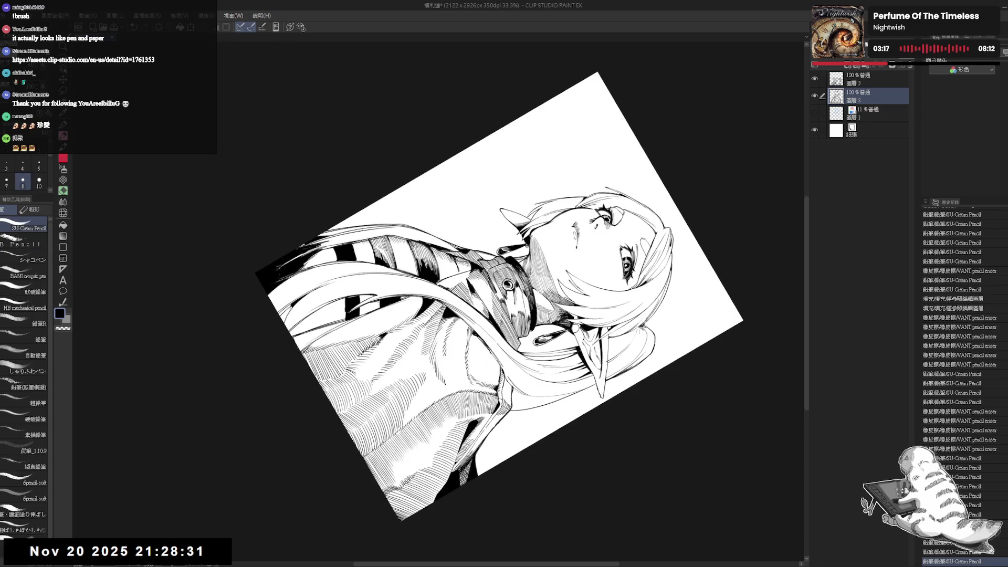
left_click_drag(302, 334, 297, 350)
mouse_move(304, 338)
left_mouse_down()
mouse_move(303, 357)
mouse_move(298, 351)
left_mouse_up()
left_click_drag(304, 338, 301, 355)
left_click_drag(308, 343, 305, 359)
left_click_drag(313, 346, 310, 363)
Return the canvas upright and zoom out to review the whole page.
key("ctrl+at")
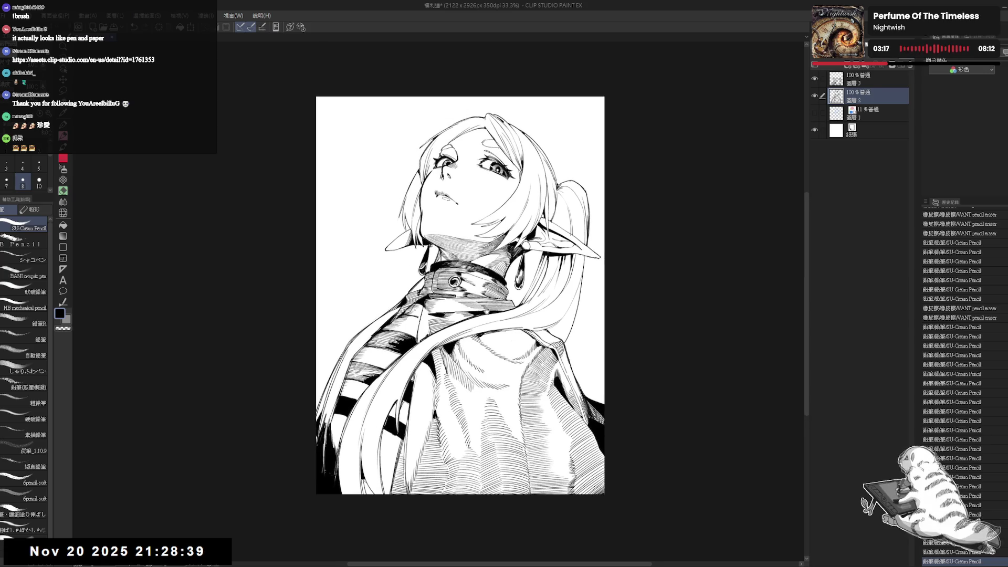
key("ctrl+minus")
left_click_drag(351, 372, 346, 380)
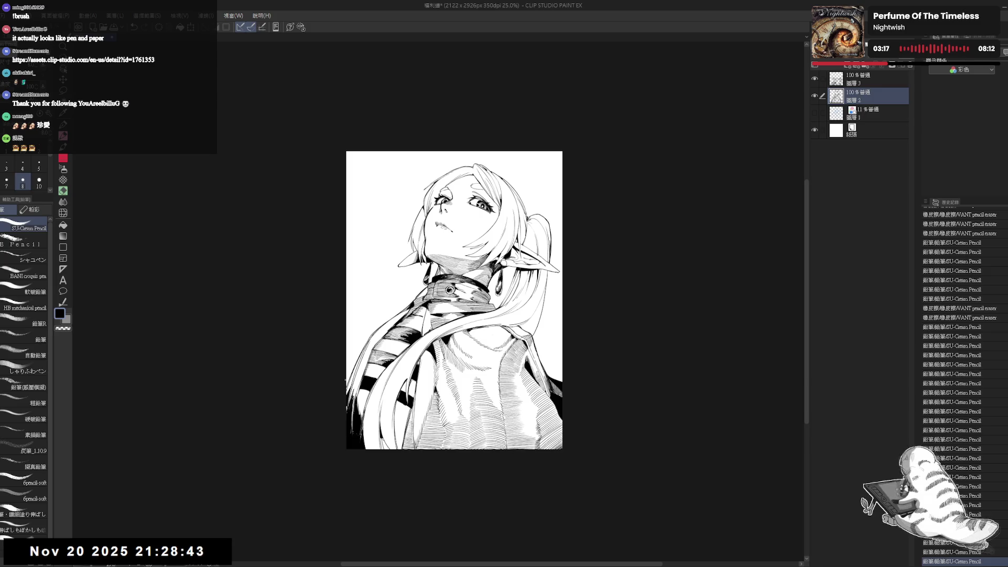
mouse_move(466, 368)
left_mouse_down()
mouse_move(488, 340)
mouse_move(457, 368)
mouse_move(435, 350)
mouse_move(436, 362)
mouse_move(434, 339)
mouse_move(434, 357)
left_mouse_up()
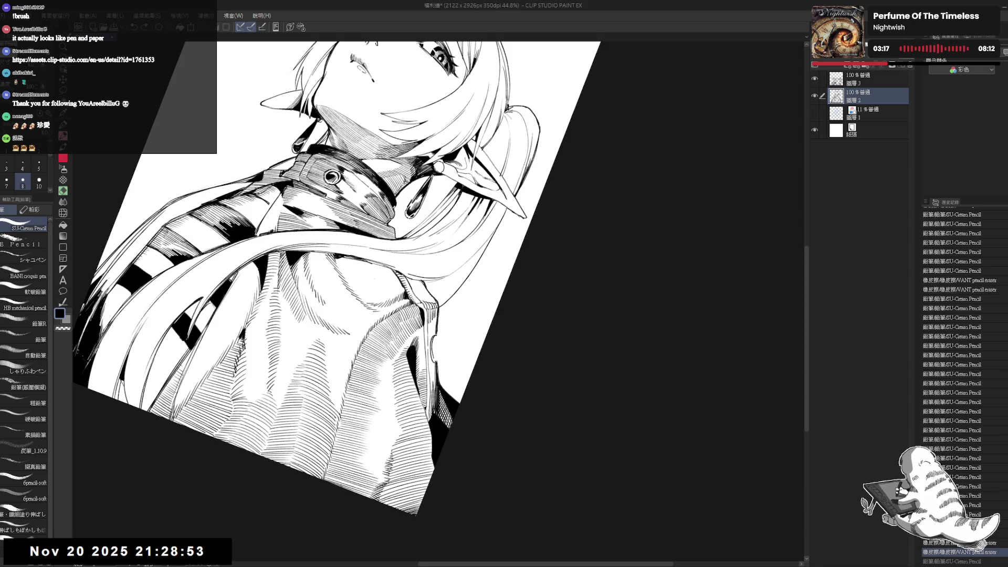
Sketch a small ring on the coat and zoom in close on it.
left_click_drag(435, 339, 442, 354)
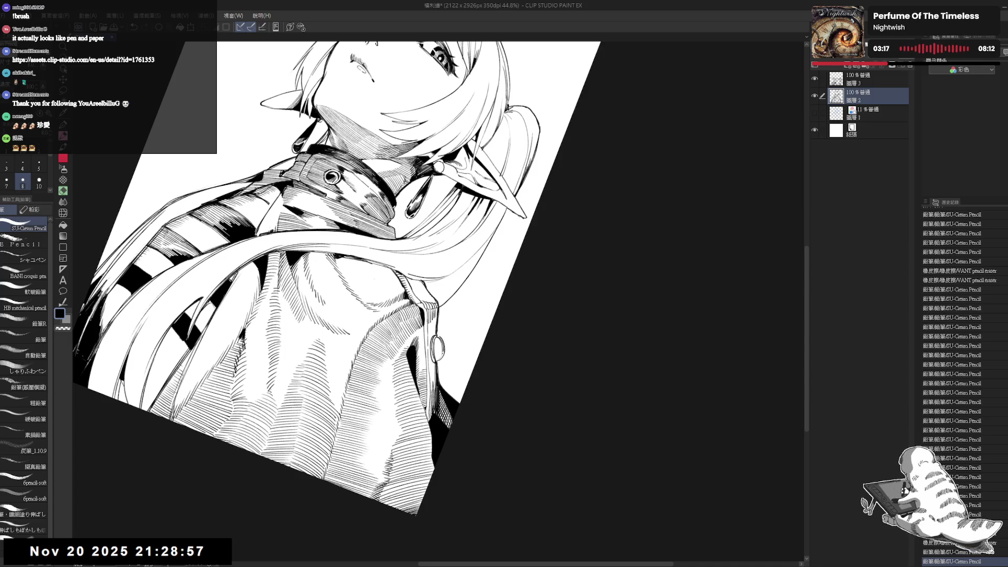
key("ctrl+at")
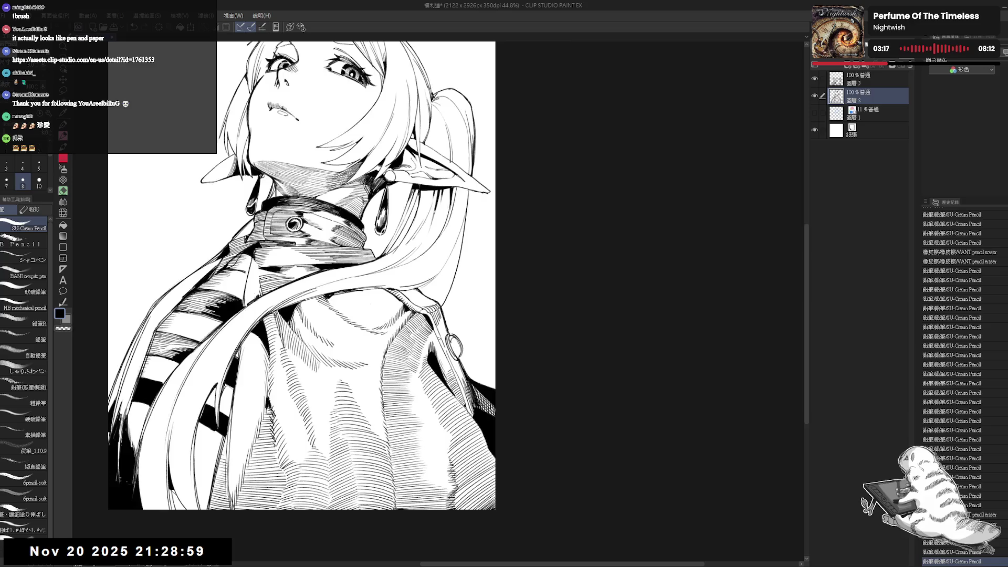
scroll(431, 337, "down", 1)
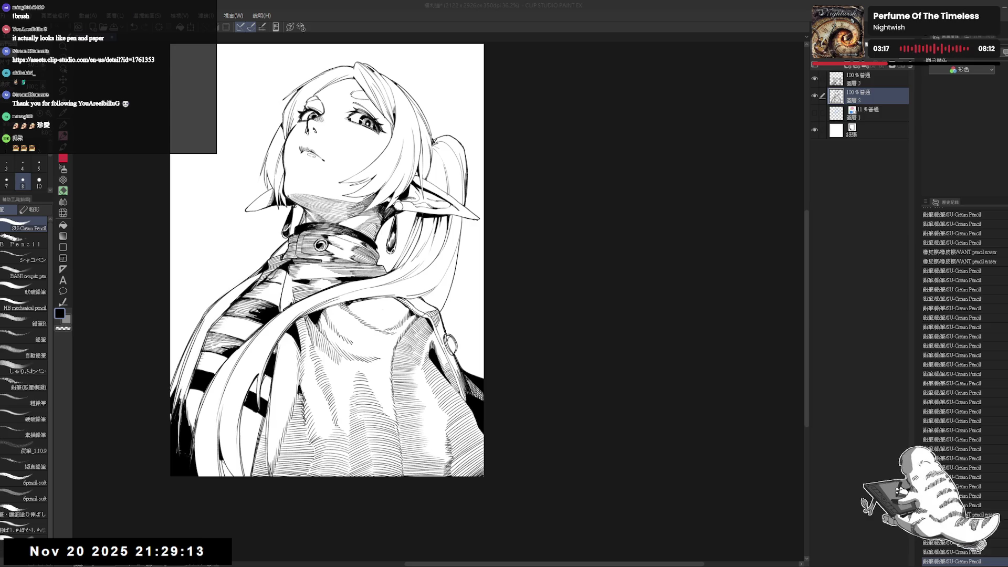
mouse_move(326, 262)
left_mouse_down()
mouse_move(313, 264)
mouse_move(278, 315)
left_mouse_up()
key("p")
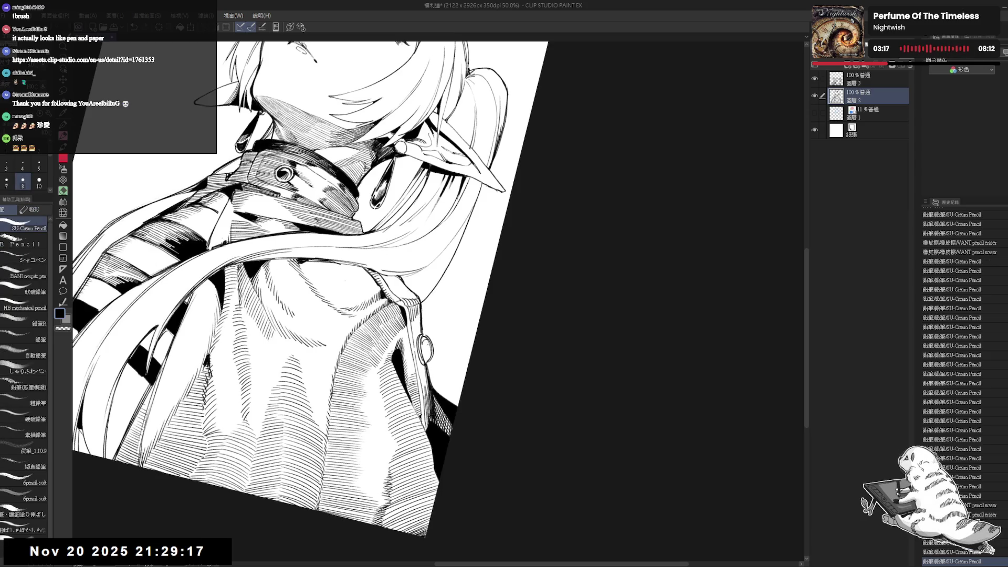
left_click_drag(407, 289, 391, 261)
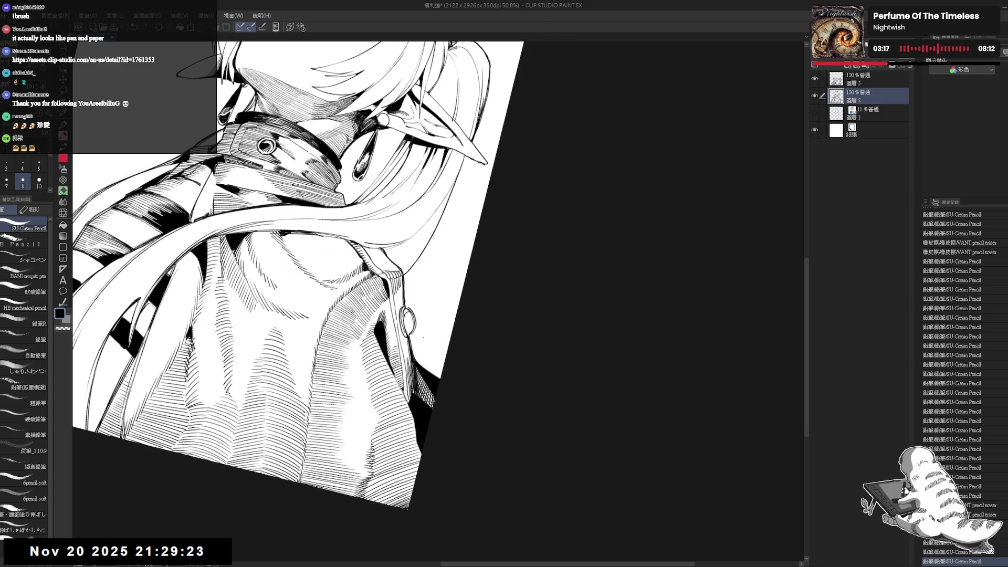
Erase the old lines around the coat ring and redraw a darker outline.
key("e")
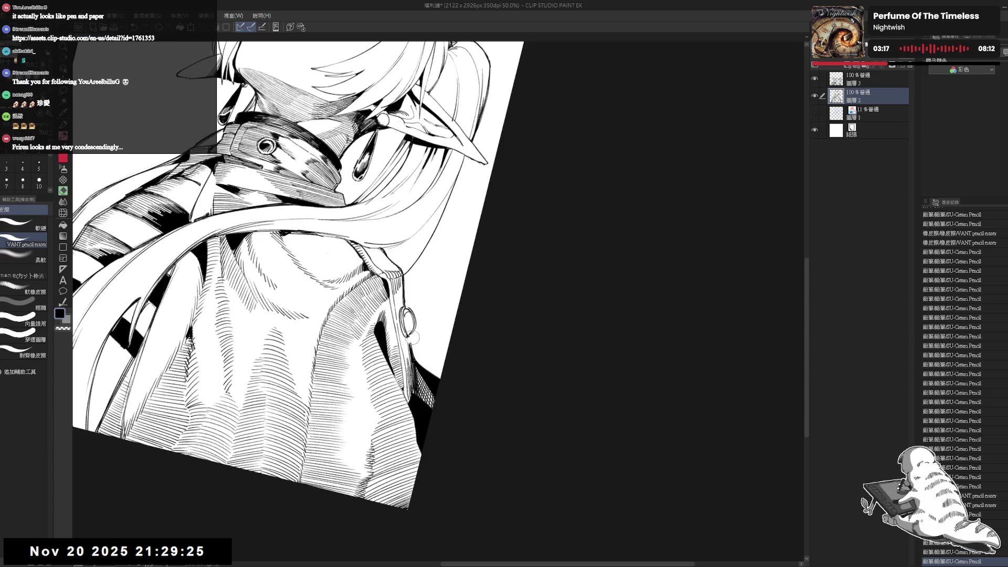
left_click_drag(408, 343, 412, 344)
key("p")
left_click_drag(411, 337, 411, 359)
key("e")
key("p")
key("e")
key("p")
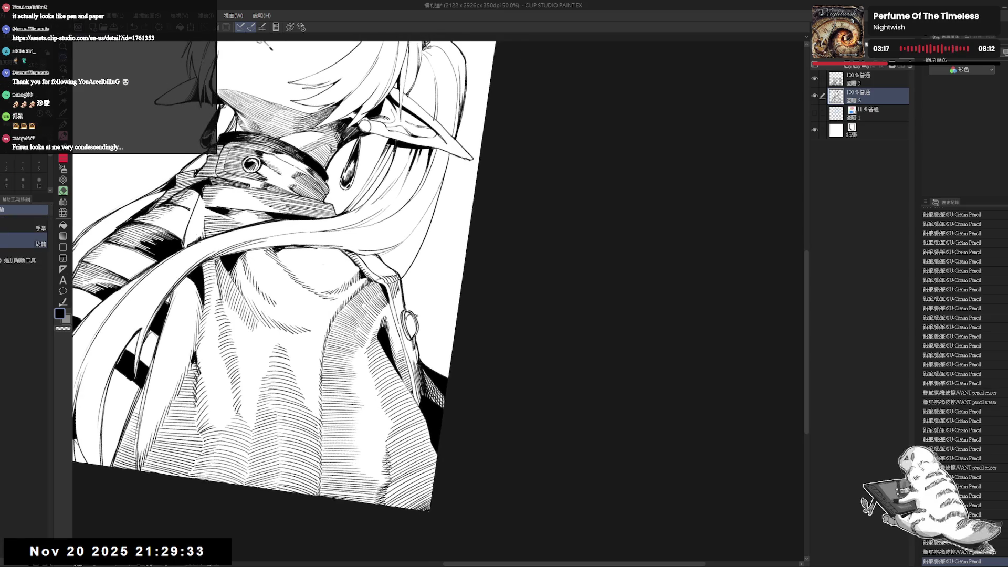
left_click_drag(408, 317, 409, 331)
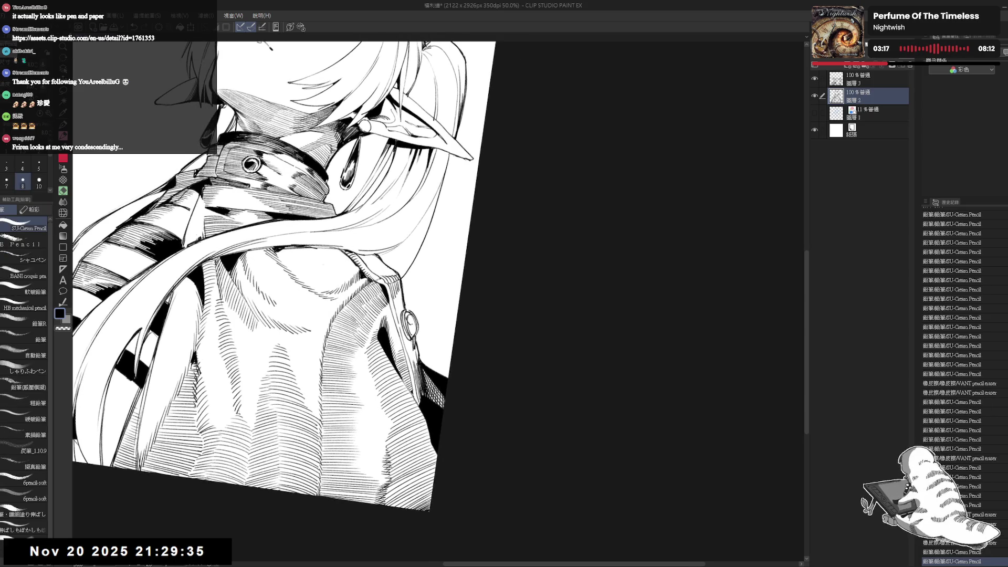
Fill the coat ring solid black and touch up its edges.
key("g")
left_click(410, 324)
key("p")
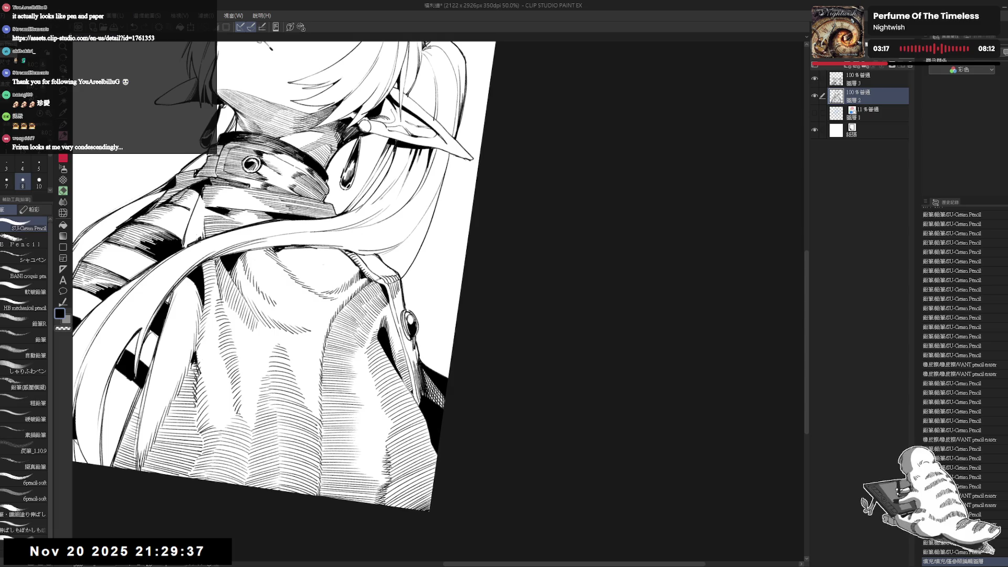
left_click_drag(411, 329, 415, 343)
left_click_drag(412, 333, 414, 344)
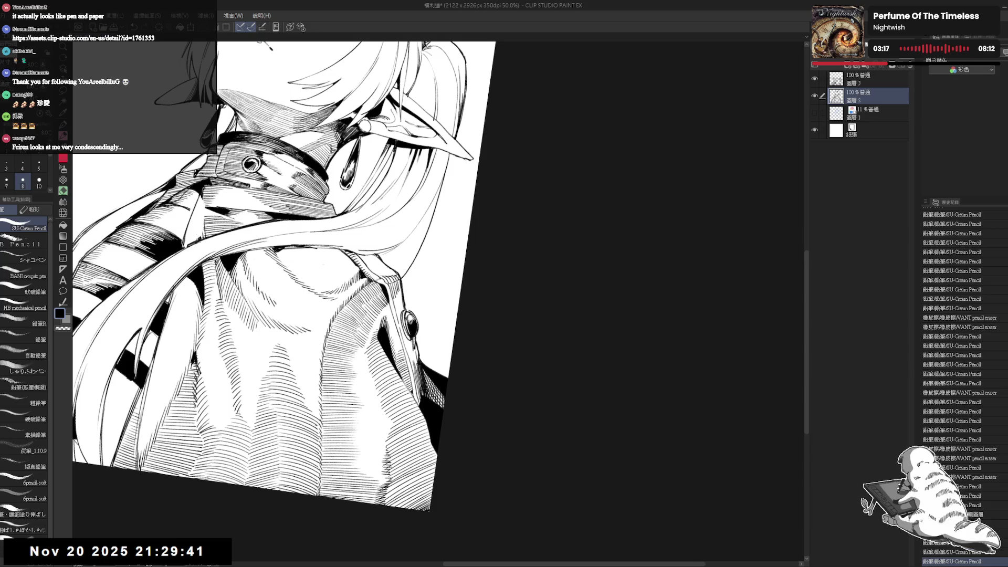
Erase stray strokes beside the coat ring and add a small stroke next to it.
key("e")
mouse_move(395, 308)
left_mouse_down()
mouse_move(413, 342)
mouse_move(416, 320)
mouse_move(419, 329)
left_mouse_up()
key("p")
scroll(415, 320, "up", 3)
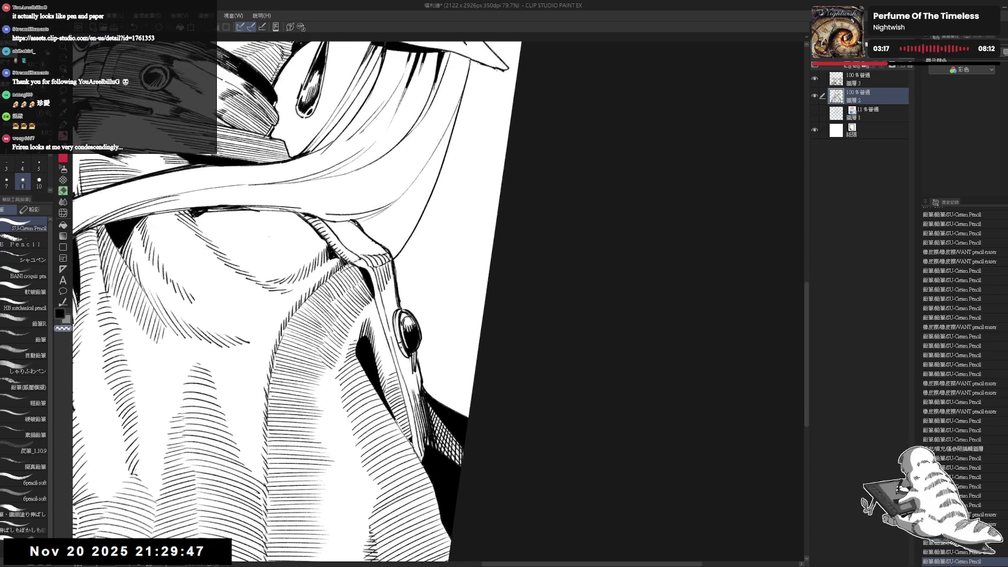
left_click_drag(416, 329, 418, 340)
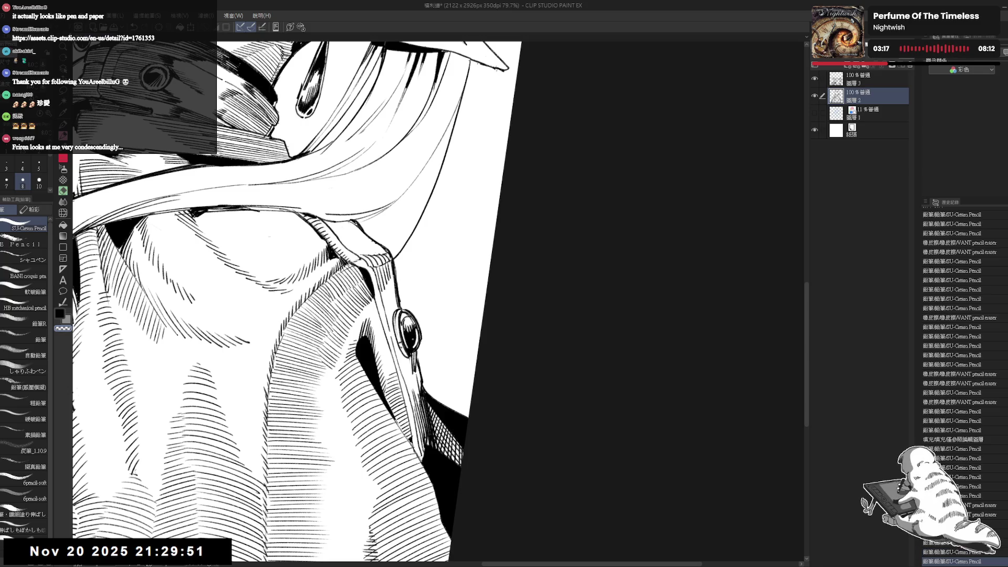
Zoom out, reposition the drawing, and add a short line at the lower left.
scroll(546, 365, "down", 3)
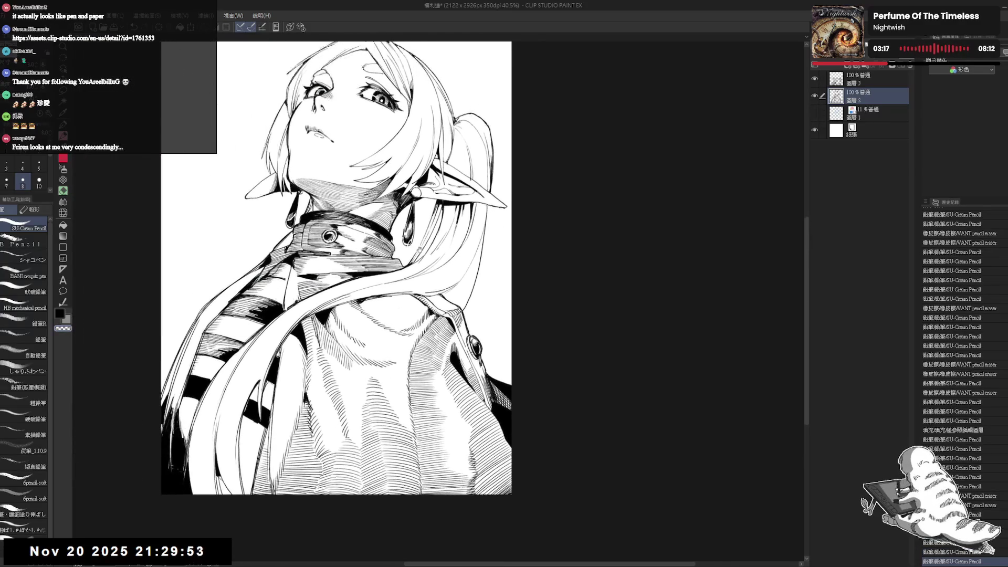
scroll(682, 364, "down", 1)
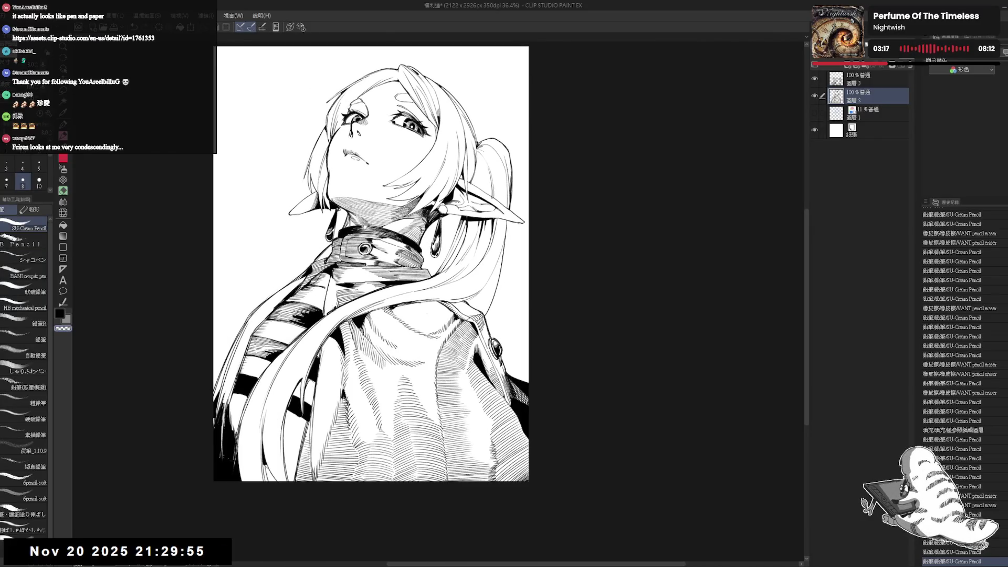
left_click_drag(303, 263, 349, 290)
key("e")
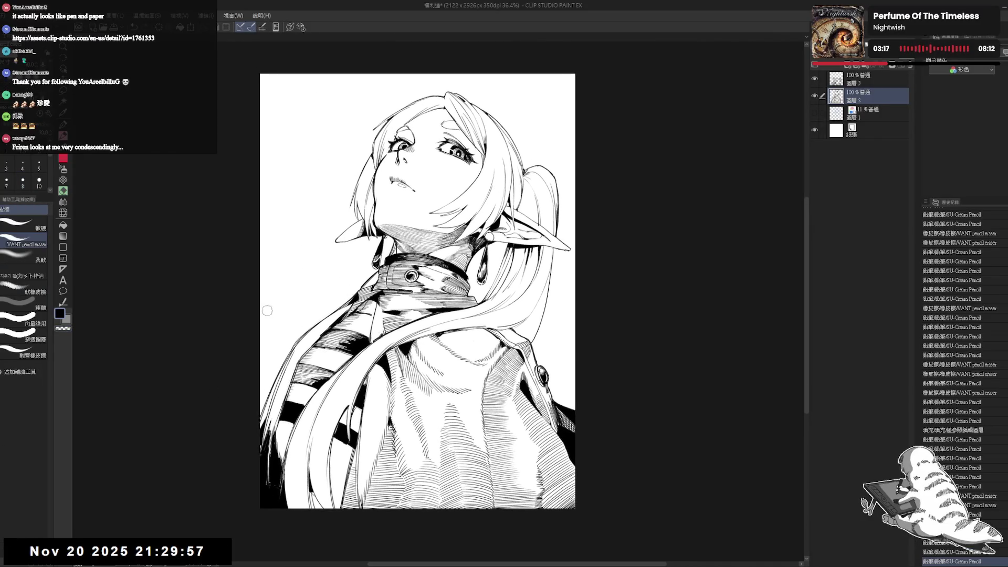
key("p")
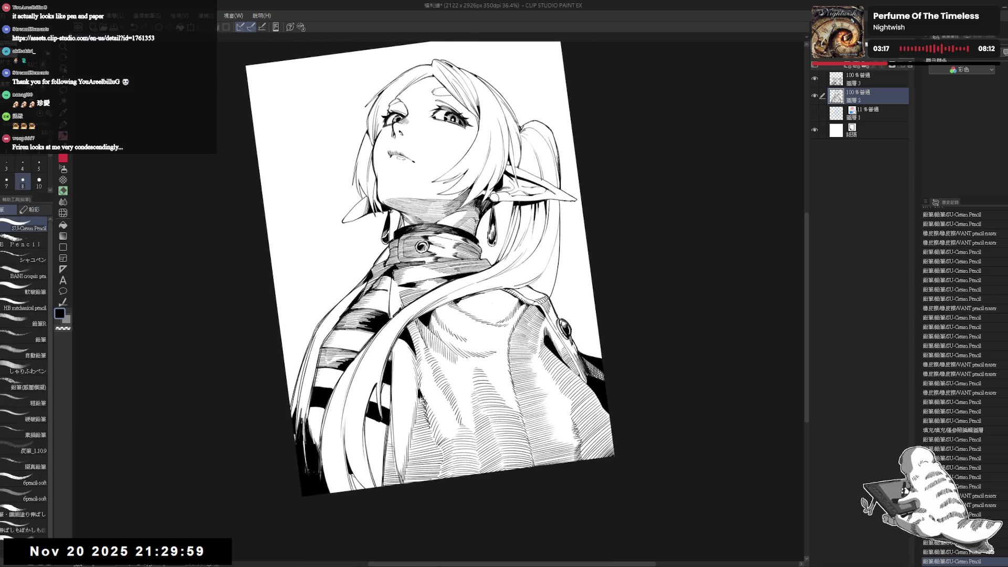
left_click_drag(288, 444, 295, 441)
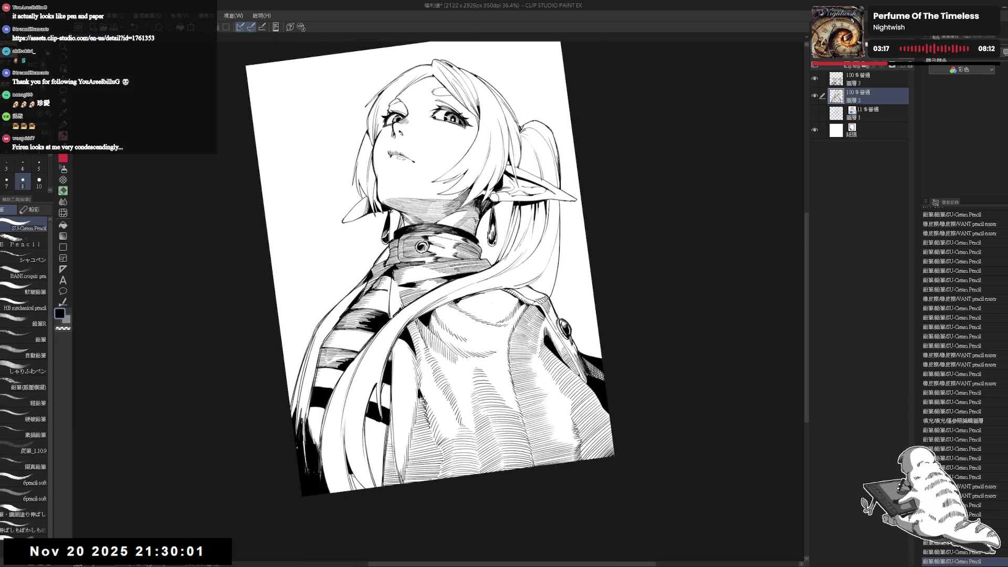
left_click_drag(525, 173, 473, 136)
Draw vertical hatching lines on the coat, undoing faint or extra strokes.
key("p")
left_click_drag(385, 340, 383, 423)
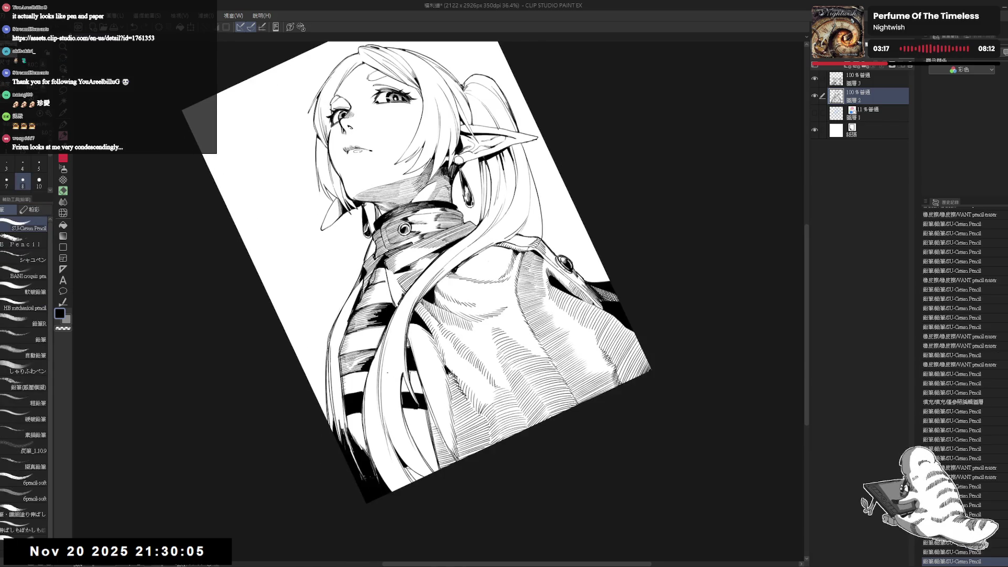
key("ctrl+z")
left_click_drag(385, 377, 384, 440)
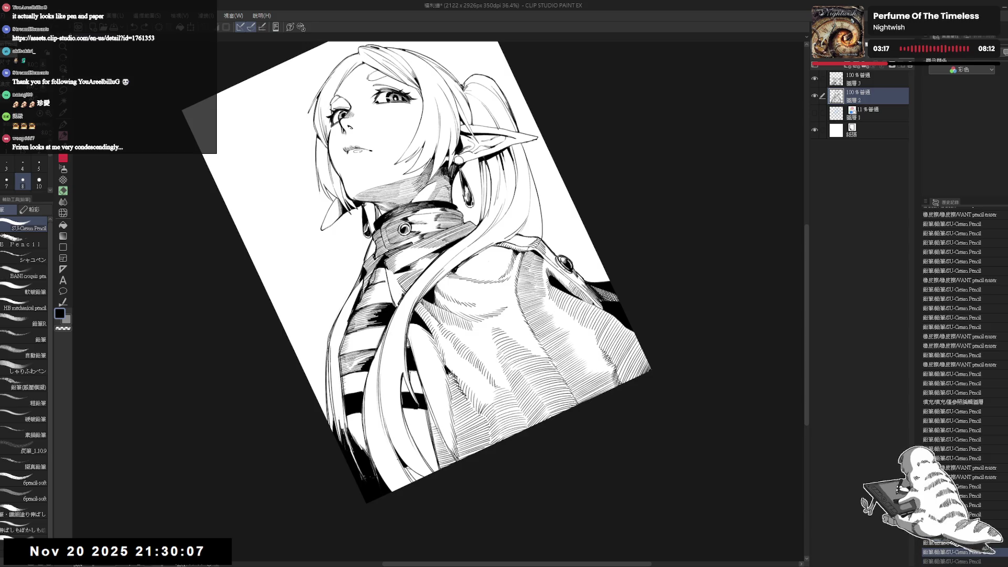
left_click_drag(387, 334, 387, 440)
left_click_drag(391, 369, 391, 451)
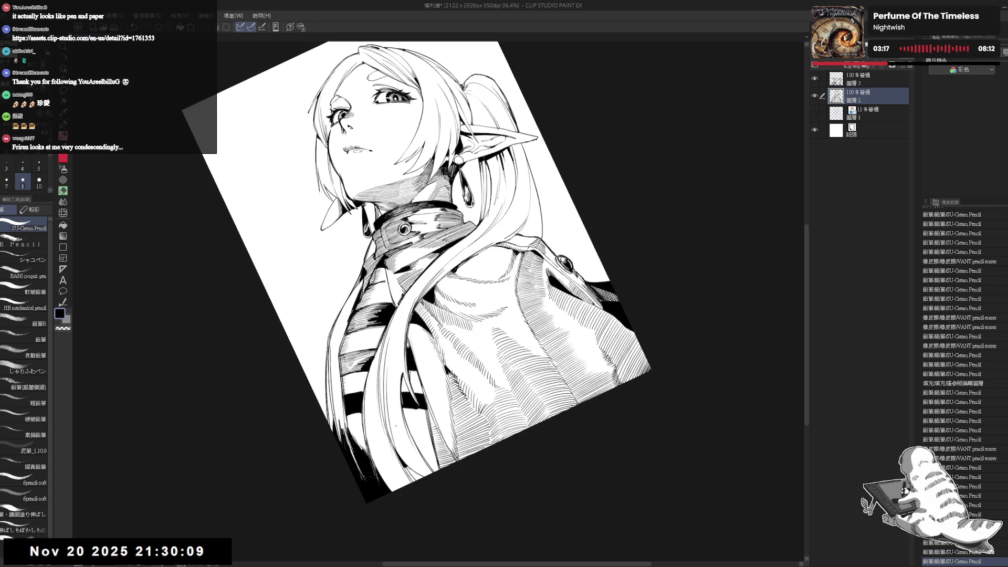
key("ctrl+z")
left_click_drag(393, 412, 395, 459)
key("ctrl+^")
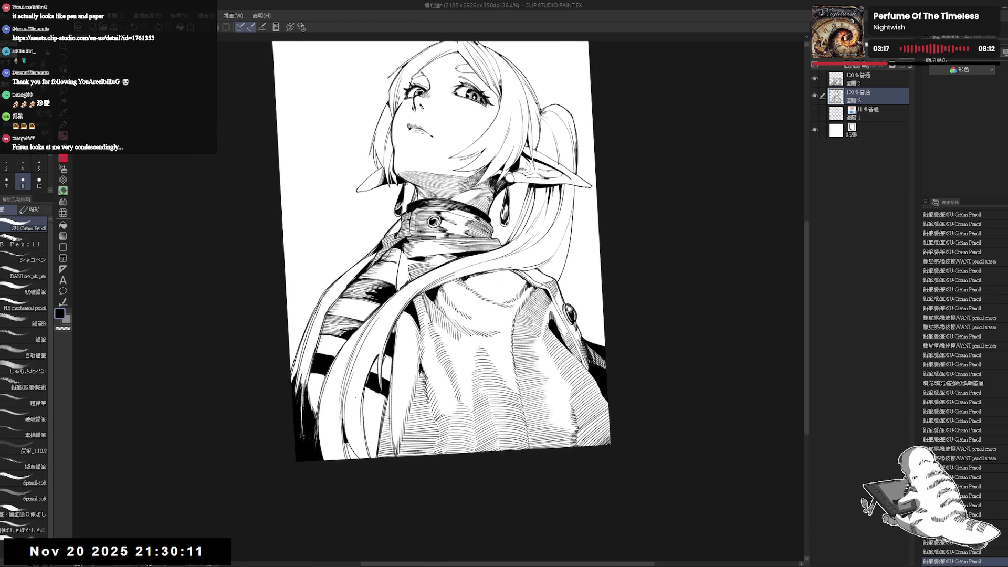
Redraw two slanted hatching strokes on the coat and set the view upright.
key("ctrl+z")
key("ctrl+z")
left_click_drag(350, 373, 362, 460)
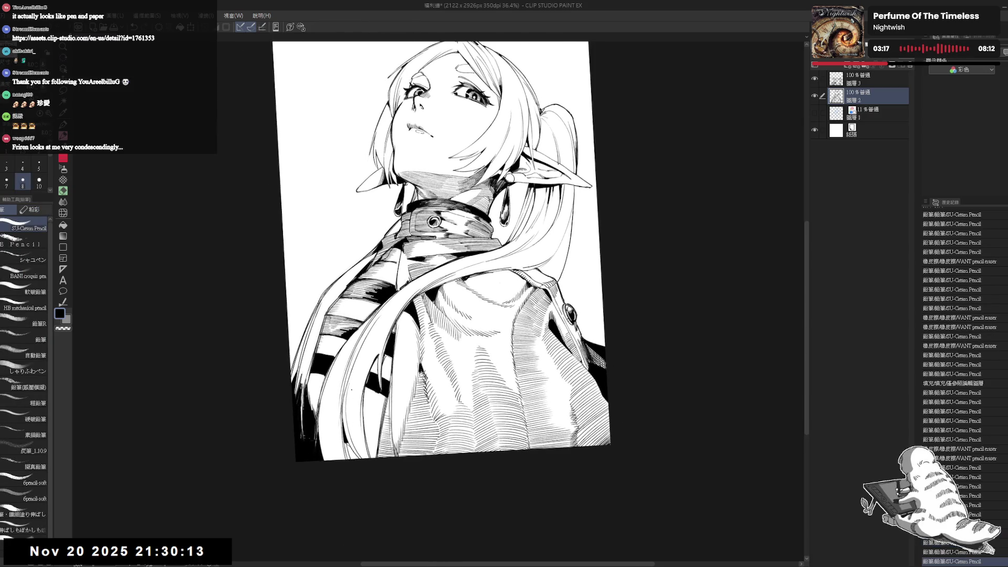
key("ctrl+z")
left_click_drag(349, 380, 363, 458)
left_click_drag(349, 386, 365, 459)
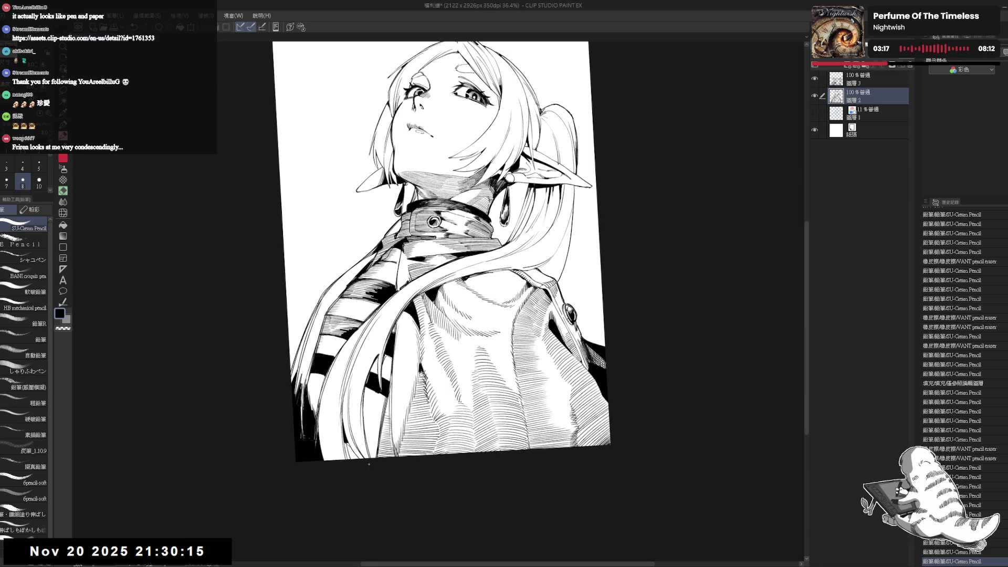
key("ctrl+^")
scroll(332, 415, "down", 2)
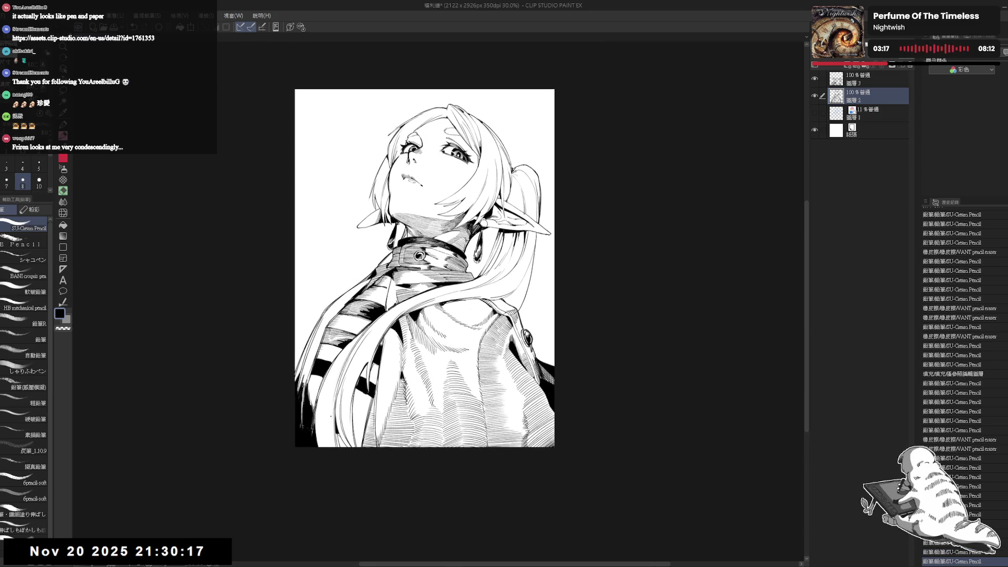
scroll(333, 414, "up", 1)
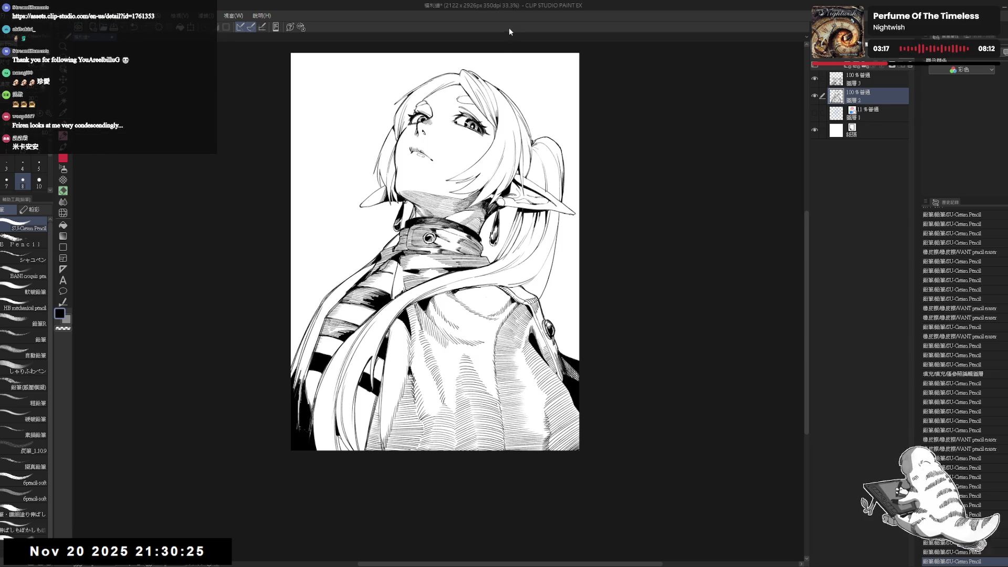
Add small pencil marks refining the lines around the right eye.
scroll(424, 143, "up", 3)
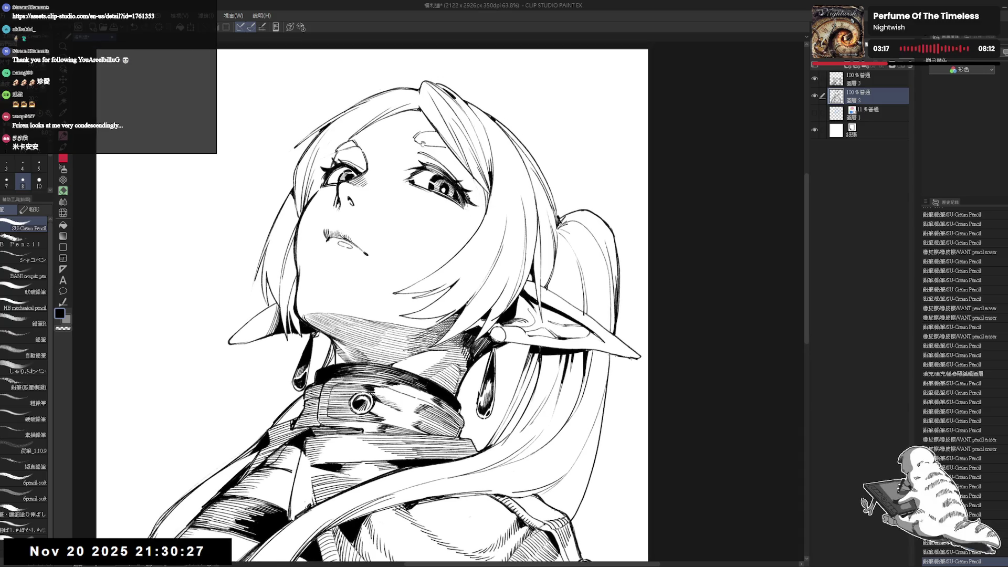
scroll(455, 242, "up", 4)
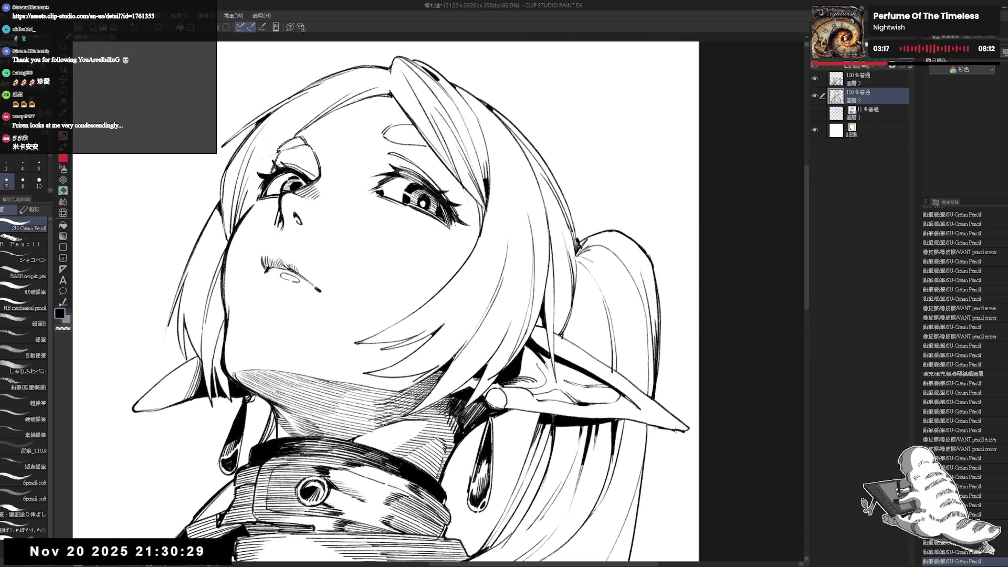
key("asciicircum")
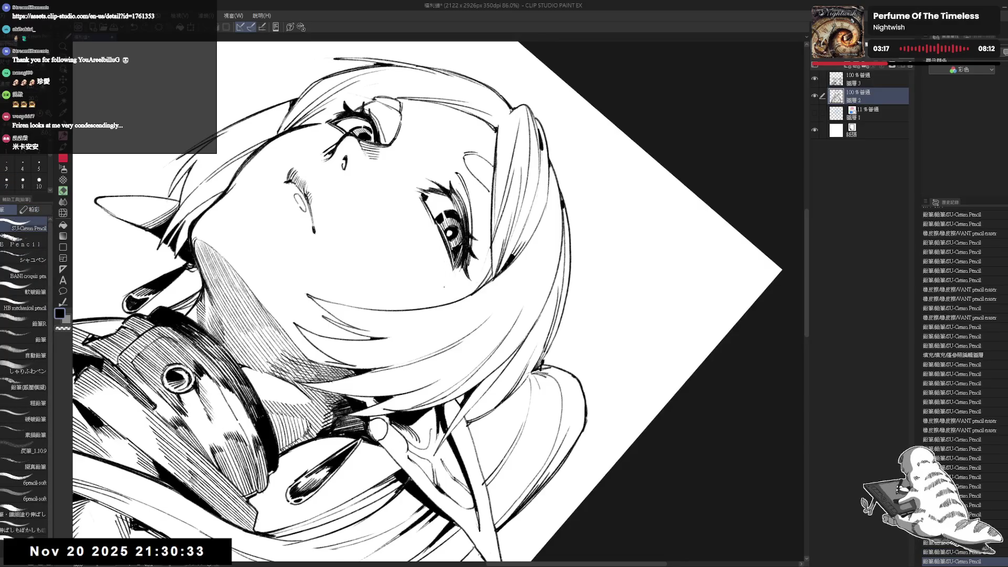
key("minus")
left_click(409, 273)
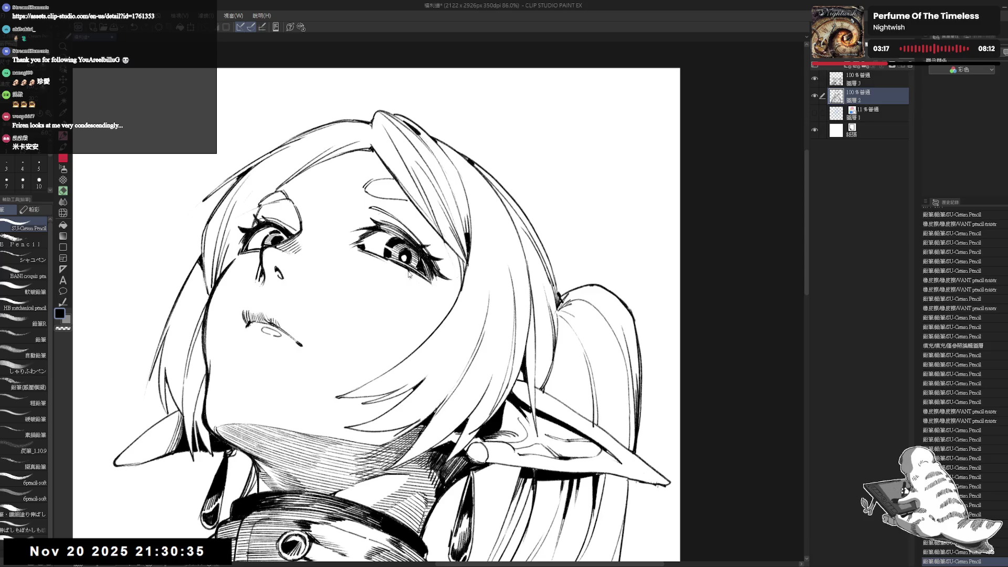
left_click_drag(417, 276, 425, 280)
left_click_drag(422, 278, 427, 281)
left_click_drag(421, 278, 439, 284)
Mirror the view to check the face, add a small stroke, and erase stray marks near the right eye.
key("h")
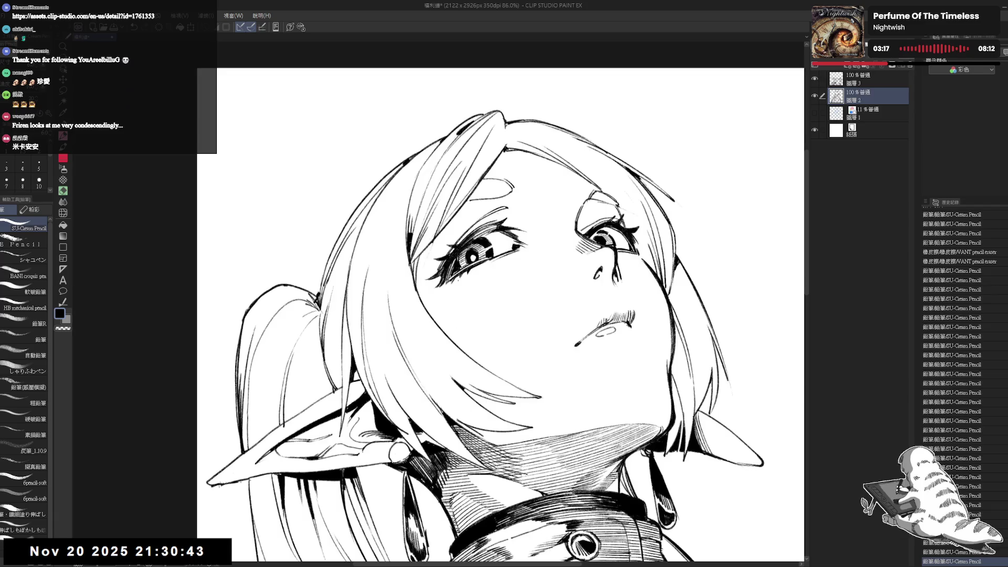
left_click_drag(506, 310, 409, 297)
left_click_drag(498, 247, 504, 249)
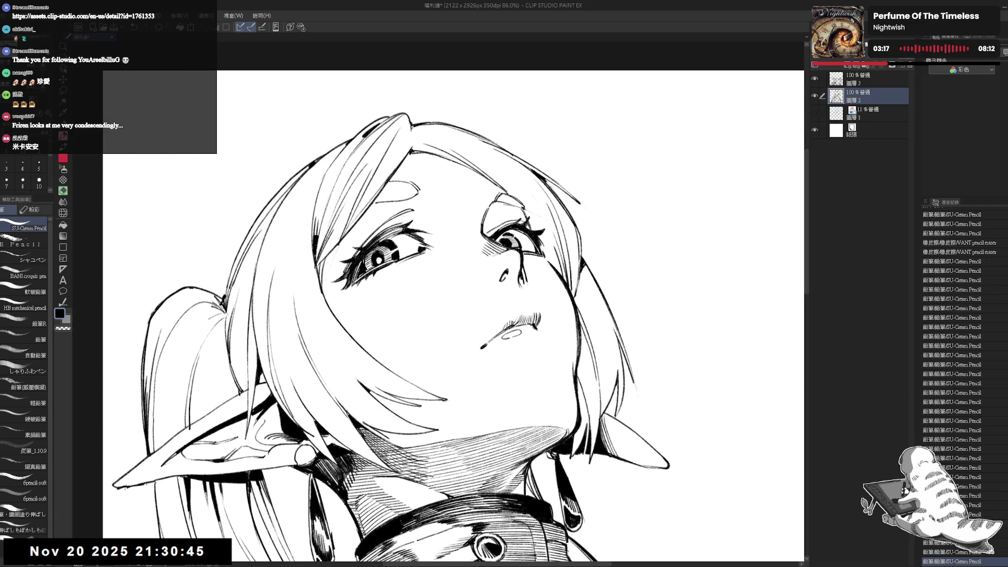
left_click_drag(604, 315, 601, 281)
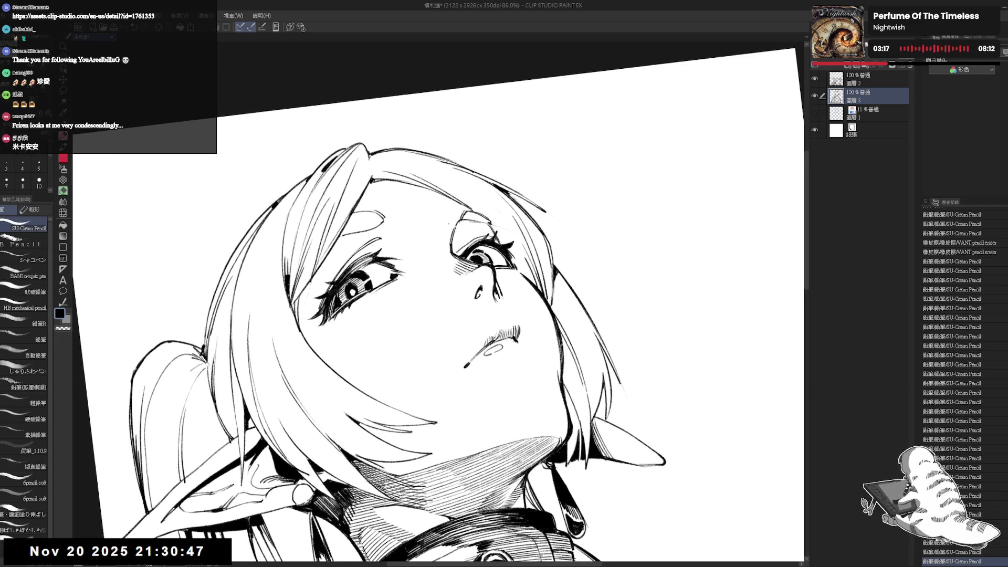
key("e")
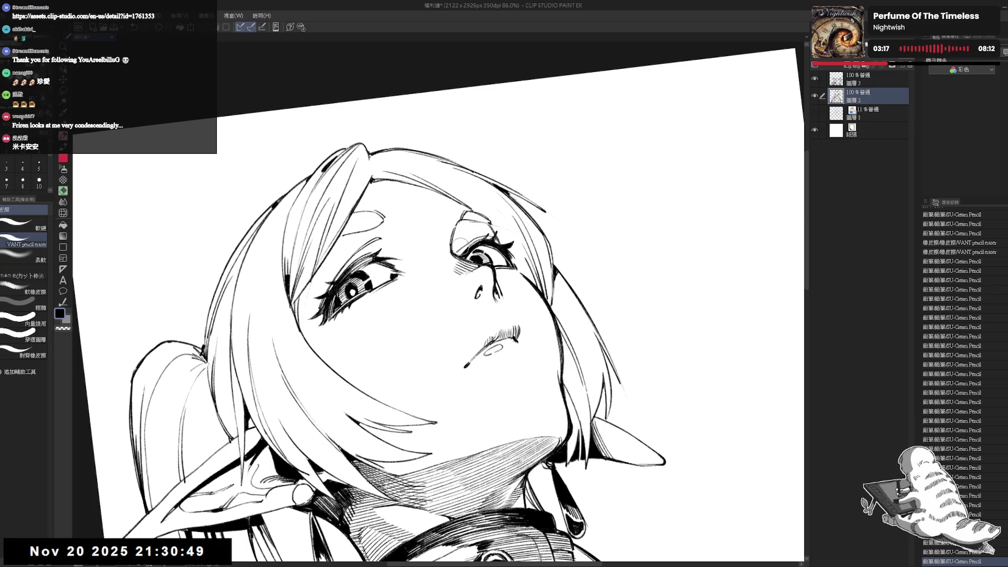
mouse_move(454, 251)
left_mouse_down()
mouse_move(486, 234)
mouse_move(467, 229)
left_mouse_up()
key("p")
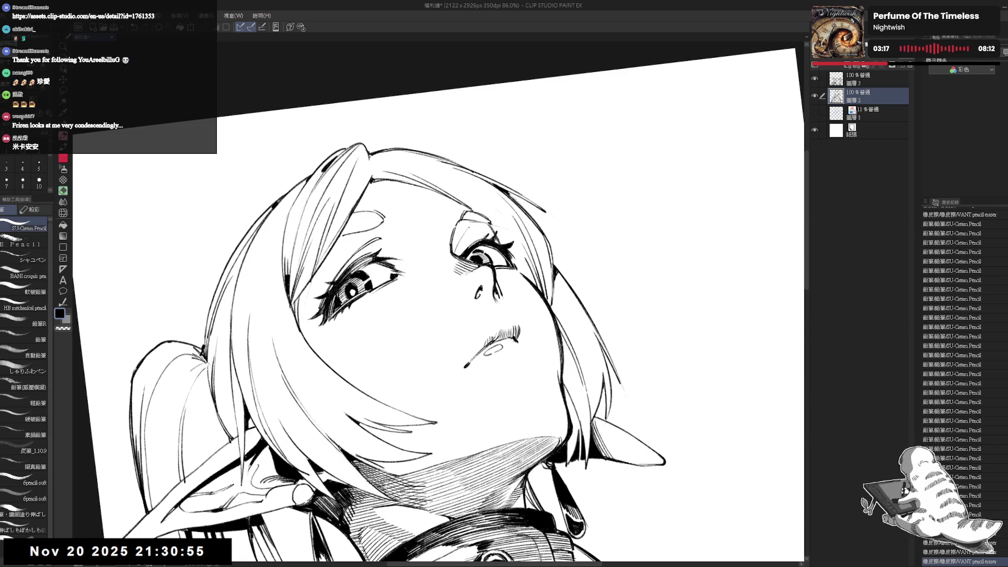
key("ctrl+z")
key("ctrl+y")
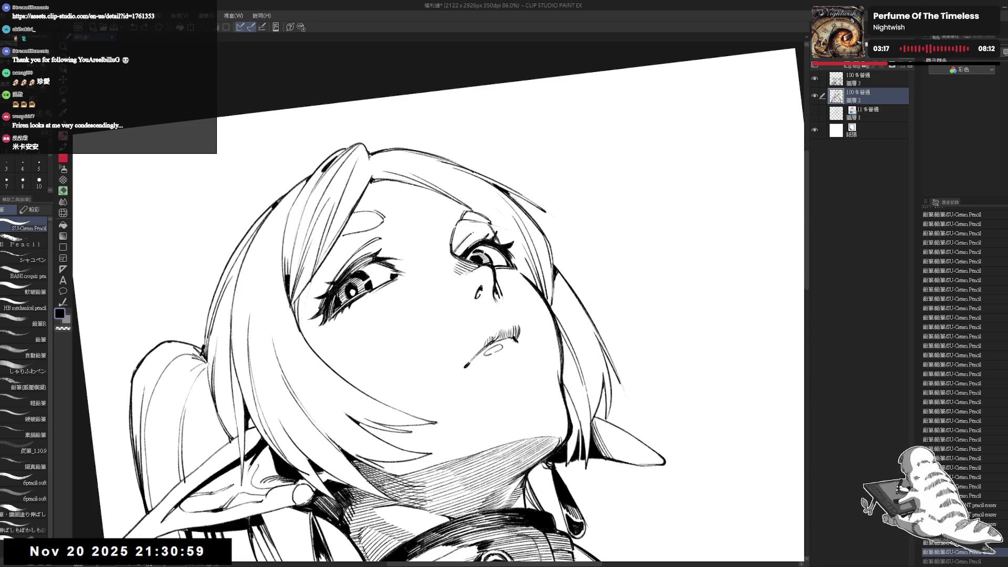
Set the pencil size to 5 and erase a small stray mark near the eye.
key("bracketright")
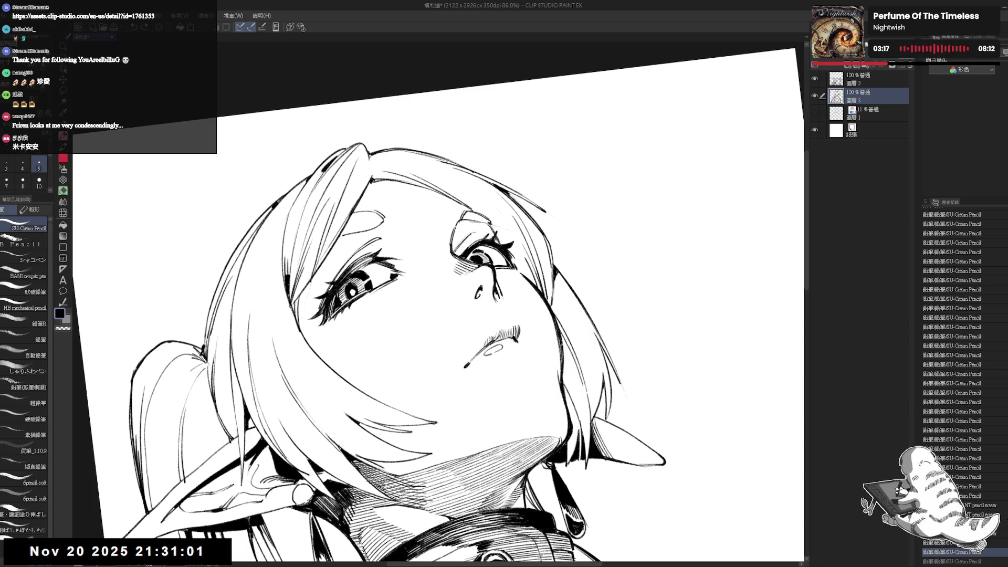
key("h")
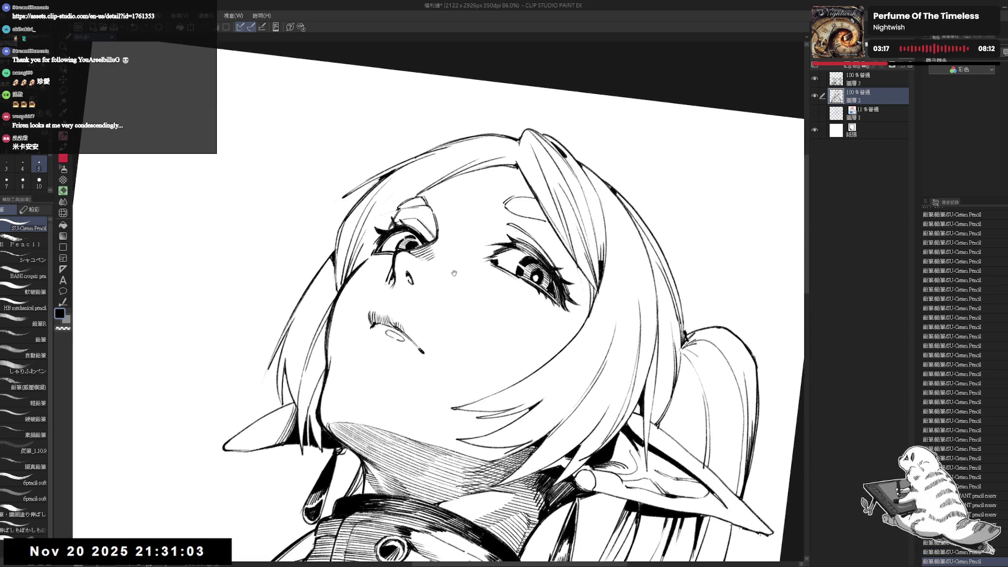
key("e")
left_click(375, 220)
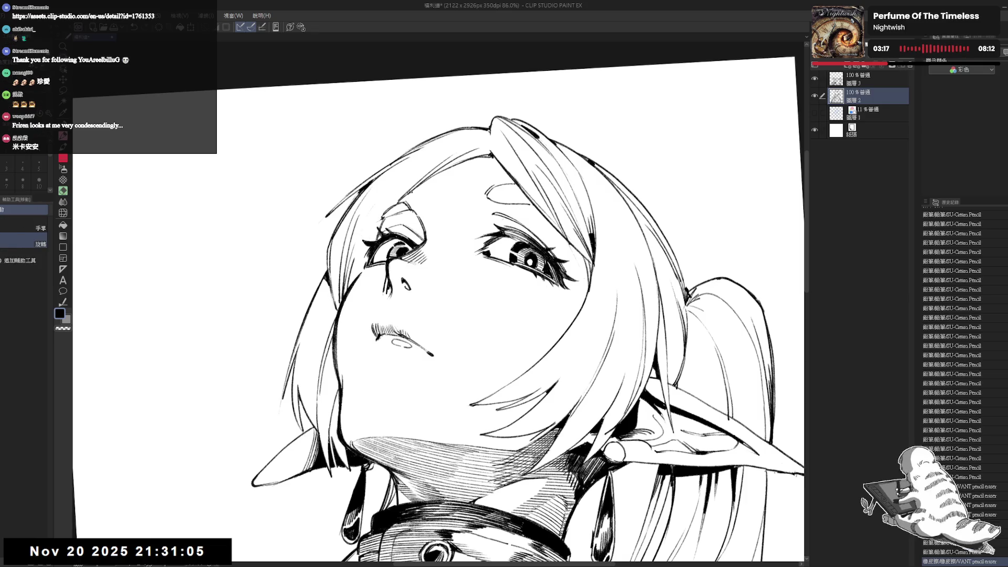
key("p")
key("e")
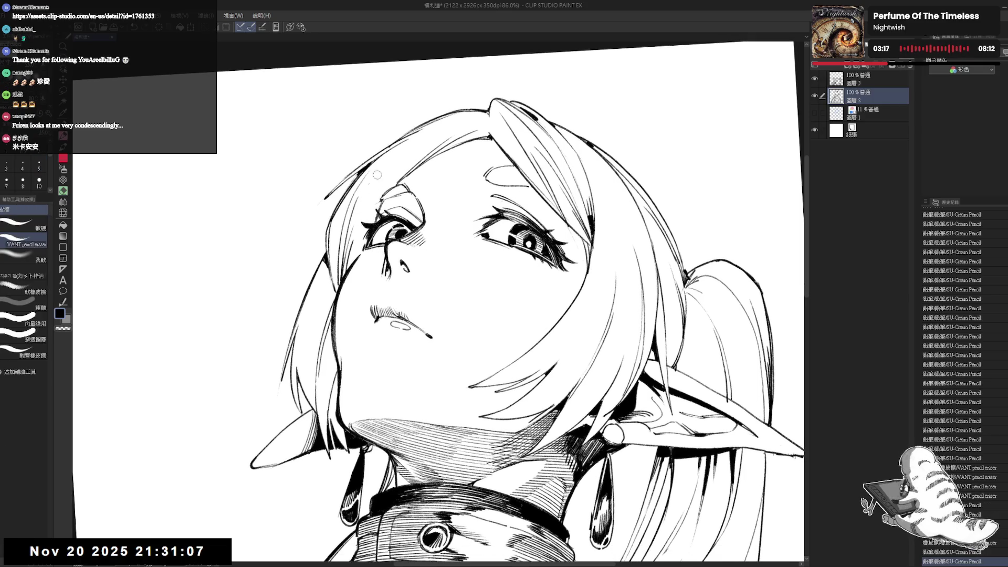
key("p")
Redraw a short stroke near the left eye and fill the small gap beside it.
mouse_move(373, 172)
left_mouse_down()
mouse_move(384, 180)
mouse_move(362, 286)
left_mouse_up()
key("ctrl+z")
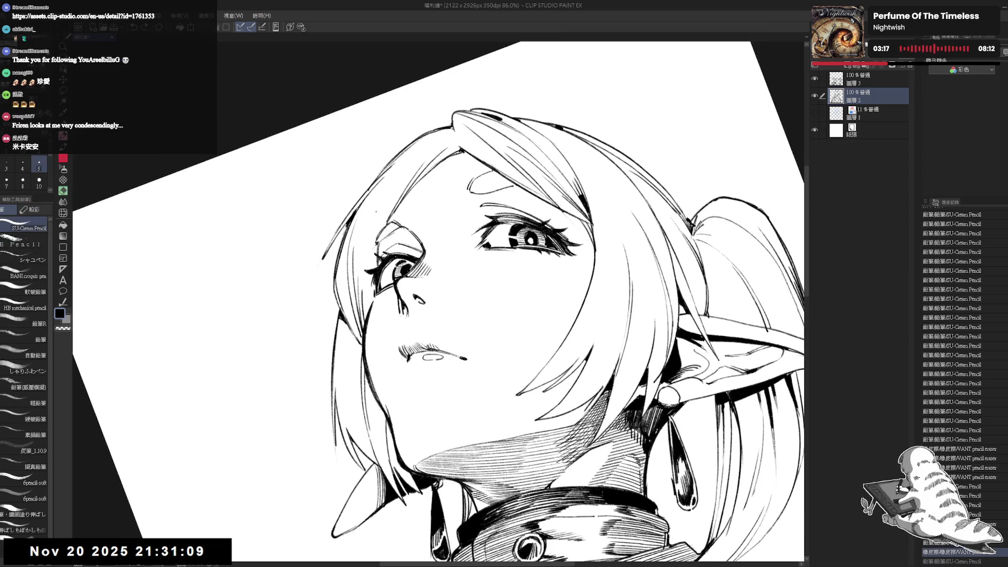
left_click_drag(375, 202, 365, 260)
key("ctrl+z")
left_click_drag(373, 223, 363, 291)
key("g")
left_click(366, 302)
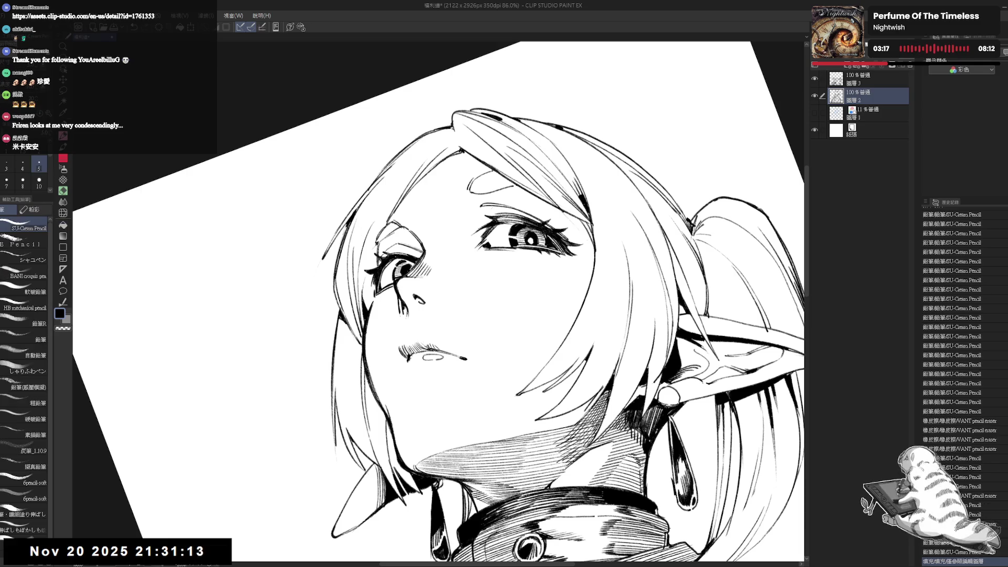
Tilt the canvas counter-clockwise and draw a new hair strand line.
key("p")
scroll(321, 183, "down", 3)
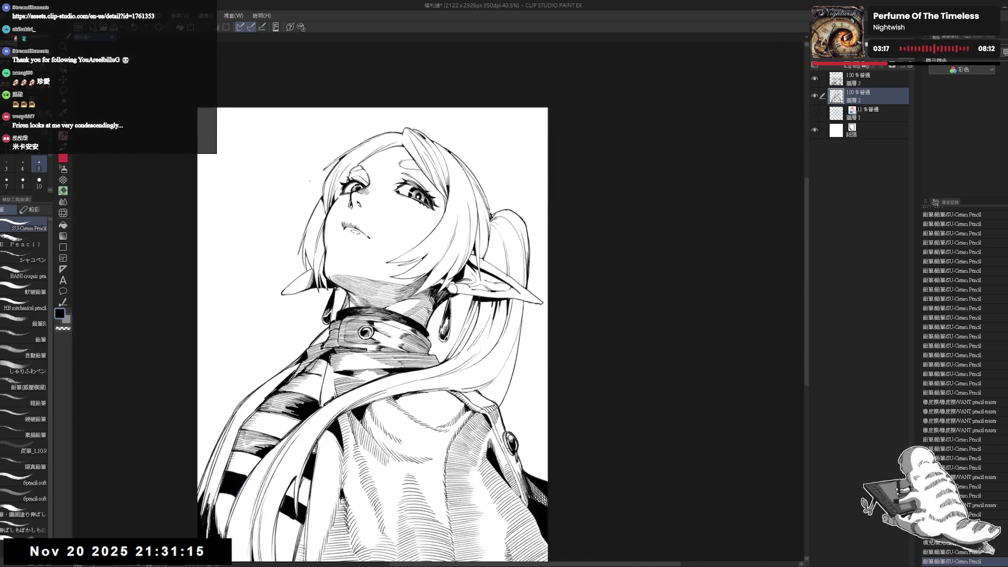
scroll(435, 151, "up", 3)
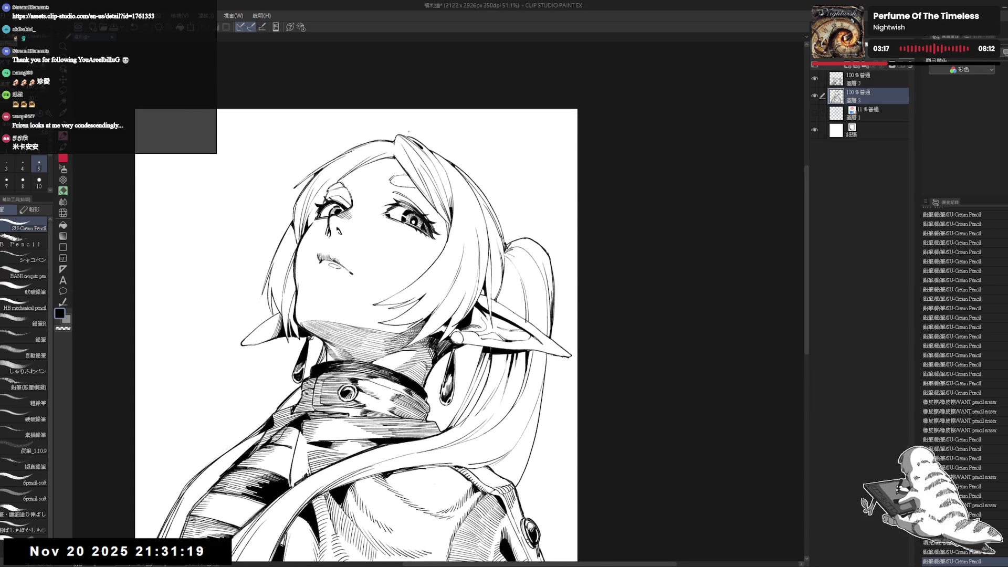
left_click_drag(367, 315, 478, 255)
scroll(457, 265, "up", 1)
double_click(450, 231)
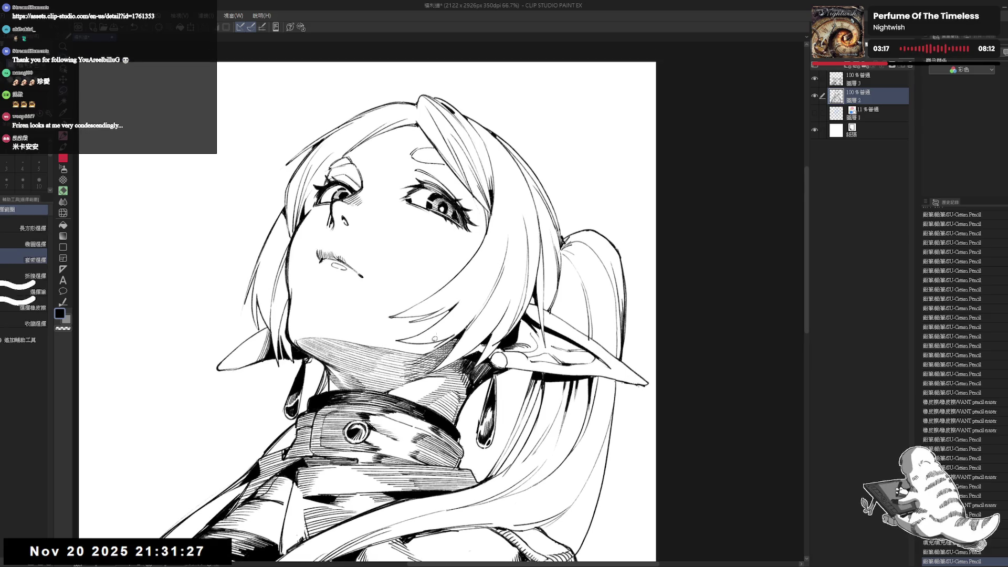
left_click_drag(451, 294, 477, 230)
key("p")
key("e")
key("p")
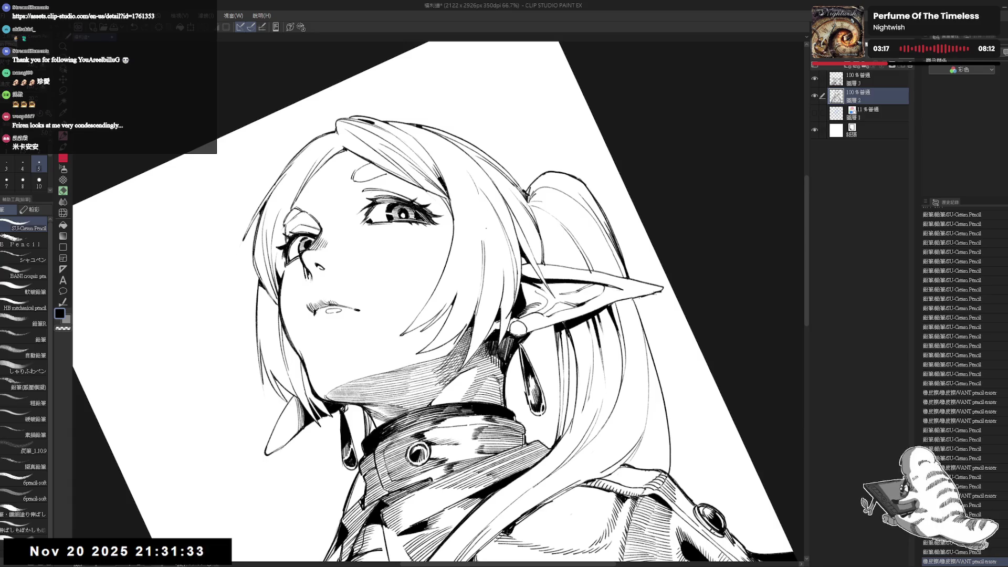
left_click_drag(480, 195, 464, 288)
key("ctrl+z")
mouse_move(485, 176)
left_mouse_down()
mouse_move(457, 301)
mouse_move(466, 267)
left_mouse_up()
Replace the strand with one long line through the hair and add tiny touch-up marks.
key("ctrl+z")
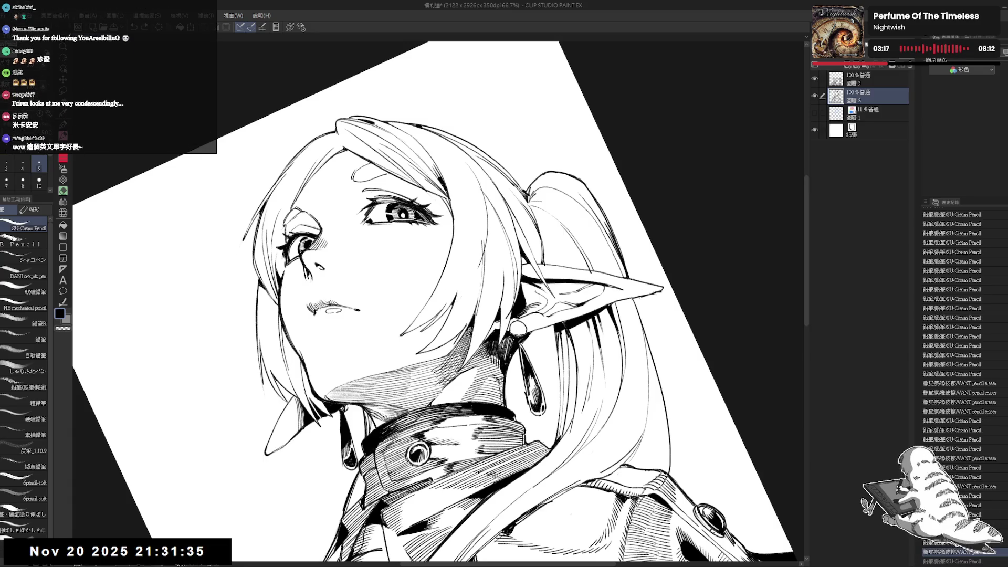
key("ctrl+z")
left_click_drag(482, 167, 465, 275)
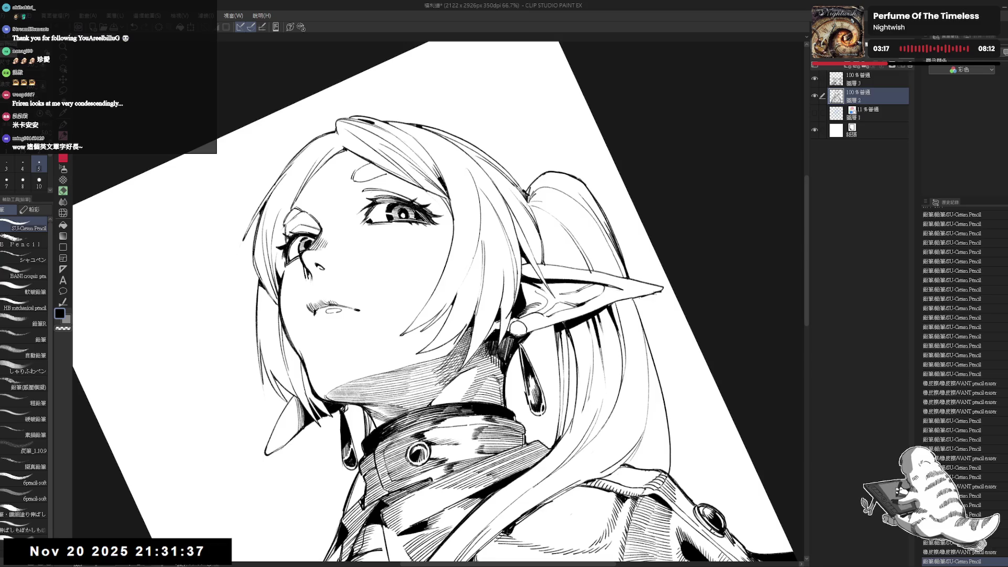
mouse_move(479, 212)
left_mouse_down()
mouse_move(455, 315)
mouse_move(481, 273)
left_mouse_up()
scroll(439, 302, "up", 2)
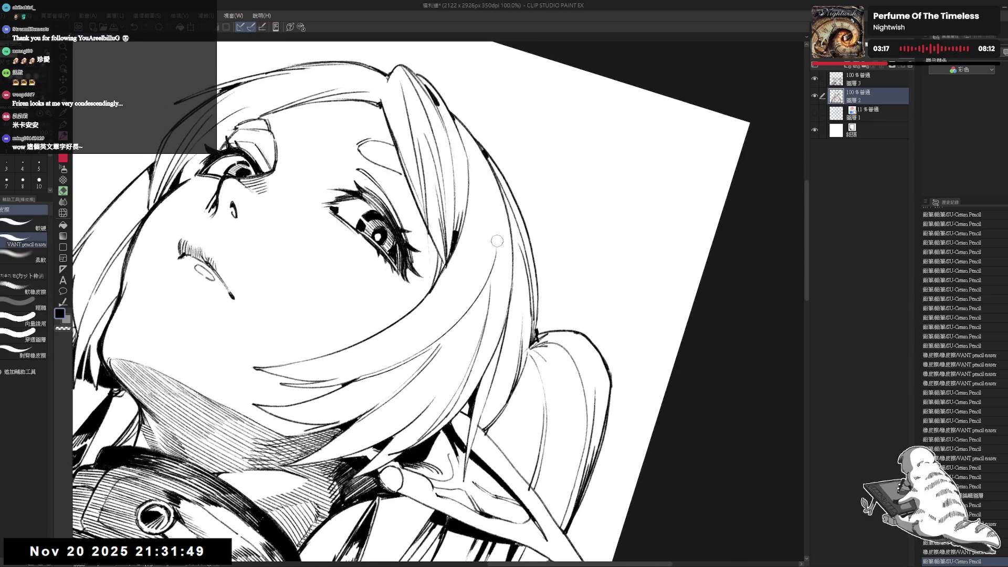
mouse_move(496, 238)
left_mouse_down()
mouse_move(491, 278)
mouse_move(465, 306)
left_mouse_up()
Erase small marks to touch up the neck shading.
key("e")
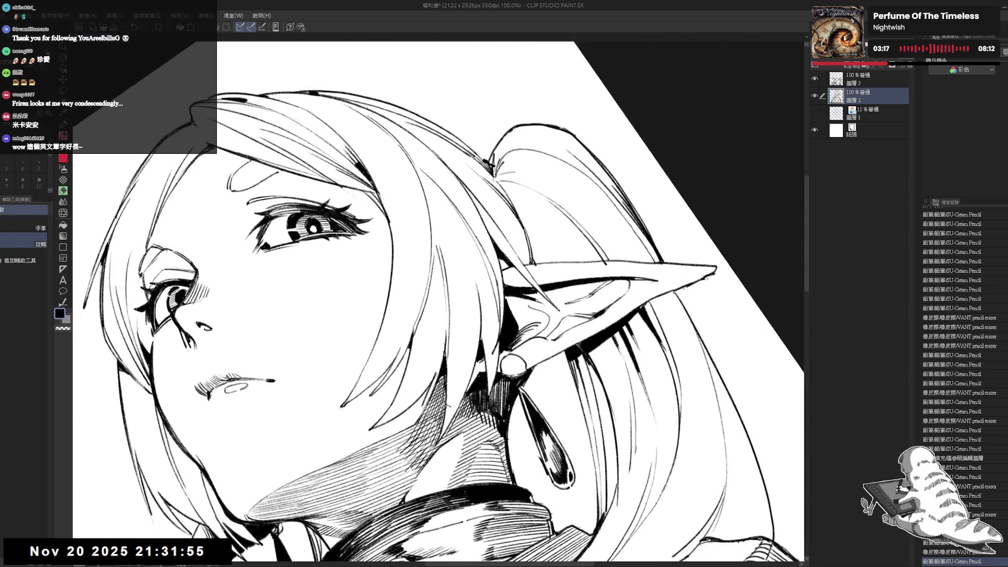
mouse_move(440, 351)
left_mouse_down()
mouse_move(444, 328)
mouse_move(439, 373)
left_mouse_up()
key("p")
key("e")
mouse_move(444, 313)
left_mouse_down()
mouse_move(453, 325)
mouse_move(438, 352)
left_mouse_up()
key("p")
scroll(440, 302, "down", 5)
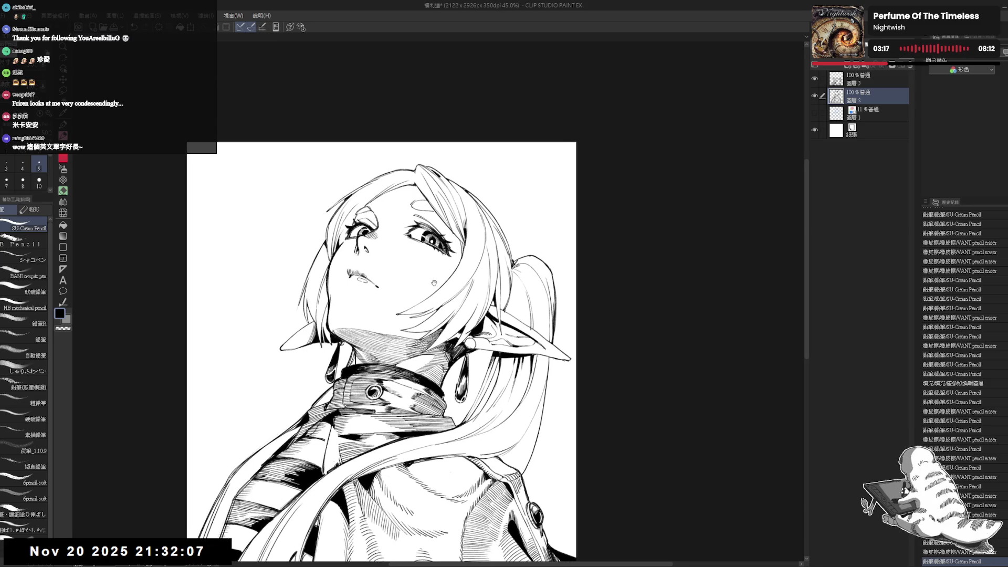
Erase small spots near the eye and stray marks down the face.
scroll(404, 250, "up", 2)
key("e")
left_click_drag(450, 254, 436, 239)
key("p")
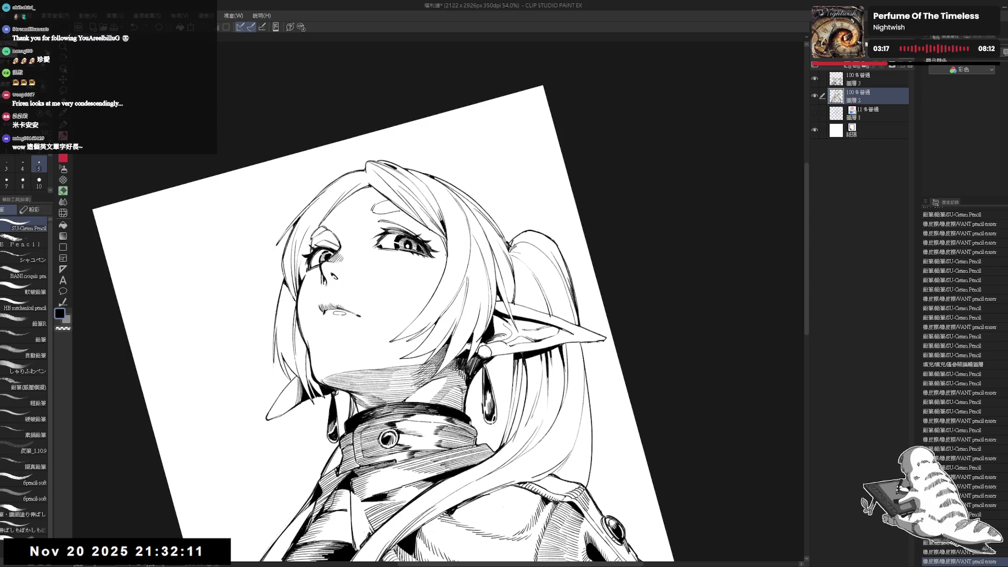
key("ctrl+z")
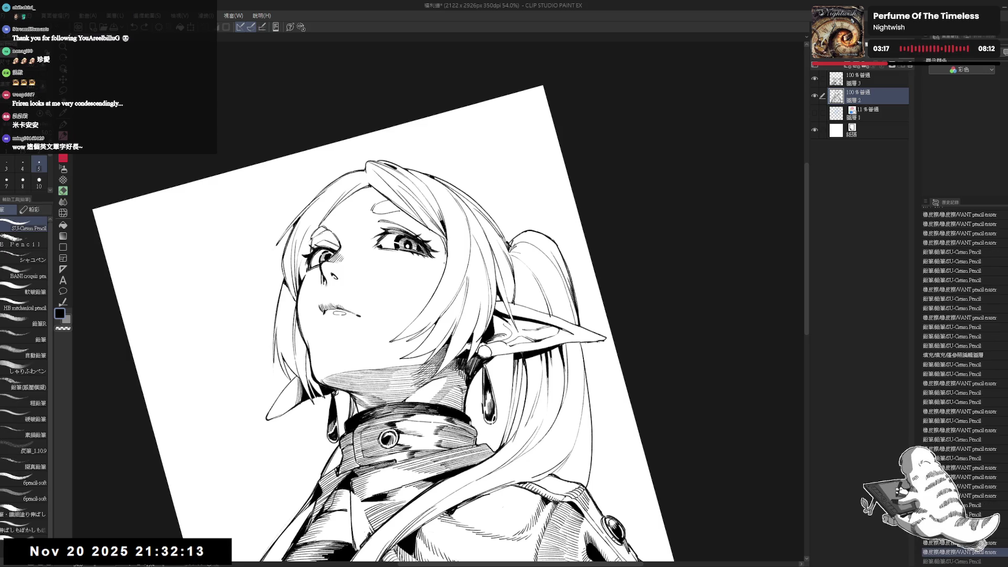
key("e")
key("p")
key("e")
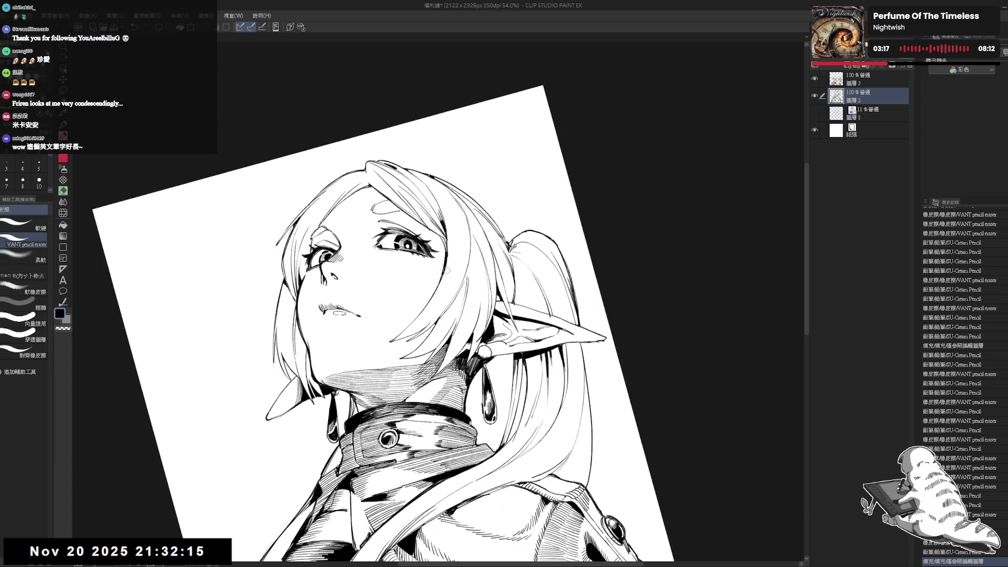
left_click_drag(449, 248, 446, 270)
left_click_drag(446, 271, 439, 288)
key("p")
Reframe the view rotated about 60° clockwise and draw a short pencil stroke on the neck.
key("ctrl+at")
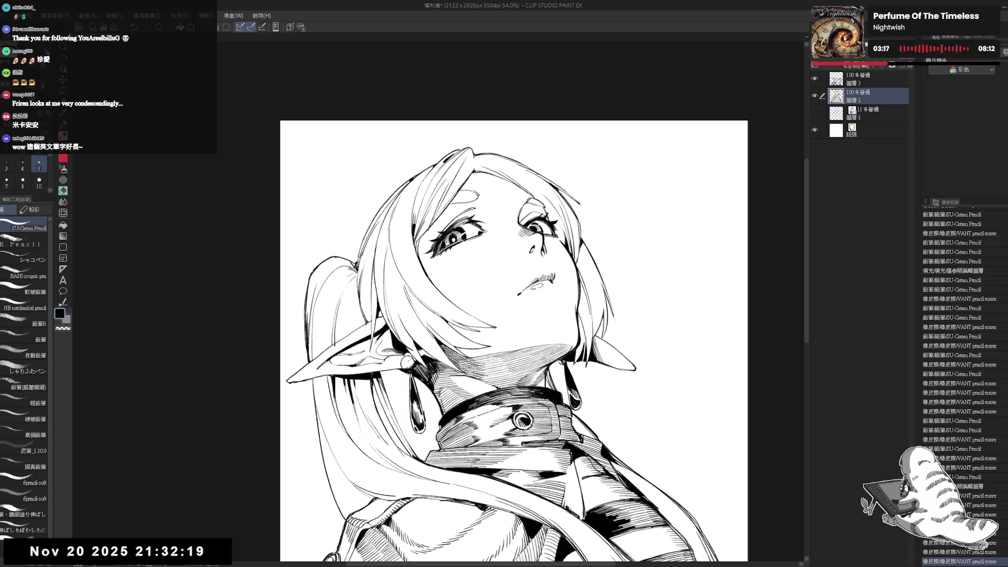
key("h")
left_click_drag(433, 217, 438, 202)
key("ctrl+minus")
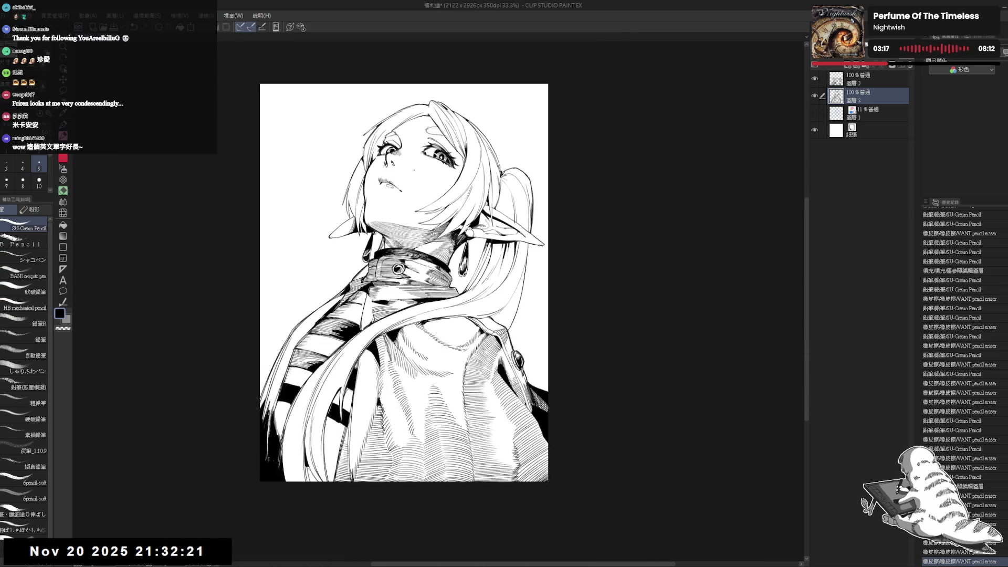
scroll(415, 226, "up", 2)
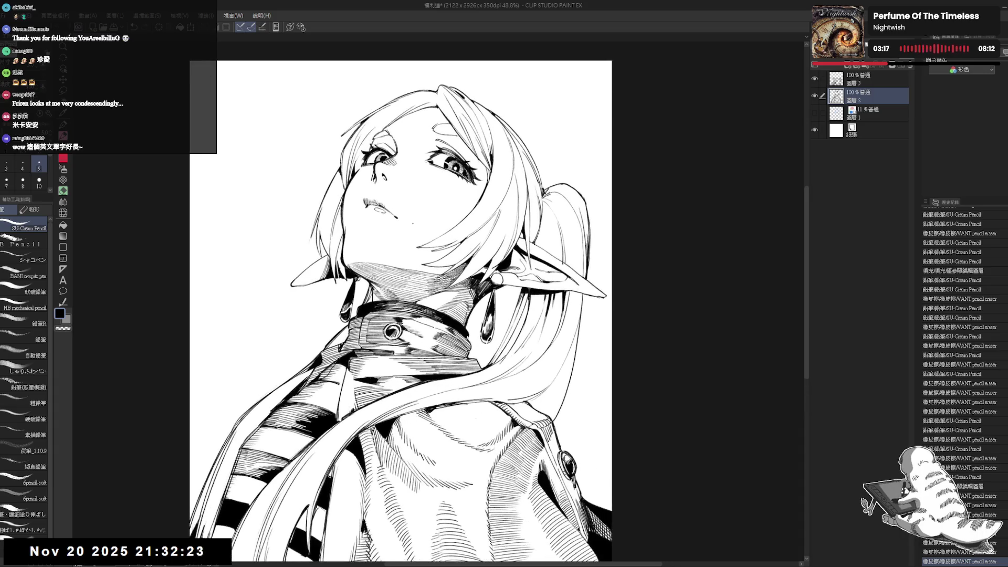
key("space")
left_click_drag(419, 310, 441, 386)
scroll(377, 330, "up", 2)
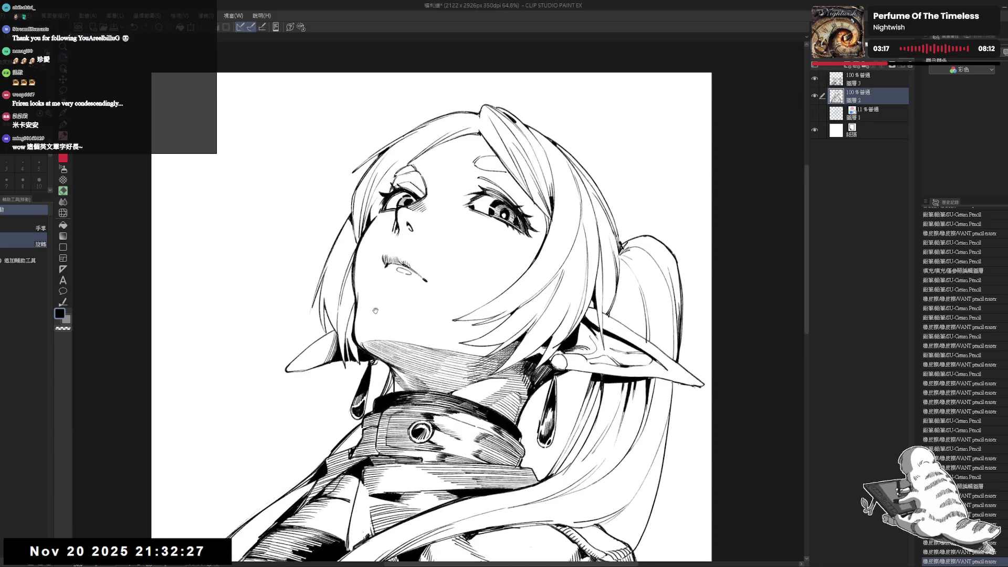
mouse_move(418, 365)
left_mouse_down()
mouse_move(415, 304)
mouse_move(439, 265)
left_mouse_up()
left_click_drag(394, 357, 391, 388)
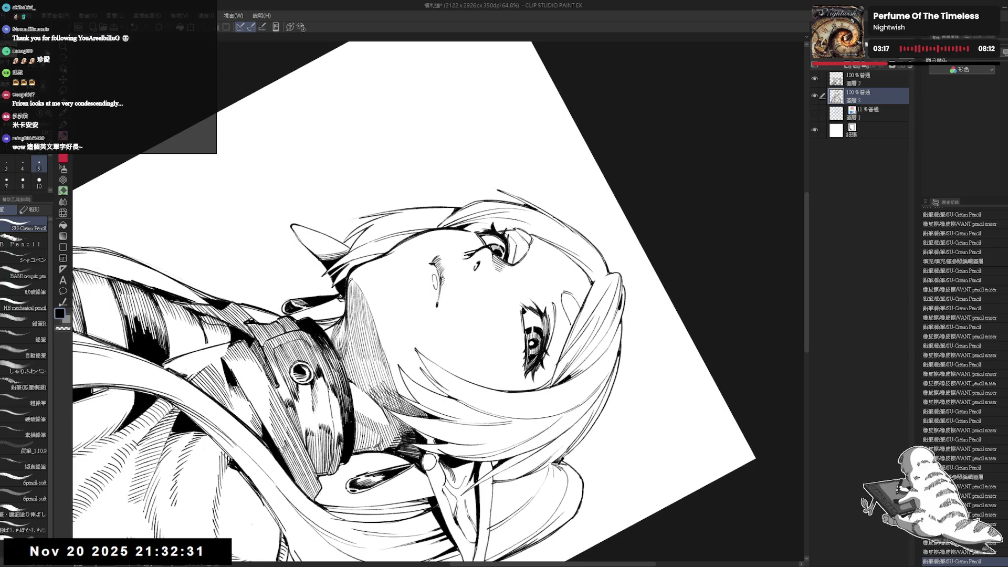
key("ctrl+z")
key("ctrl+z")
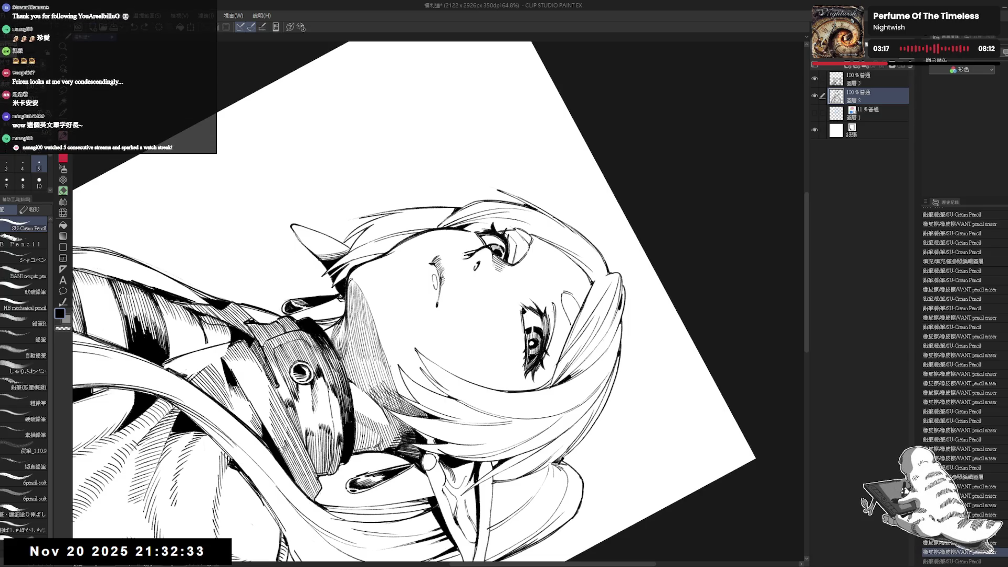
key("ctrl+y")
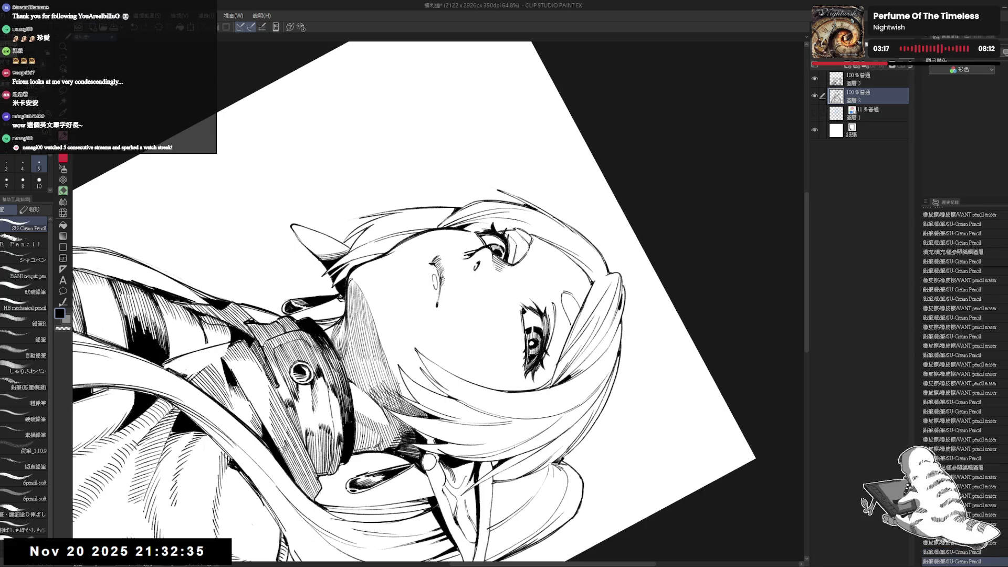
key("ctrl+y")
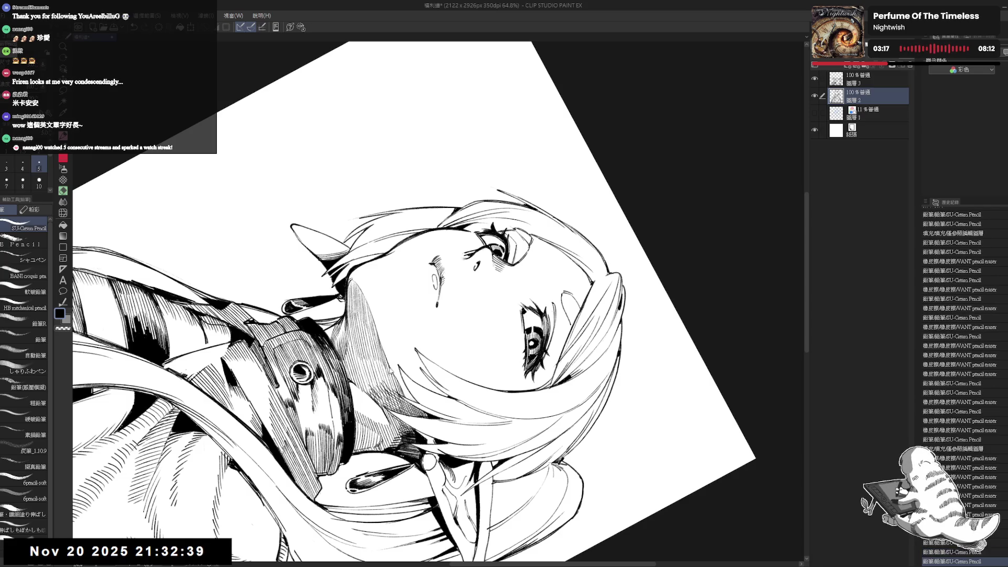
Add a fine hatching stroke to the neck shading.
key("shift+space")
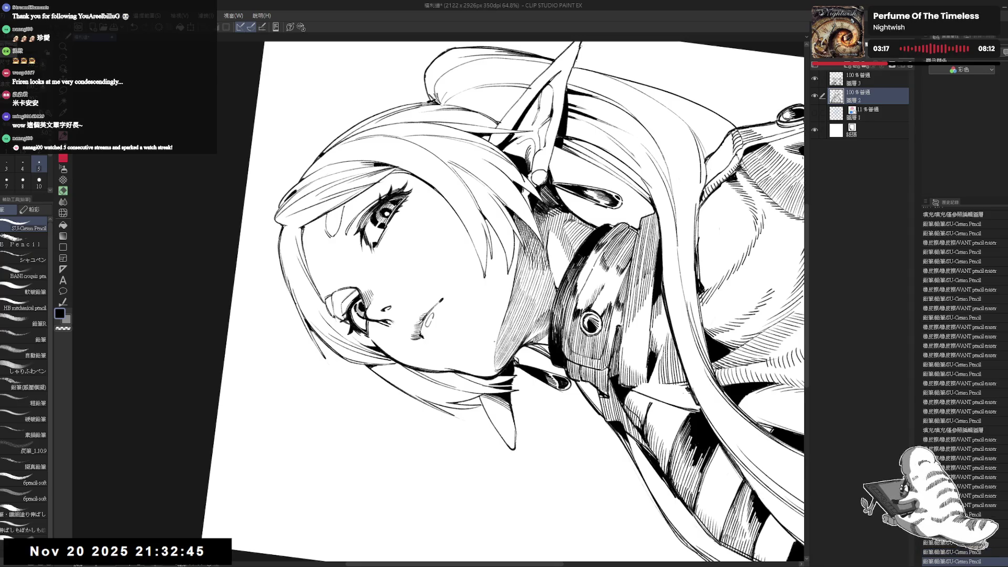
key("ctrl+z")
key("ctrl+y")
key("shift+space")
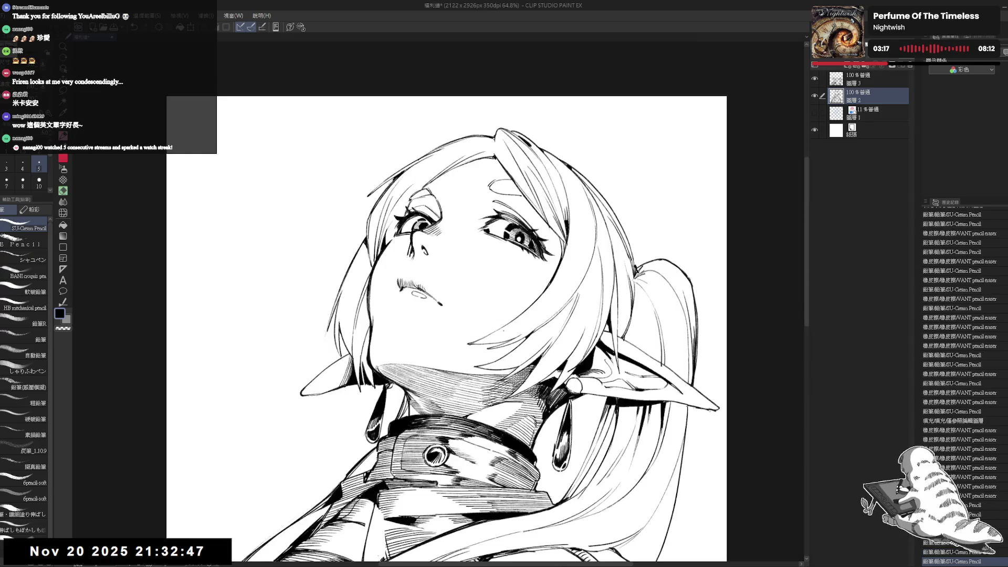
left_click_drag(578, 210, 472, 132)
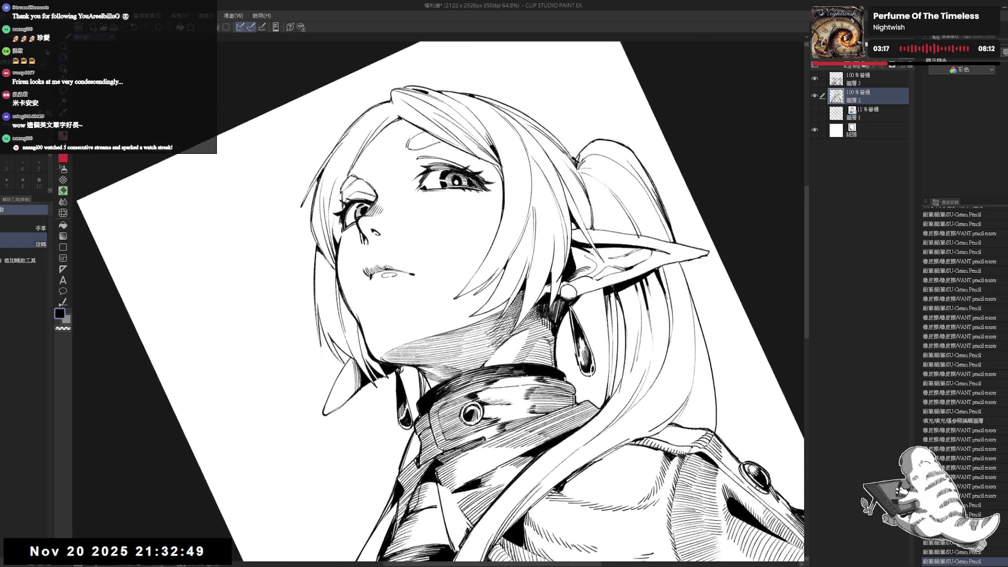
scroll(473, 315, "up", 2)
key("p")
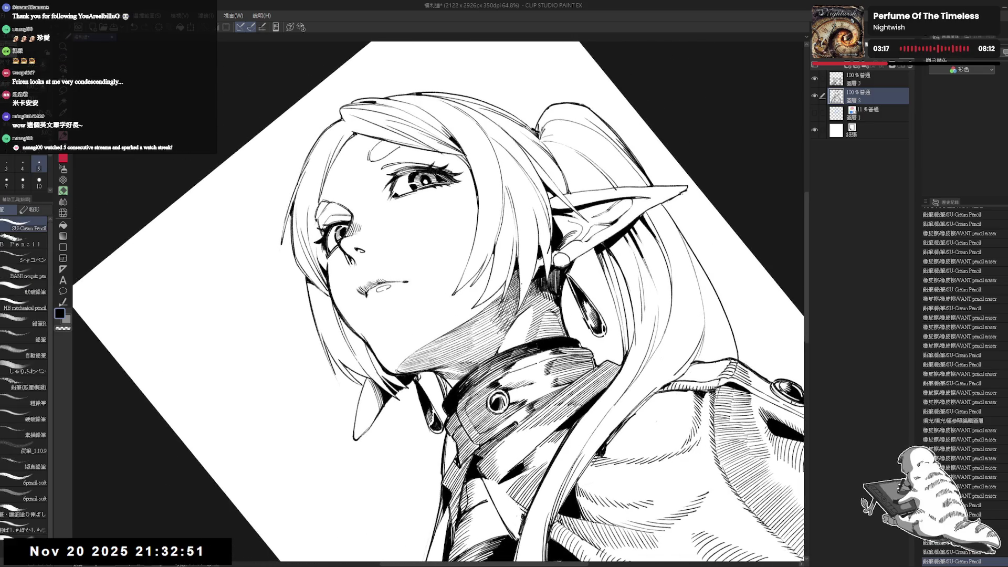
key("ctrl+y")
key("ctrl+y")
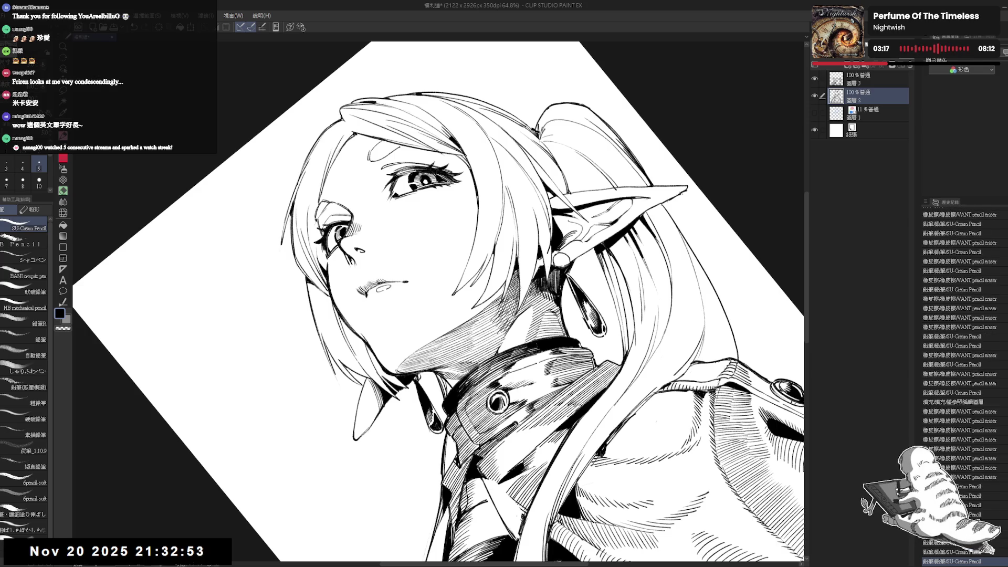
Make small eraser and pencil touch-ups at one spot on the neck.
key("e")
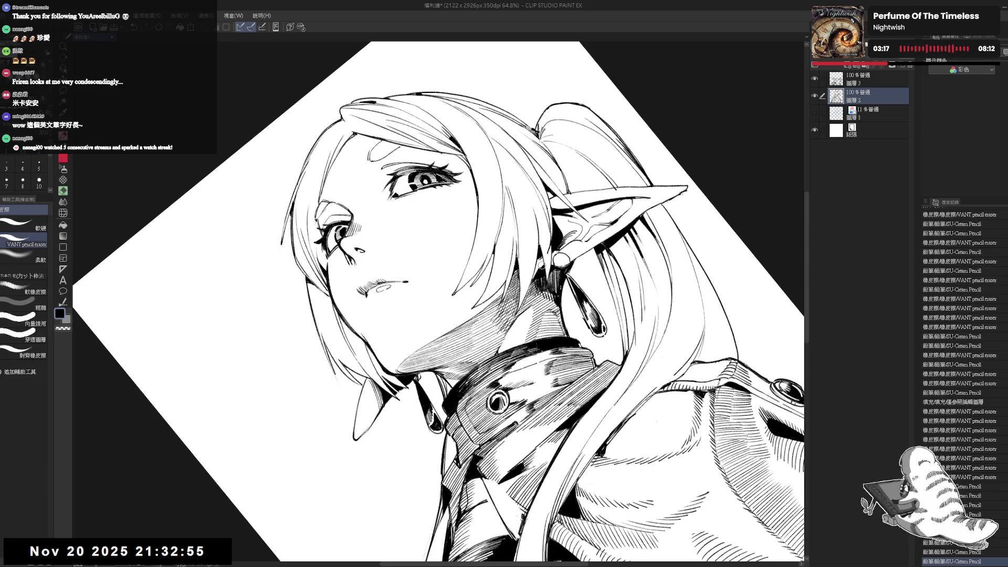
left_click(541, 267)
key("p")
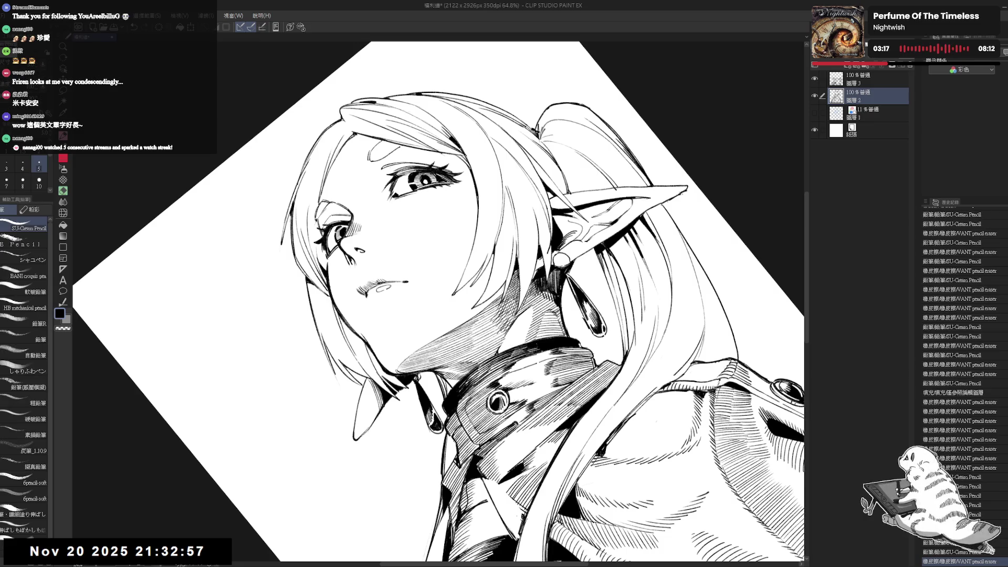
left_click(541, 266)
left_click(541, 266)
key("ctrl+@")
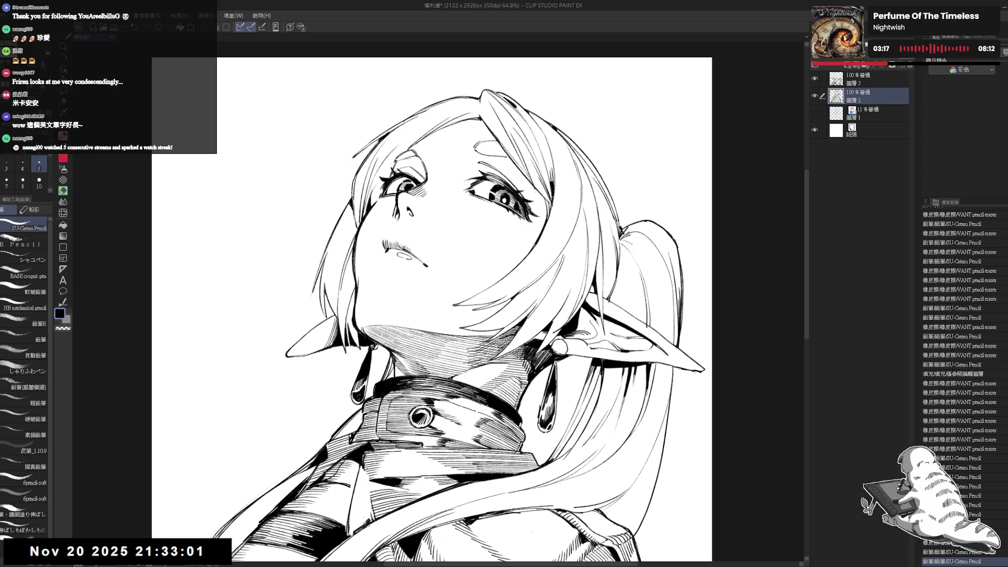
left_click(541, 266)
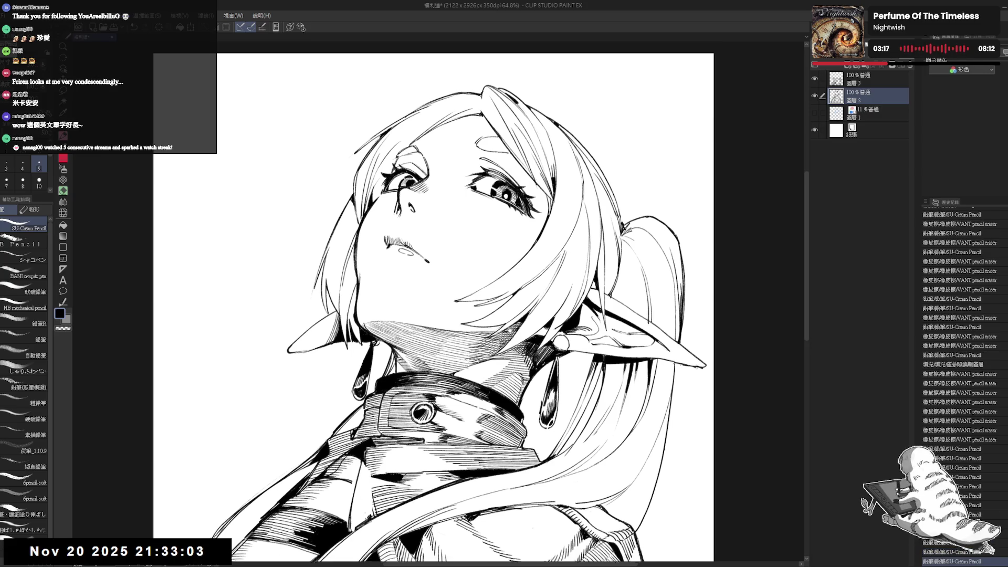
left_click_drag(473, 315, 508, 275)
scroll(507, 274, "up", 2)
key("p")
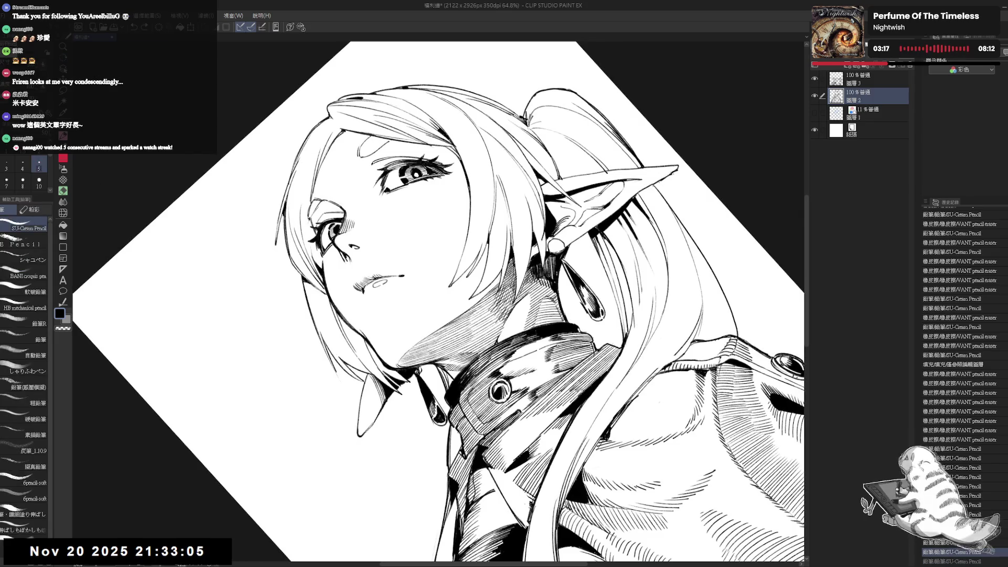
left_click(540, 267)
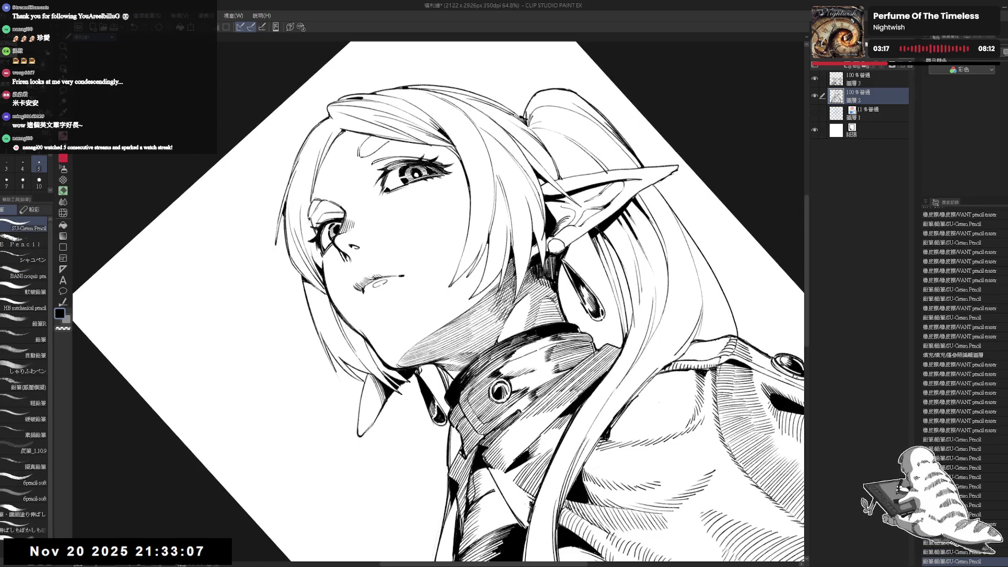
left_click(541, 266)
left_click(540, 266)
left_click(541, 266)
Try another neck hatching stroke, then zoom out to 50% and flip the view to check.
mouse_move(500, 287)
left_mouse_down()
mouse_move(450, 325)
mouse_move(499, 295)
mouse_move(471, 310)
left_mouse_up()
key("ctrl+z")
key("r")
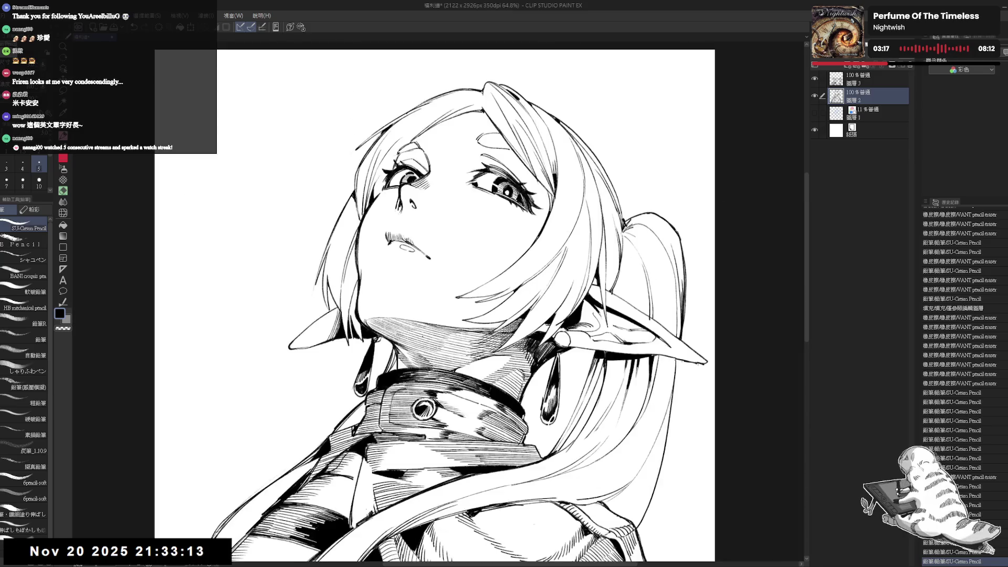
key("ctrl+minus")
key("h")
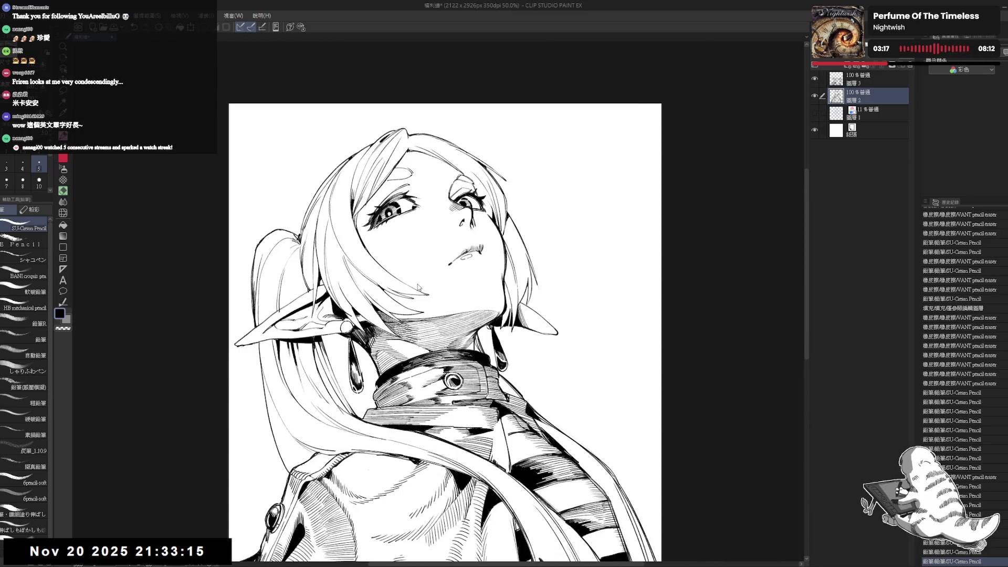
key("h")
left_click_drag(418, 287, 436, 247)
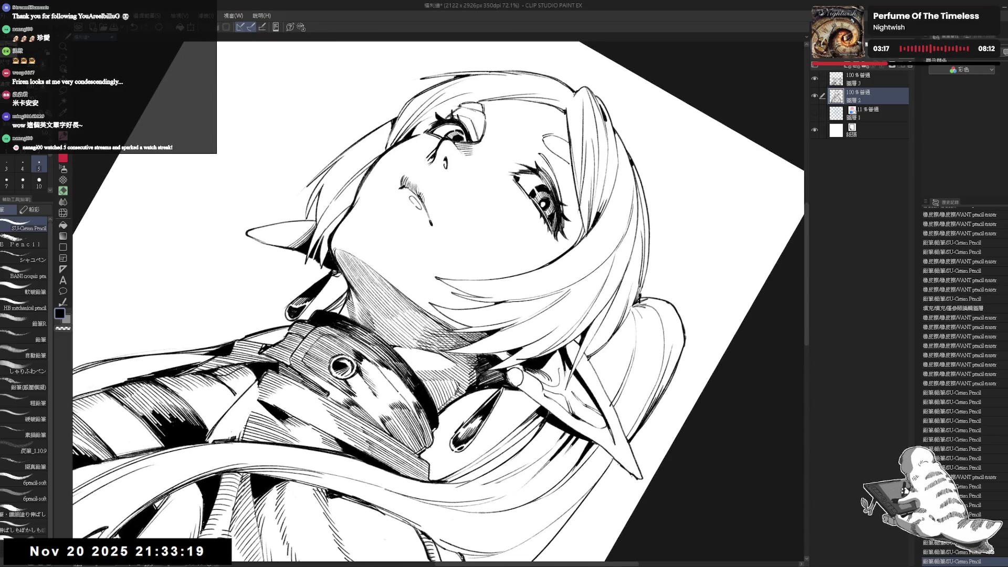
left_click_drag(436, 247, 493, 314)
Erase a small mark on the neck and add the upper ink layer to the selection.
key("e")
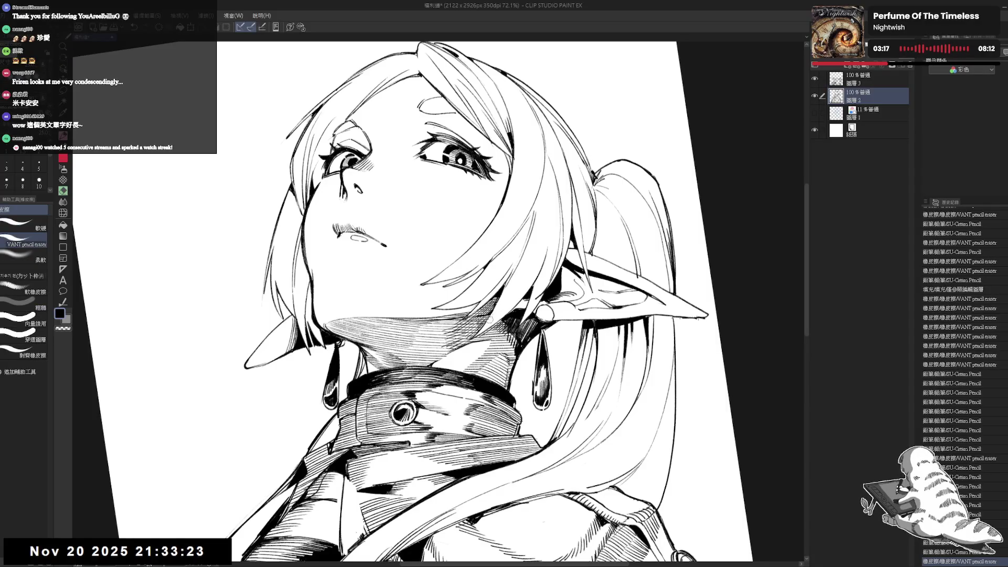
left_click(491, 321)
key("r")
left_click(858, 81, "ctrl")
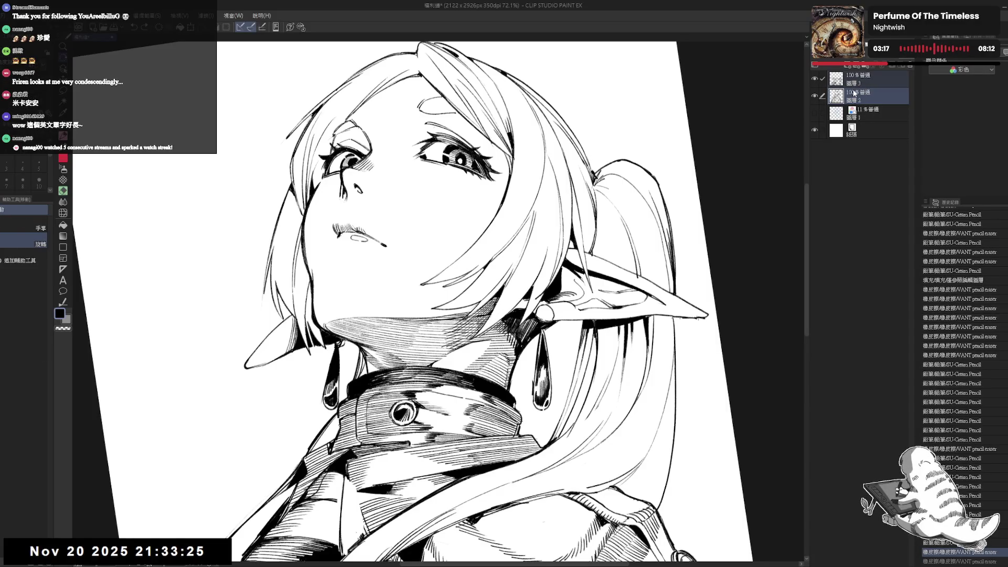
Merge the two ink layers into one and erase small stray marks at eraser size 8.
key("shift+alt+e")
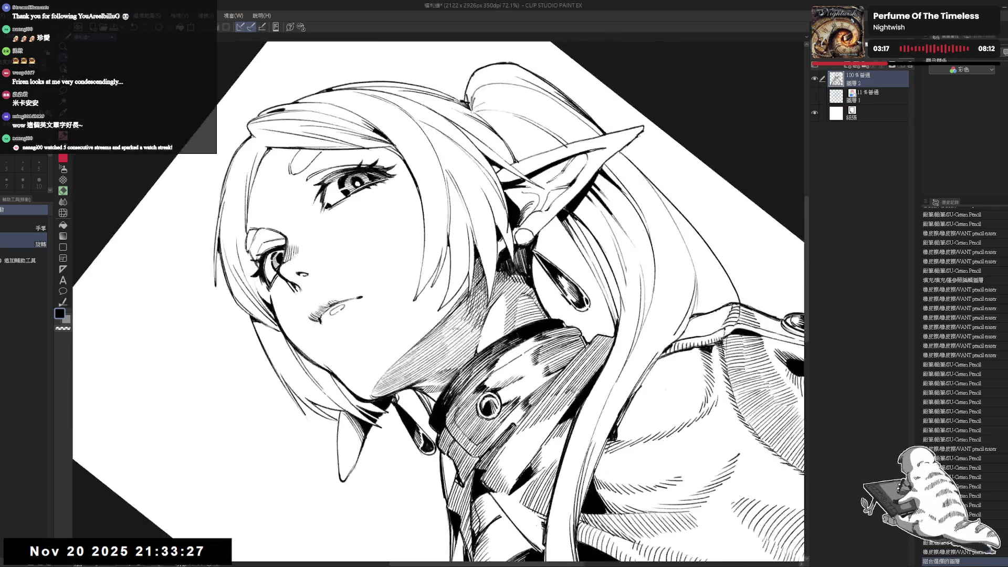
key("e")
key("bracketleft")
left_click_drag(484, 271, 492, 294)
key("p")
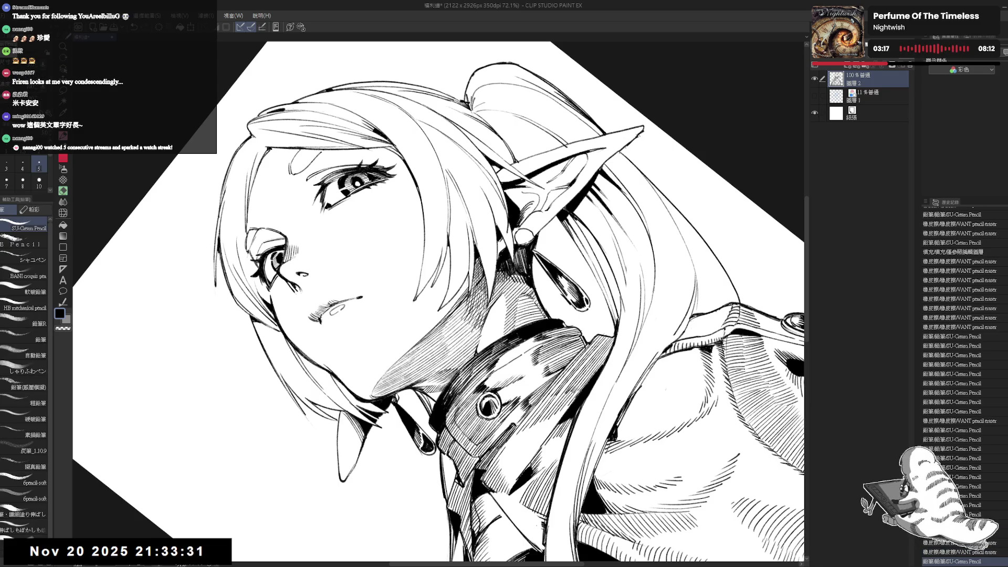
Erase a small area near the collar and add a short pencil stroke there.
mouse_move(577, 367)
left_mouse_down()
mouse_move(525, 420)
mouse_move(604, 341)
mouse_move(567, 378)
left_mouse_up()
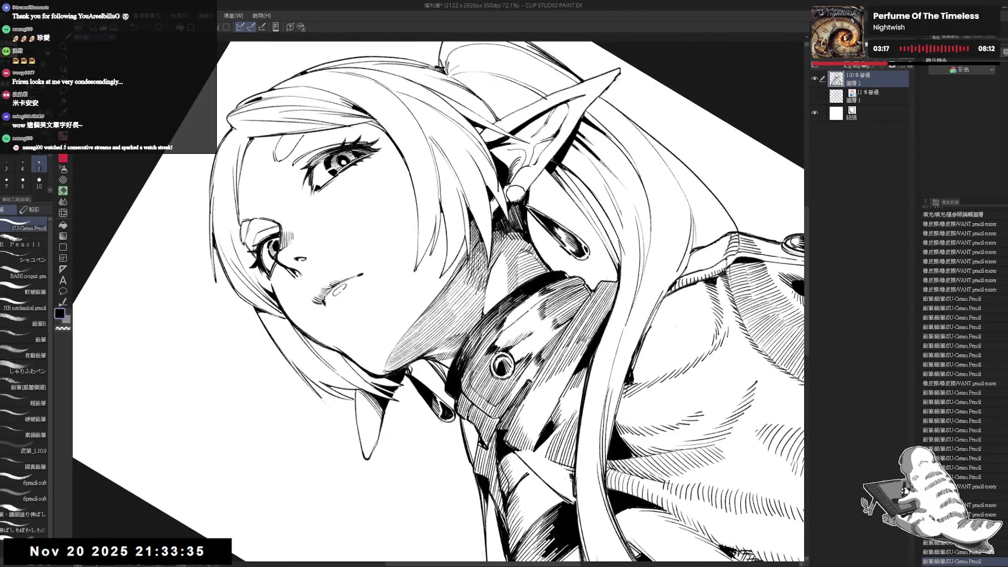
key("ctrl+at")
left_click_drag(462, 294, 515, 357)
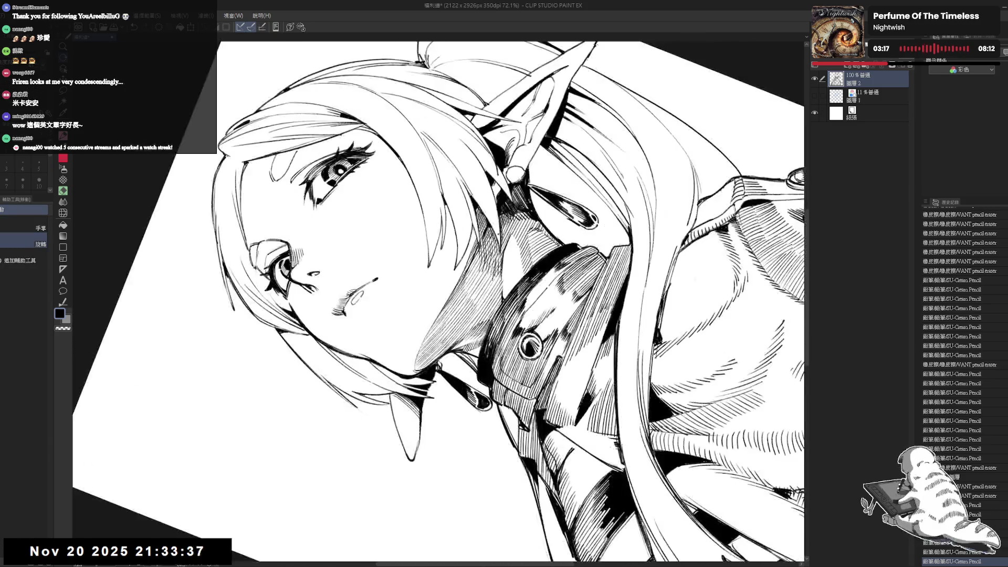
scroll(481, 214, "up", 2)
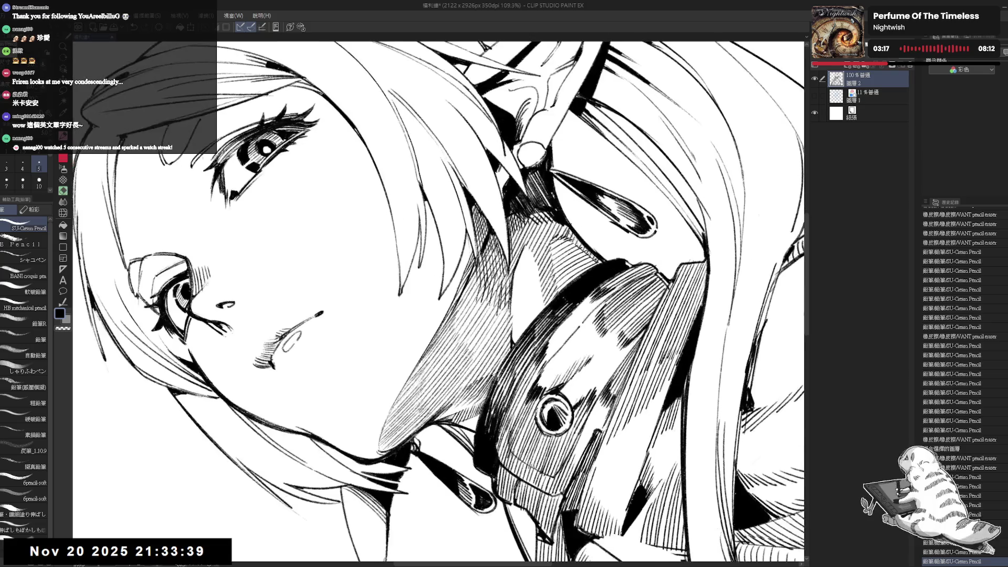
key("e")
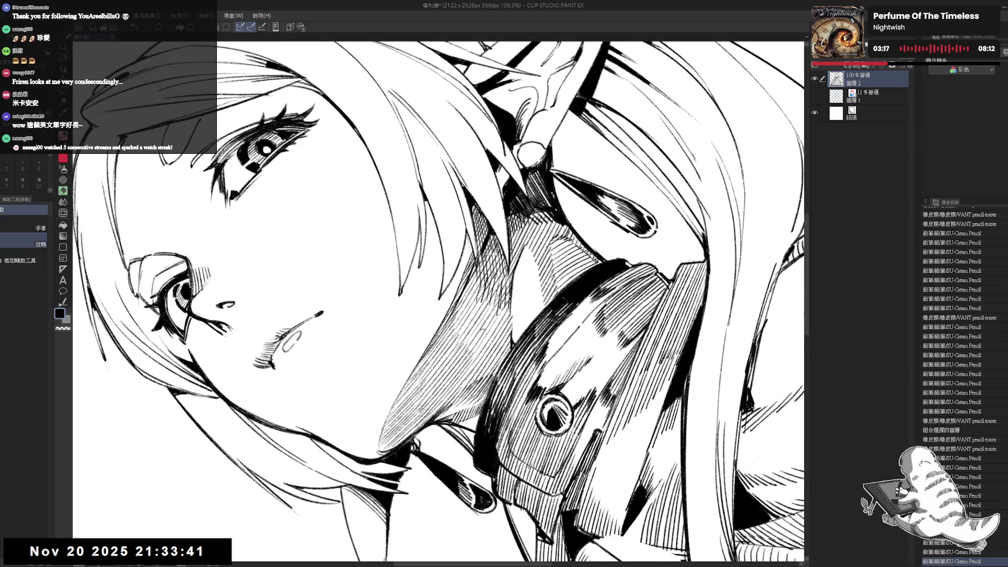
key("ctrl+at")
mouse_move(501, 283)
left_mouse_down()
mouse_move(509, 264)
mouse_move(489, 302)
left_mouse_up()
key("p")
key("minus")
key("minus")
key("minus")
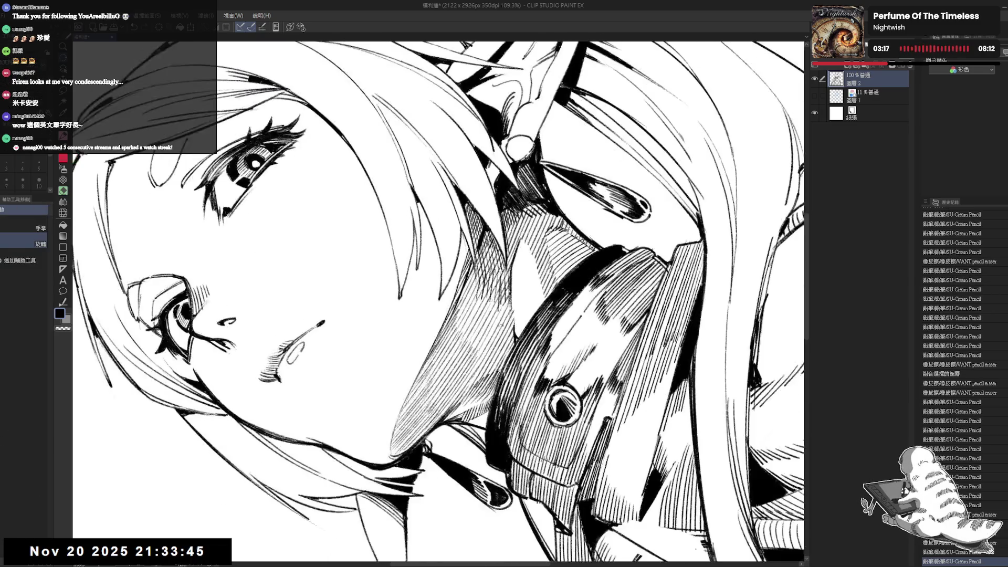
left_click_drag(473, 260, 441, 333)
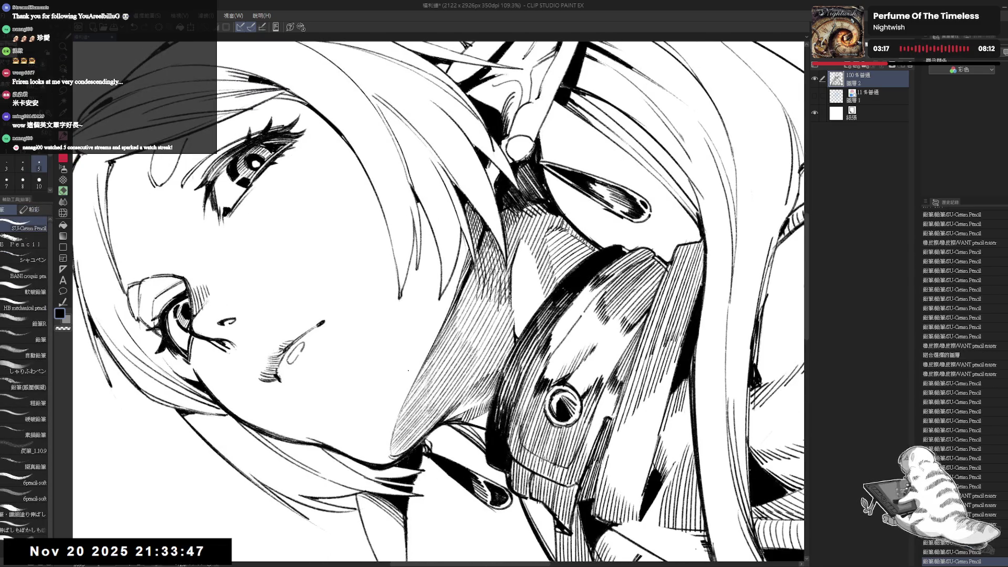
With the view rotated about 60 degrees, lay hatching strokes across the jacket collar.
key("ctrl+at")
key("ctrl+minus")
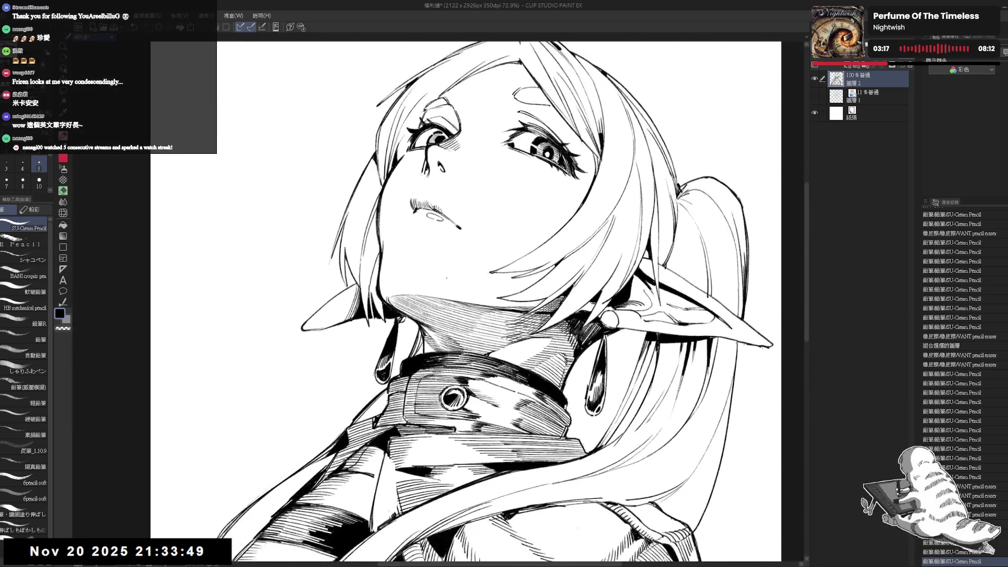
scroll(436, 304, "down", 3)
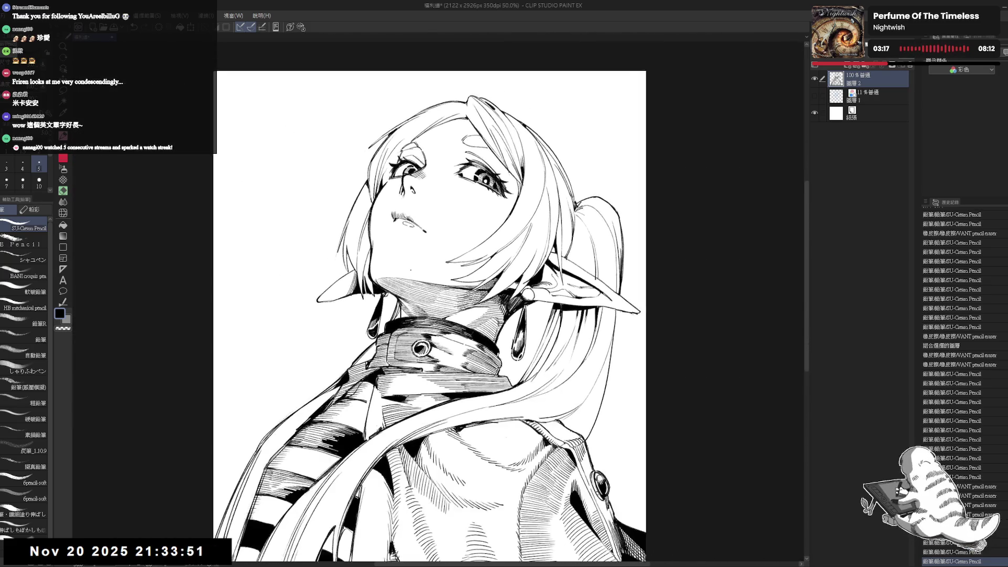
scroll(394, 284, "up", 1)
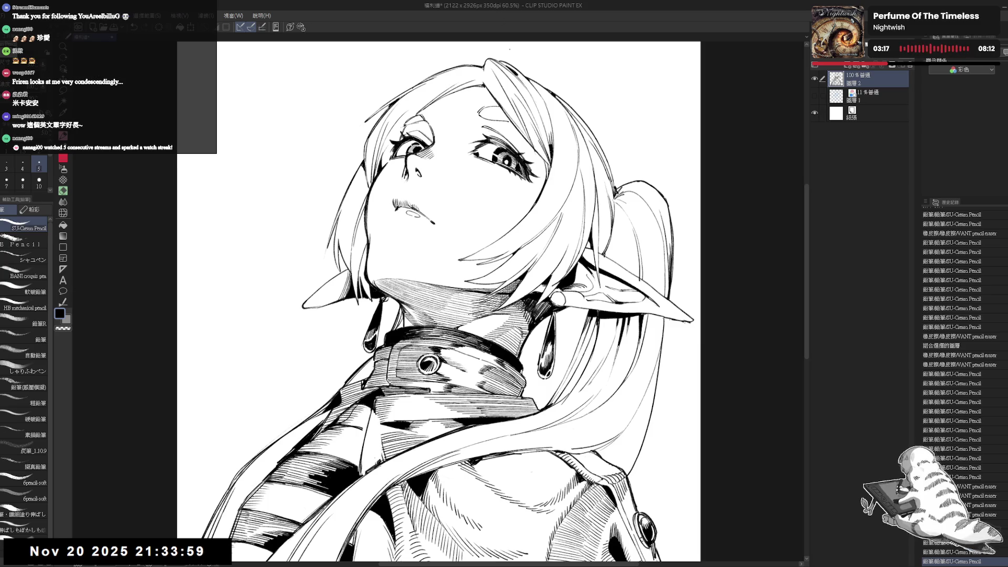
scroll(459, 302, "up", 3)
mouse_move(578, 315)
left_mouse_down()
mouse_move(525, 394)
mouse_move(446, 446)
left_mouse_up()
key("p")
mouse_move(462, 253)
left_mouse_down()
mouse_move(448, 304)
mouse_move(451, 290)
left_mouse_up()
left_click_drag(463, 259, 450, 323)
mouse_move(459, 269)
left_mouse_down()
mouse_move(450, 307)
mouse_move(455, 296)
left_mouse_up()
left_click_drag(457, 301, 452, 320)
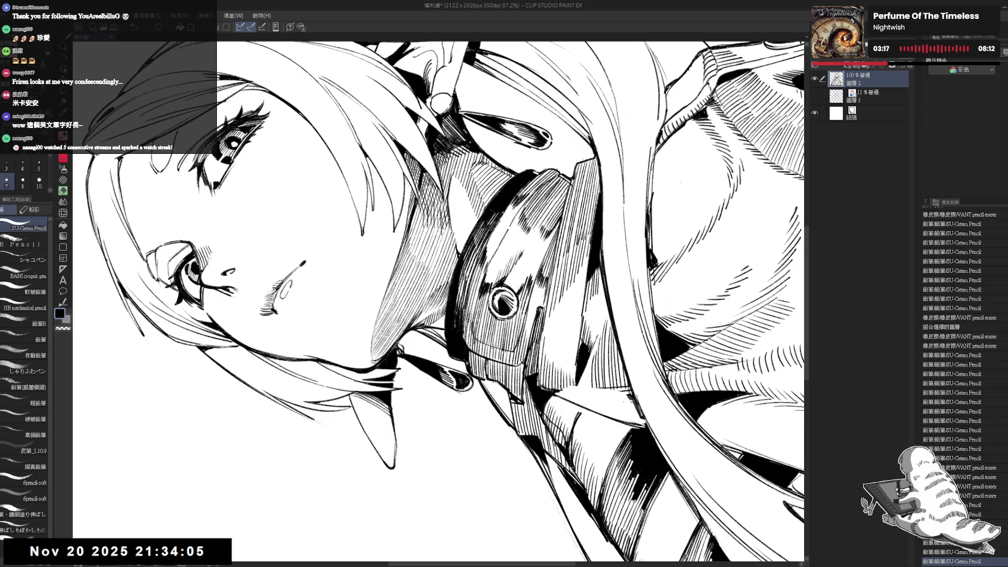
left_click_drag(464, 260, 454, 323)
mouse_move(463, 270)
left_mouse_down()
mouse_move(460, 320)
mouse_move(464, 304)
mouse_move(409, 315)
mouse_move(405, 331)
left_mouse_up()
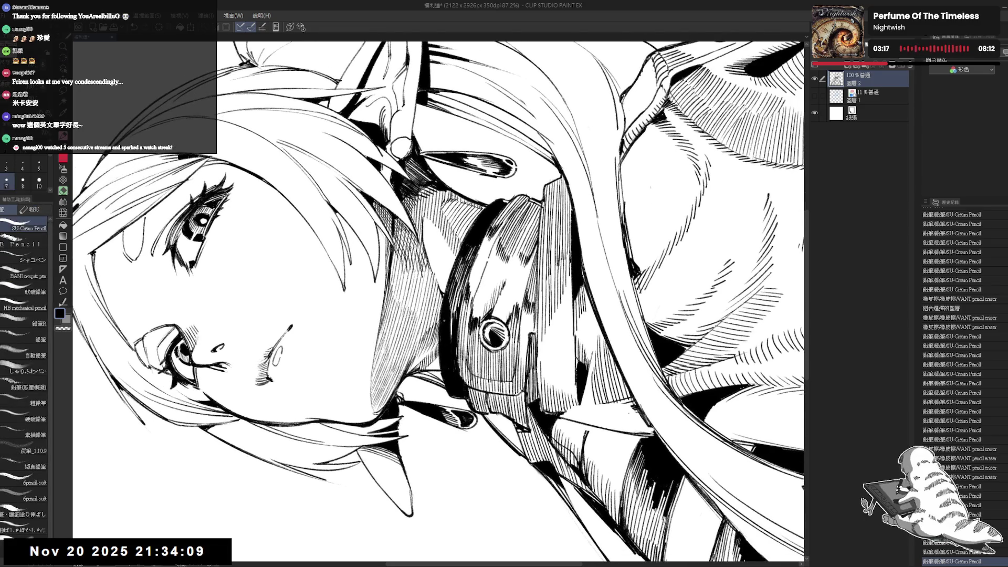
Thicken the collar hatching and erase a small stray mark on the jacket.
left_click_drag(459, 264, 449, 336)
left_click_drag(459, 290, 451, 339)
left_click_drag(464, 286, 457, 309)
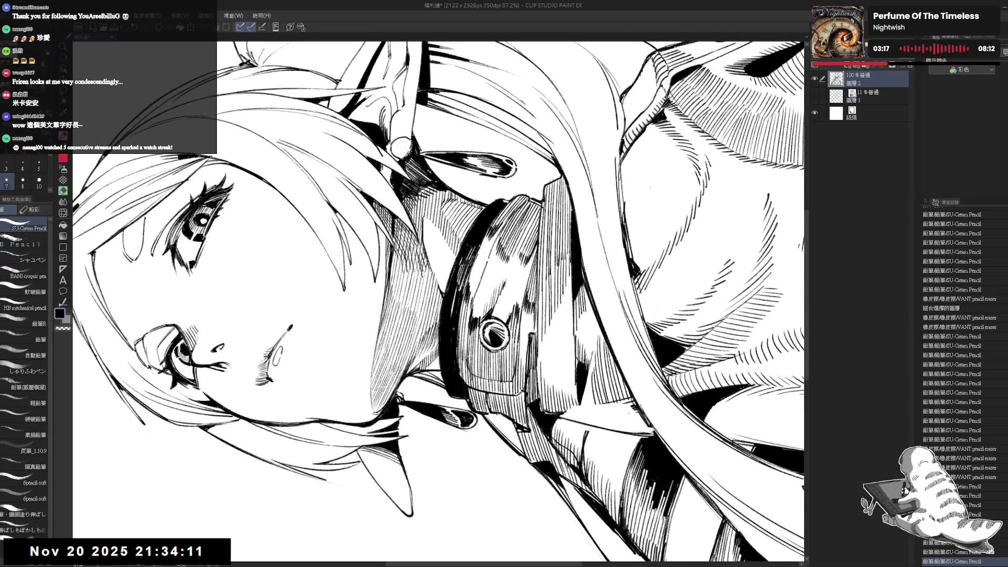
mouse_move(471, 268)
left_mouse_down()
mouse_move(465, 298)
mouse_move(378, 357)
left_mouse_up()
key("p")
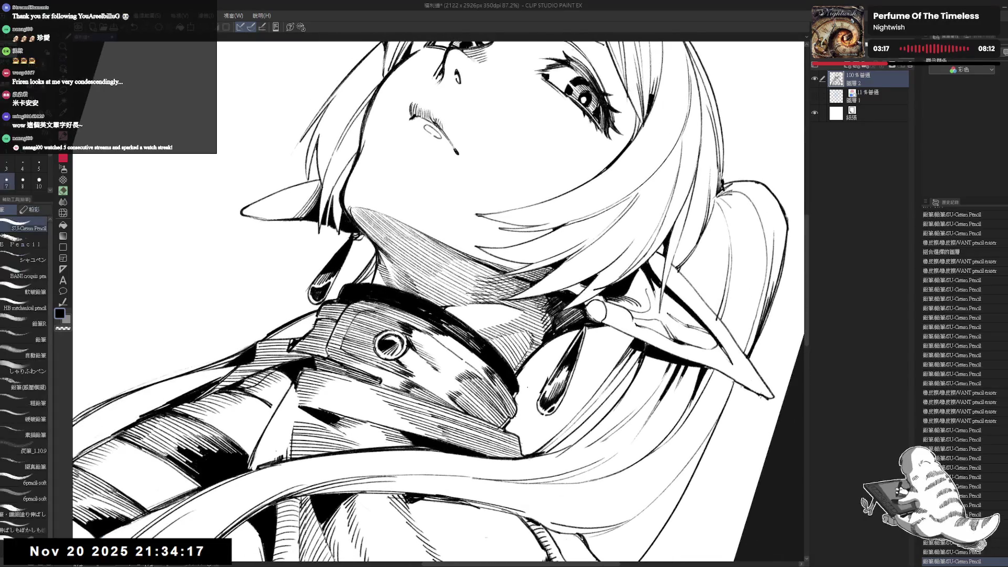
key("e")
left_click_drag(515, 399, 520, 390)
key("p")
key("minus")
key("minus")
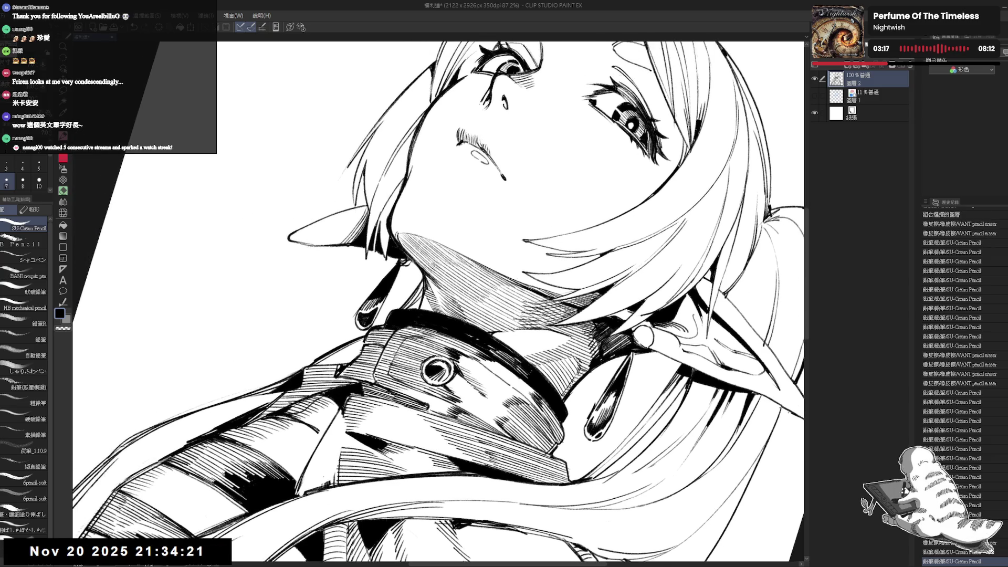
key("@")
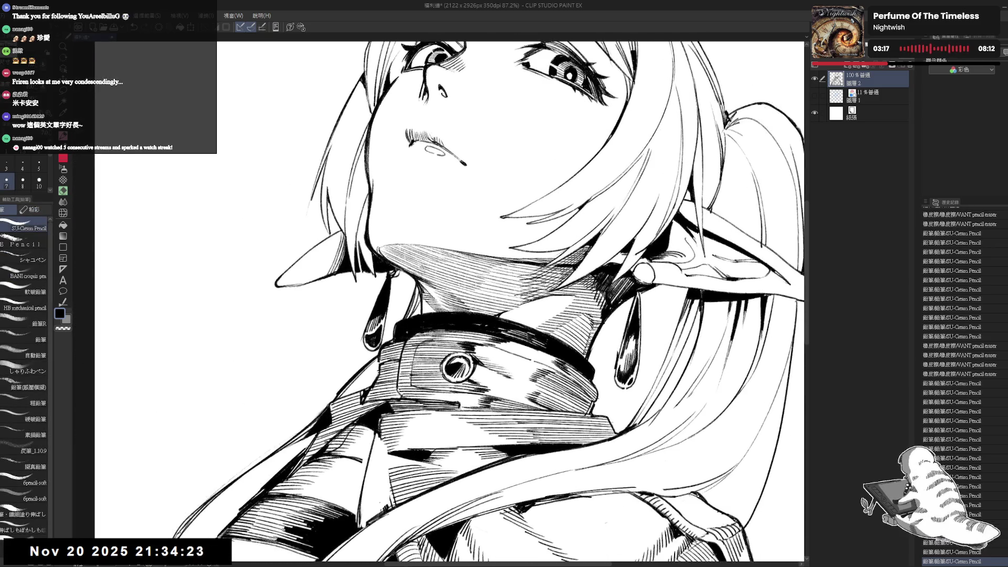
key("ctrl+minus")
key("ctrl+minus")
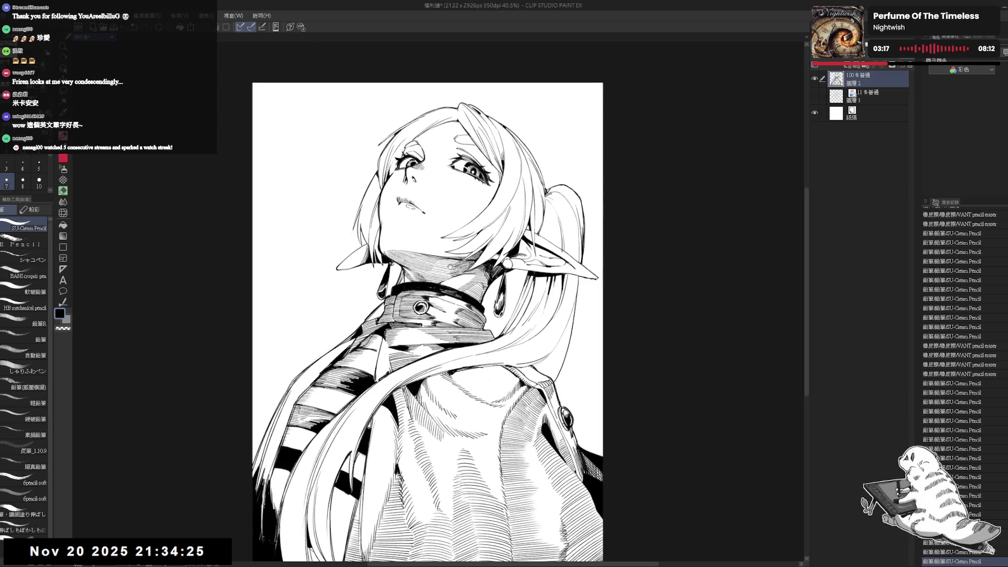
Zoom in on the head and add two pencil strokes to the line work.
key("ctrl+minus")
key("ctrl+plus")
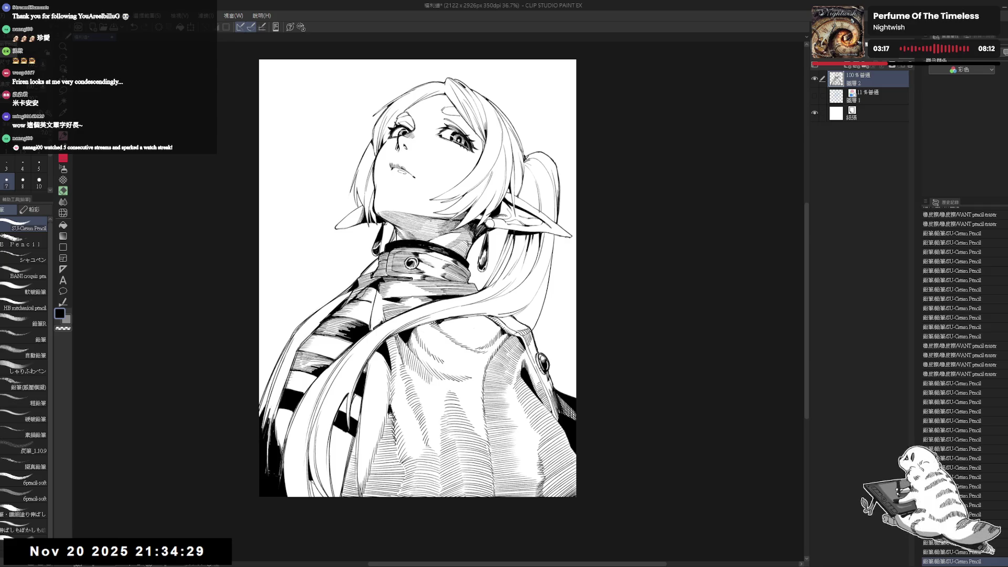
key("ctrl+plus")
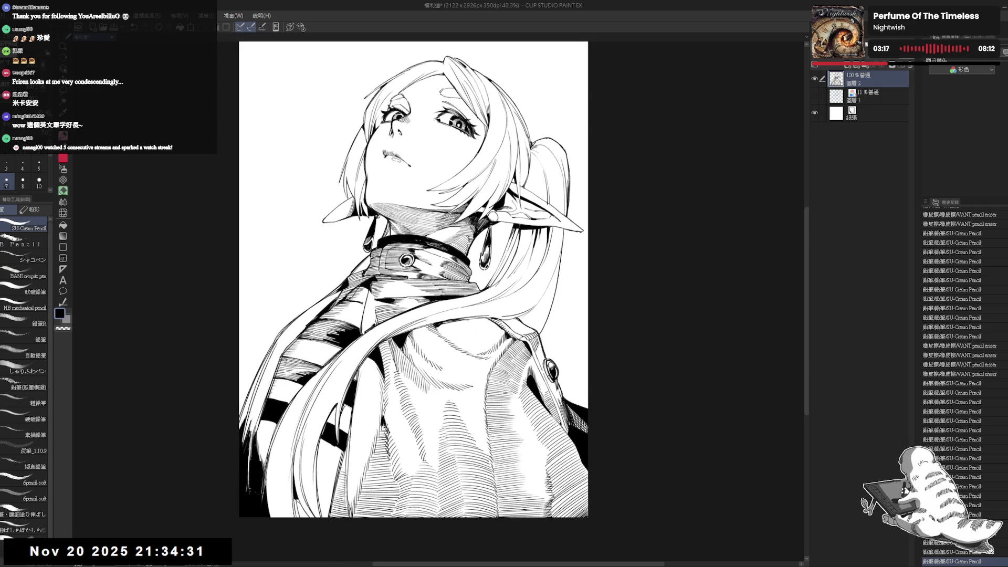
key("ctrl+minus")
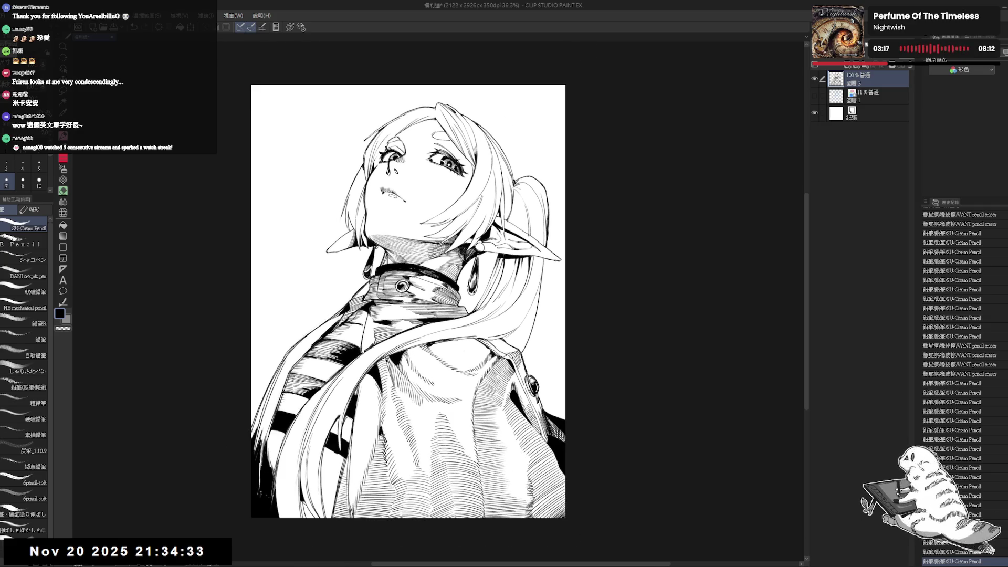
left_click_drag(520, 305, 480, 308)
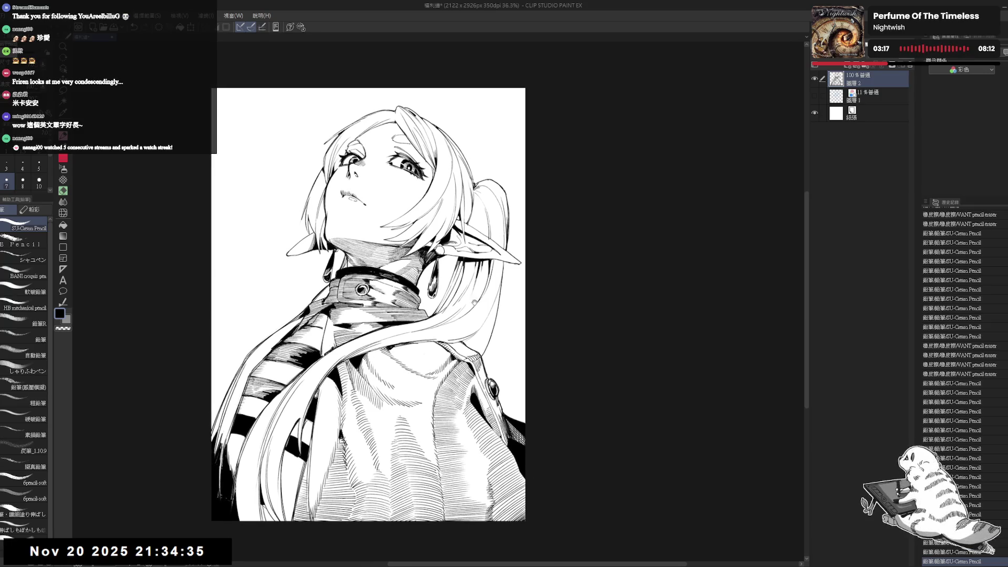
scroll(464, 280, "up", 2)
left_click_drag(476, 259, 461, 270)
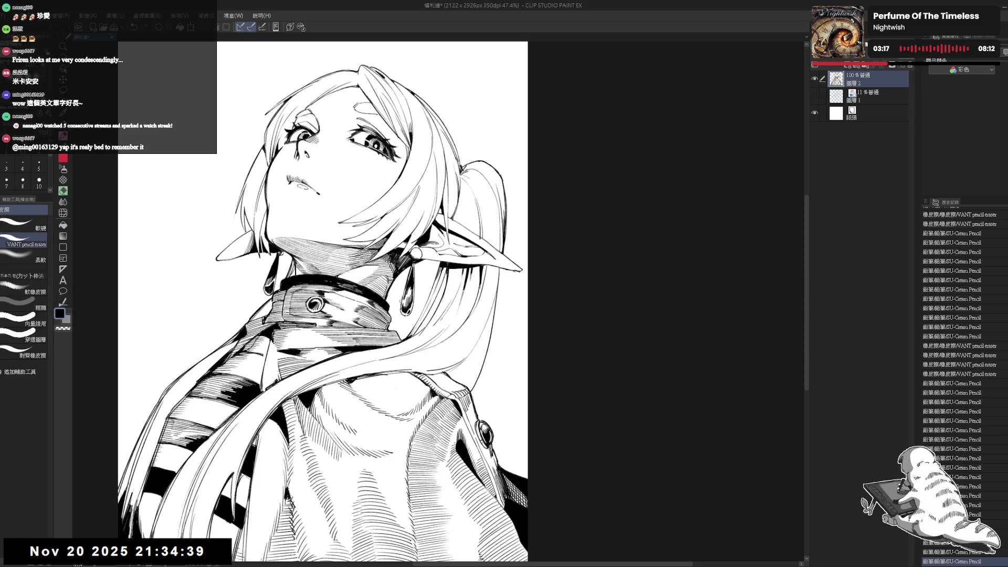
key("p")
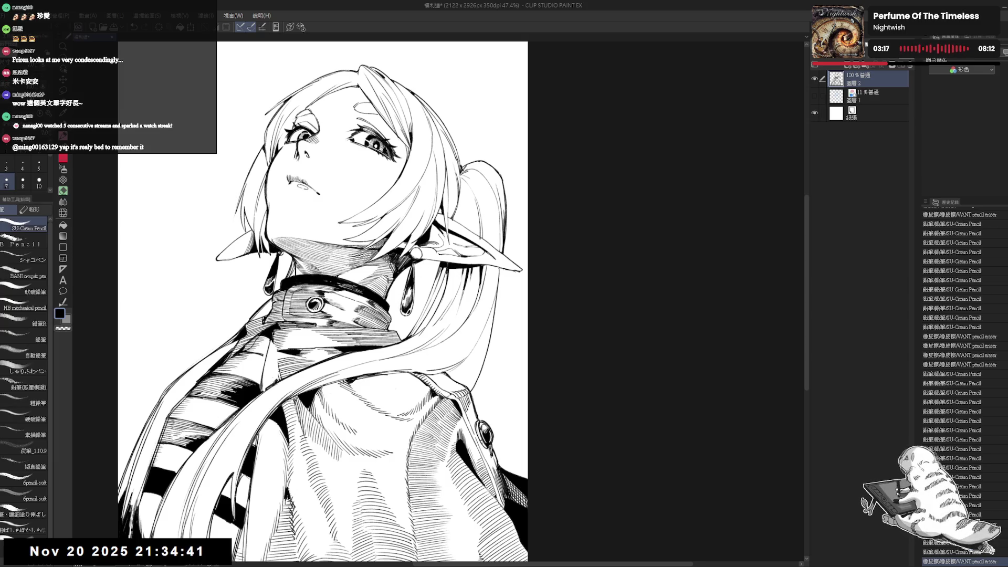
left_click_drag(401, 290, 406, 315)
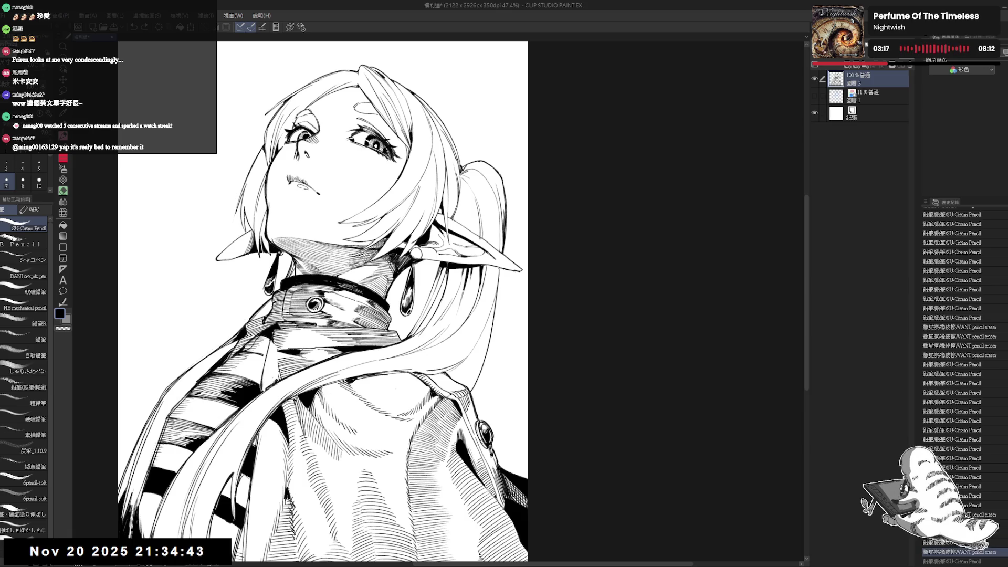
left_click_drag(311, 266, 364, 281)
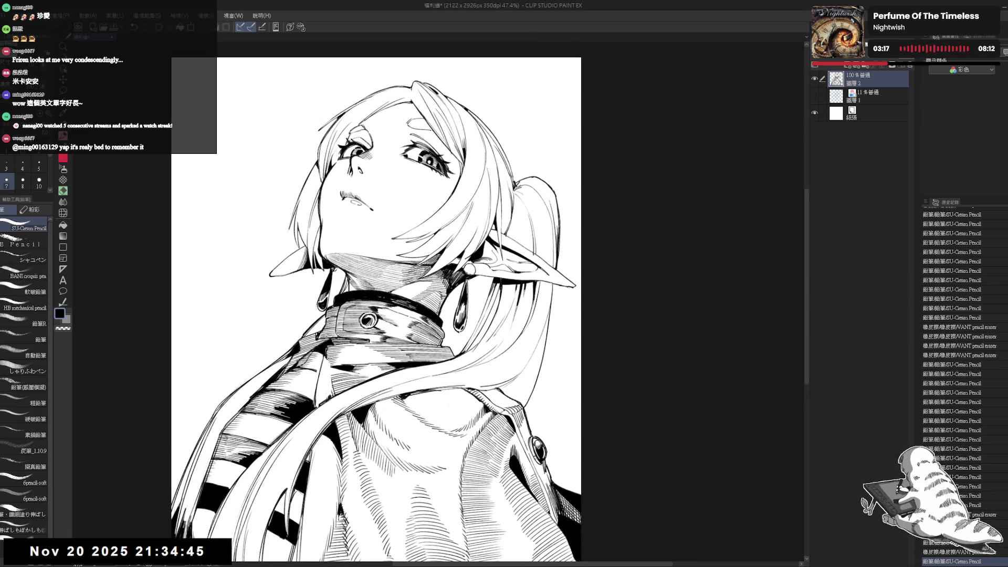
Make a small pencil touch-up and erase stray hair strokes beside the ear.
key("e")
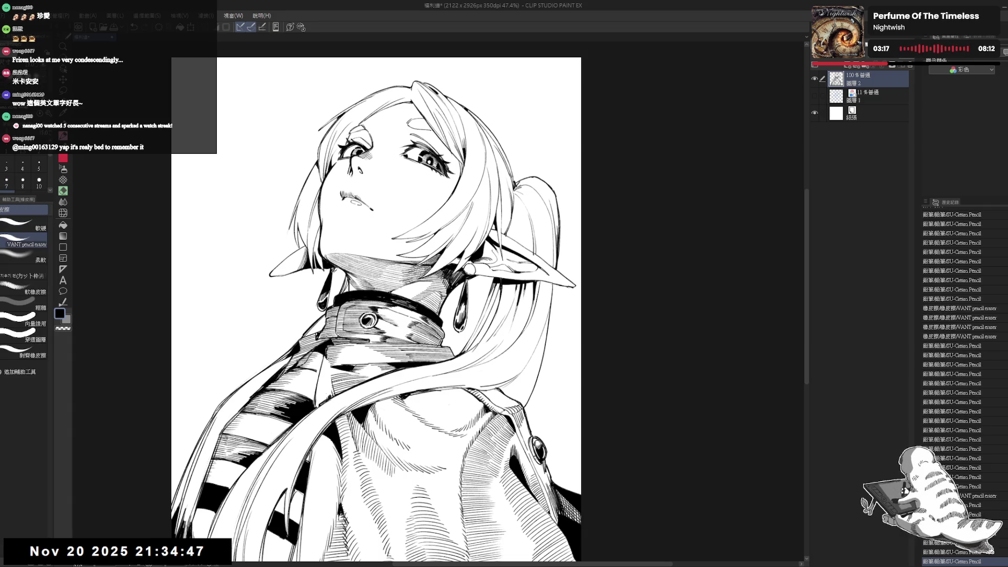
key("p")
left_click_drag(363, 263, 354, 267)
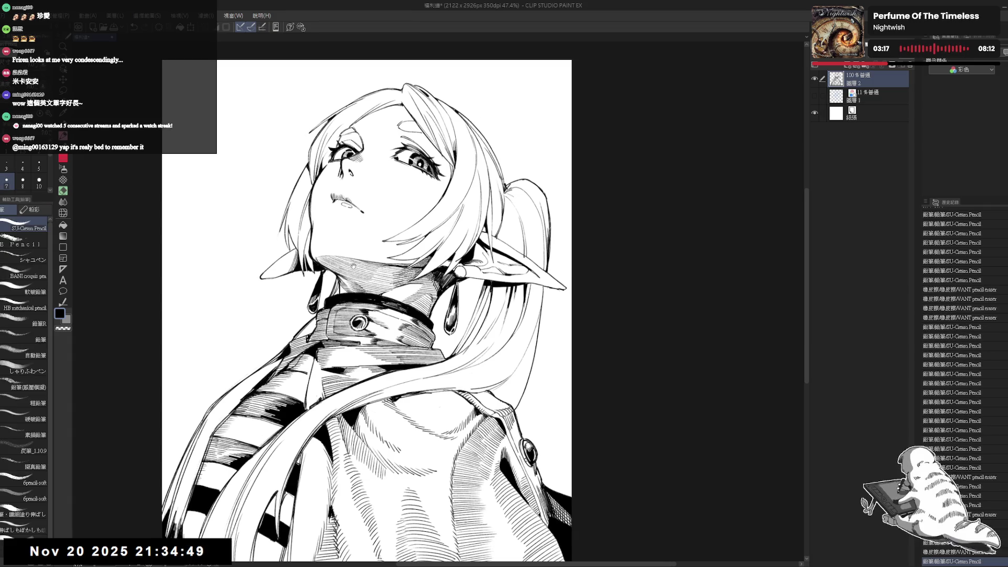
scroll(353, 266, "down", 1)
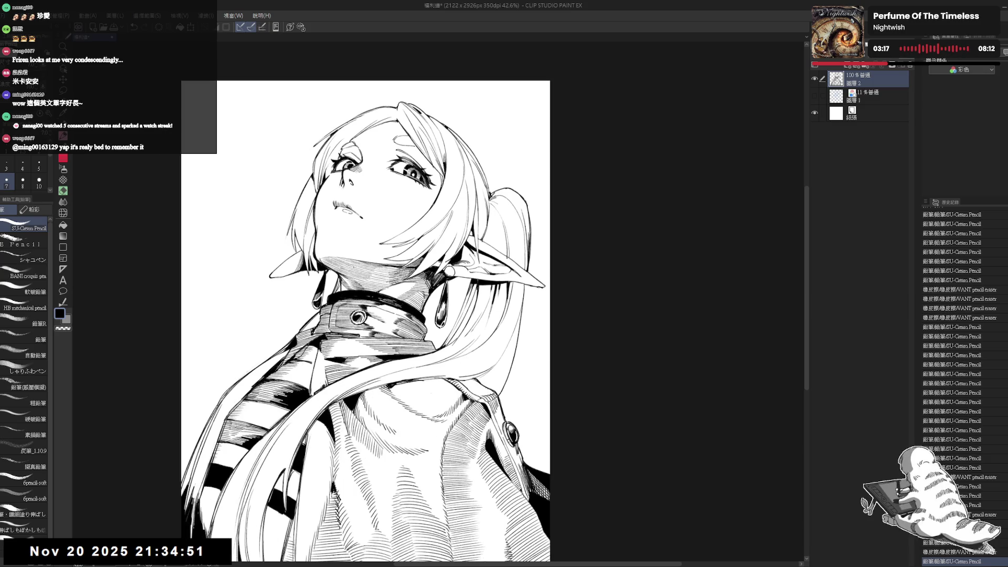
scroll(377, 280, "down", 1)
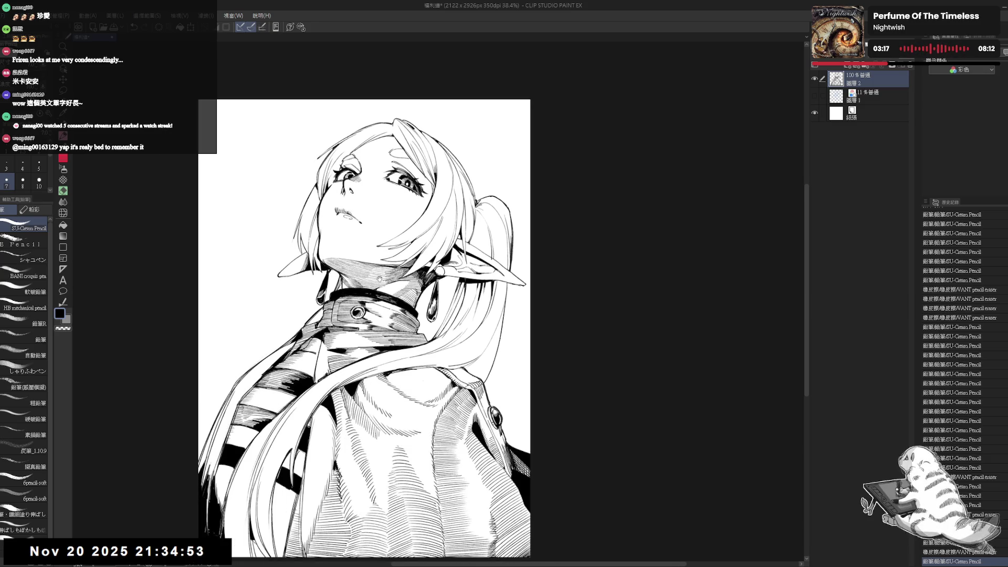
key("h")
key("h")
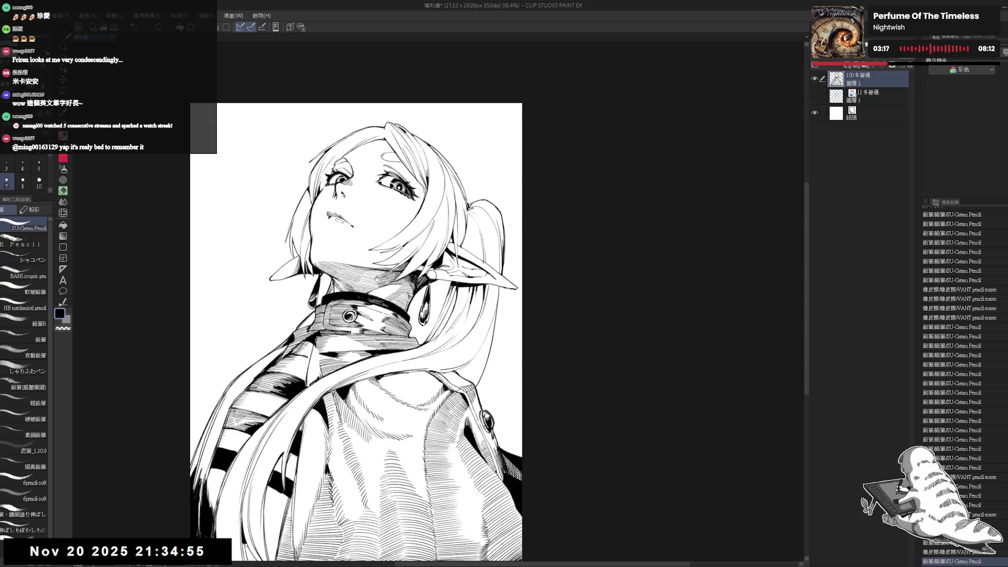
left_click_drag(377, 281, 388, 277)
scroll(383, 266, "up", 2)
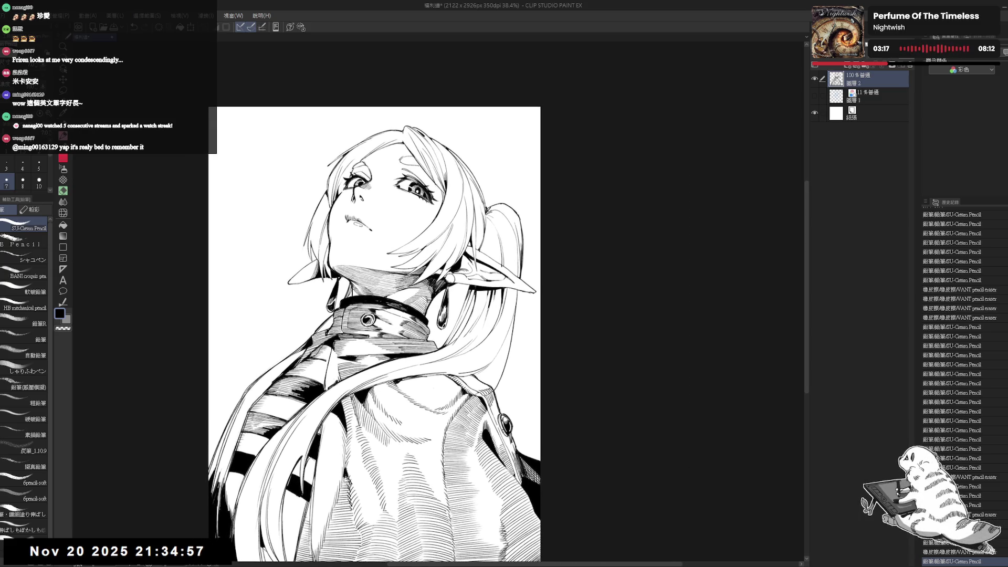
mouse_move(457, 220)
left_mouse_down()
mouse_move(407, 292)
mouse_move(436, 97)
mouse_move(417, 138)
left_mouse_up()
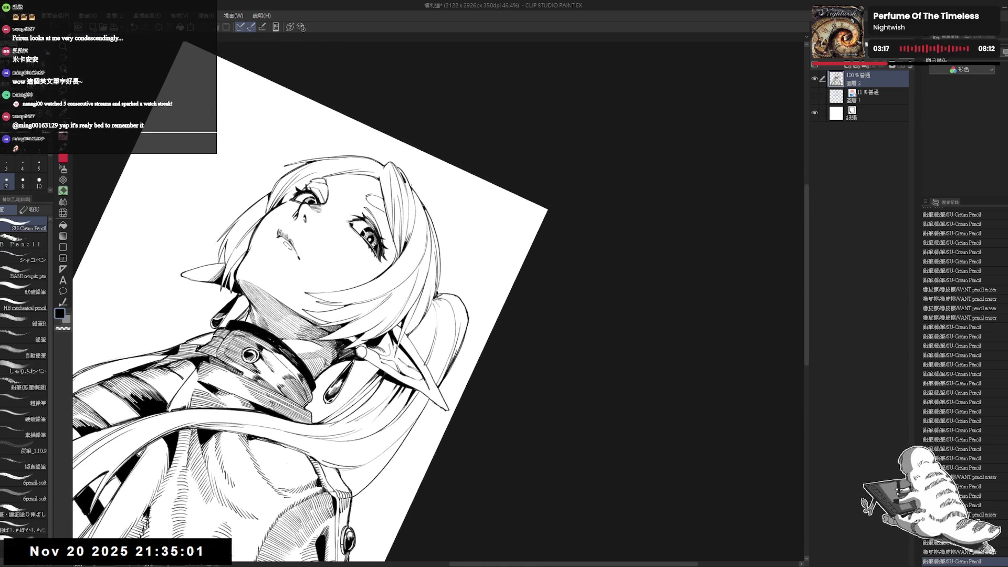
key("e")
mouse_move(413, 190)
left_mouse_down()
mouse_move(423, 207)
mouse_move(419, 196)
left_mouse_up()
key("p")
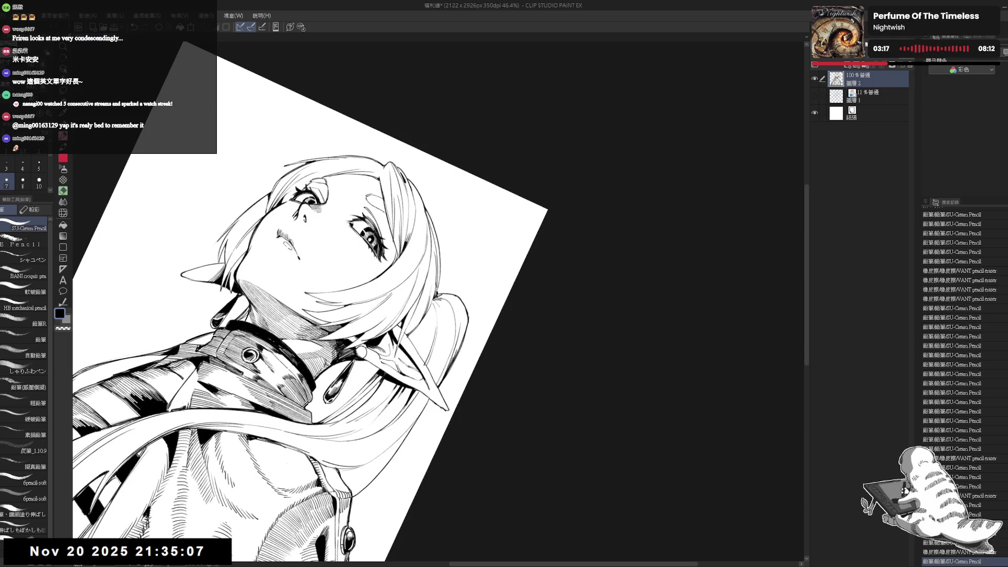
Undo the last stroke and check the drawing by mirroring and tilting the view.
key("ctrl+at")
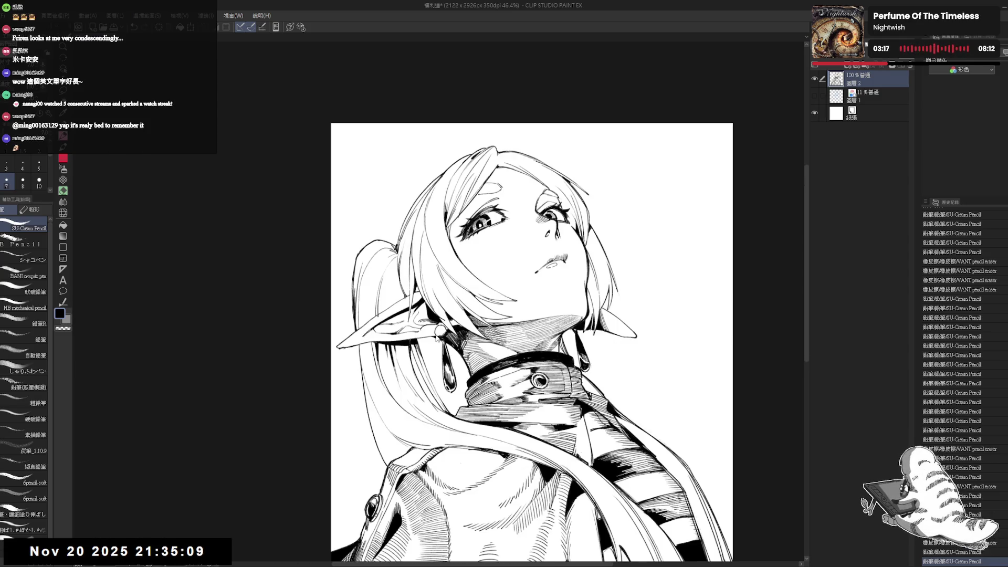
key("h")
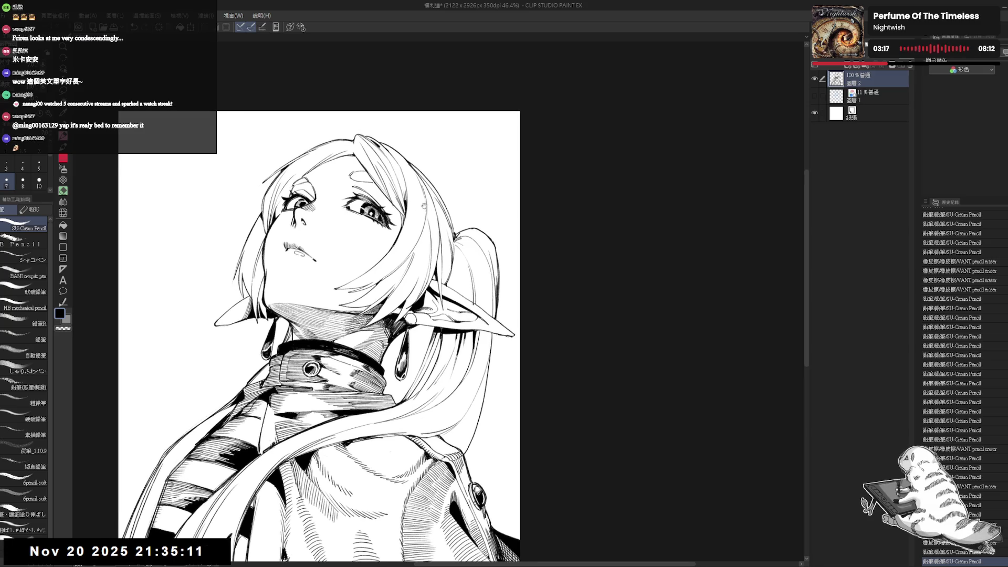
left_click_drag(341, 261, 355, 266)
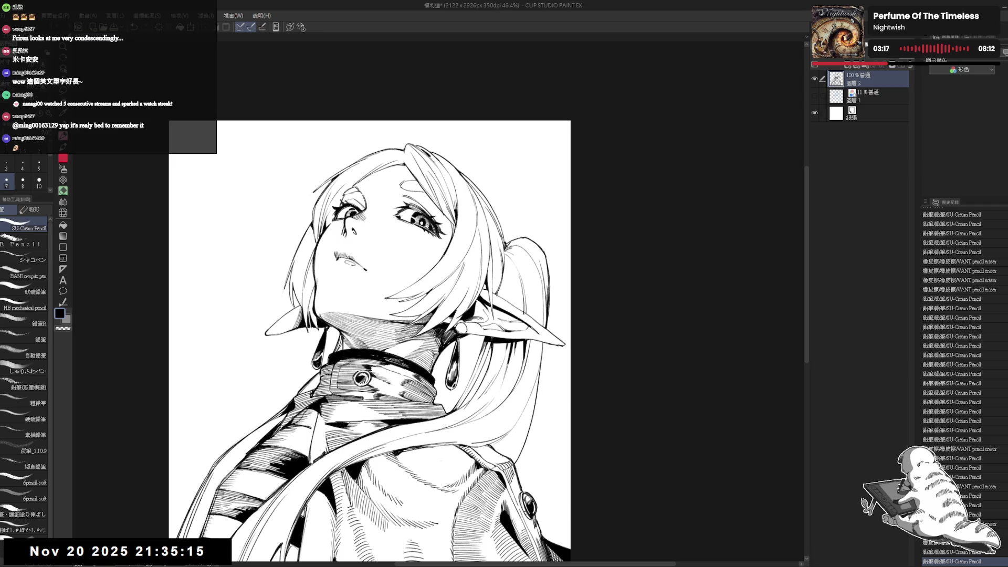
key("ctrl+z")
key("e")
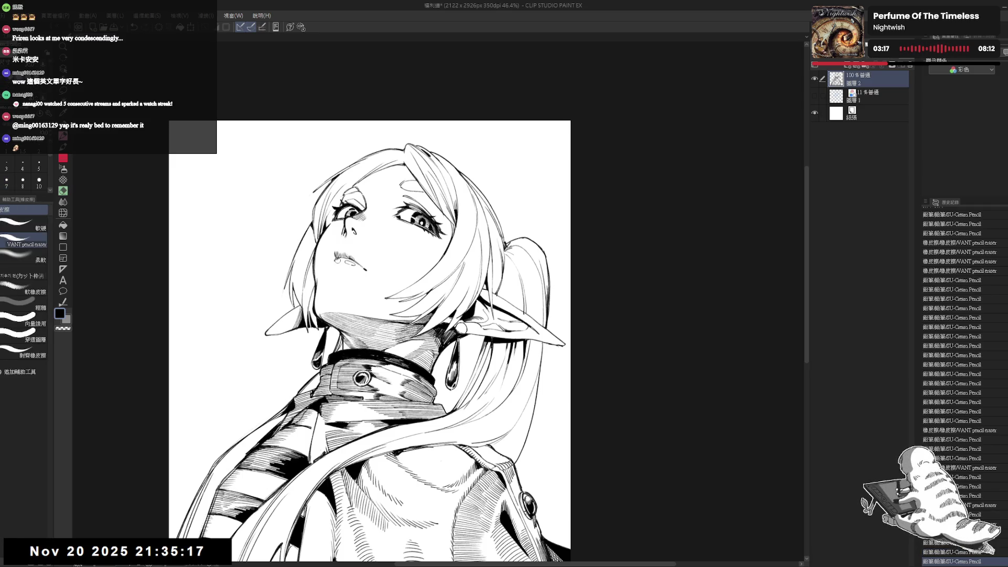
key("p")
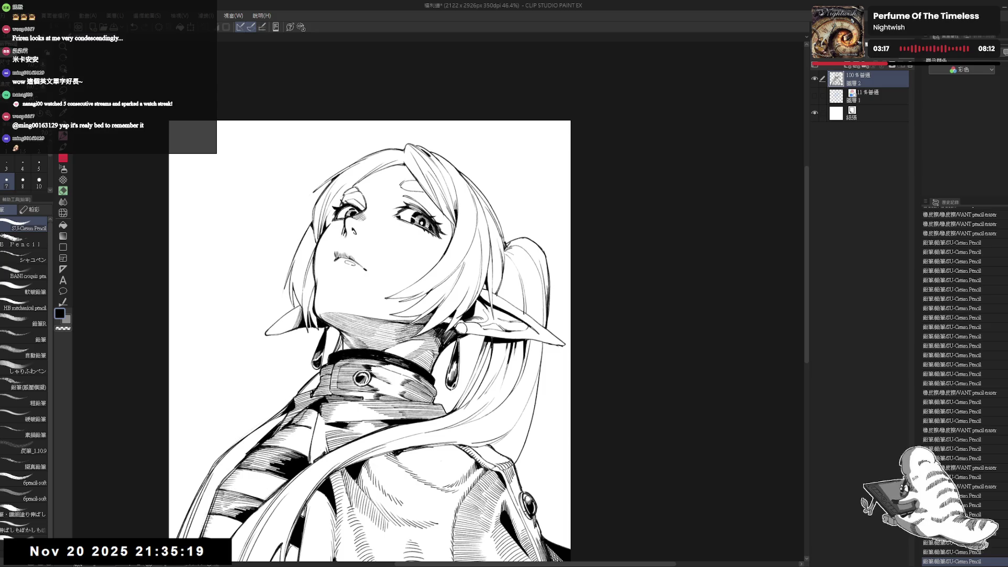
key("h")
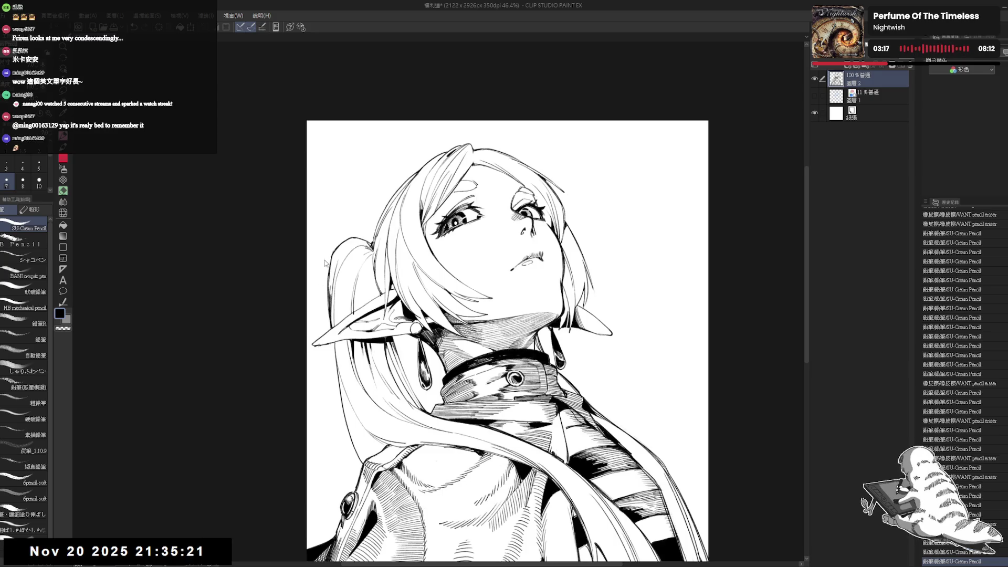
key("h")
key("r")
mouse_move(375, 281)
left_mouse_down()
mouse_move(346, 348)
mouse_move(336, 315)
left_mouse_up()
key("p")
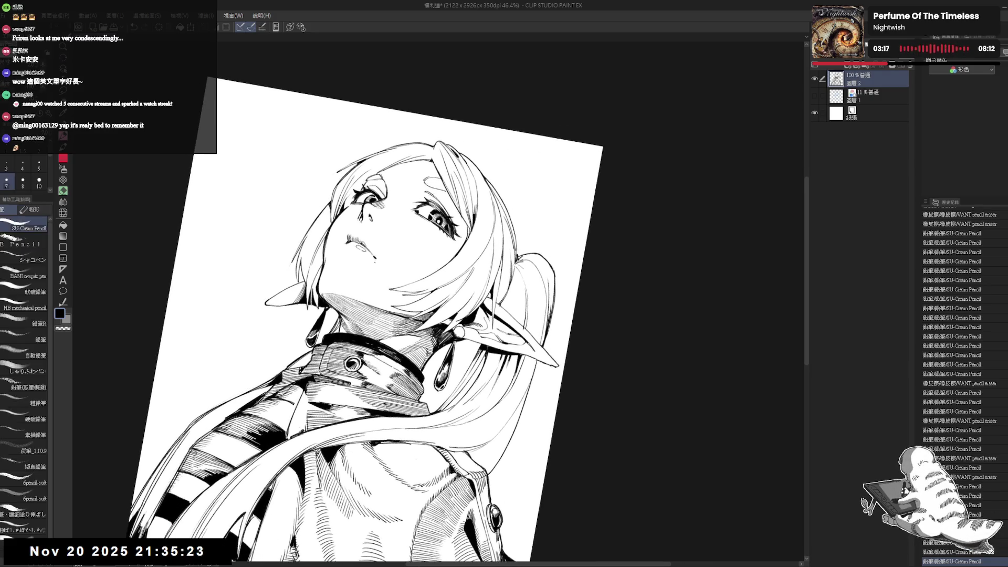
scroll(362, 246, "up", 3)
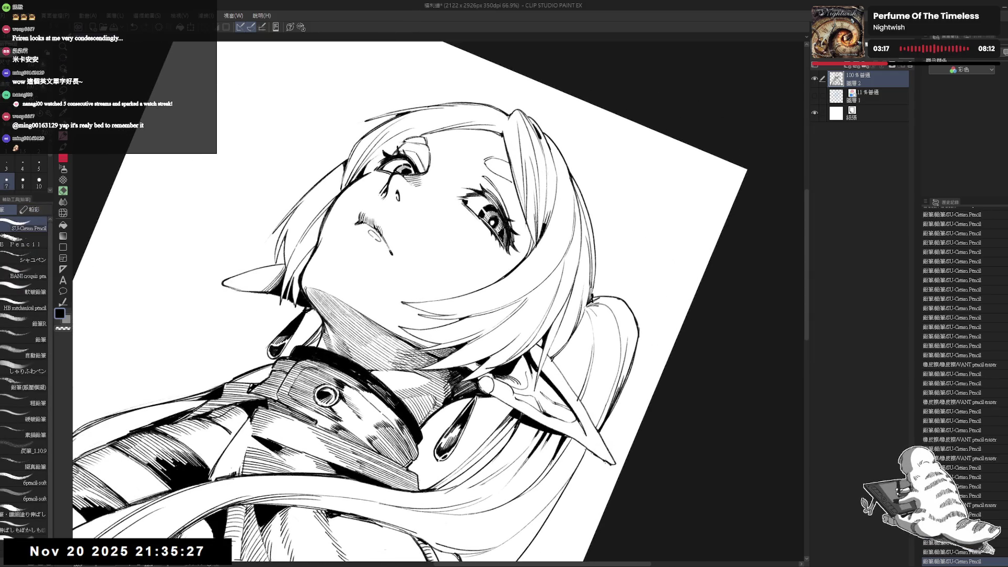
key("ctrl+@")
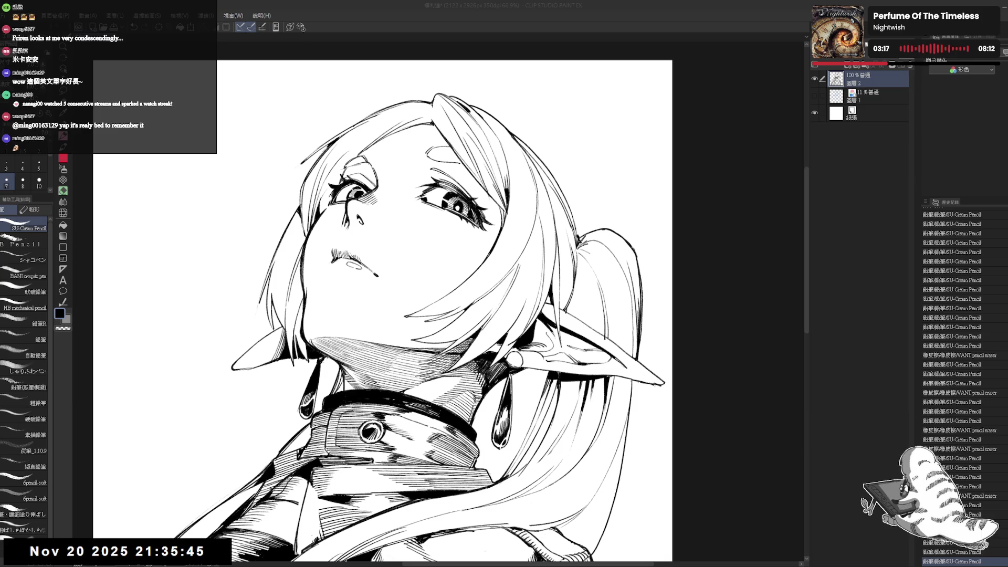
scroll(456, 160, "down", 1)
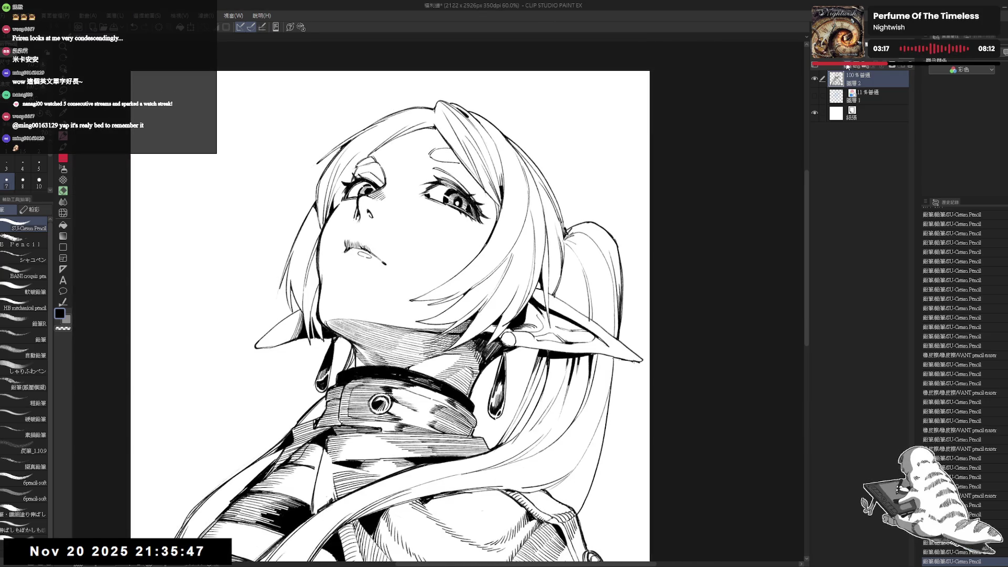
Add a new empty layer above the drawing and undo the last hair stroke.
left_click(847, 65)
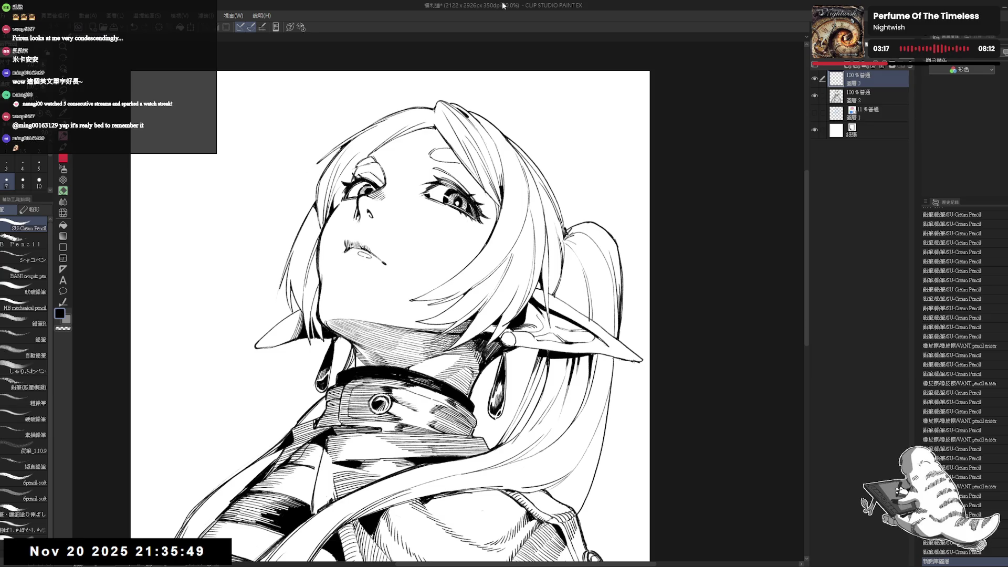
left_click_drag(420, 263, 417, 280)
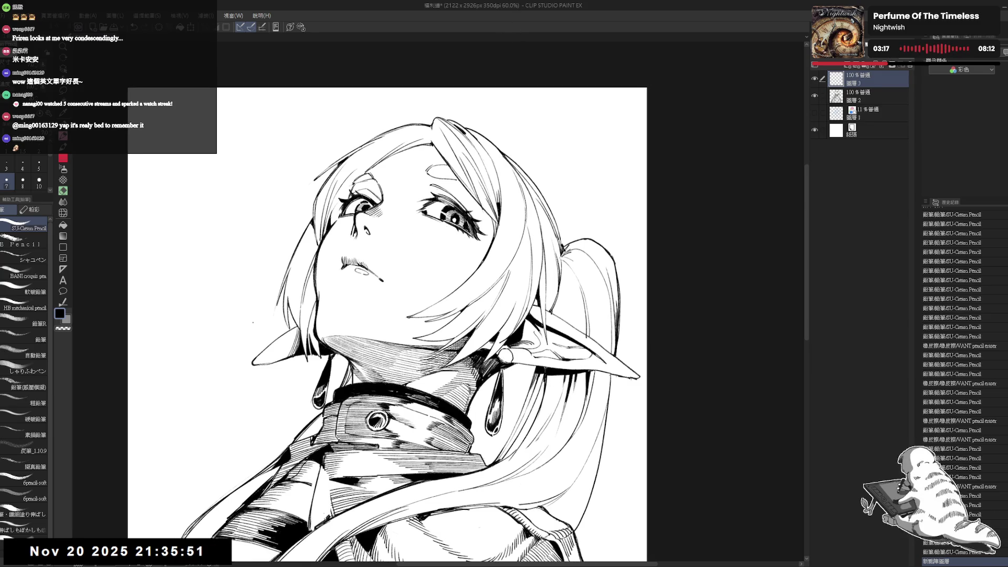
left_click_drag(431, 180, 431, 207)
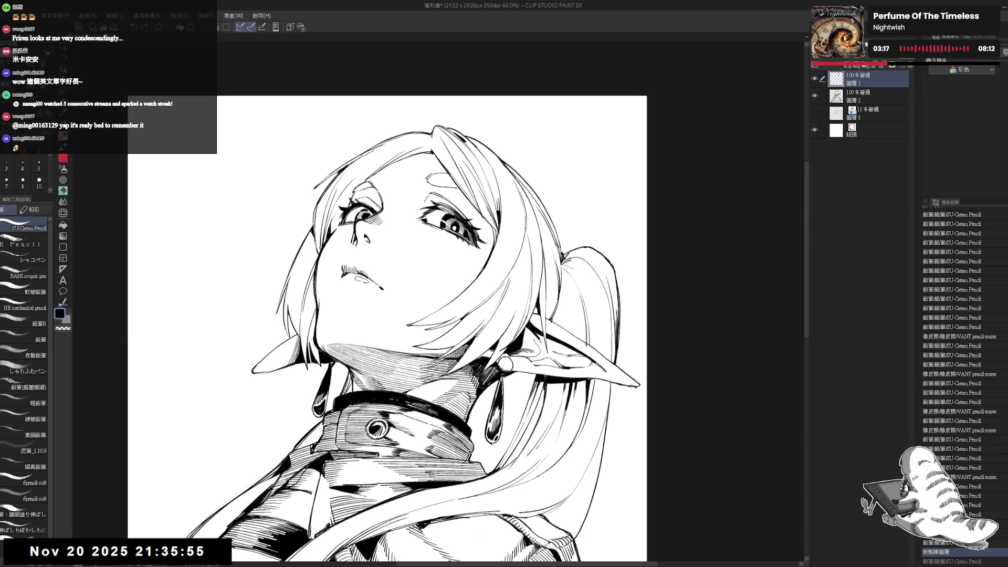
key("ctrl+z")
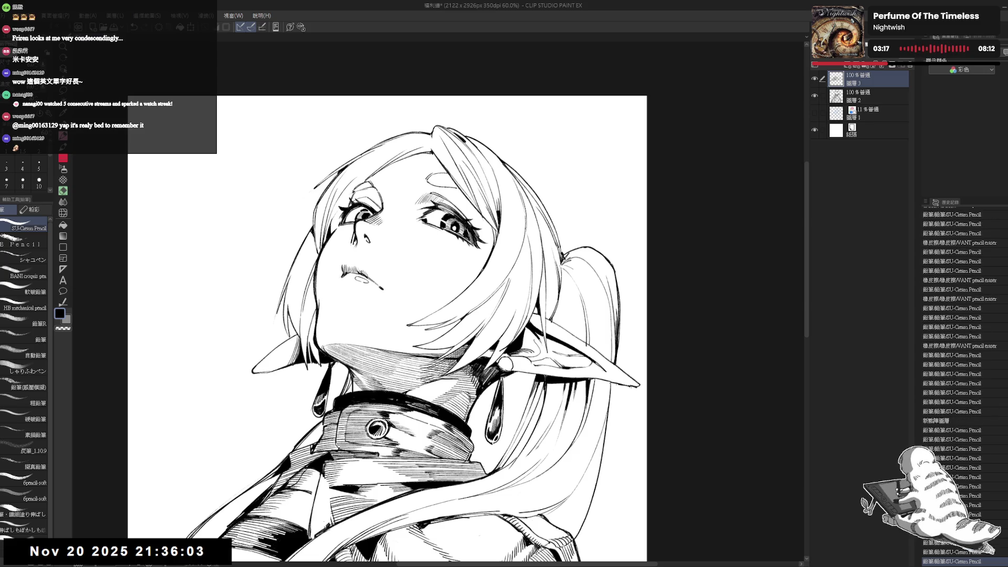
key("h")
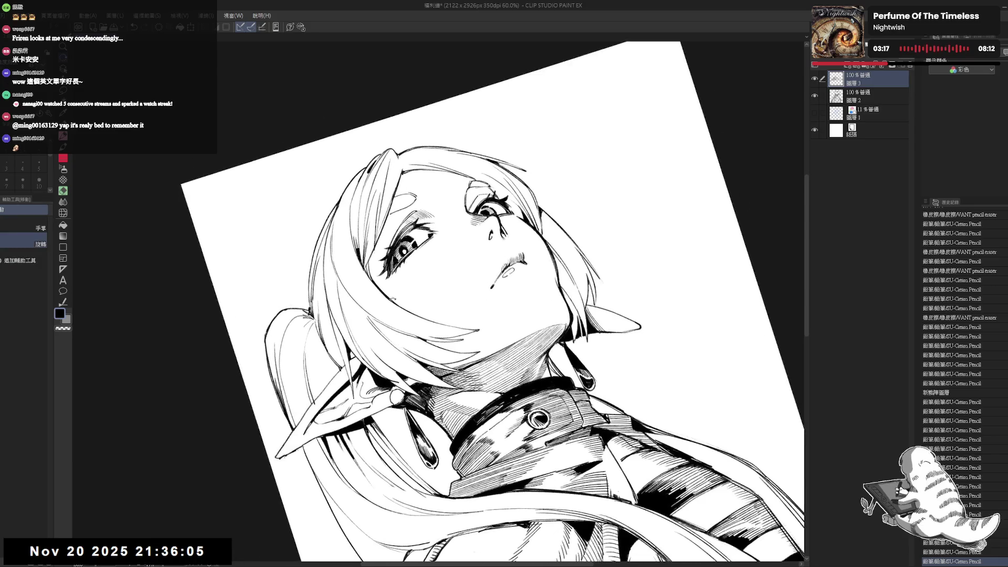
Erase small stray marks near the eye and a stray line on the face.
key("e")
mouse_move(393, 240)
left_mouse_down()
mouse_move(386, 252)
mouse_move(374, 246)
mouse_move(431, 210)
left_mouse_up()
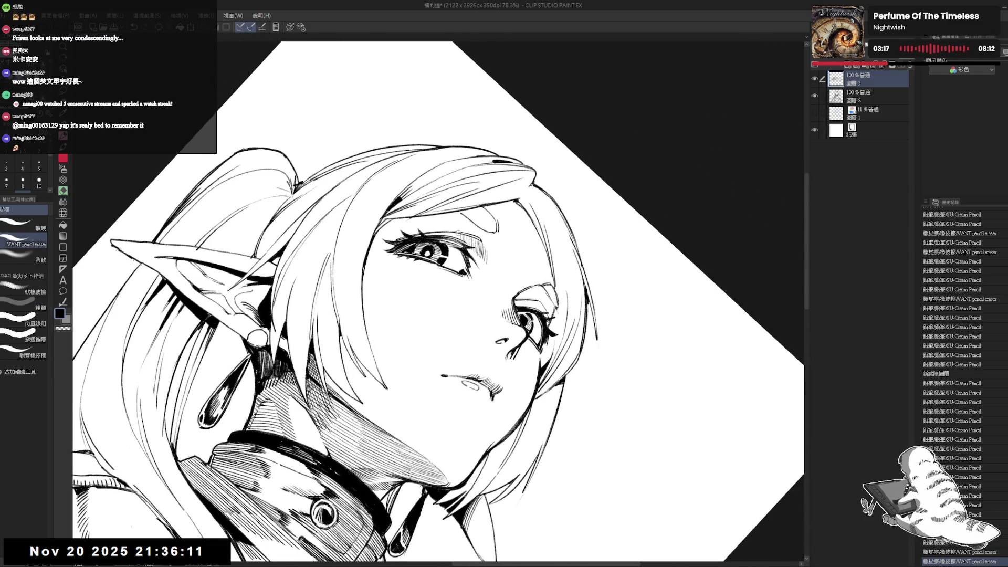
left_click_drag(467, 247, 486, 242)
key("p")
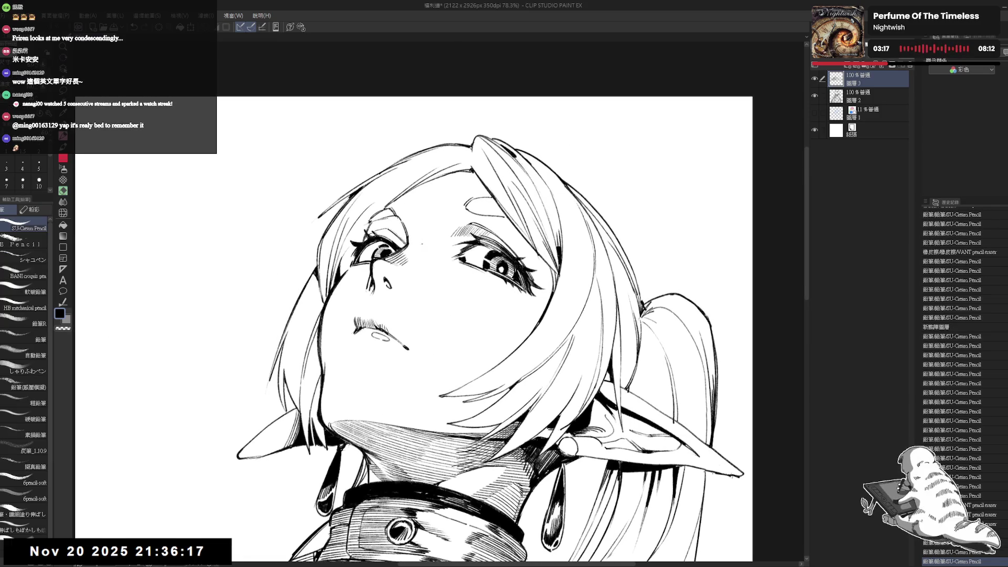
key("r")
mouse_move(525, 368)
left_mouse_down()
mouse_move(367, 394)
mouse_move(342, 289)
mouse_move(423, 255)
left_mouse_up()
key("p")
key("e")
key("r")
left_click_drag(516, 240, 446, 199)
key("p")
key("e")
key("p")
mouse_move(507, 269)
left_mouse_down()
mouse_move(514, 274)
mouse_move(499, 284)
mouse_move(513, 284)
left_mouse_up()
Erase a stray line on layer 2 and return to working on layer 3.
left_click(871, 96)
key("r")
key("e")
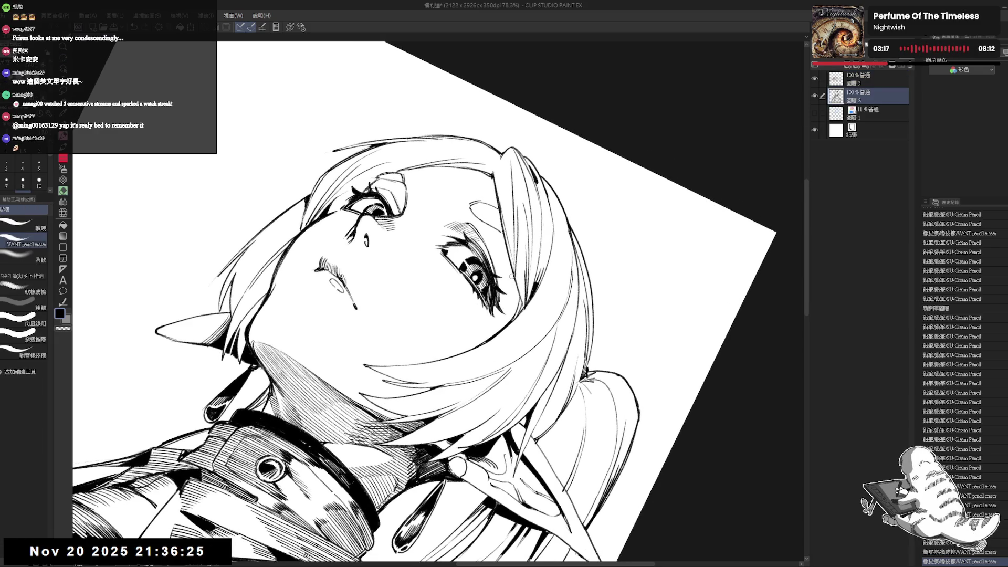
key("r")
key("ctrl+at")
key("alt+bracketright")
key("e")
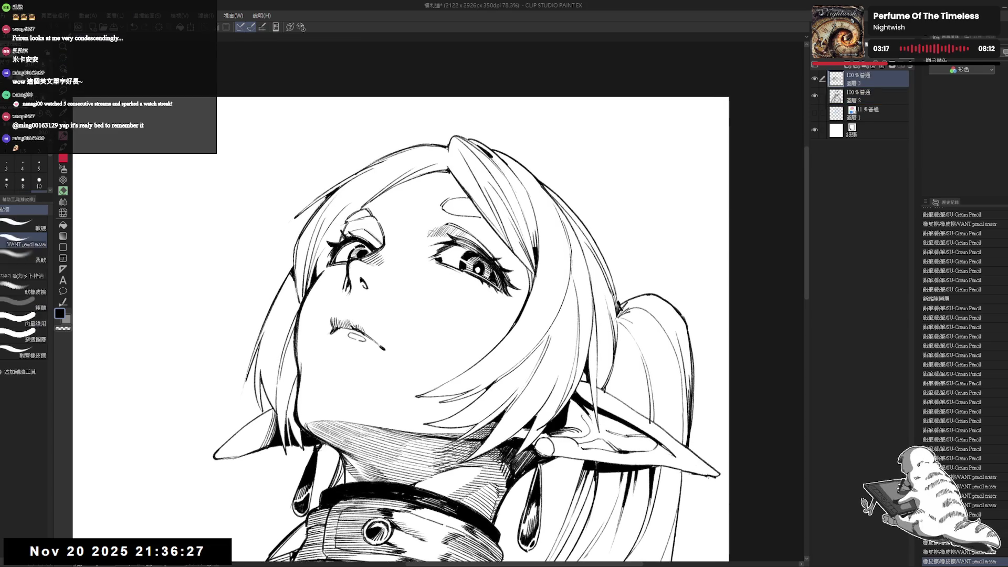
key("r")
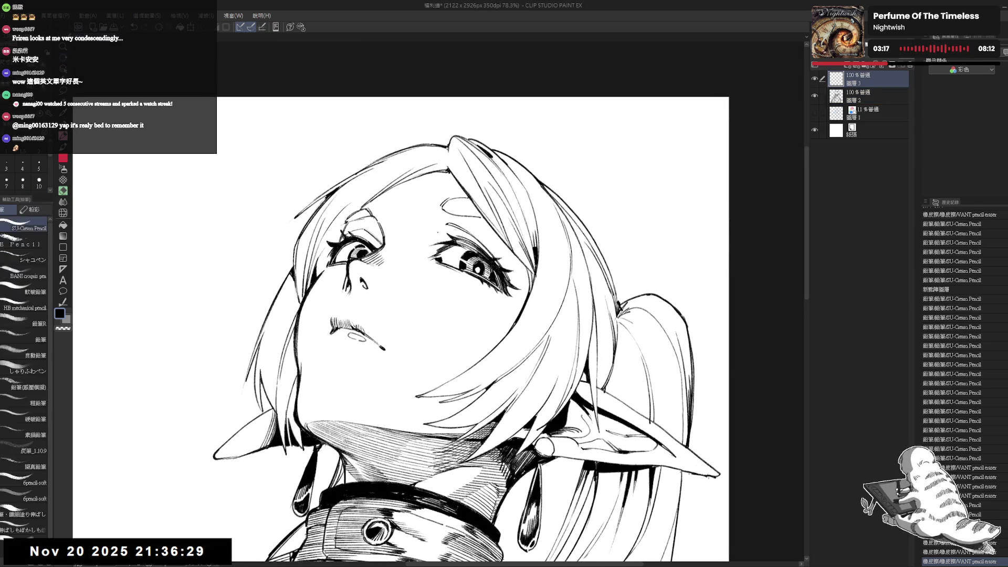
left_click_drag(442, 223, 409, 231)
key("p")
left_click(874, 103)
key("e")
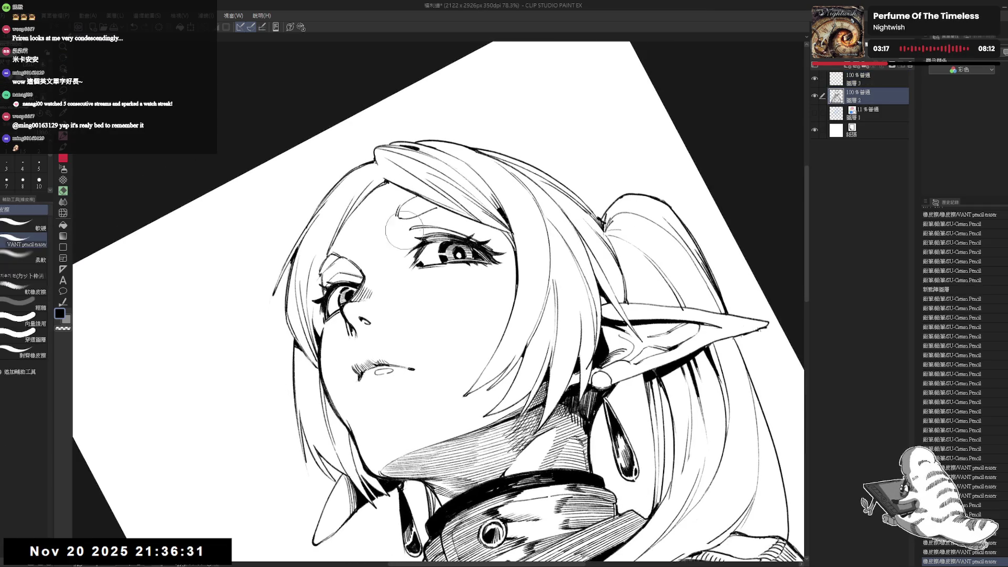
left_click_drag(420, 229, 585, 162)
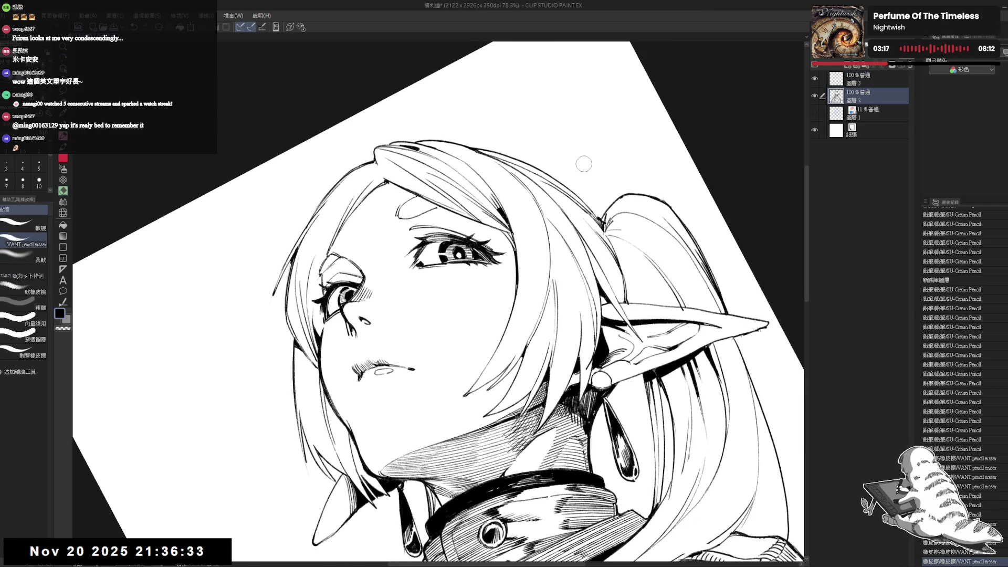
key("p")
key("alt+bracketright")
Add six short hatching strokes beside the right eye.
mouse_move(403, 231)
left_mouse_down()
mouse_move(404, 251)
mouse_move(414, 246)
left_mouse_up()
key("ctrl+z")
key("ctrl+z")
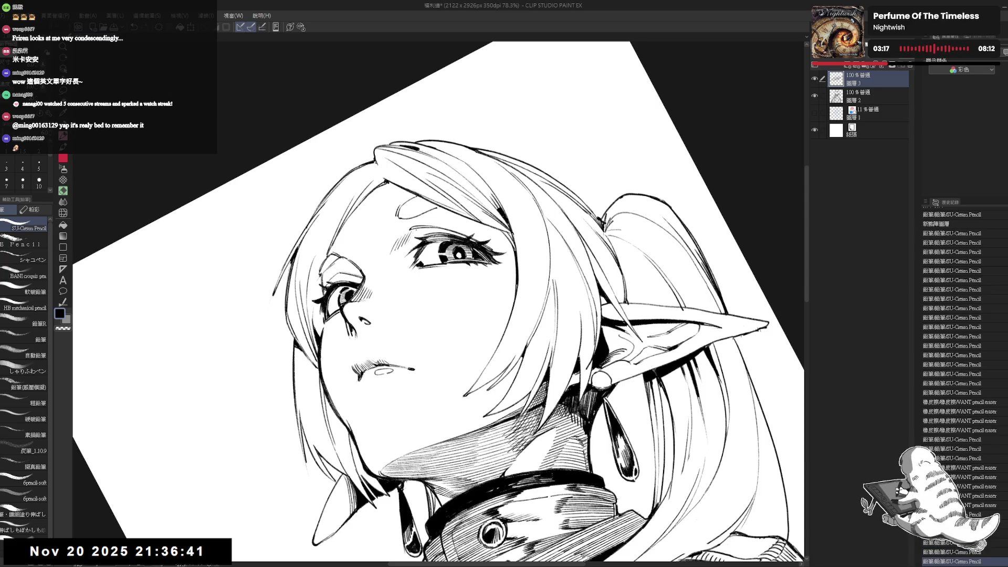
key("ctrl+at")
key("minus")
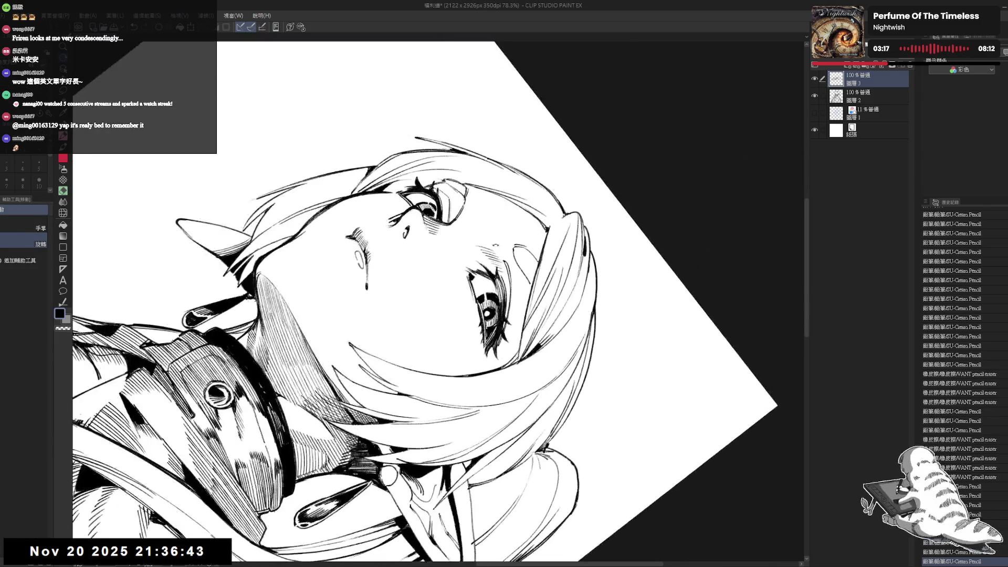
left_click_drag(484, 247, 493, 260)
left_click_drag(491, 248, 495, 261)
left_click_drag(535, 340, 540, 349)
left_click_drag(489, 252, 496, 262)
left_click_drag(494, 250, 499, 261)
left_click_drag(497, 250, 500, 261)
key("ctrl+0")
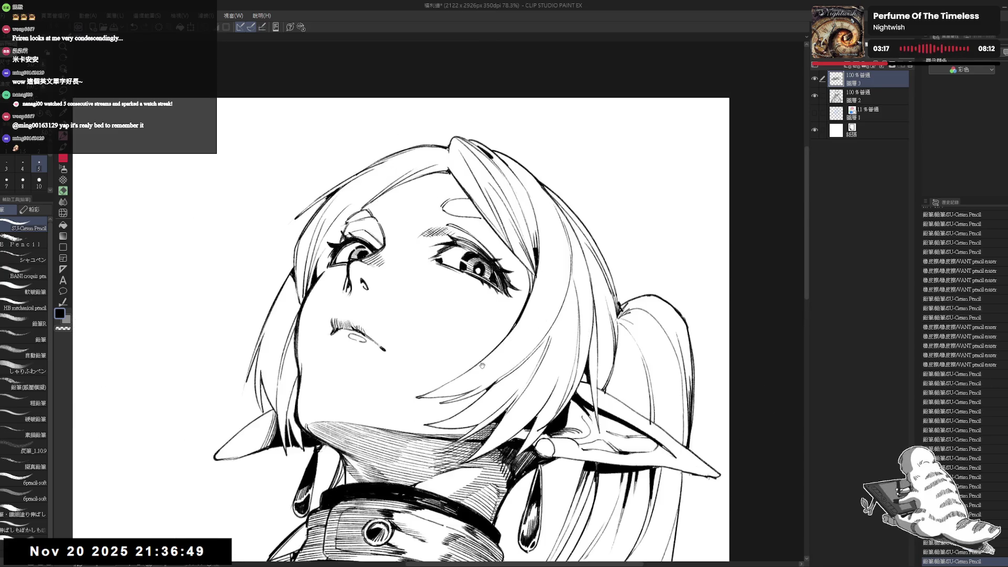
key("ctrl+minus")
Mirror the view to check proportions, straighten it, and make layer 2 the working layer.
key("h")
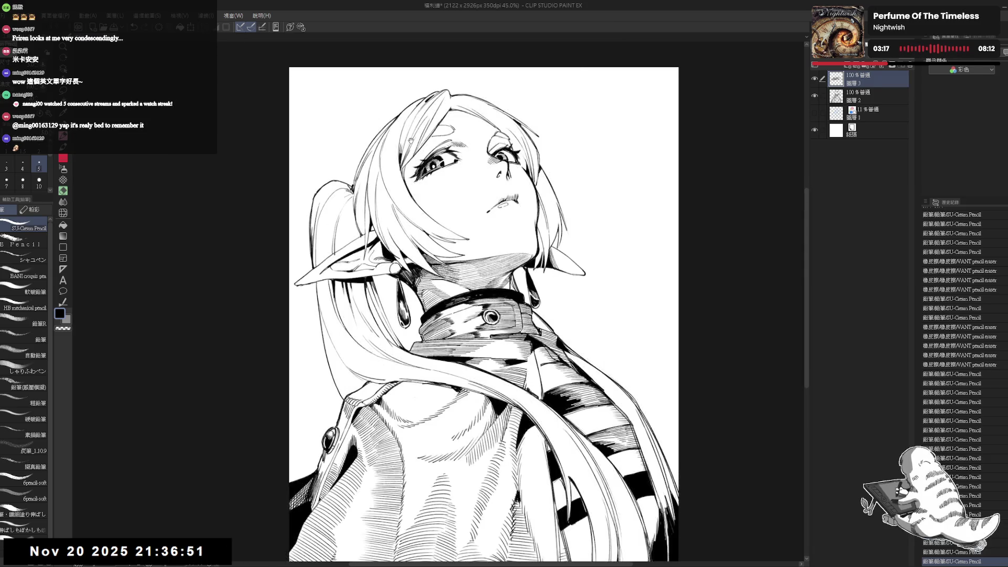
key("h")
left_click_drag(550, 222, 584, 173)
key("ctrl+0")
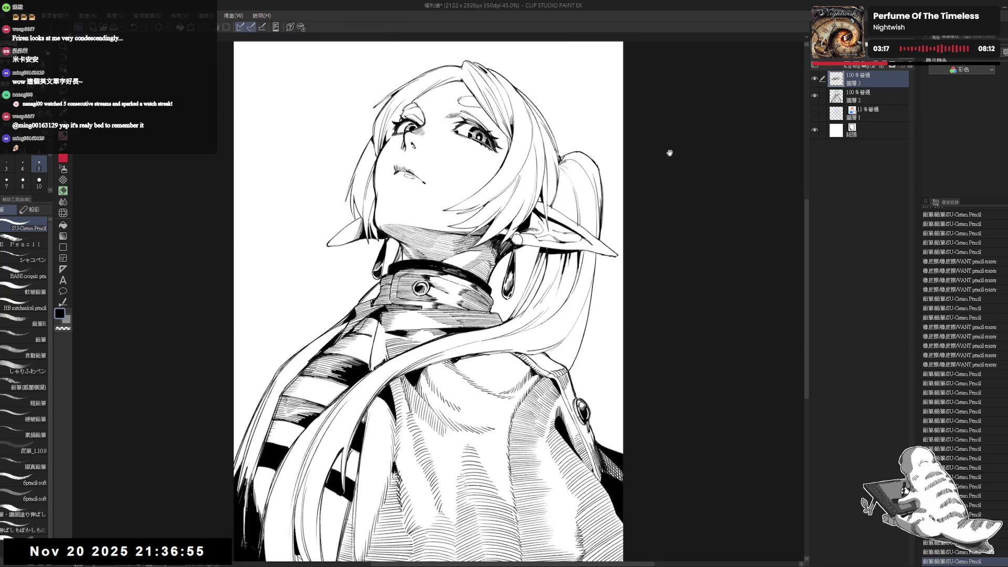
key("ctrl+0")
left_click(861, 96)
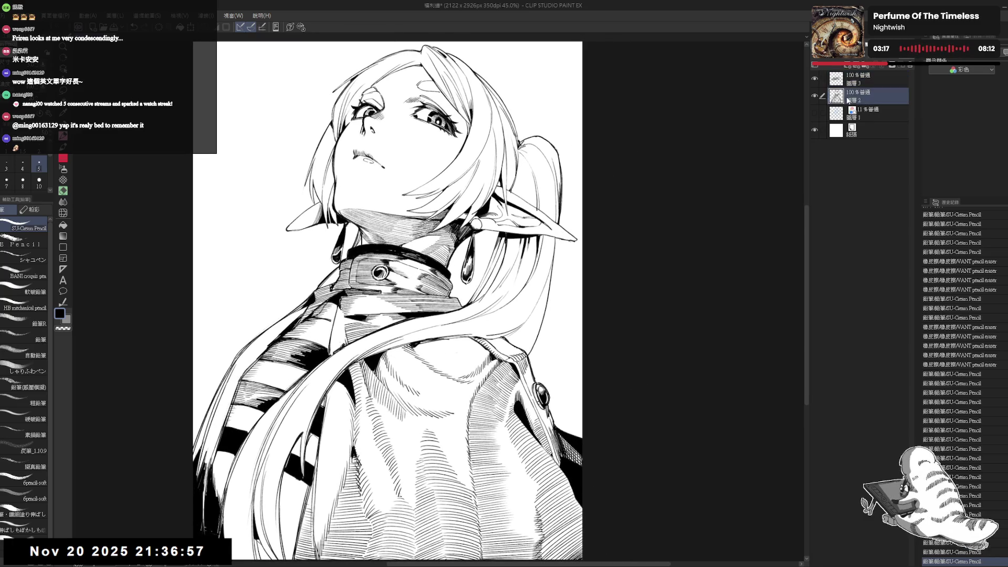
left_click_drag(516, 362, 497, 334)
key("minus")
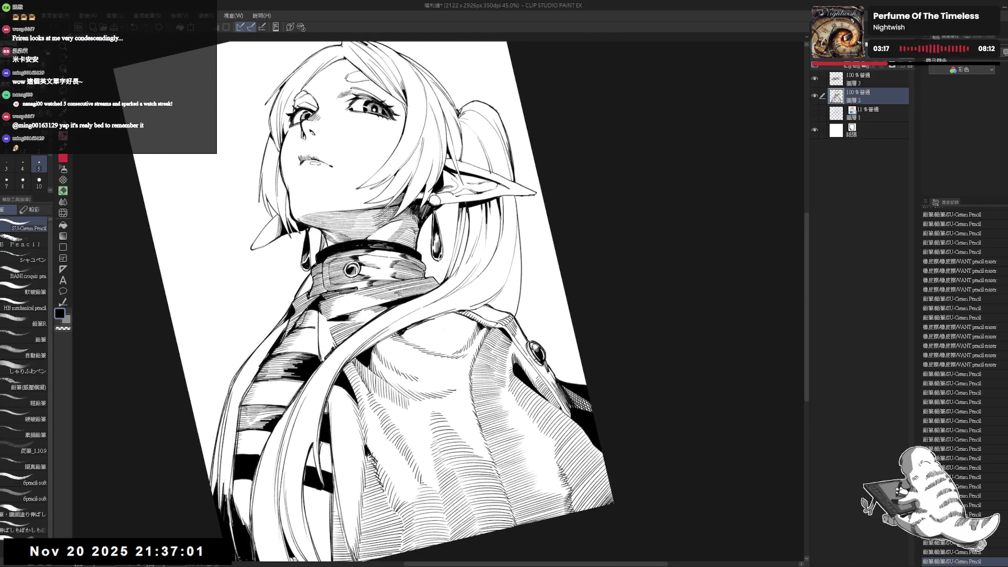
Draw a thin vertical strand line in the hair, redoing it with small pencil marks.
left_click_drag(514, 249, 515, 294)
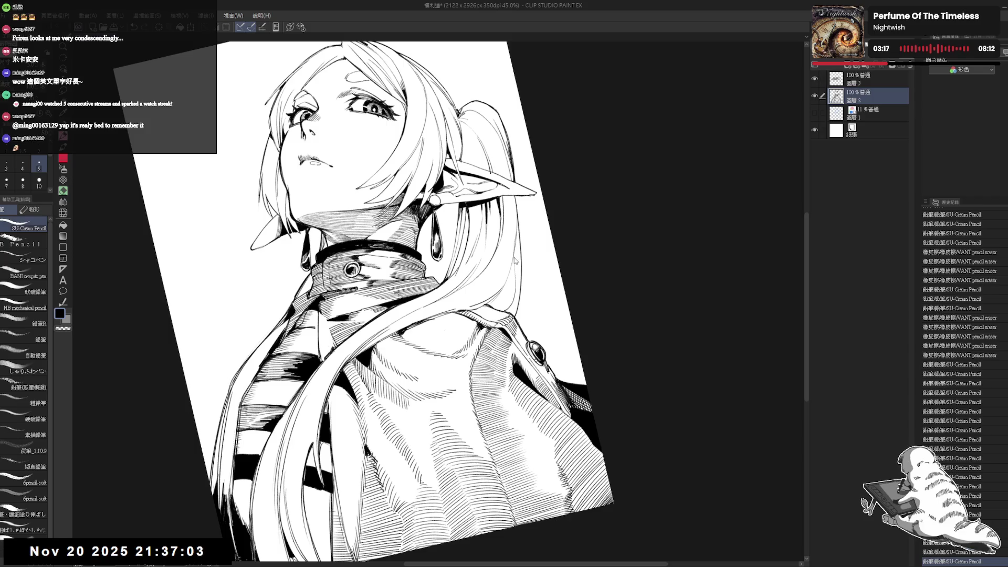
key("ctrl+z")
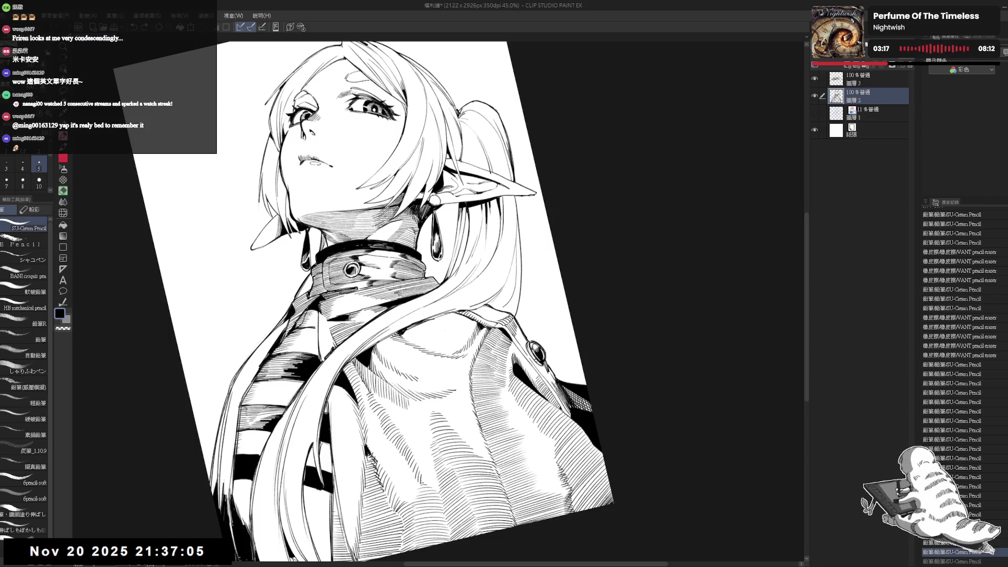
left_click(510, 282)
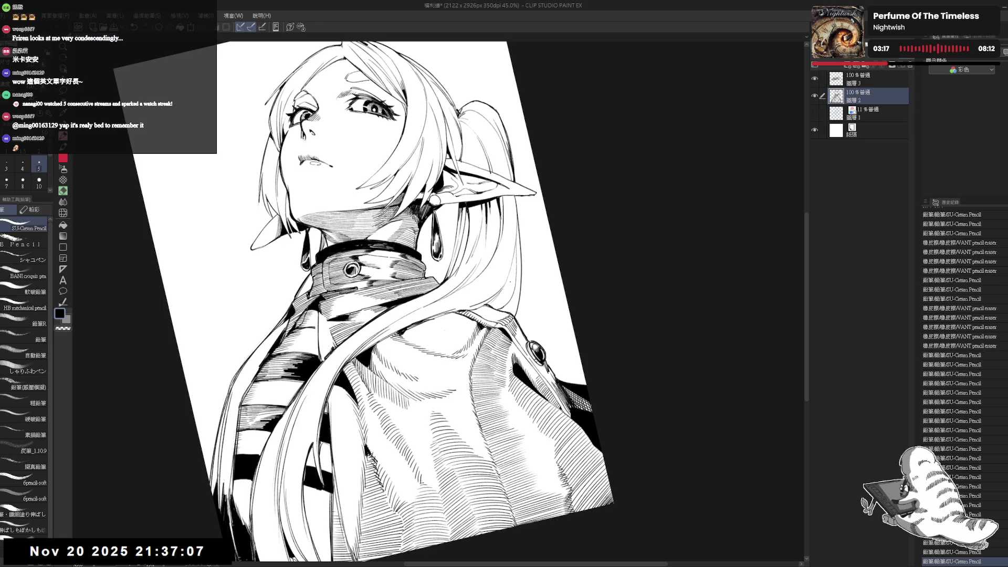
mouse_move(513, 257)
left_mouse_down()
mouse_move(503, 310)
mouse_move(501, 300)
left_mouse_up()
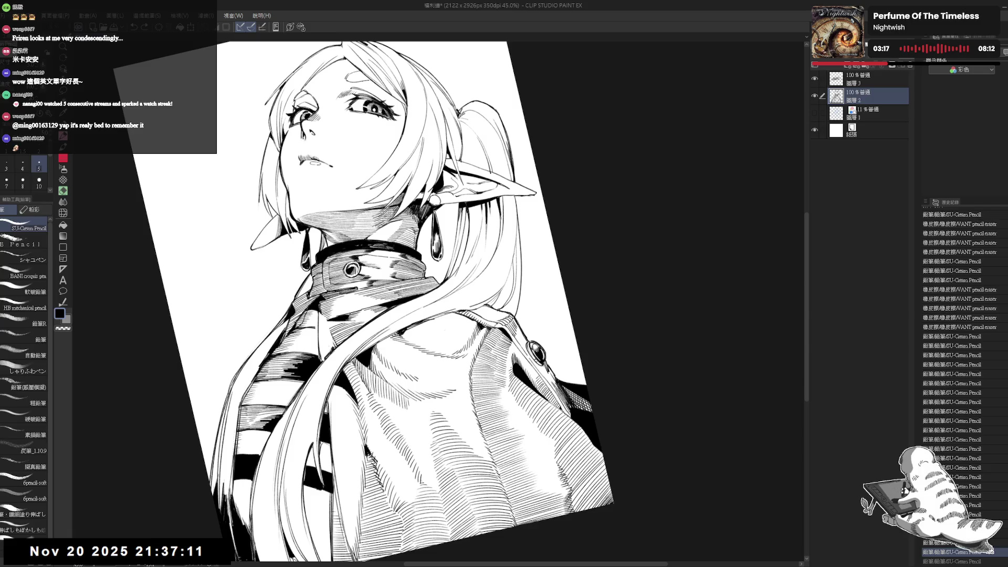
key("g")
left_click(498, 298)
key("p")
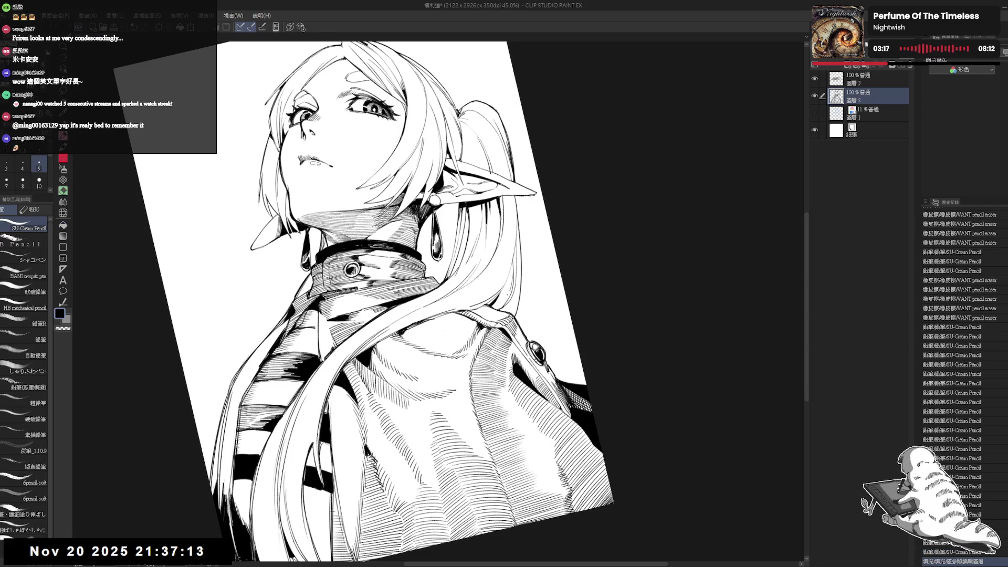
Rotate the page about 50° clockwise and erase part of the hair line art.
key("asciicircum")
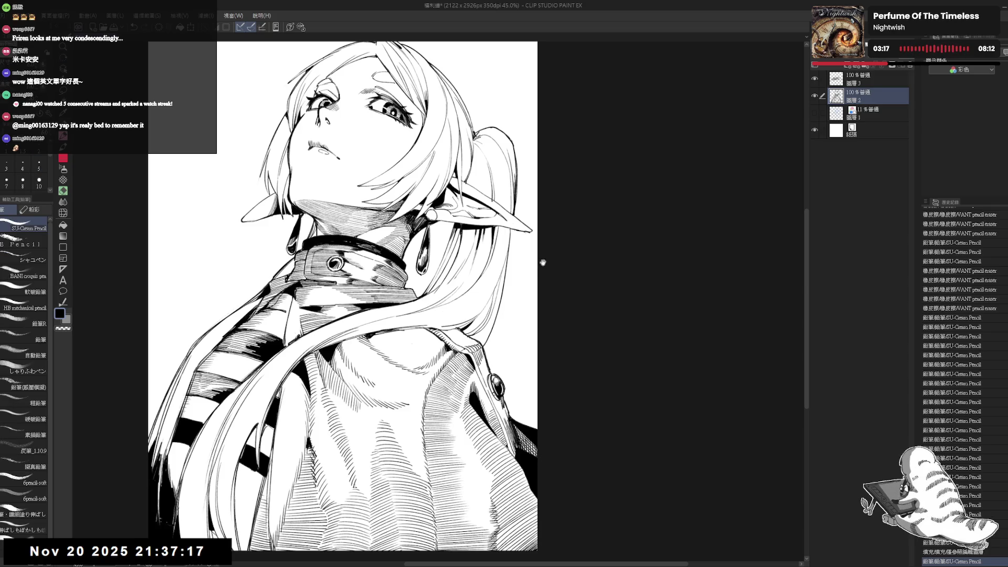
key("asciicircum")
key("asciicircum")
key("asciicircum")
key("e")
left_click_drag(472, 323, 479, 341)
key("p")
key("ctrl+z")
key("ctrl+z")
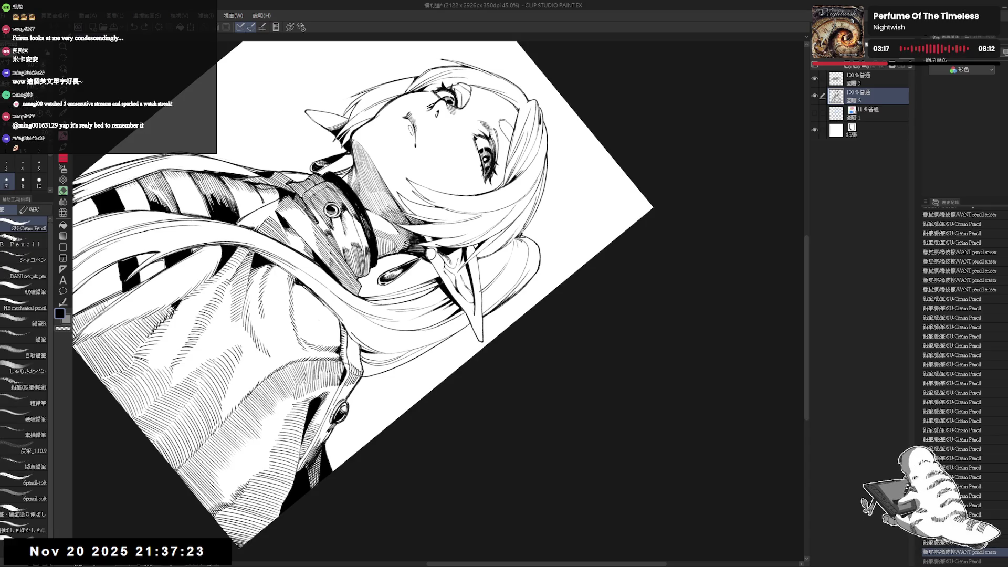
Draw a new hair strand line, trimming its end and redrawing it longer.
left_click_drag(478, 284, 483, 330)
key("e")
mouse_move(475, 289)
left_mouse_down()
mouse_move(483, 304)
mouse_move(476, 288)
left_mouse_up()
key("p")
left_click_drag(478, 255, 482, 291)
key("ctrl+z")
mouse_move(478, 256)
left_mouse_down()
mouse_move(485, 340)
mouse_move(476, 347)
left_mouse_up()
With the page upright, try long and short vertical hair lines, keeping only a tiny mark.
key("ctrl+0")
scroll(482, 286, "up", 2)
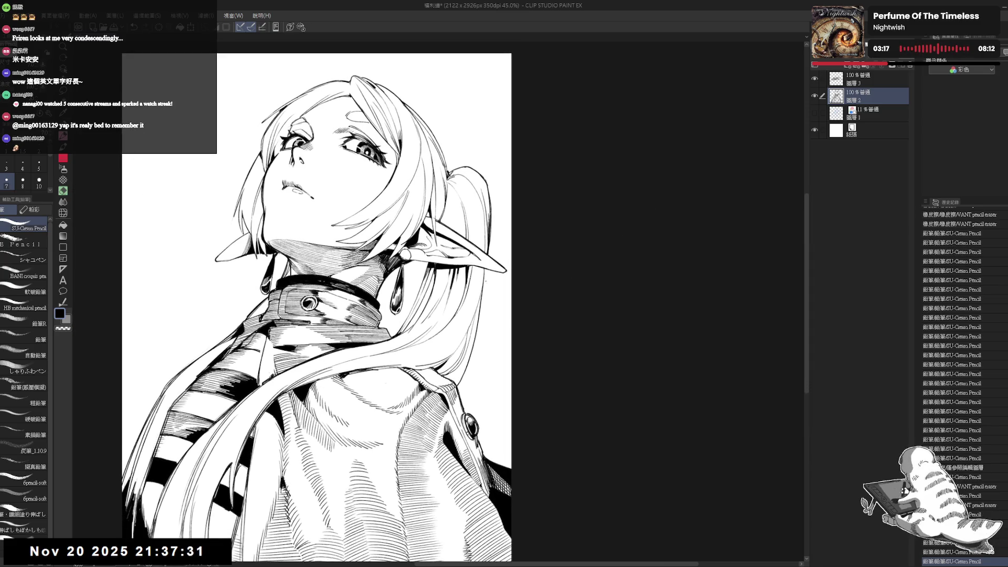
left_click_drag(481, 268, 475, 426)
key("ctrl+z")
left_click_drag(482, 270, 467, 430)
key("ctrl+z")
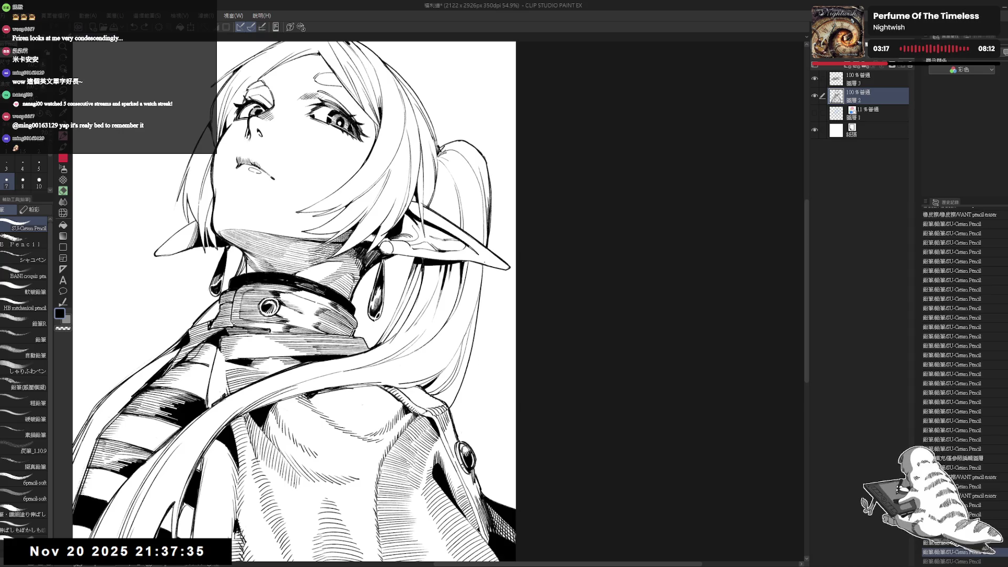
left_click_drag(482, 263, 476, 308)
key("ctrl+z")
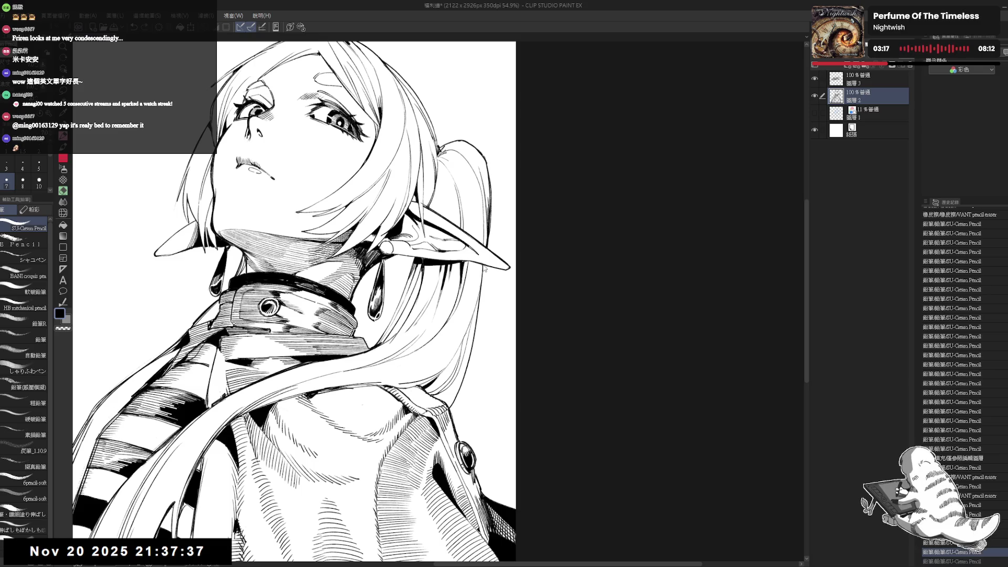
left_click(469, 273)
Touch up the line art near the ear with erasing, pencil strokes and a black fill in a small gap.
key("e")
key("minus")
key("minus")
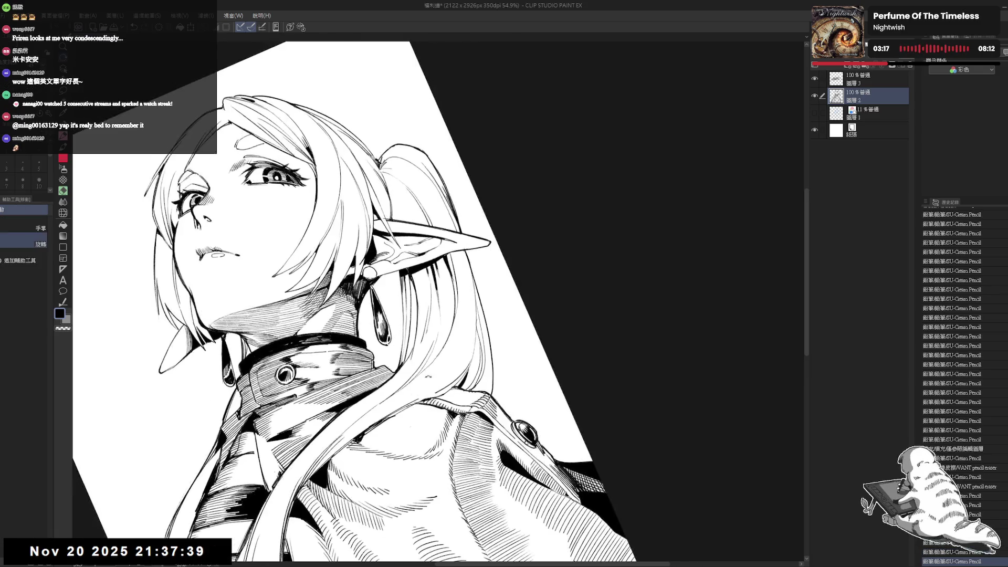
key("p")
left_click_drag(430, 298, 411, 375)
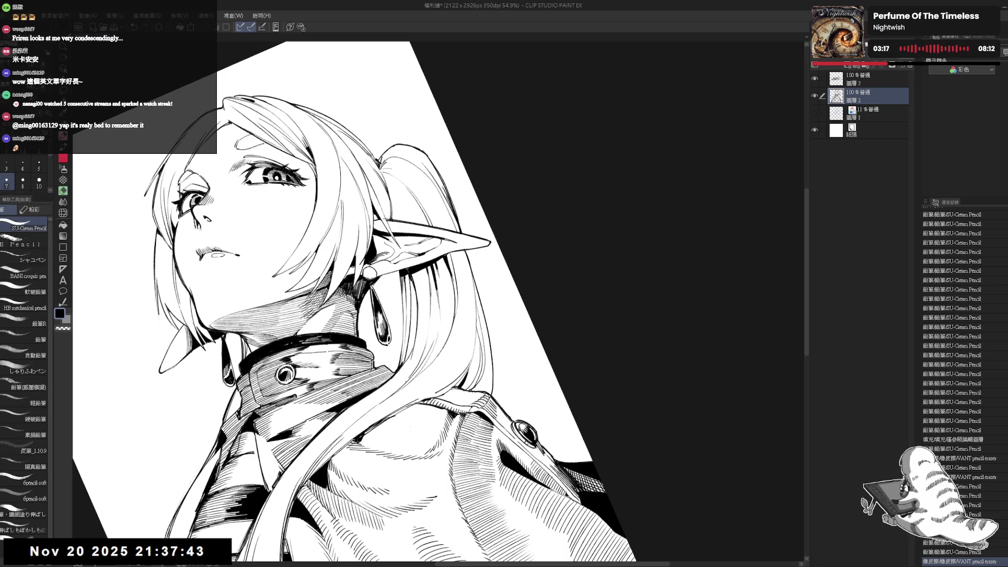
left_click_drag(428, 312, 429, 329)
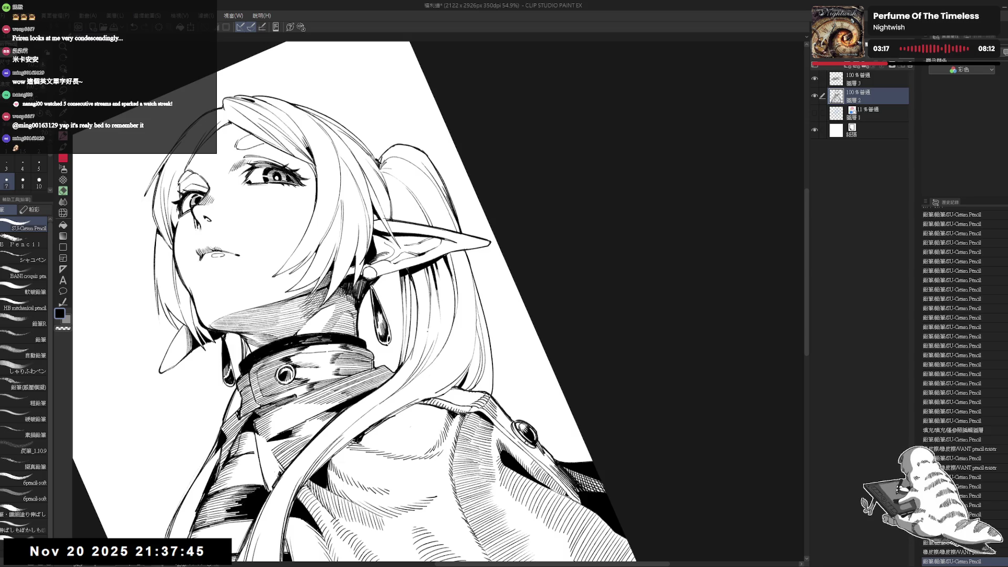
key("ctrl+z")
left_click_drag(423, 265, 426, 320)
key("ctrl+y")
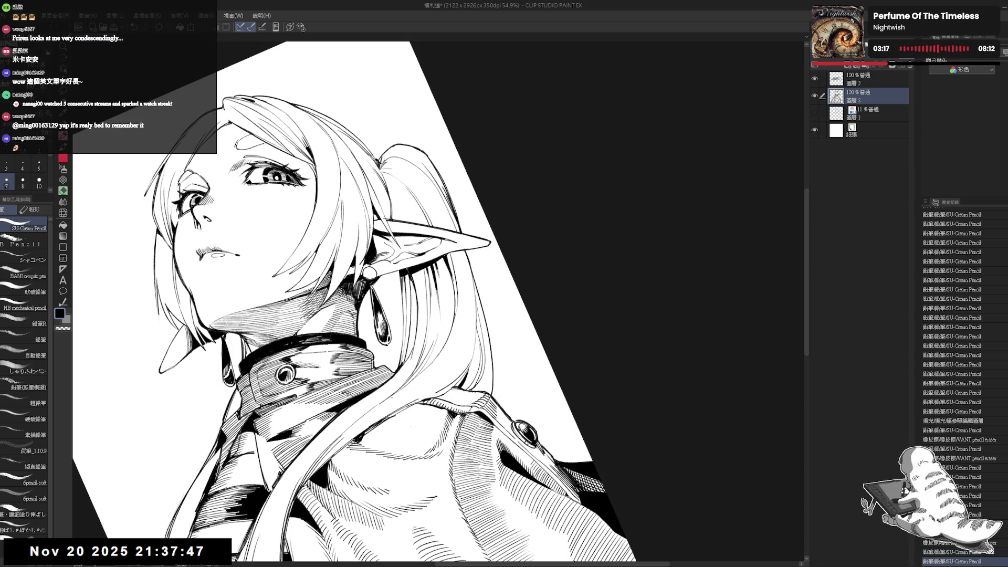
key("g")
left_click(419, 366)
key("p")
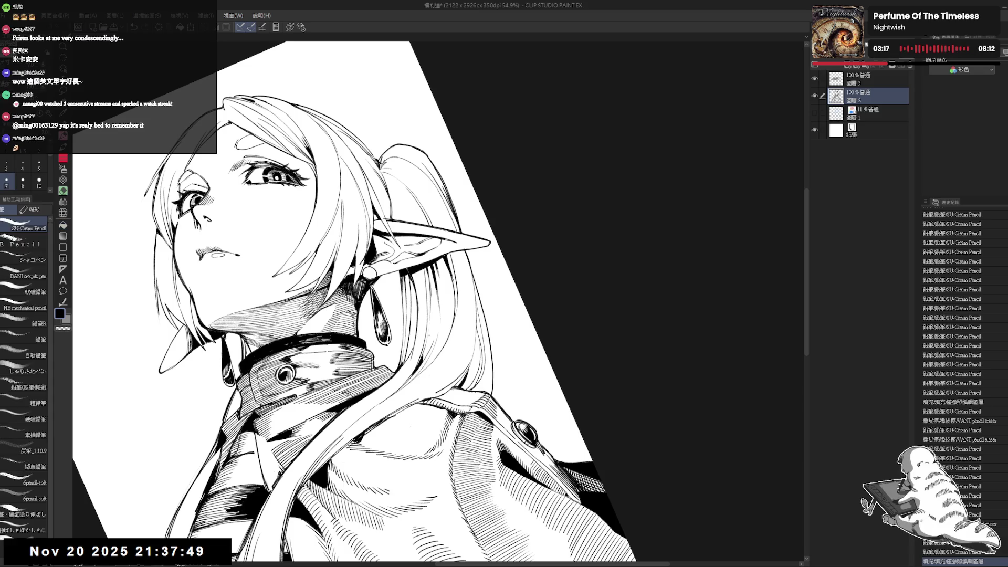
Switch to layer 3, undo the stray stroke, and return the centred page to upright.
key("ctrl+shift+r")
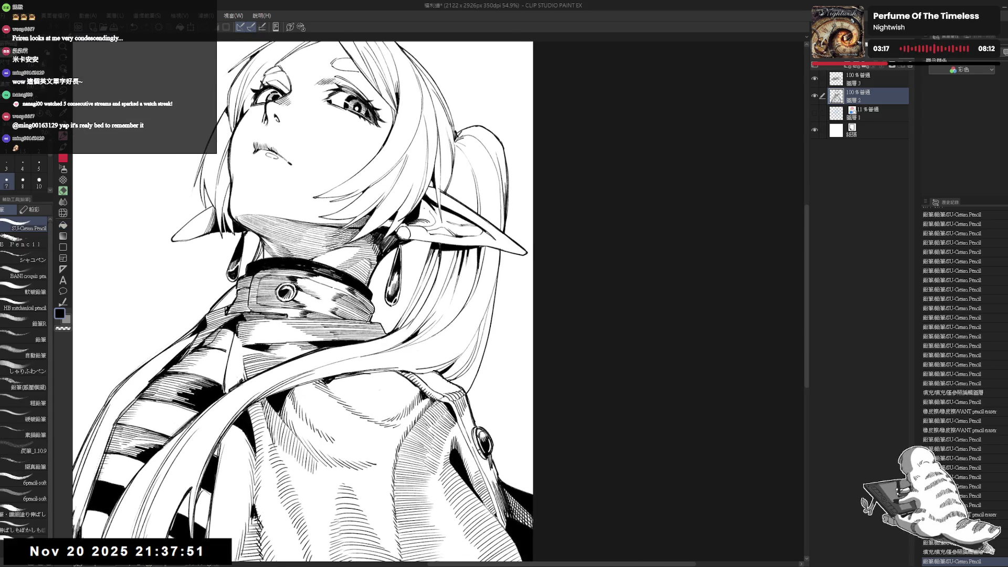
scroll(328, 286, "down", 2)
mouse_move(421, 207)
left_mouse_down()
mouse_move(522, 251)
mouse_move(530, 294)
left_mouse_up()
left_click(874, 79)
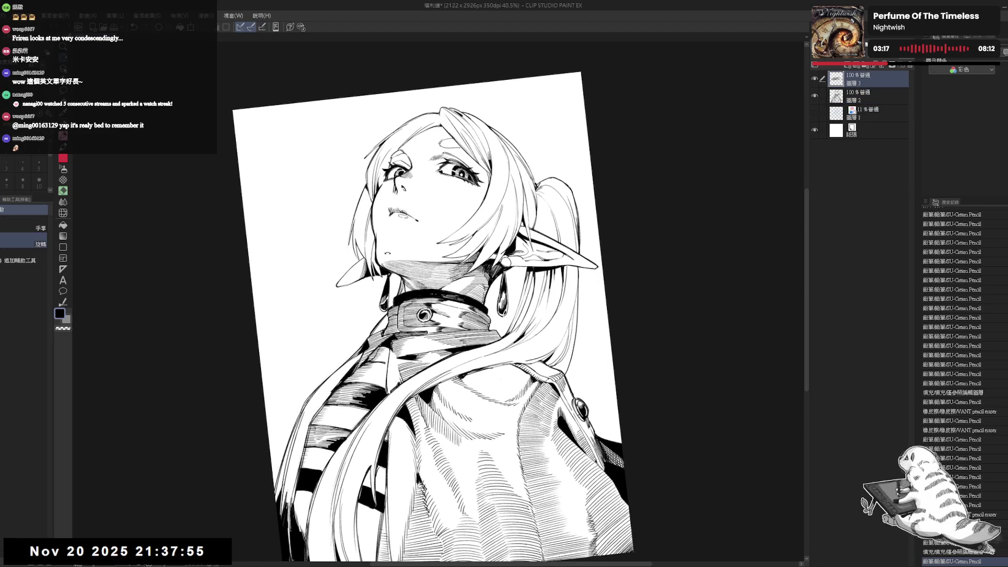
scroll(367, 192, "up", 1)
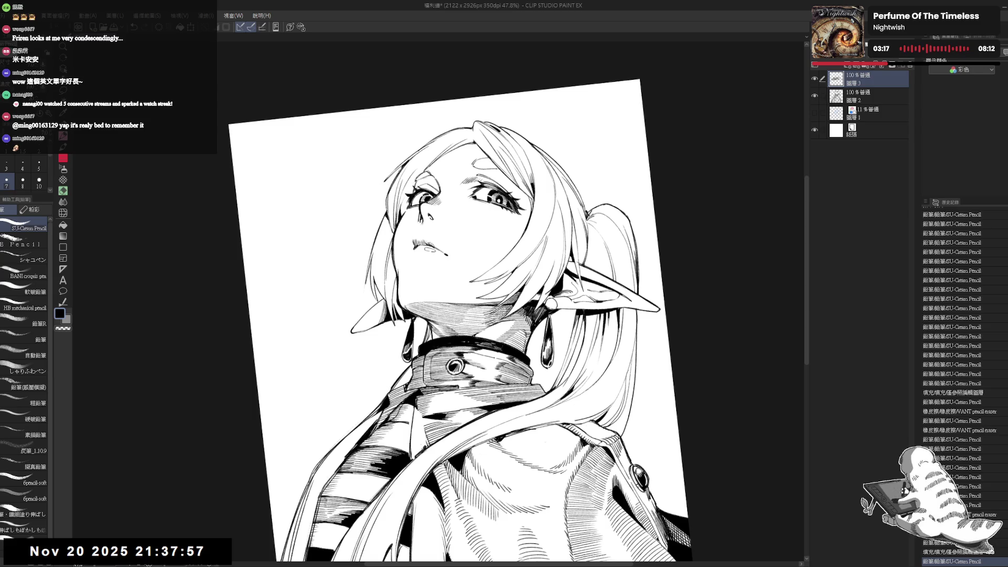
left_click_drag(381, 184, 342, 320)
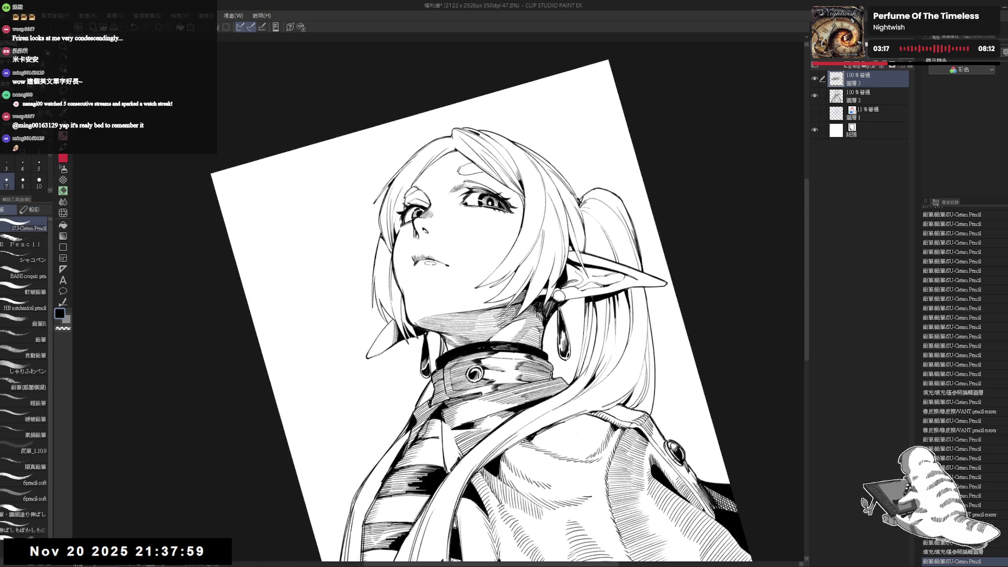
key("ctrl+z")
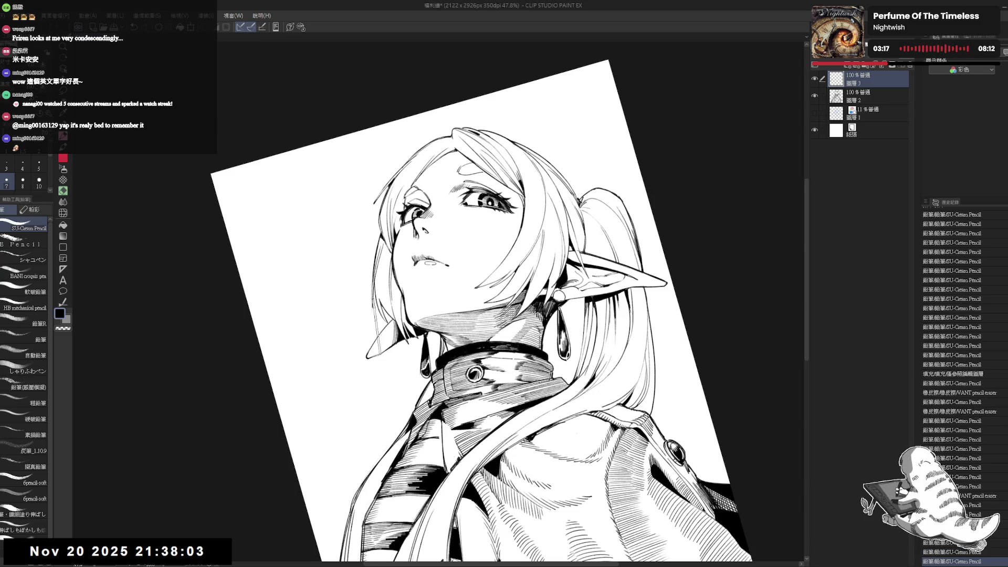
key("ctrl+@")
mouse_move(466, 214)
left_mouse_down()
mouse_move(458, 199)
mouse_move(462, 238)
left_mouse_up()
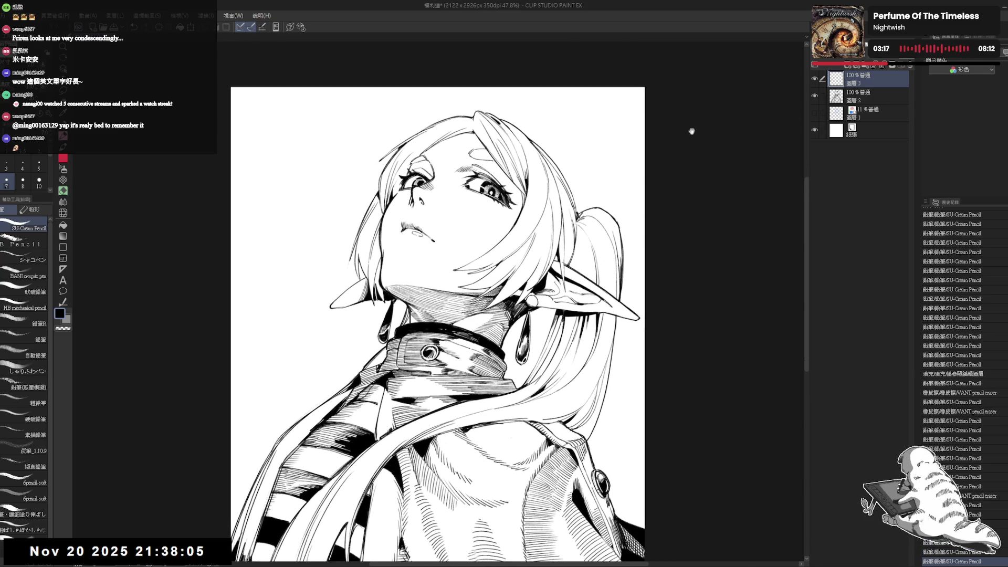
On layer 2, zoom in and rotate the page about 15° to try short lip strokes.
left_click(866, 96)
scroll(438, 198, "up", 4)
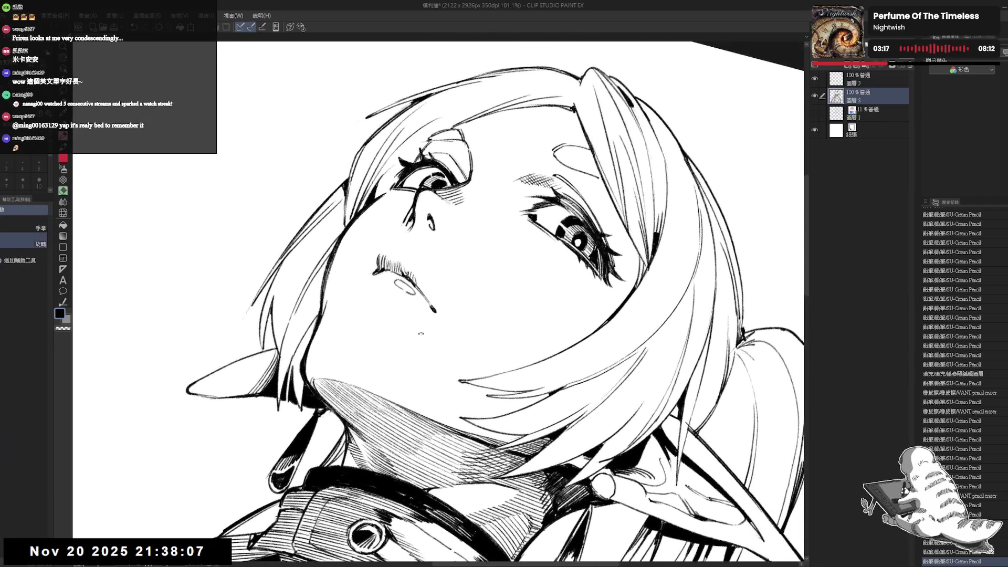
mouse_move(433, 319)
left_mouse_down()
mouse_move(440, 312)
mouse_move(423, 294)
left_mouse_up()
left_click_drag(418, 287, 429, 300)
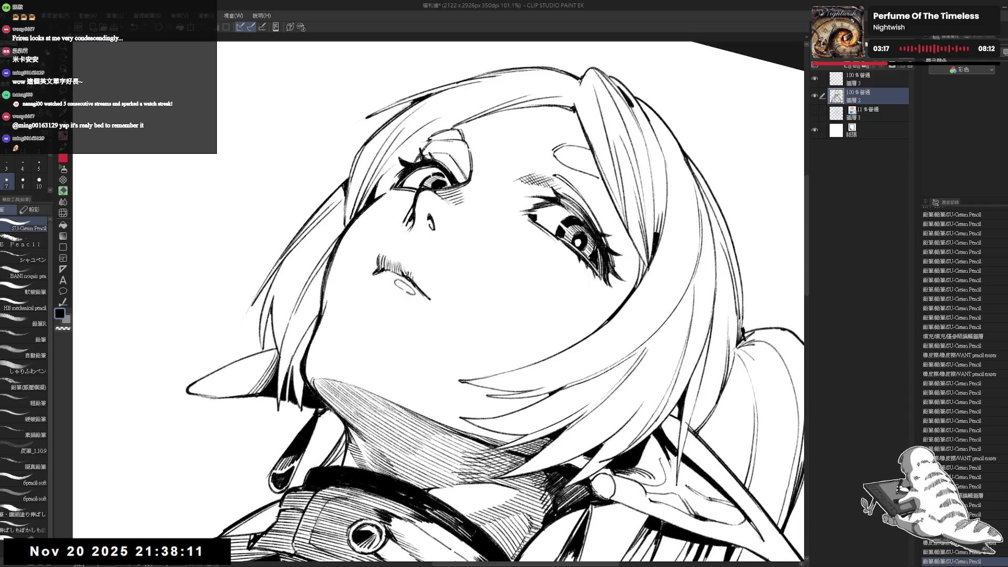
key("ctrl+z")
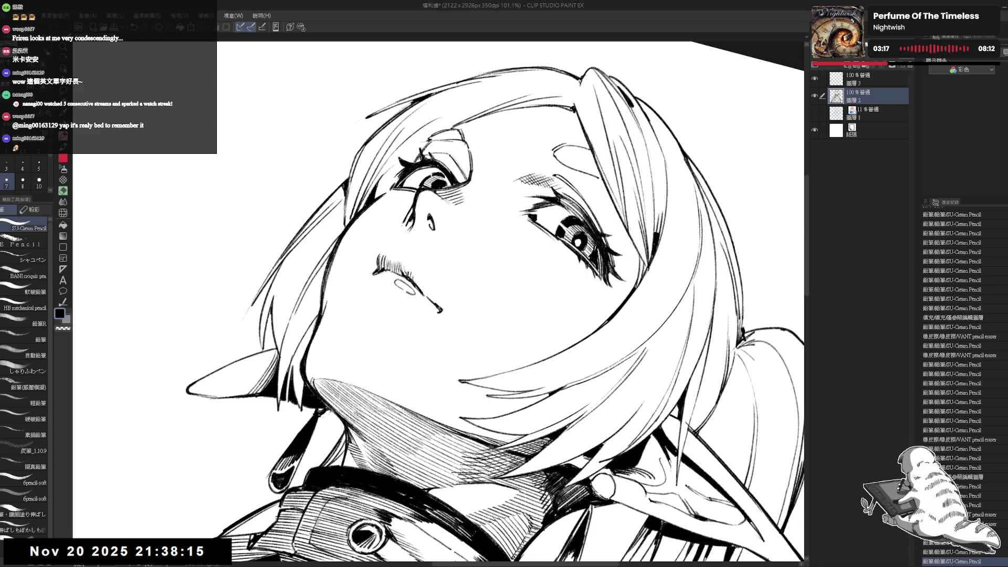
Rotate the page about 45° and zoom out to view the whole figure, then return it upright.
key("asciicircum")
key("asciicircum")
key("e")
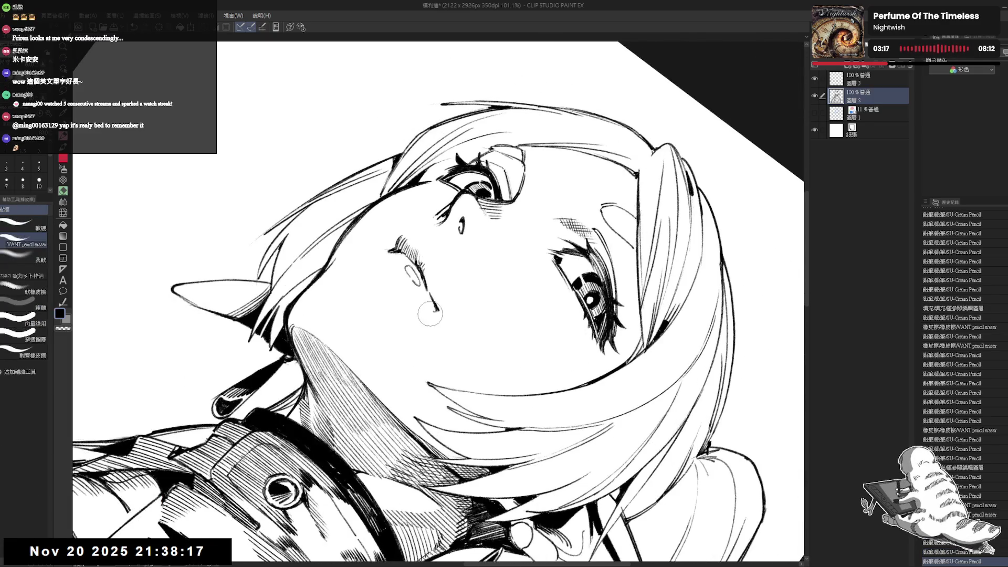
key("p")
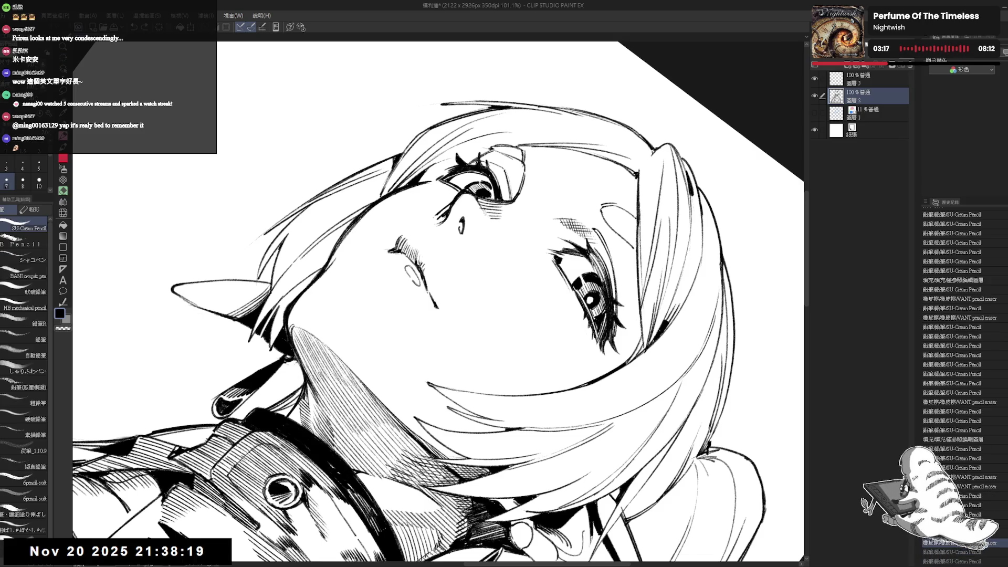
key("minus")
key("minus")
key("ctrl+minus")
key("ctrl+minus")
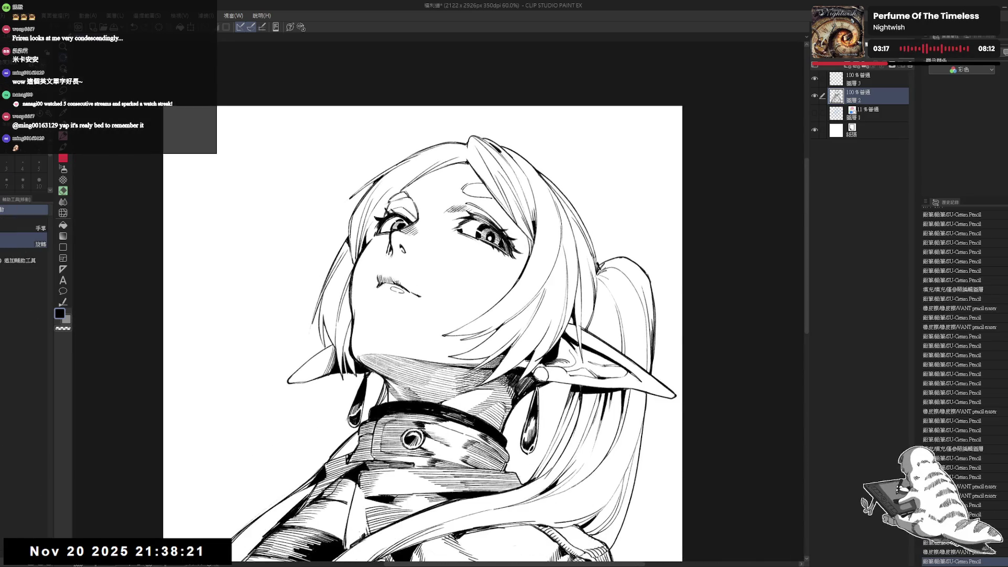
key("asciicircum")
key("asciicircum")
key("asciicircum")
key("e")
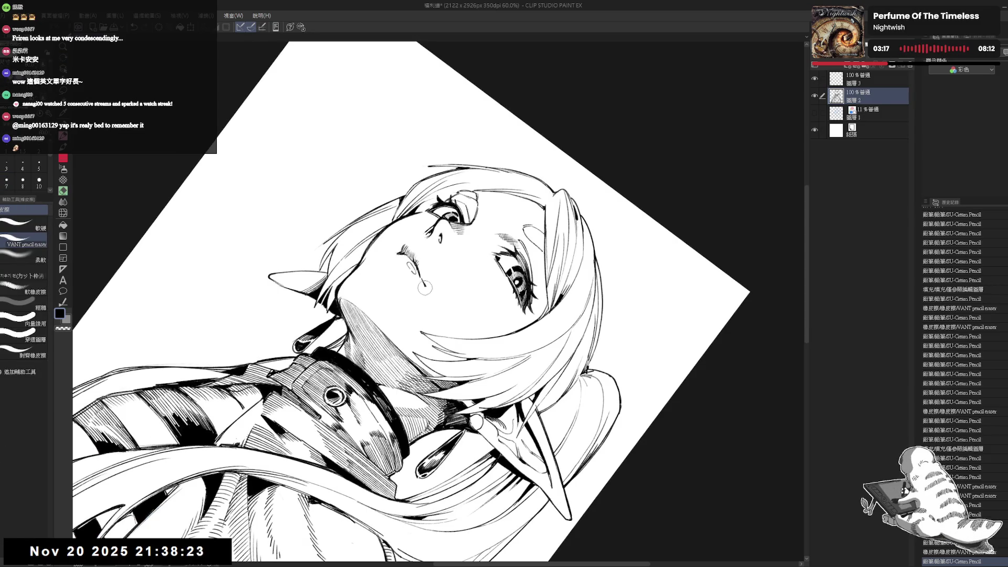
key("p")
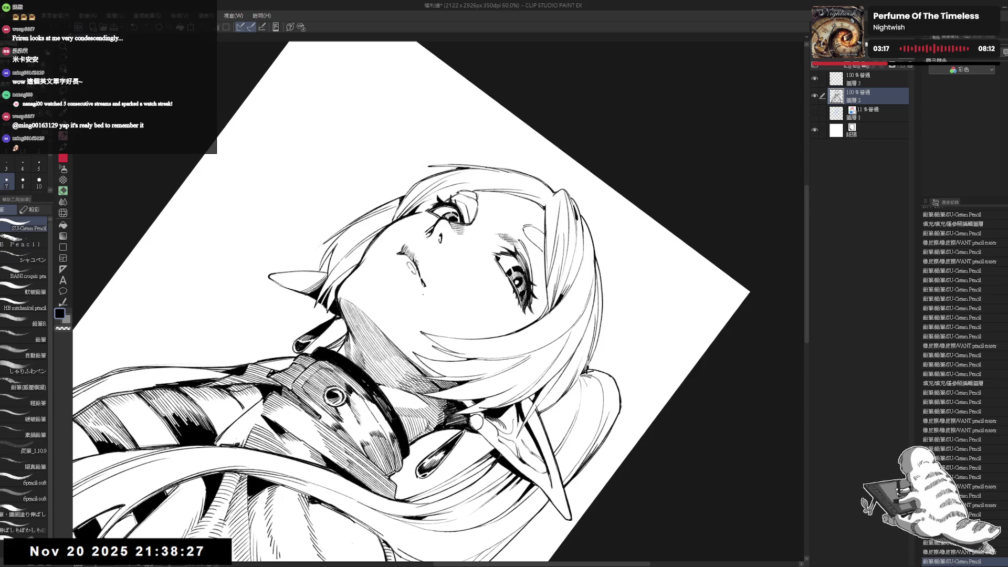
key("minus")
key("minus")
key("minus")
Zoom in on the face, erase part of the mouth line and redraw it in pencil.
mouse_move(441, 289)
left_mouse_down()
mouse_move(478, 334)
mouse_move(462, 263)
left_mouse_up()
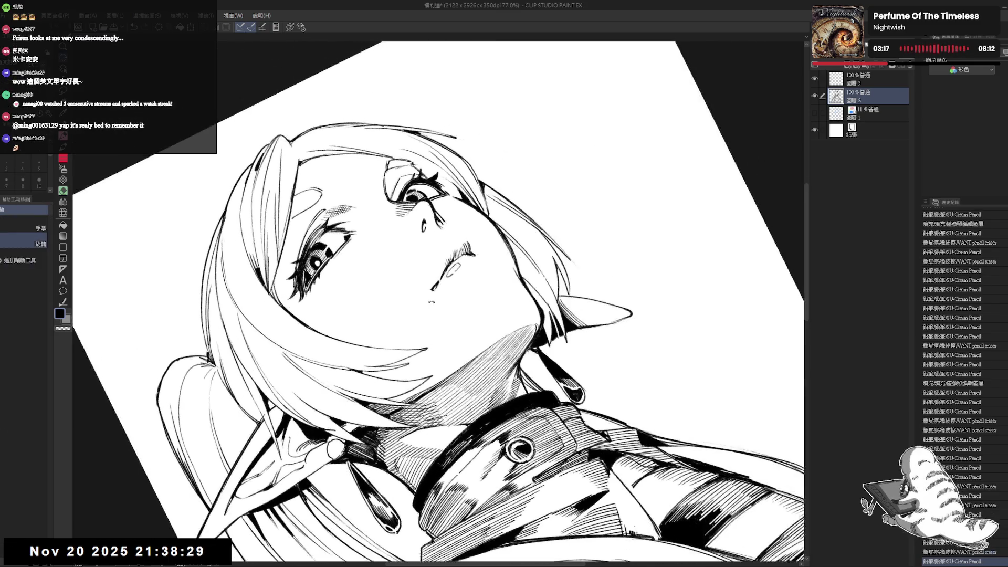
key("p")
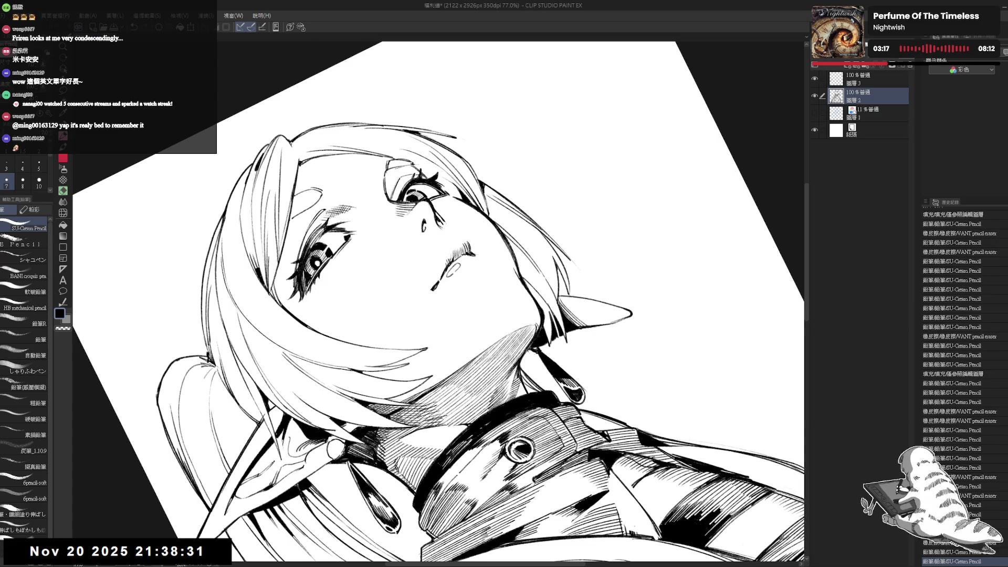
key("e")
key("p")
left_click_drag(430, 292, 441, 270)
left_click_drag(578, 157, 609, 189)
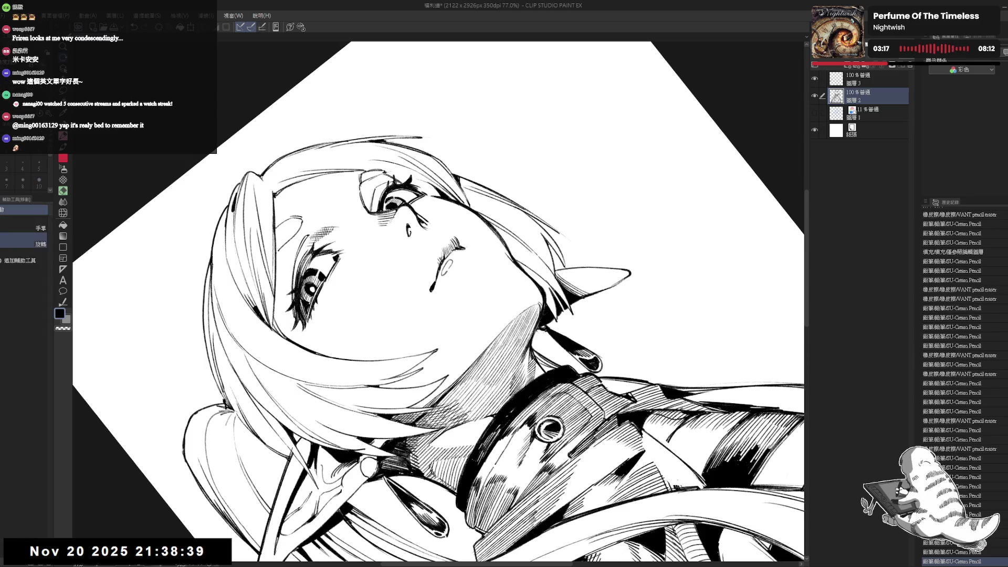
key("^")
key("-")
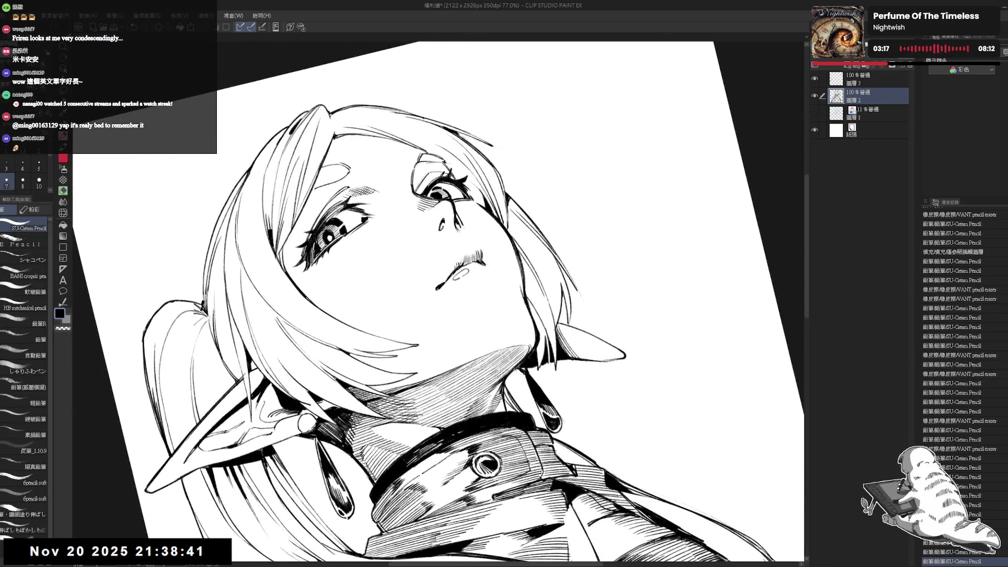
Lightly erase small bits of the lips, then rotate about 9° and zoom closer on the mouth.
key("e")
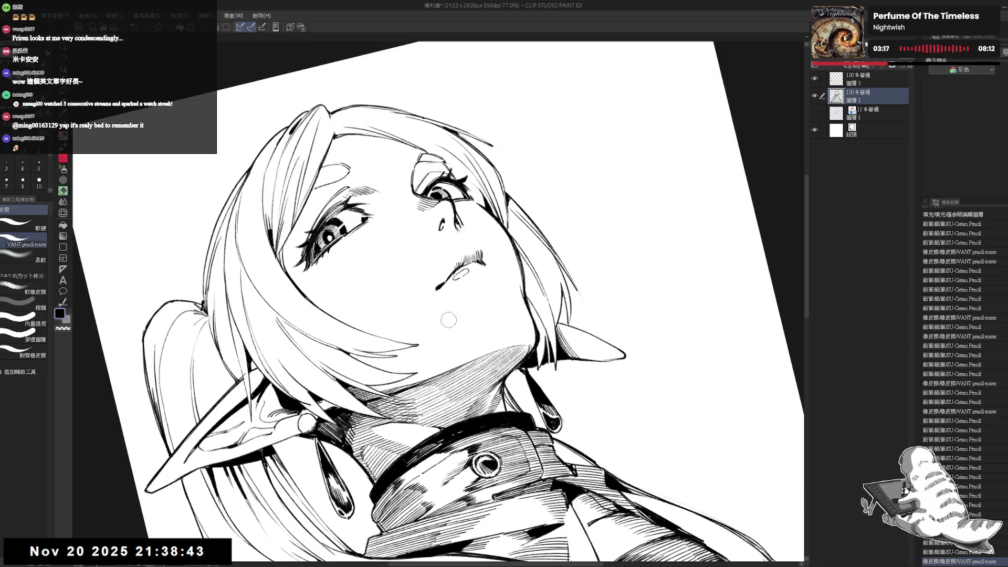
key("-")
left_click_drag(458, 265, 441, 281)
key("p")
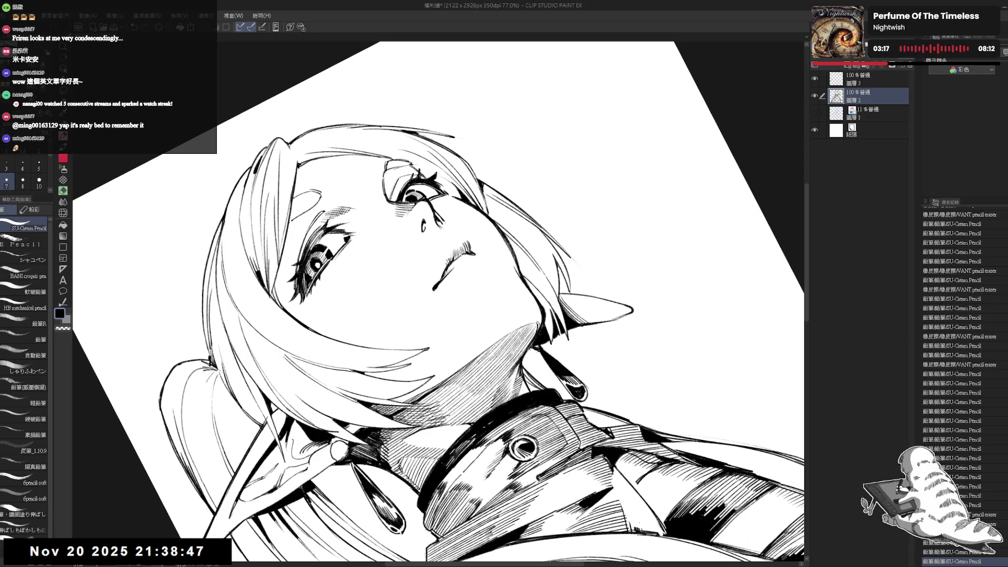
scroll(457, 262, "up", 1)
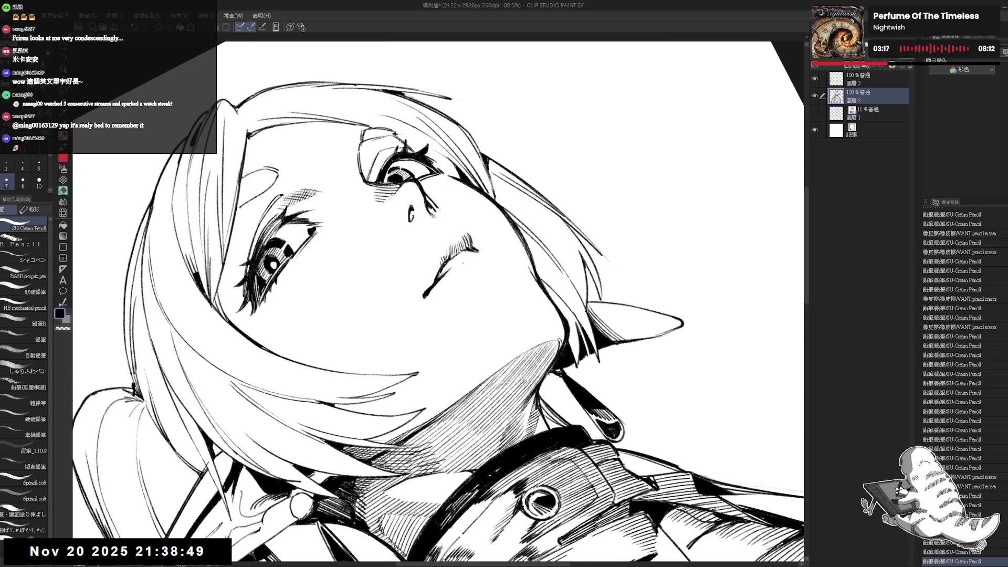
key("e")
left_click_drag(452, 266, 436, 279)
key("p")
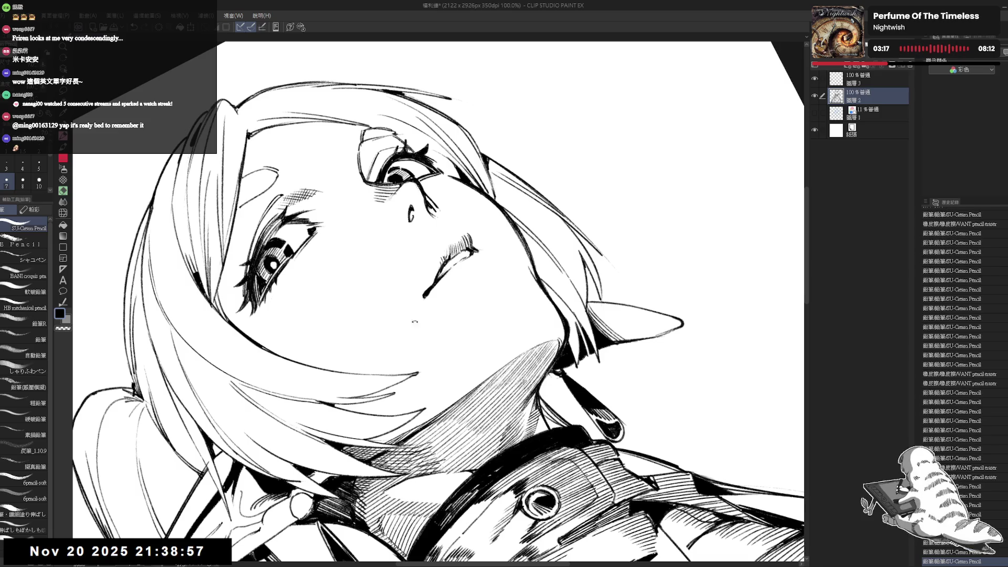
key("minus")
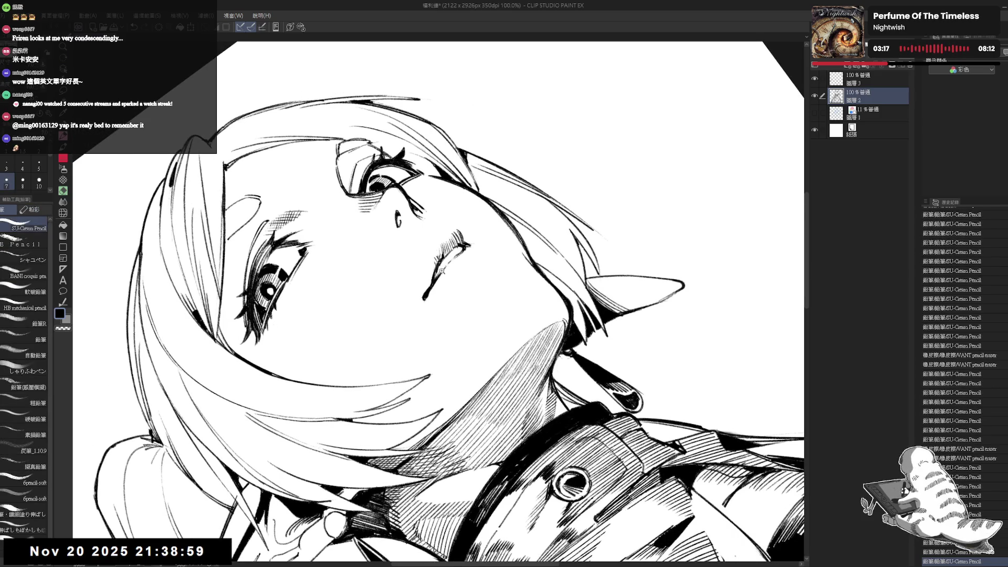
key("ctrl+plus")
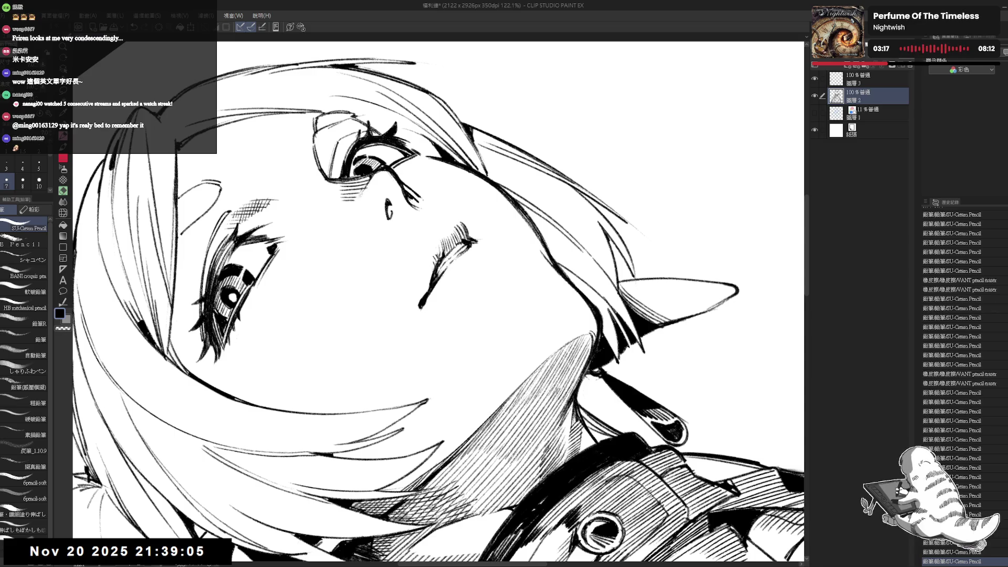
Add a short linework stroke and dab tiny SU-Cream Pencil marks near the mouth.
left_click_drag(437, 269, 440, 276)
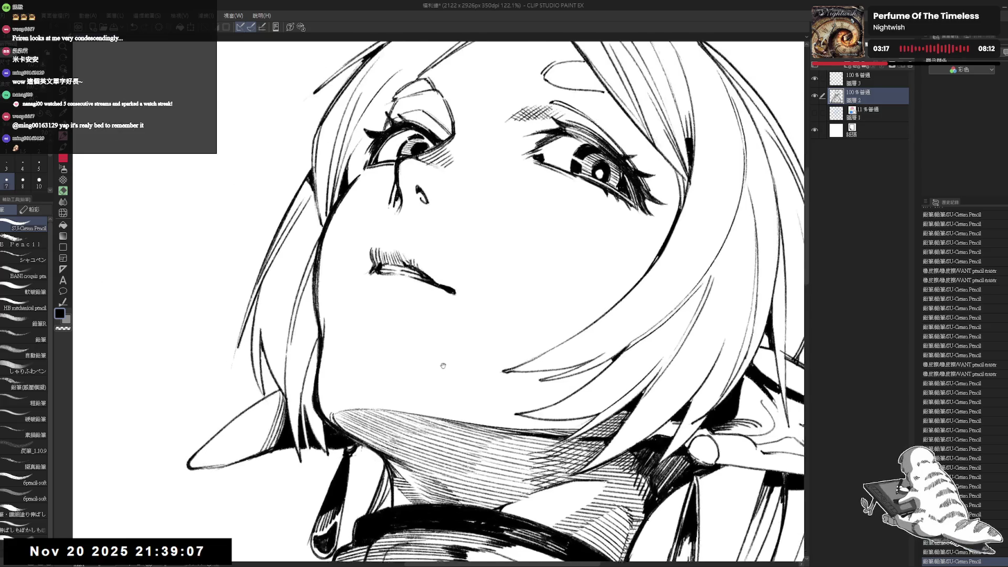
key("ctrl+minus")
key("minus")
key("minus")
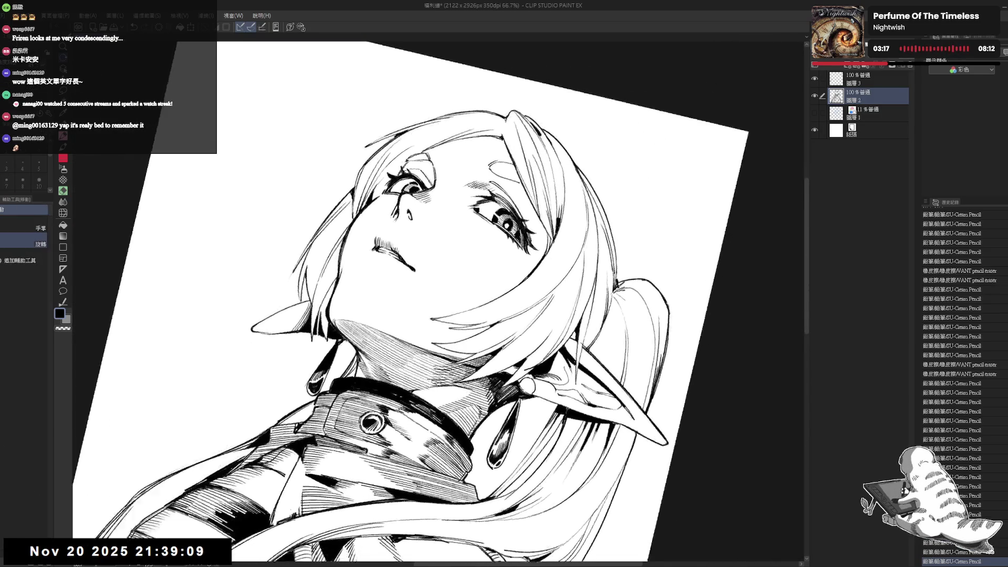
key("p")
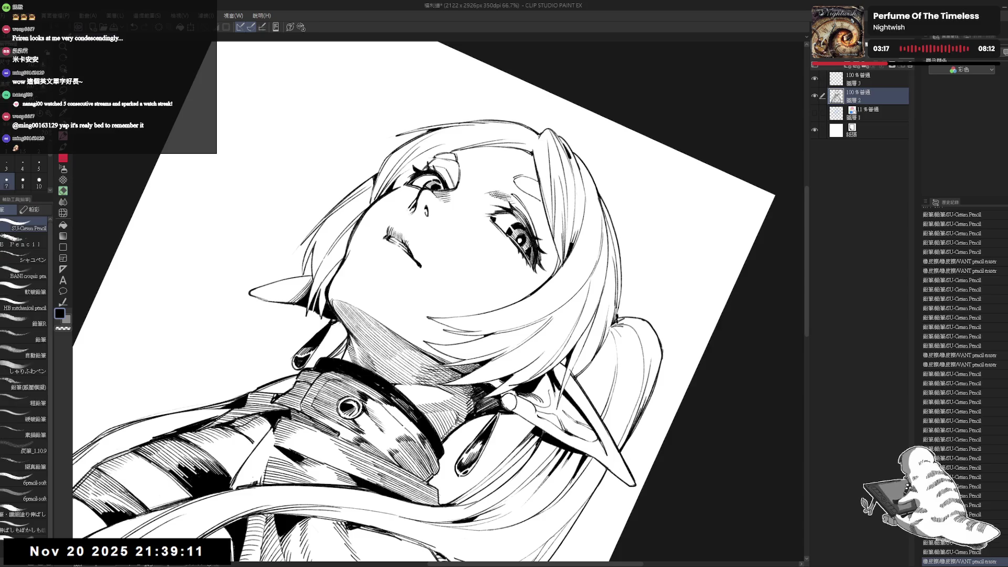
key("minus")
key("minus")
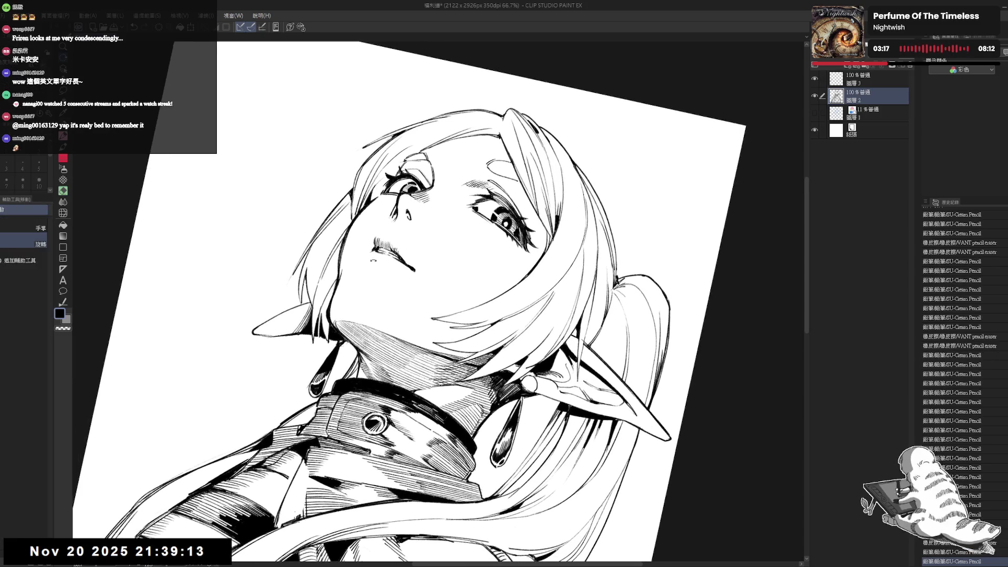
left_click(374, 265)
left_click(373, 265)
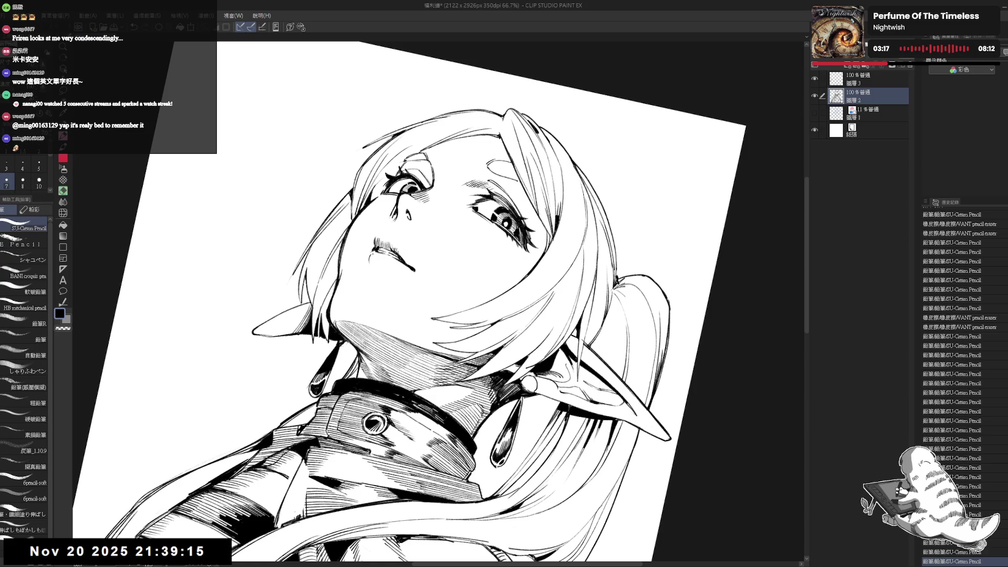
left_click(373, 264)
left_click(373, 265)
left_click(374, 264)
left_click(373, 264)
left_click(373, 265)
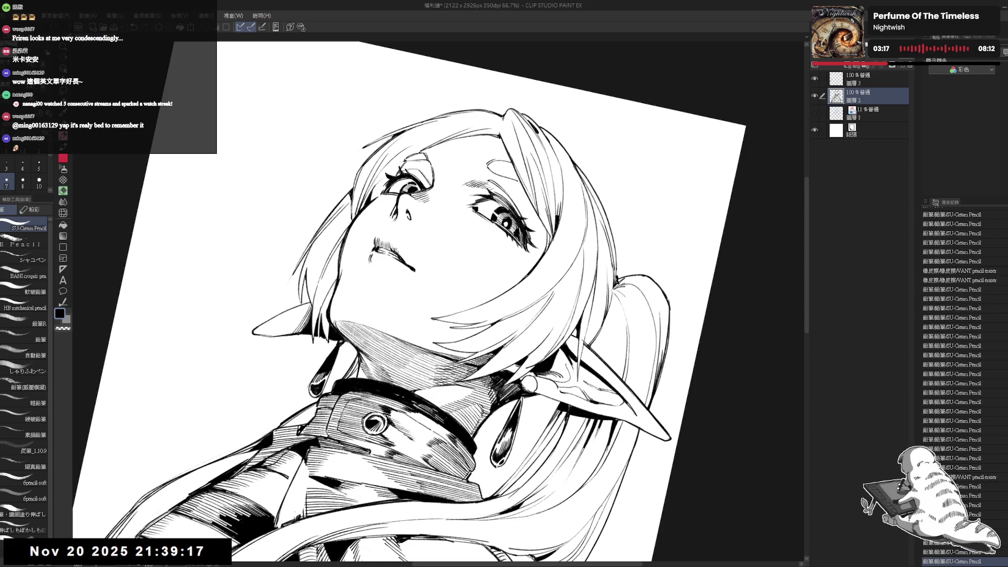
left_click(374, 264)
Add small pencil marks at the mouth at a steeper tilt and erase stray ones.
key("minus")
key("asciicircum")
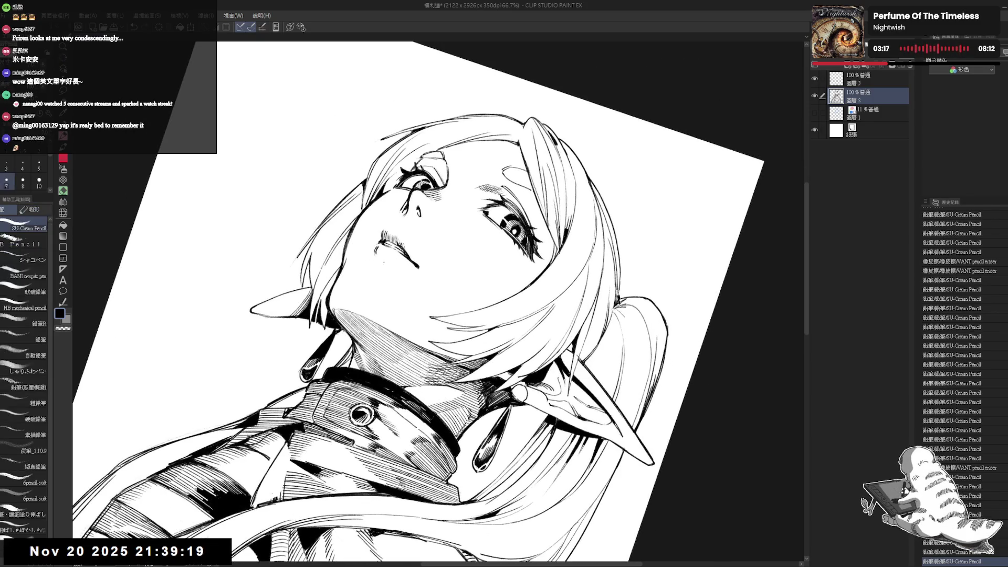
left_click(382, 254)
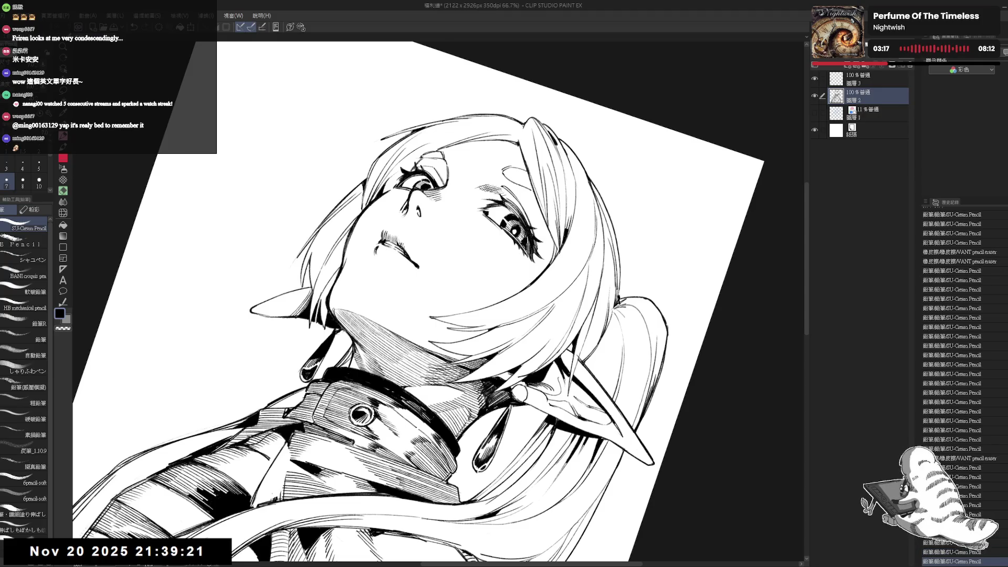
left_click(382, 254)
key("e")
left_click(381, 250)
left_click(382, 250)
key("p")
left_click(383, 254)
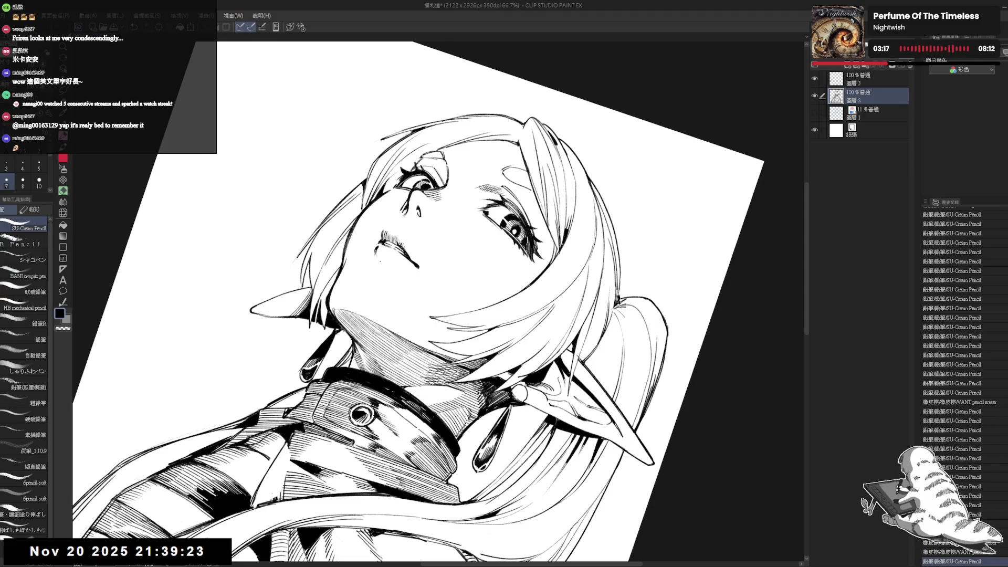
Refine the lip line with several small pencil strokes at a shallower tilt.
key("minus")
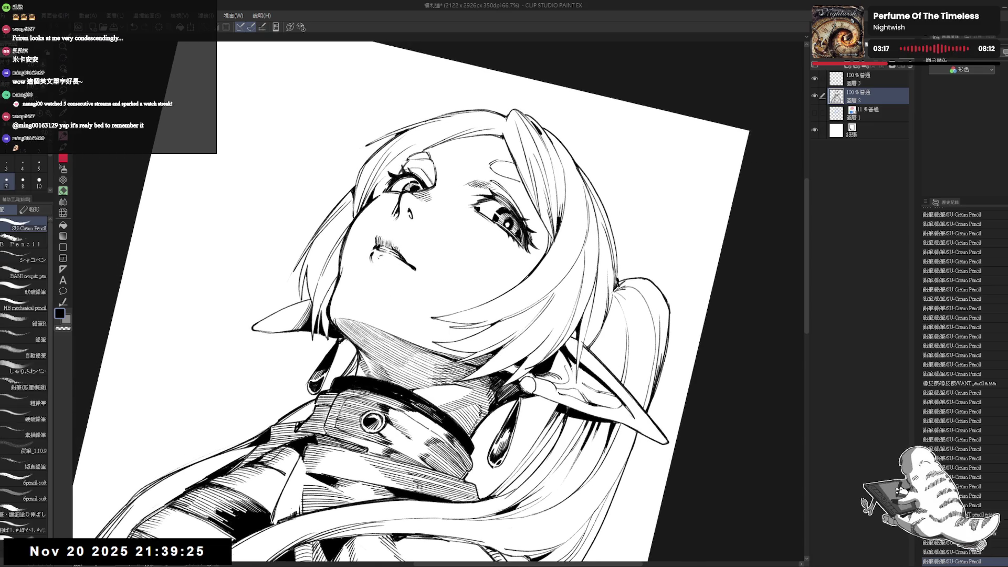
left_click(388, 258)
left_click(390, 262)
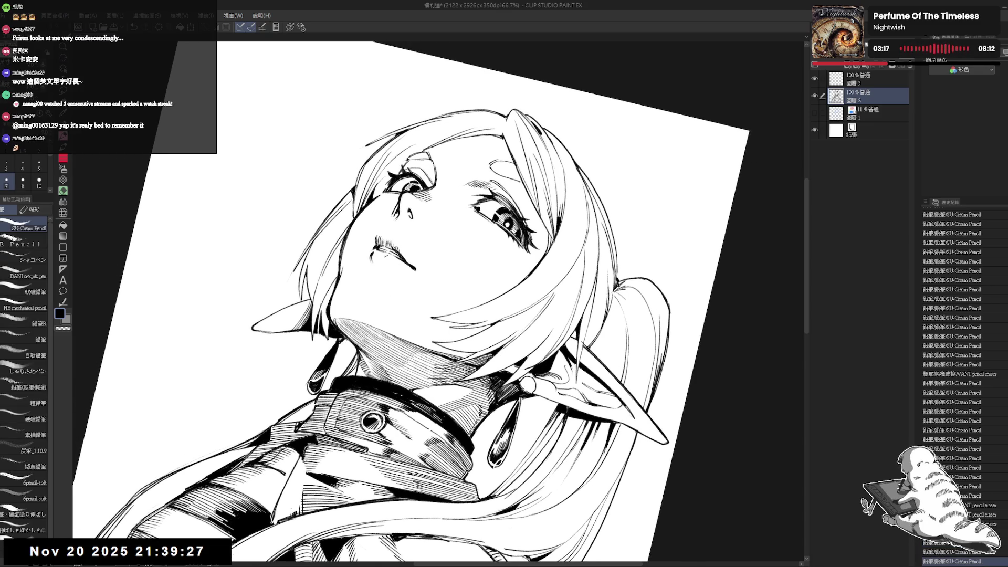
left_click(388, 259)
left_click(389, 259)
left_click(388, 259)
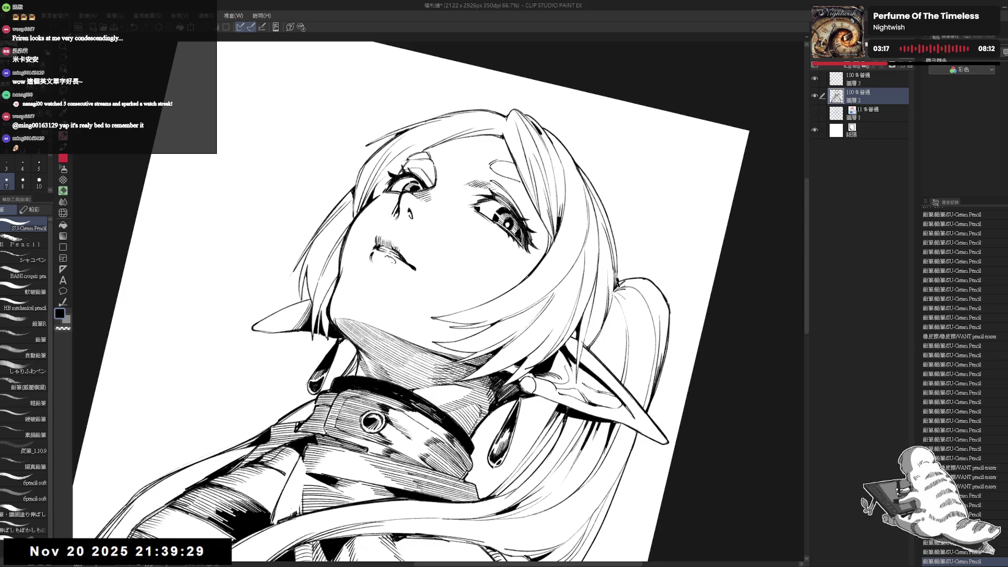
Erase stray marks at the lips and touch up the lip line with short pencil strokes.
key("e")
left_click(388, 257)
key("p")
left_click(388, 258)
left_click(388, 259)
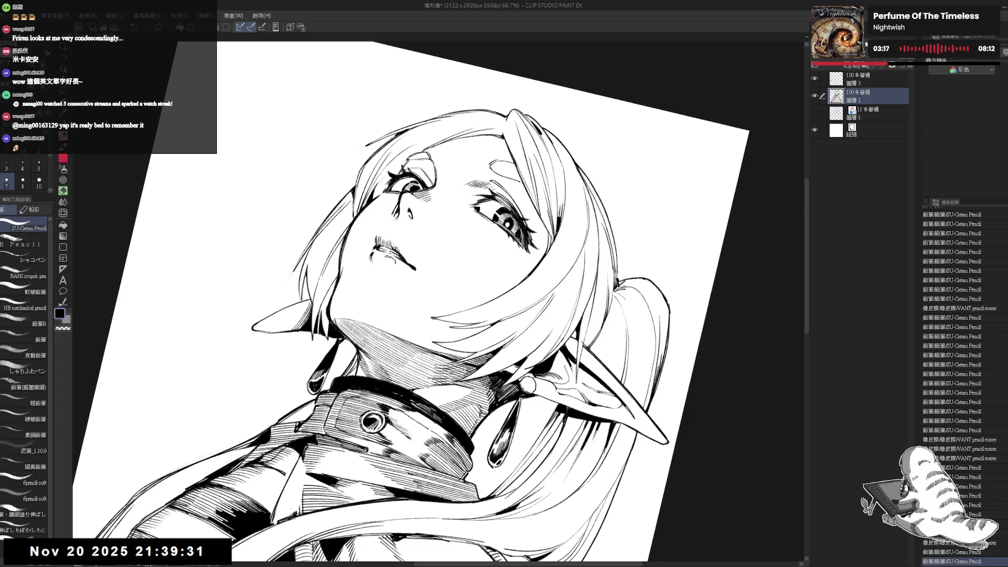
key("e")
left_click(388, 259)
key("p")
left_click(388, 259)
left_click(388, 258)
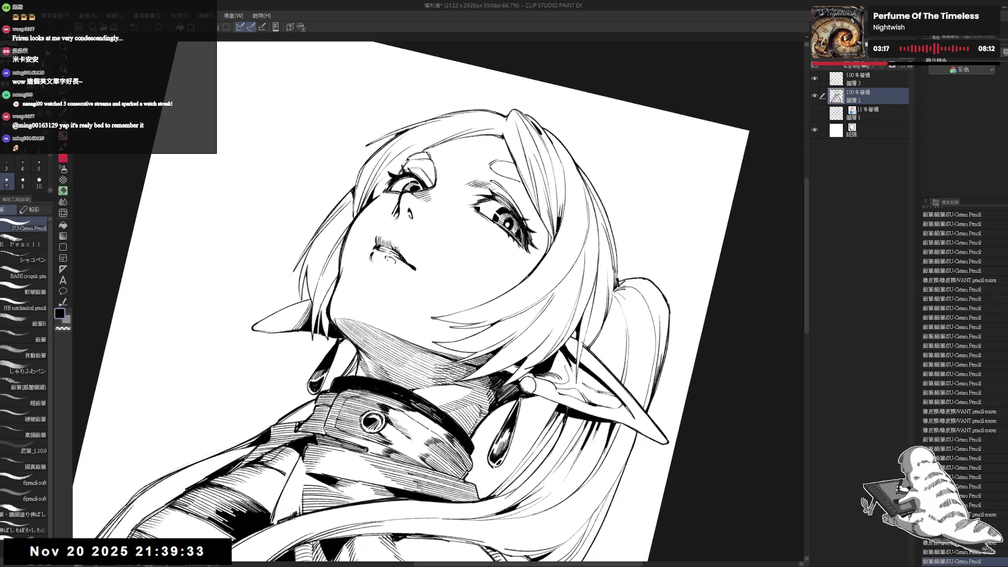
left_click(389, 259)
Check the face in a mirrored view and add small pencil marks and a line near the mouth.
key("ctrl+@")
key("h")
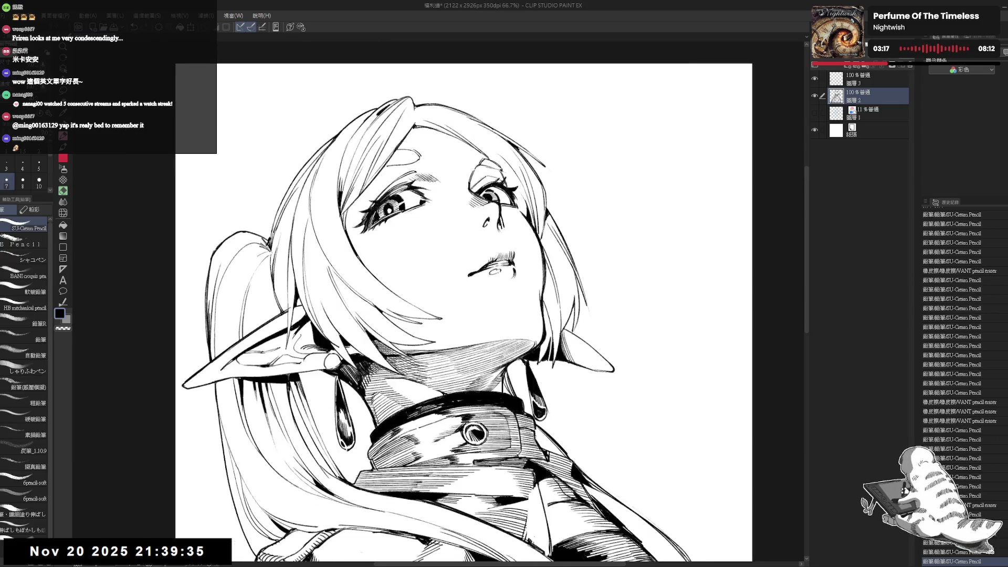
key("minus")
key("minus")
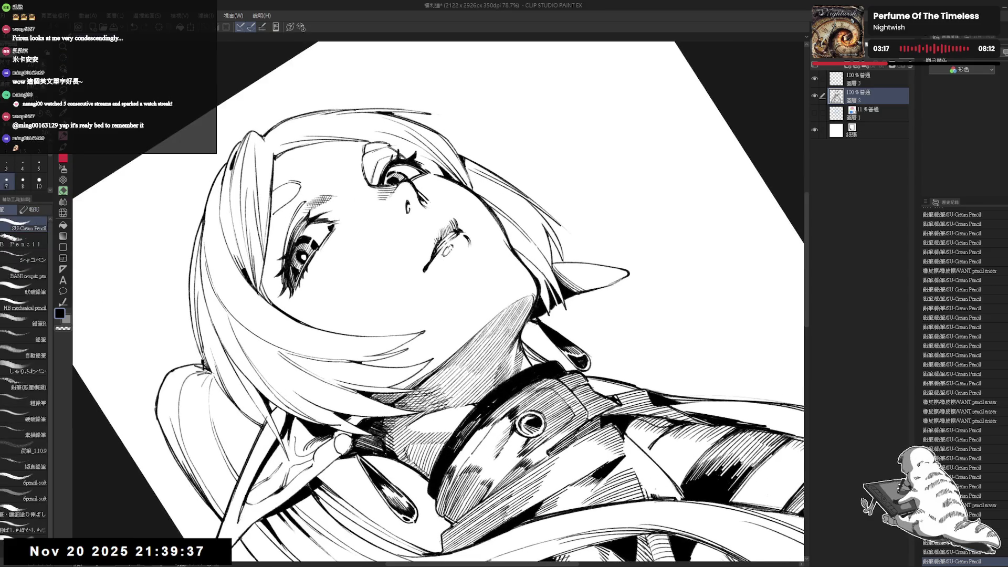
left_click(388, 258)
left_click(441, 256)
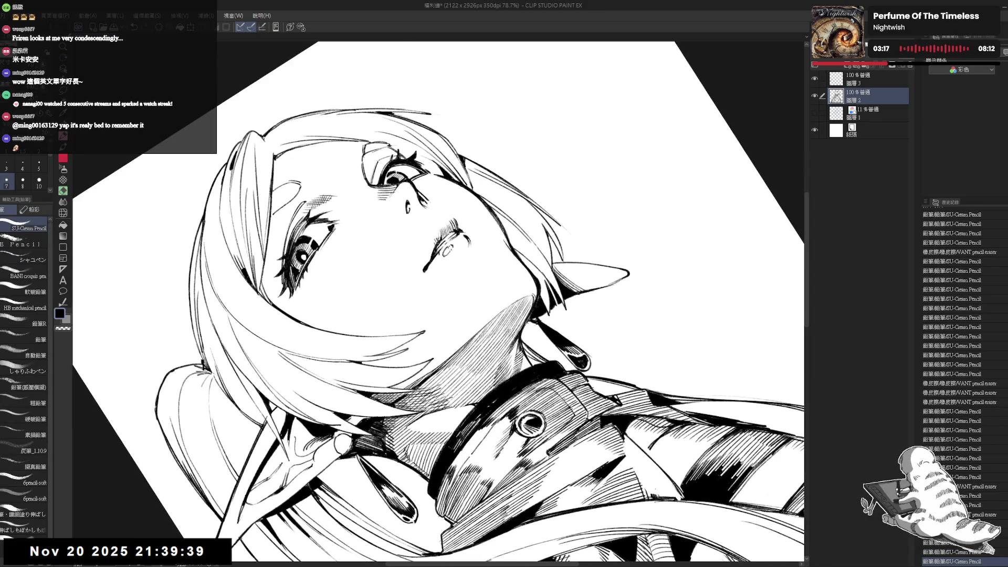
left_click_drag(456, 257, 446, 273)
Restore the normal view orientation and zoom out with the figure centred.
key("asciicircum")
key("asciicircum")
key("h")
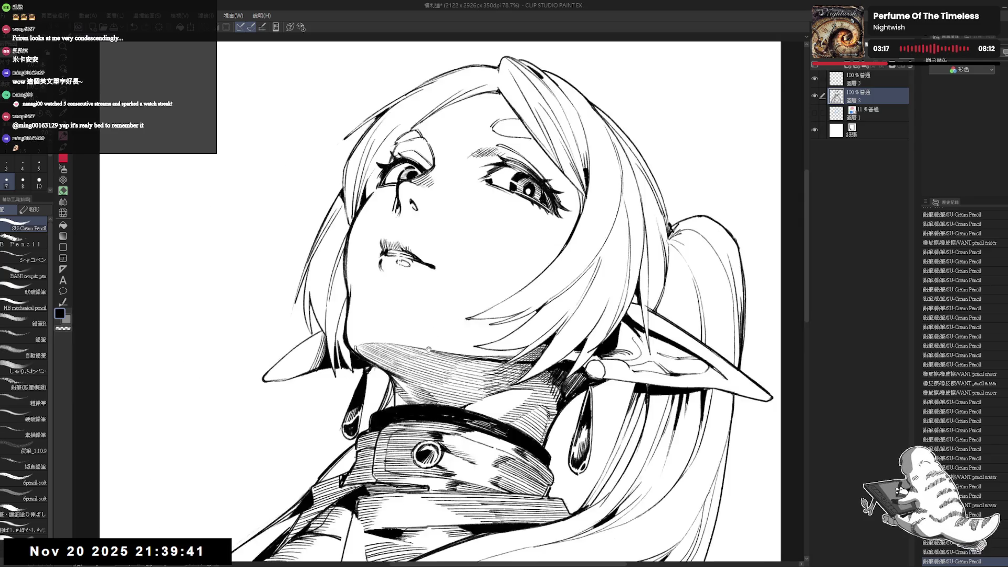
key("ctrl+minus")
key("ctrl+minus")
key("ctrl+minus")
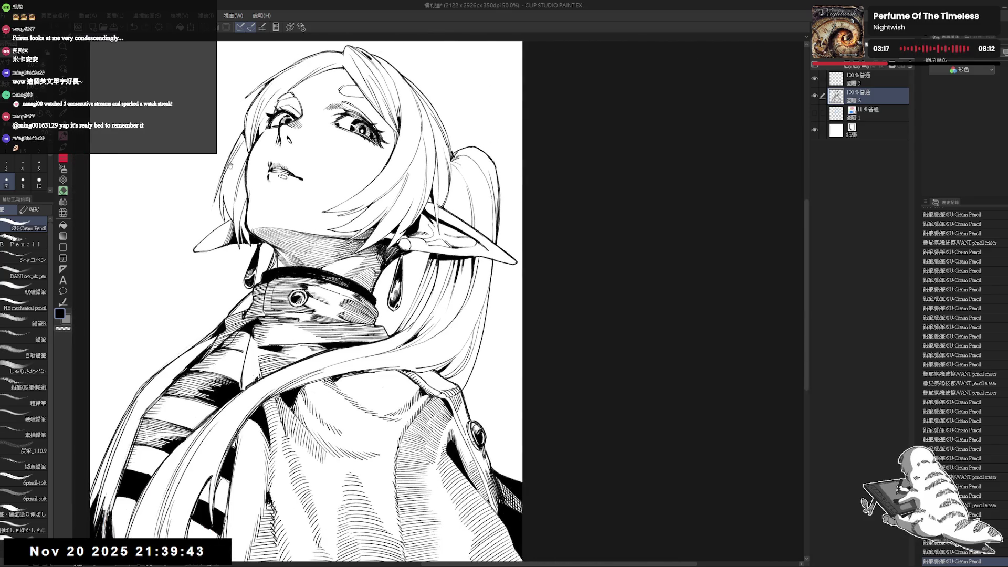
left_click_drag(322, 176, 430, 224)
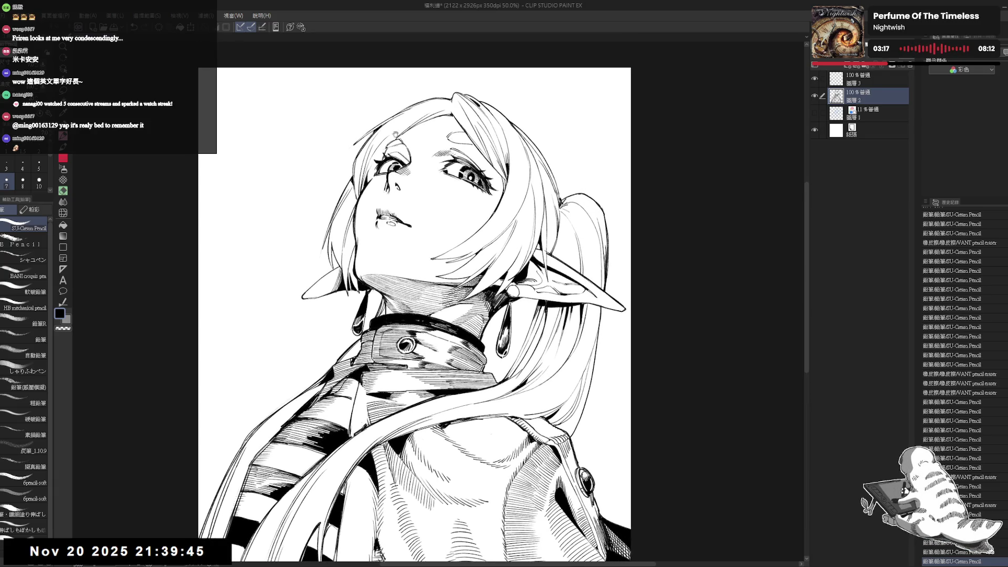
mouse_move(457, 126)
left_mouse_down()
mouse_move(413, 176)
mouse_move(391, 176)
mouse_move(410, 197)
left_mouse_up()
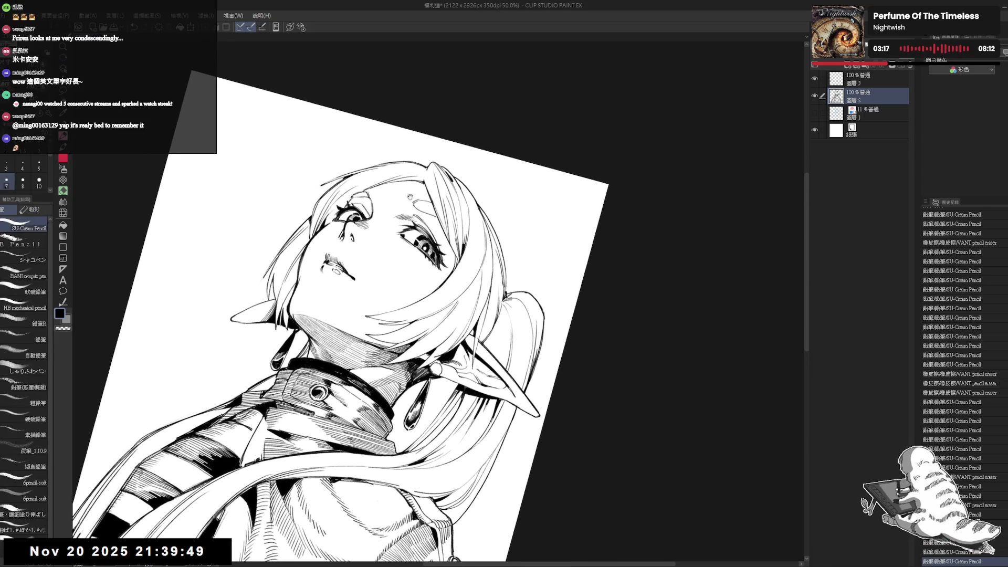
Erase a small stroke on the face and undo the last short pencil stroke.
key("e")
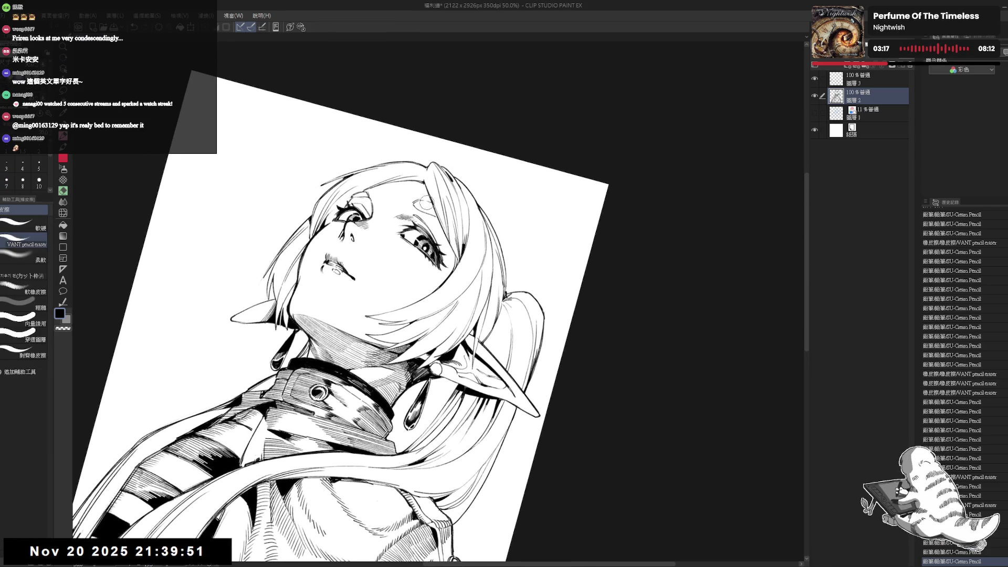
left_click_drag(429, 205, 433, 216)
key("p")
key("ctrl+z")
key("e")
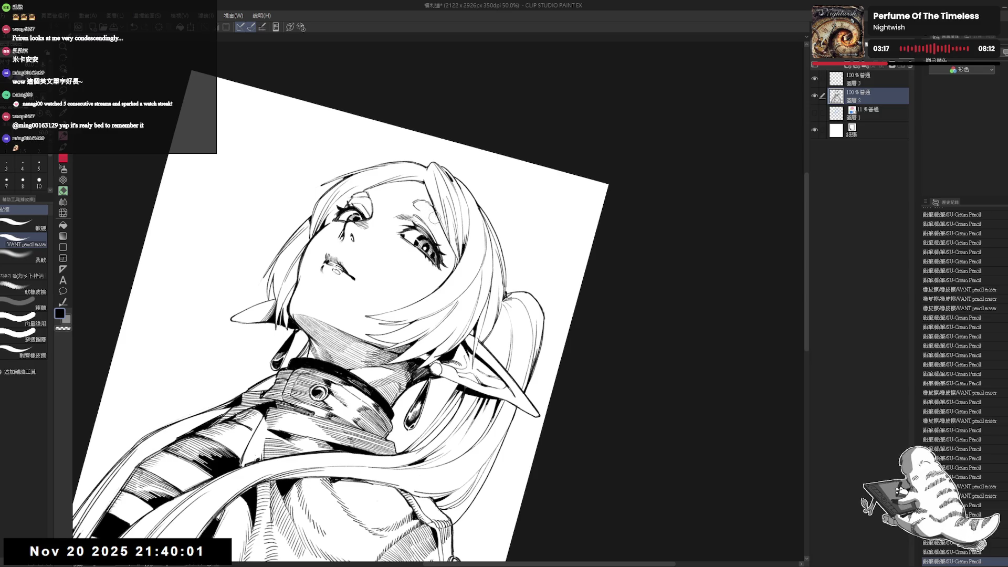
key("p")
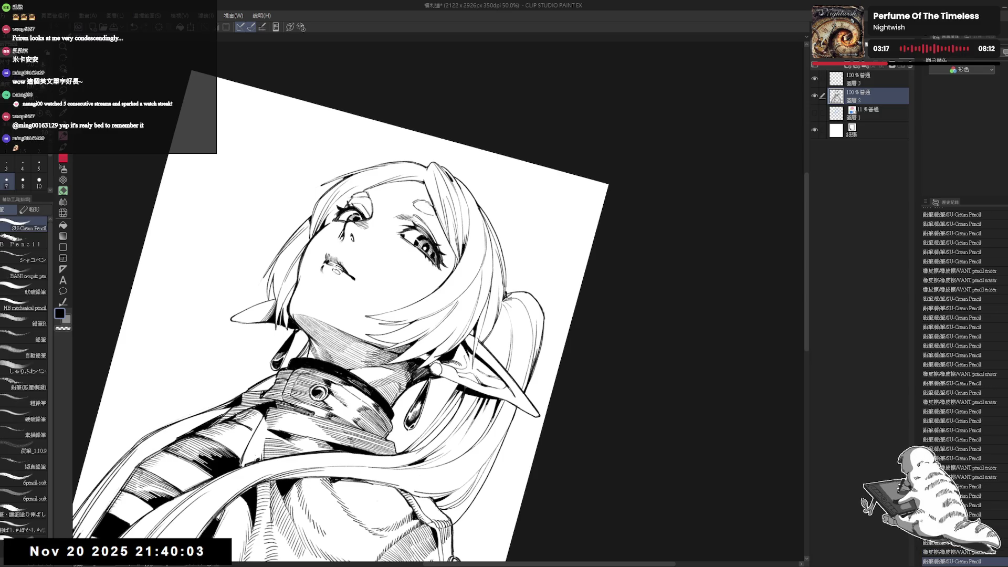
Reset the canvas rotation, check the mirrored view, and zoom out to see the whole page.
key("ctrl+at")
key("h")
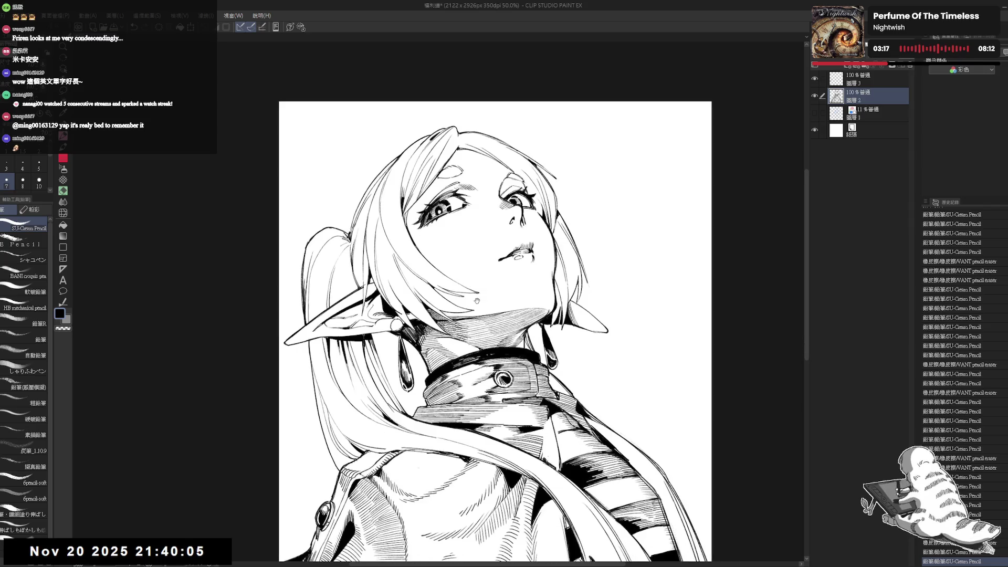
key("h")
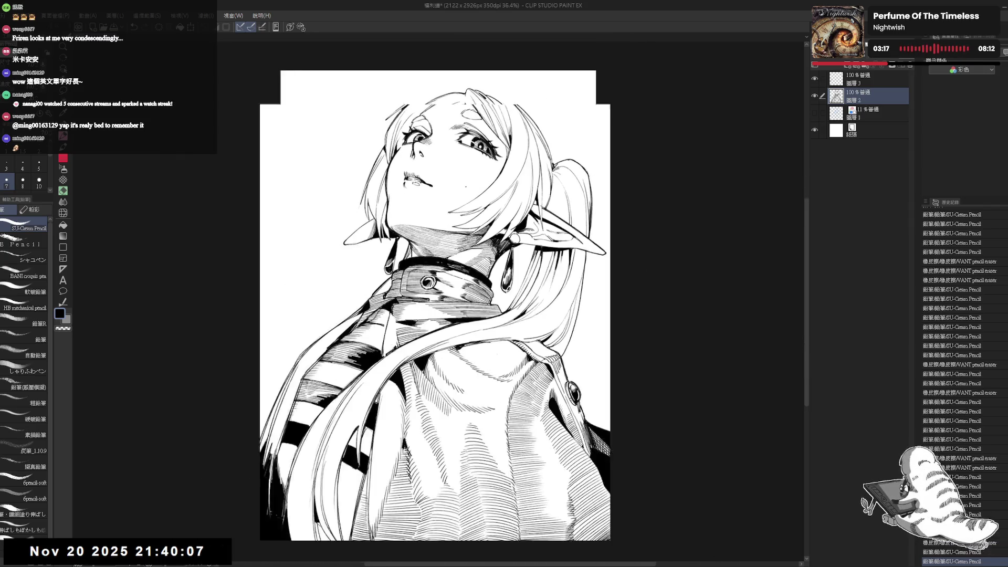
key("ctrl+minus")
scroll(451, 166, "up", 2)
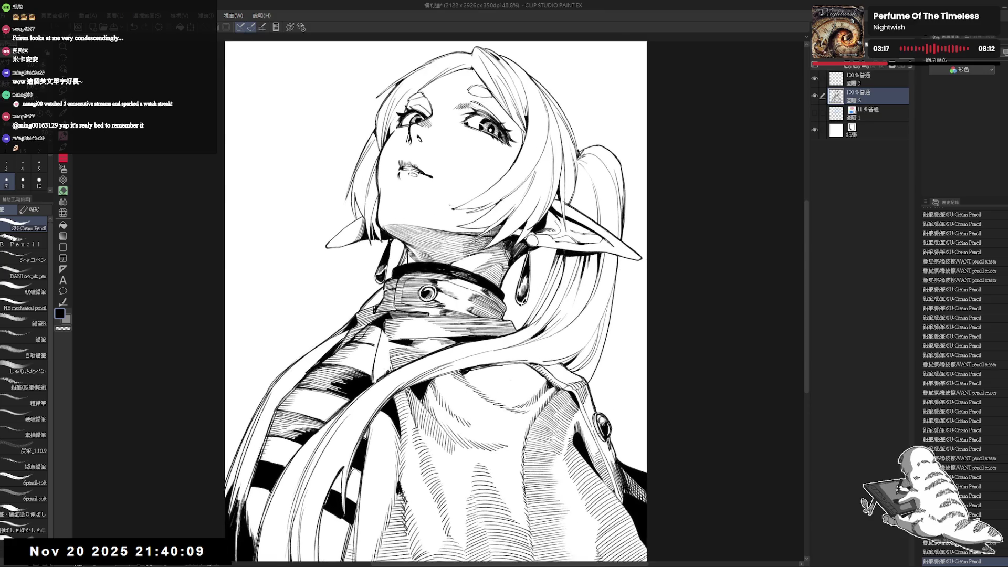
scroll(433, 302, "up", 3)
Switch between layers 圖層3 and 圖層2, erasing small marks near the mouth on 圖層2.
left_click(869, 79)
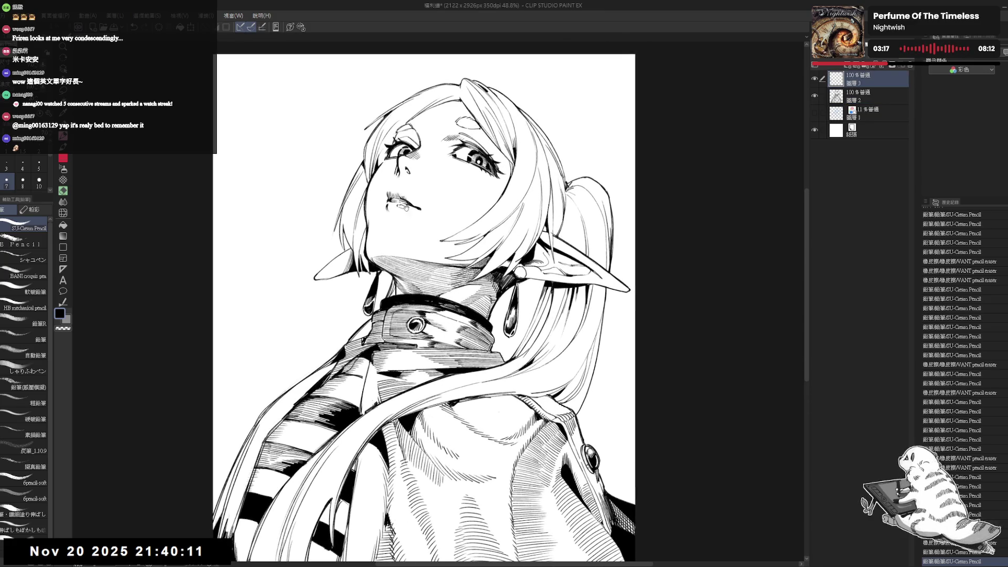
key("e")
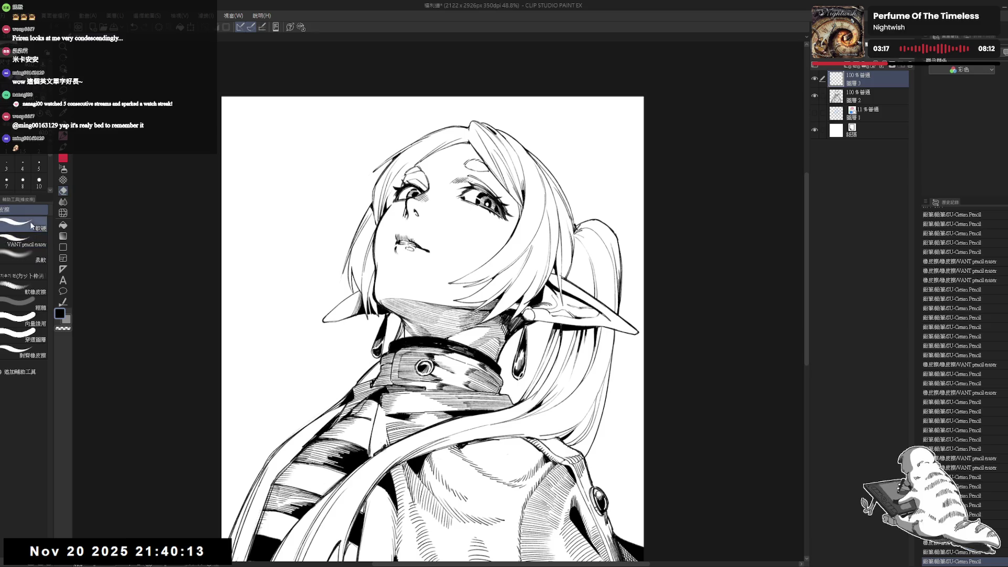
scroll(430, 328, "up", 1)
left_click_drag(604, 237, 625, 294)
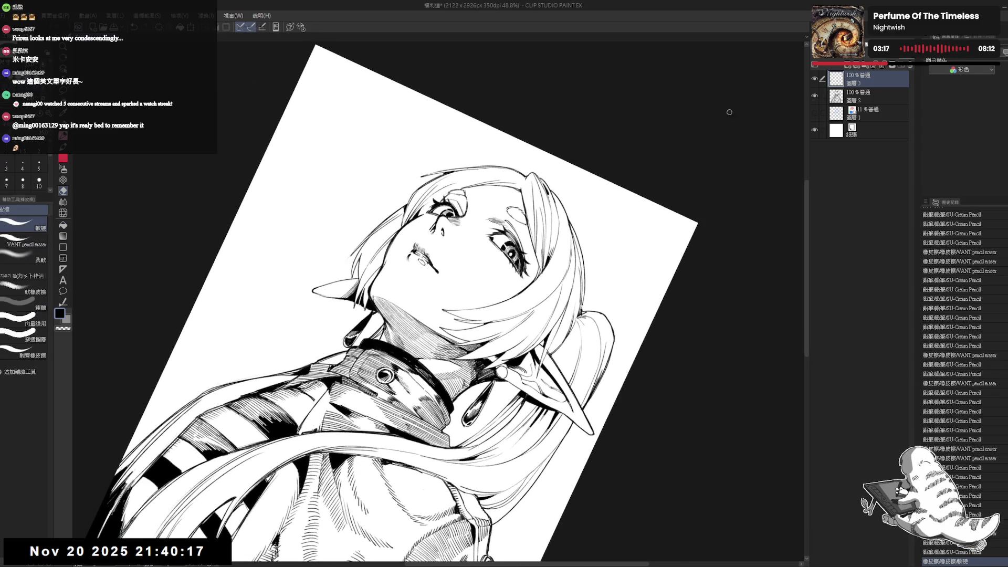
key("alt+bracketleft")
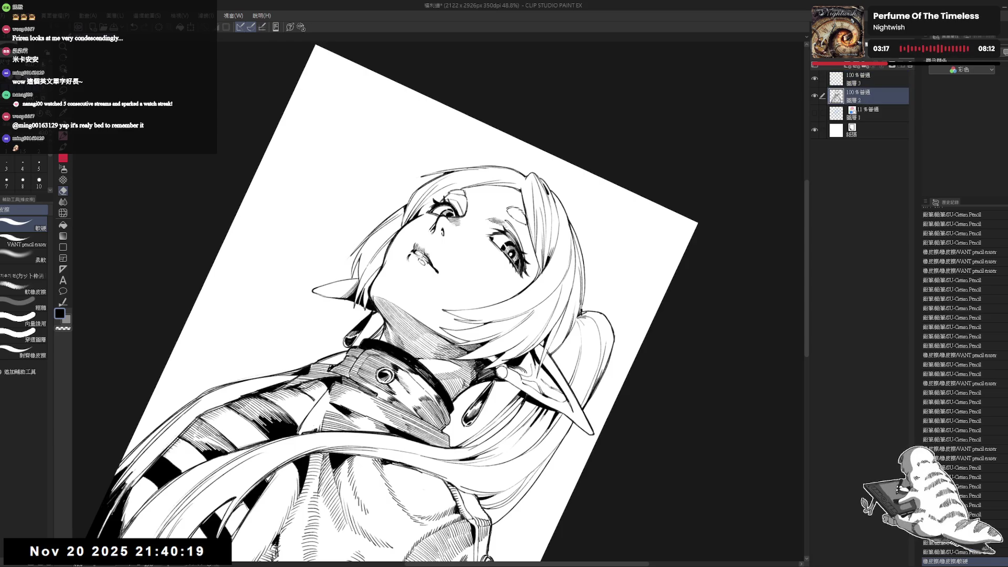
left_click_drag(413, 261, 419, 267)
left_click_drag(414, 262, 419, 267)
left_click_drag(414, 262, 419, 267)
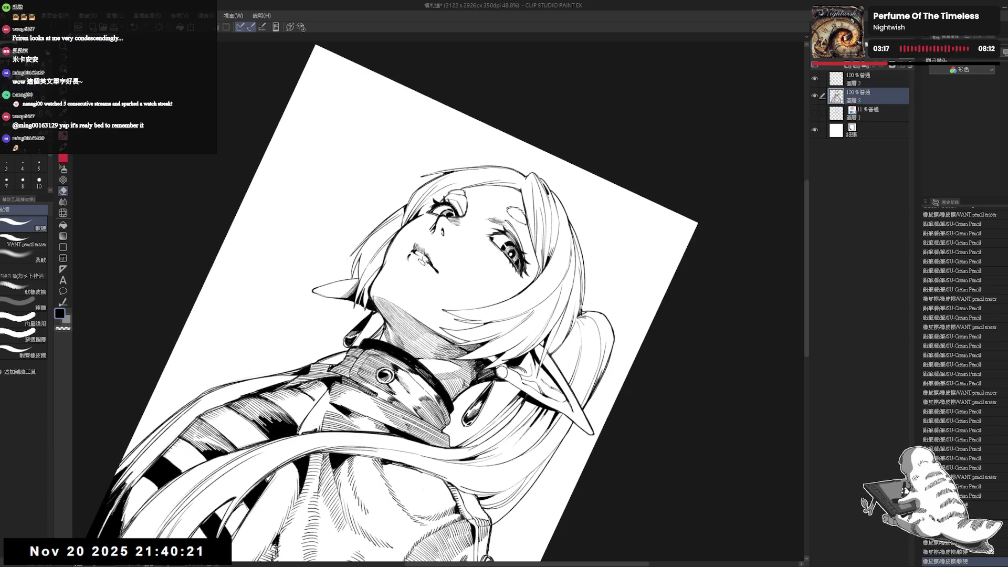
key("ctrl+at")
key("alt+bracketright")
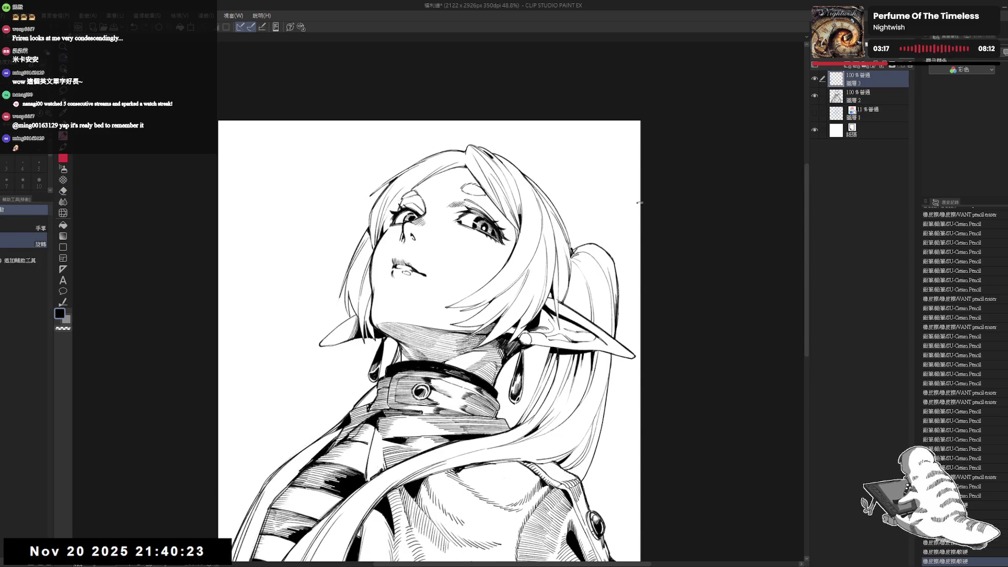
left_click(875, 95)
Erase the small stroke below the lips in a mirrored view tilted about 22°.
key("e")
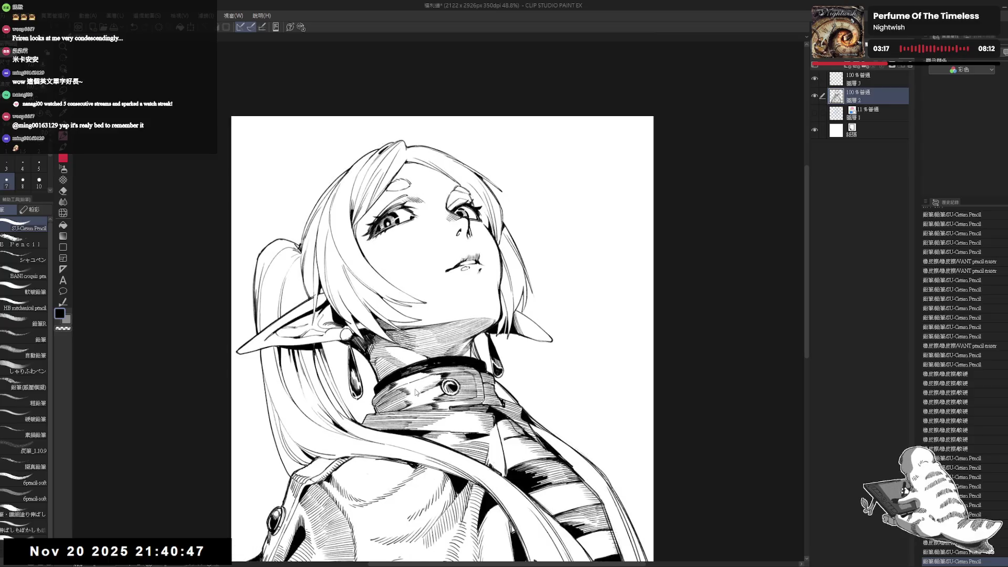
key("h")
key("minus")
key("e")
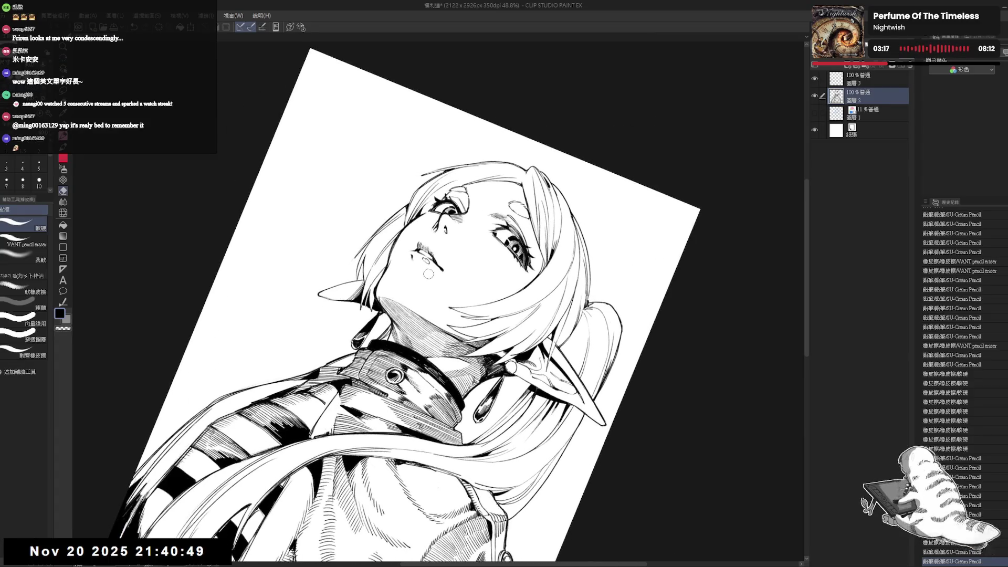
left_click_drag(425, 259, 432, 267)
key("p")
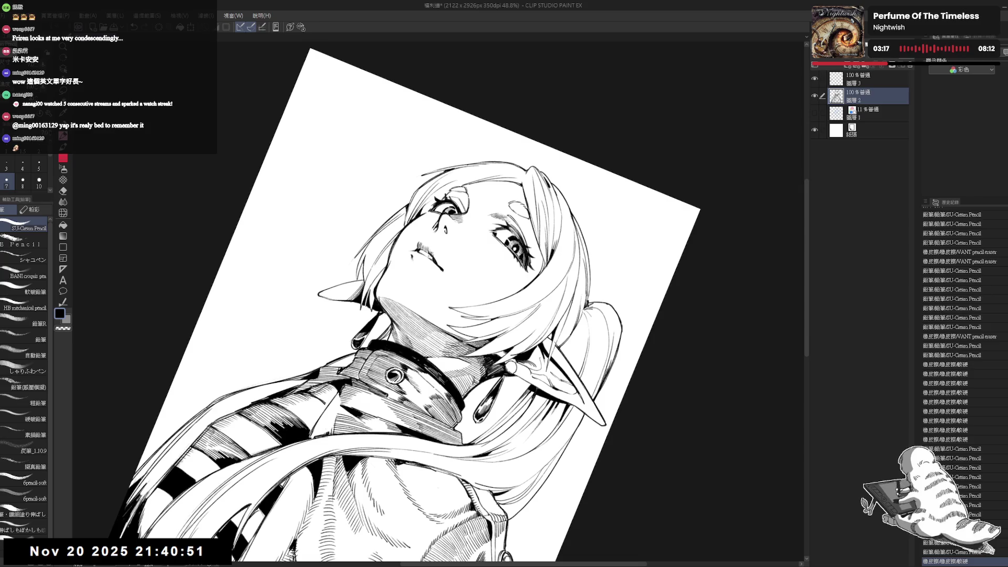
mouse_move(425, 311)
left_mouse_down()
mouse_move(462, 294)
mouse_move(452, 273)
mouse_move(413, 265)
mouse_move(412, 282)
left_mouse_up()
key("r")
key("e")
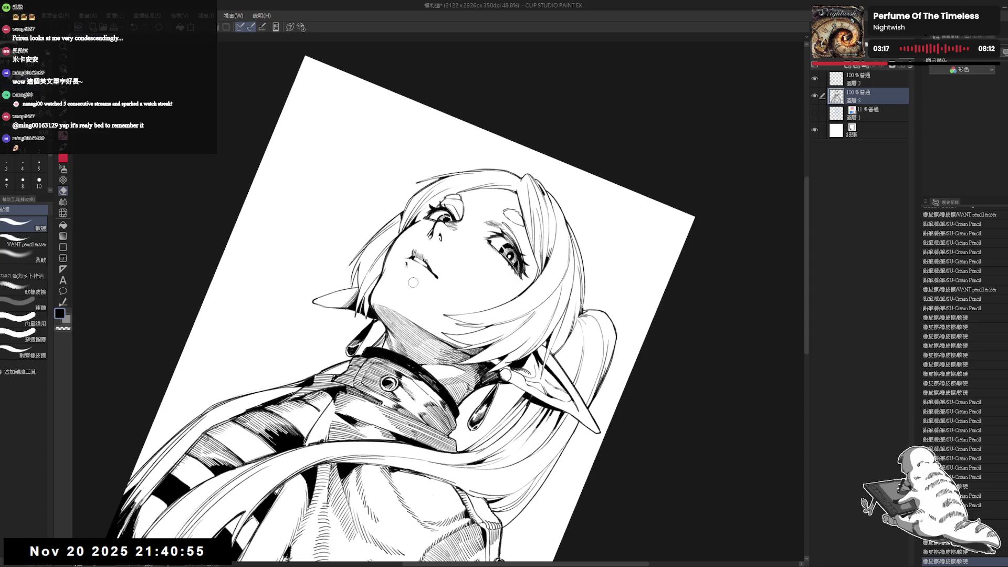
key("r")
Zoom in on the face, erase marks near the lips, and add small pencil strokes.
double_click(413, 283)
key("e")
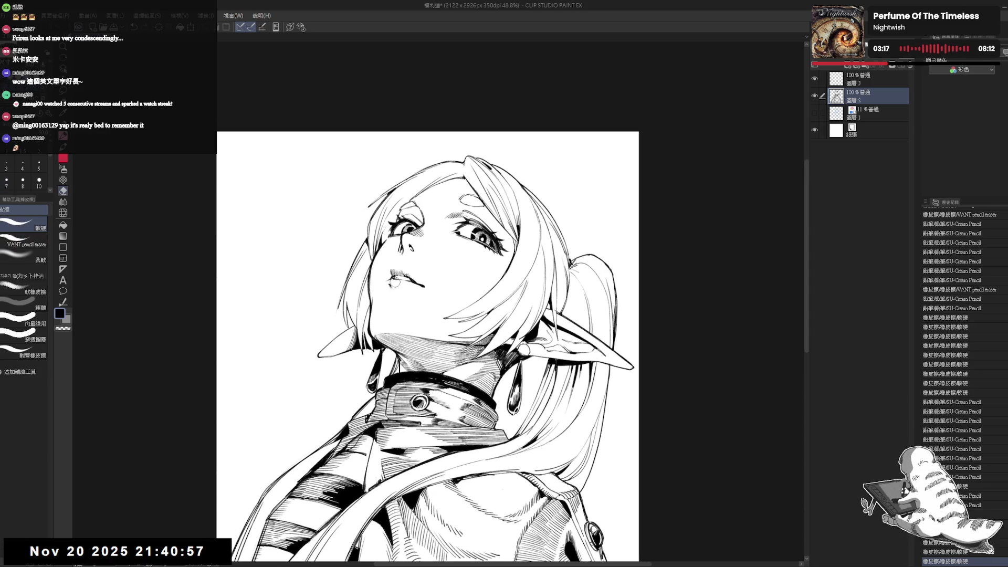
left_click_drag(388, 283, 392, 286)
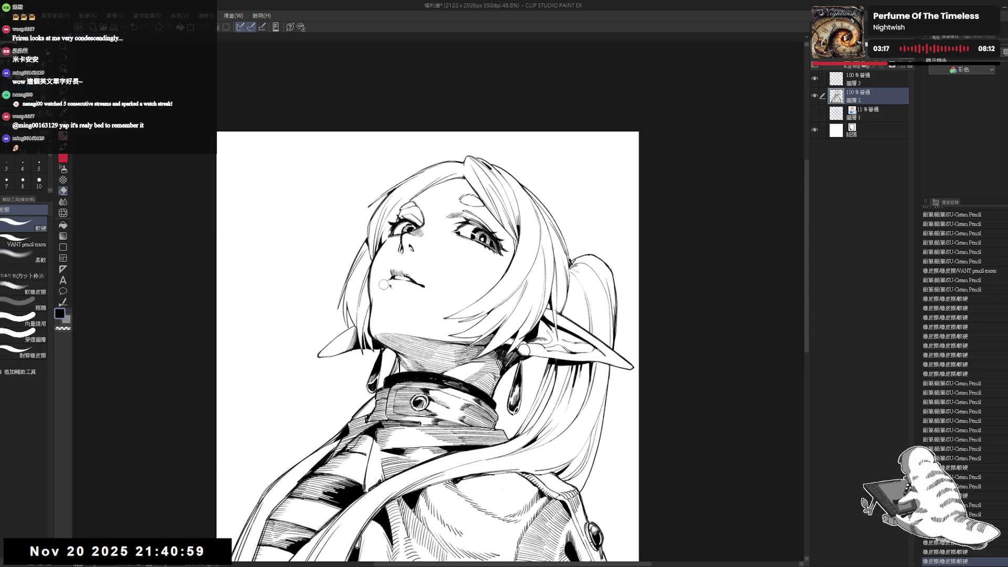
key("p")
key("r")
left_click_drag(397, 345, 386, 325)
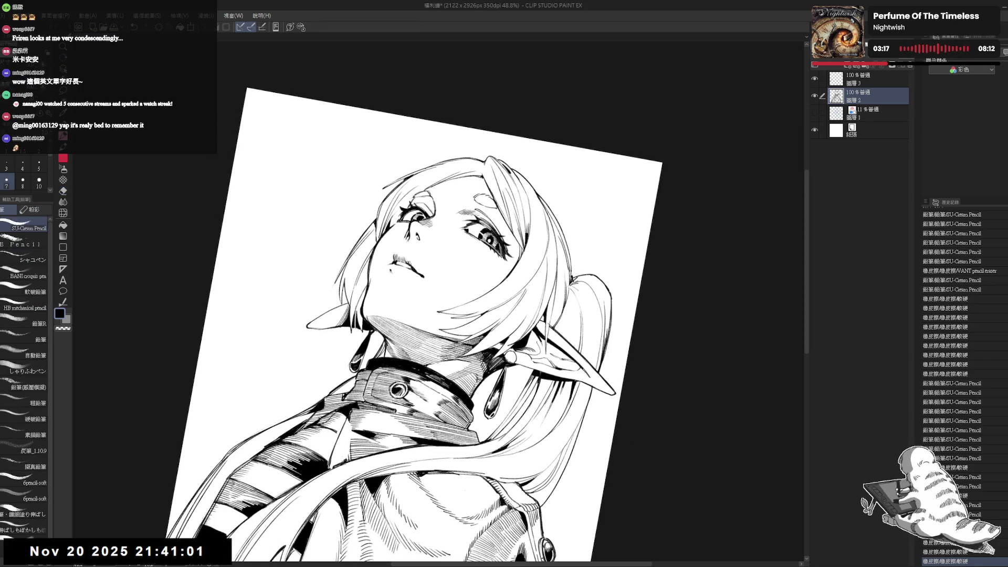
left_click_drag(399, 260, 404, 263)
left_click_drag(400, 265, 404, 265)
Straighten the canvas view and reposition the page to review the illustration.
key("ctrl+@")
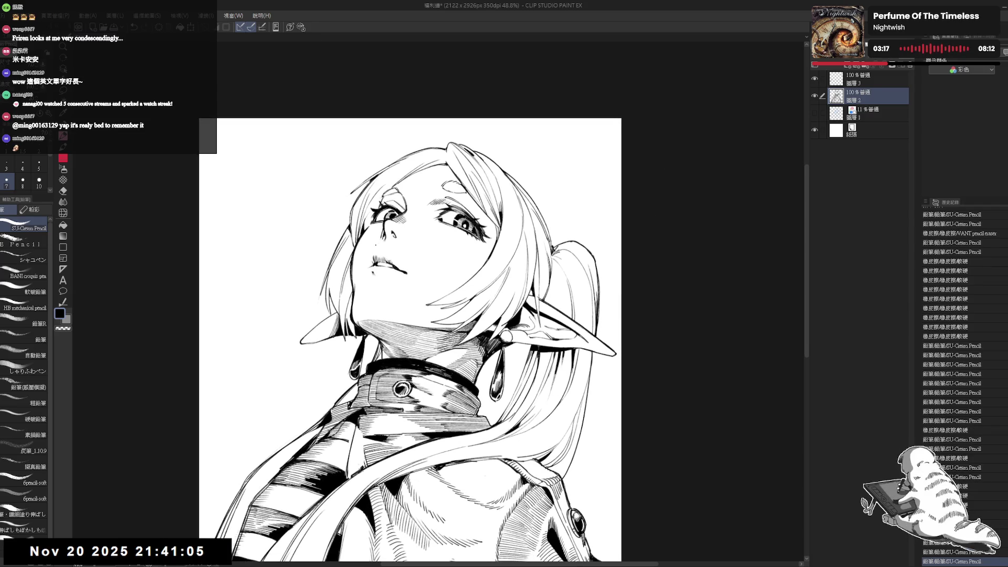
scroll(390, 263, "down", 3)
left_click_drag(378, 242, 381, 240)
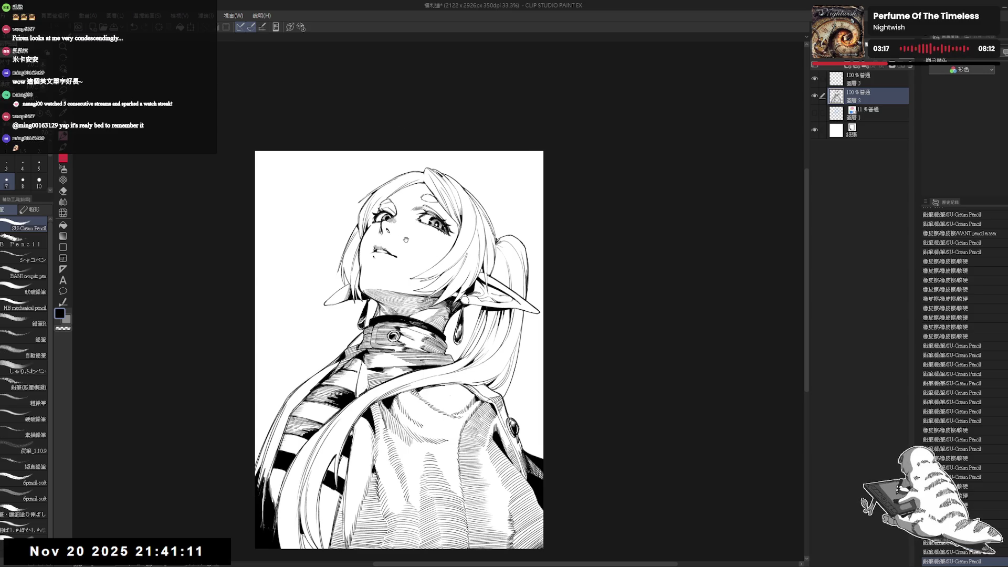
scroll(382, 255, "up", 2)
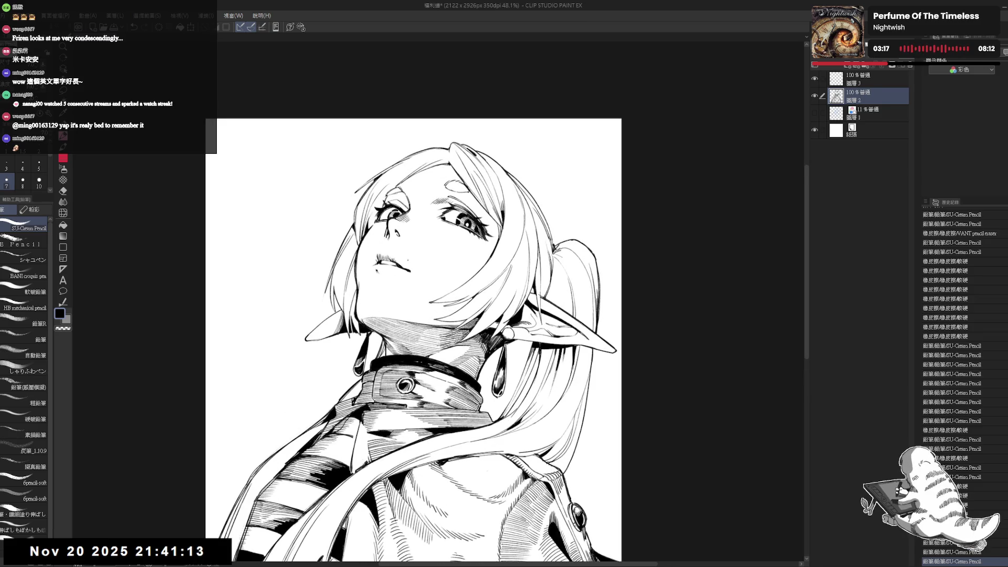
Erase the existing lip lines and join new pencil dots into a short mouth stroke.
key("e")
mouse_move(371, 262)
left_mouse_down()
mouse_move(391, 272)
mouse_move(372, 261)
mouse_move(377, 245)
mouse_move(398, 259)
mouse_move(384, 256)
left_mouse_up()
key("p")
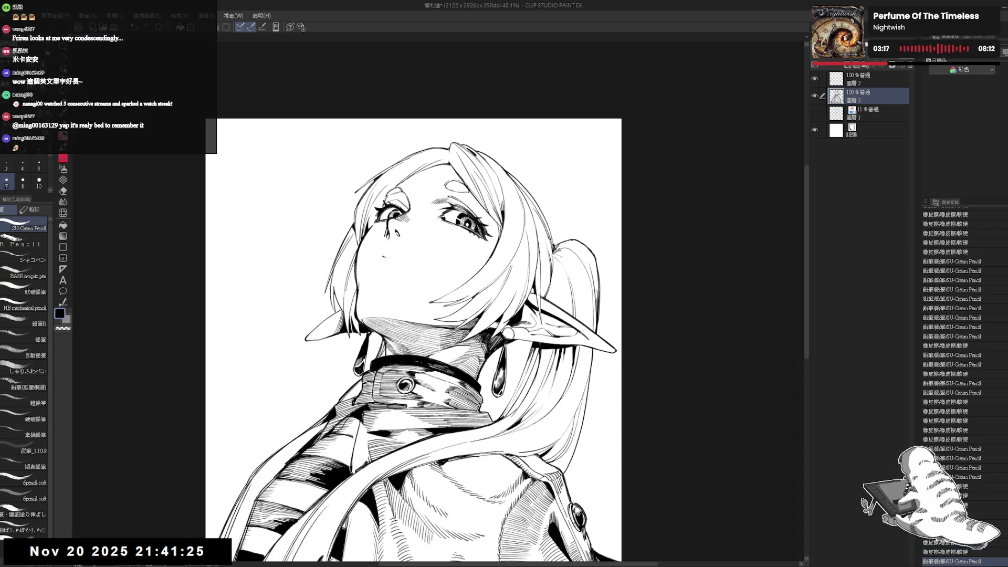
left_click(387, 257)
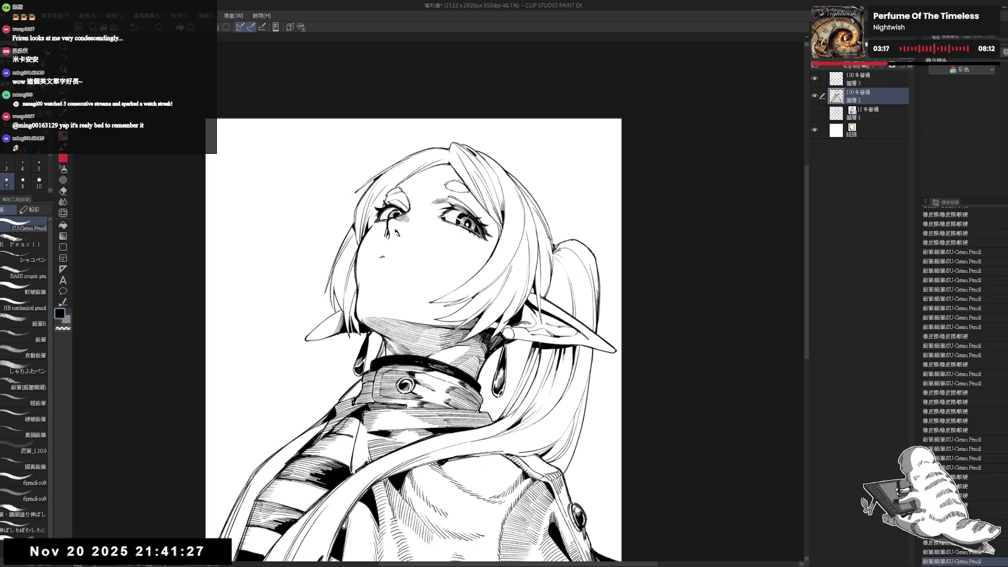
key("e")
left_click(382, 257)
key("p")
left_click(391, 258)
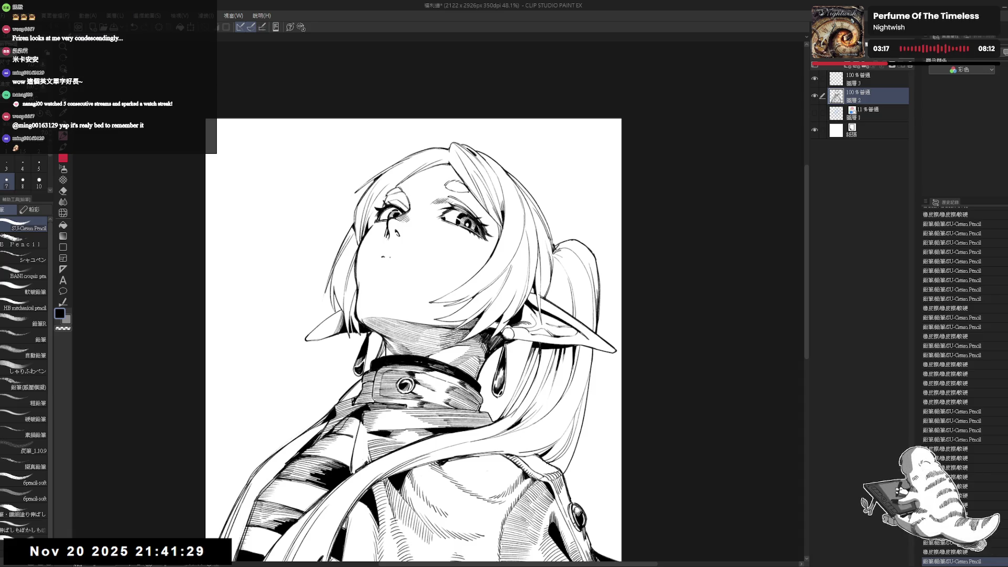
left_click_drag(381, 256, 389, 258)
Redraw and retouch the mouth line with short strokes, undoing the last attempt.
left_click_drag(387, 257, 398, 261)
left_click_drag(401, 265, 391, 258)
left_click_drag(390, 259, 398, 261)
left_click(404, 264)
key("p")
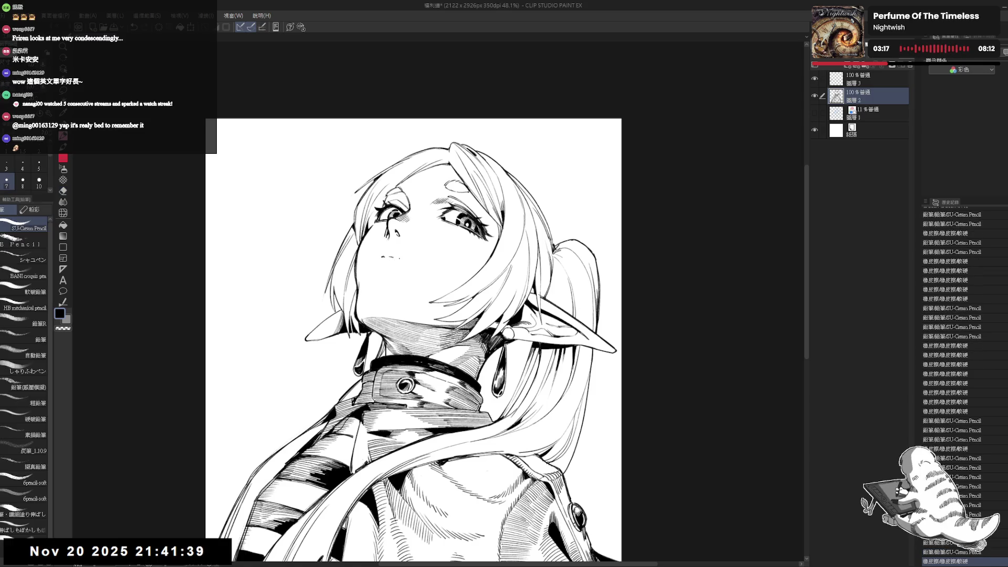
mouse_move(399, 260)
left_mouse_down()
mouse_move(410, 259)
mouse_move(383, 258)
left_mouse_up()
key("e")
key("p")
key("ctrl+z")
Try a small tick-shaped mouth mark and a longer mouth stroke, then undo it.
key("e")
key("p")
left_click_drag(383, 258, 386, 256)
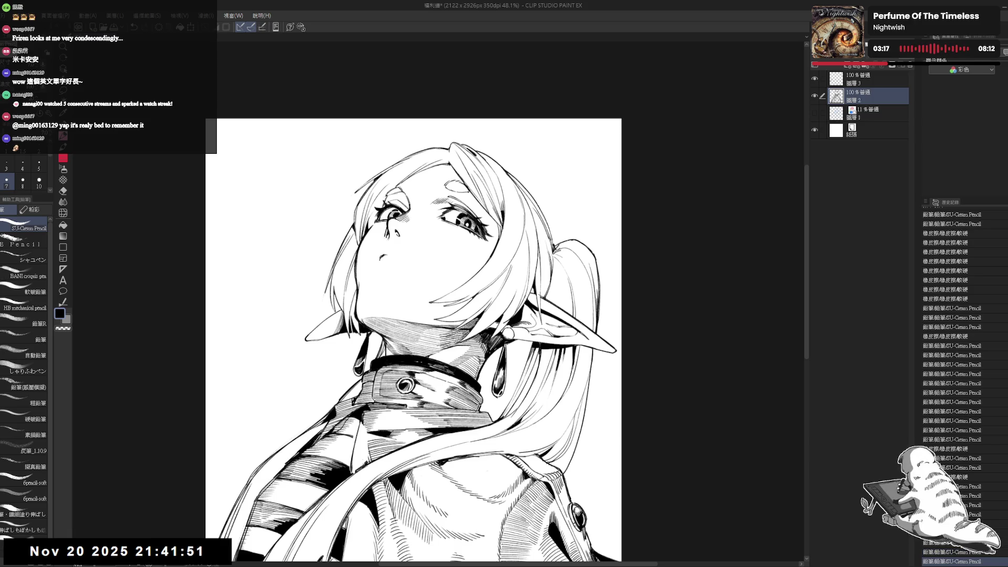
key("e")
key("p")
left_click_drag(380, 256, 412, 264)
key("ctrl+z")
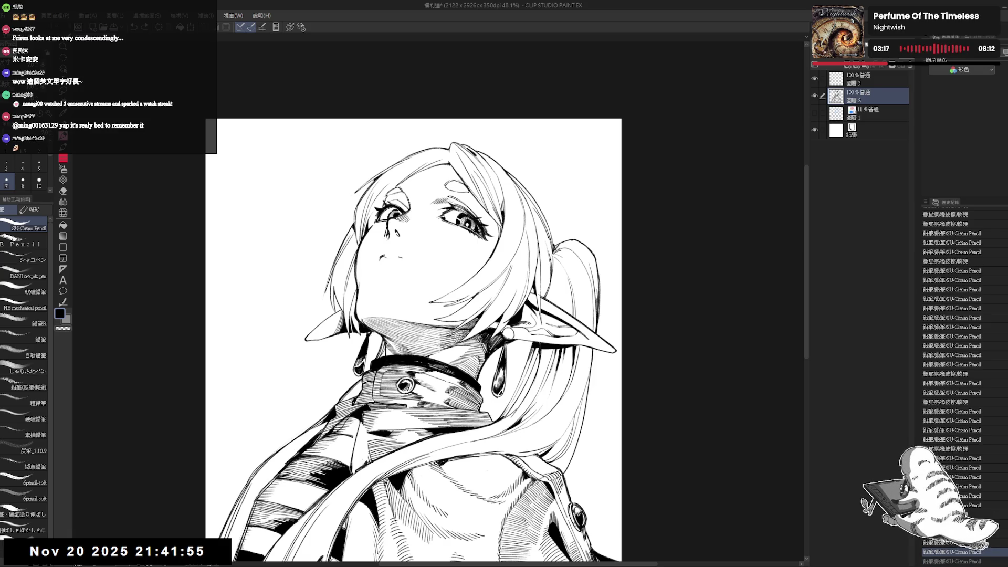
Thicken the pencil slightly and redraw the mouth as a curve, retouching the line.
key("bracketright")
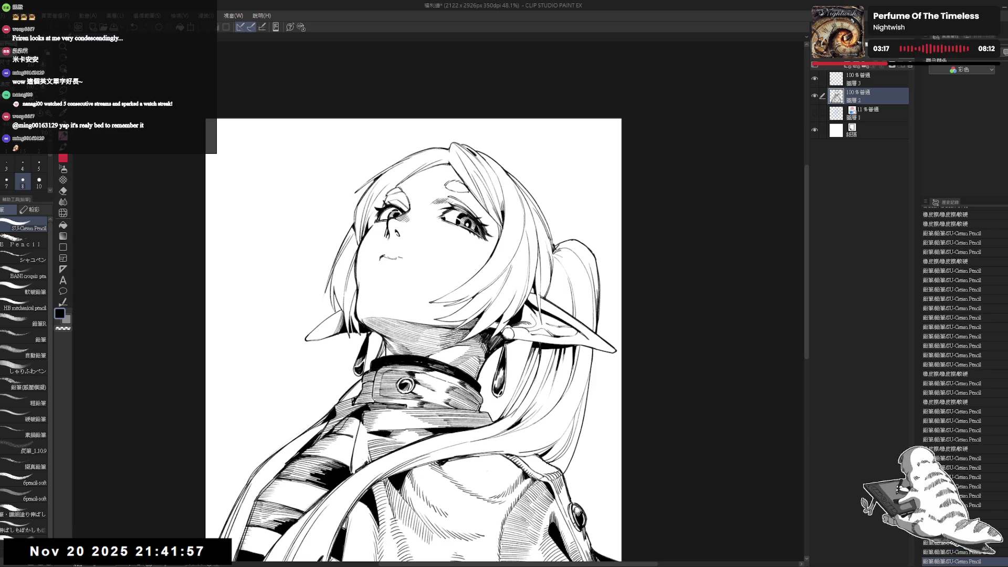
left_click_drag(390, 258, 408, 265)
key("ctrl+z")
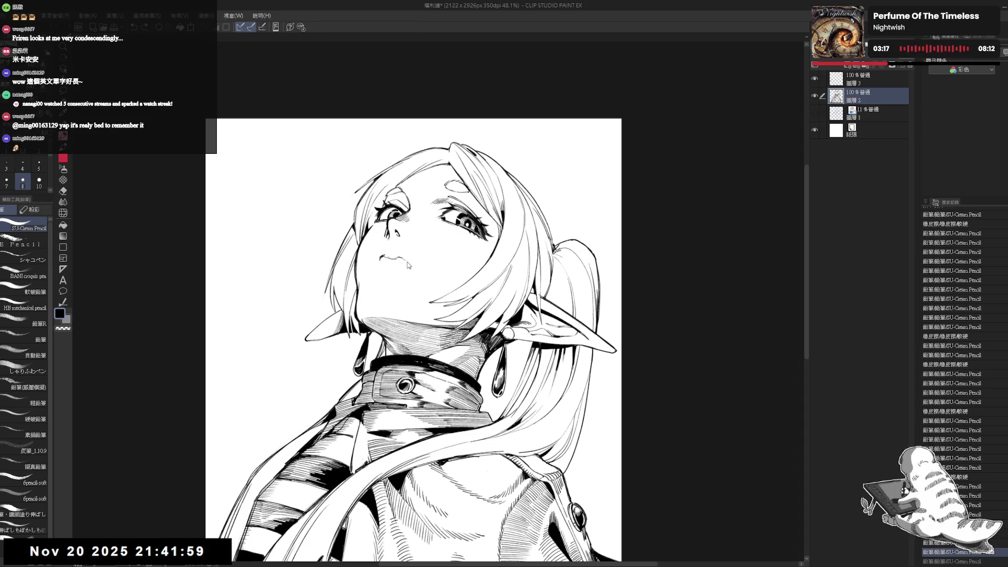
key("ctrl+y")
key("ctrl+y")
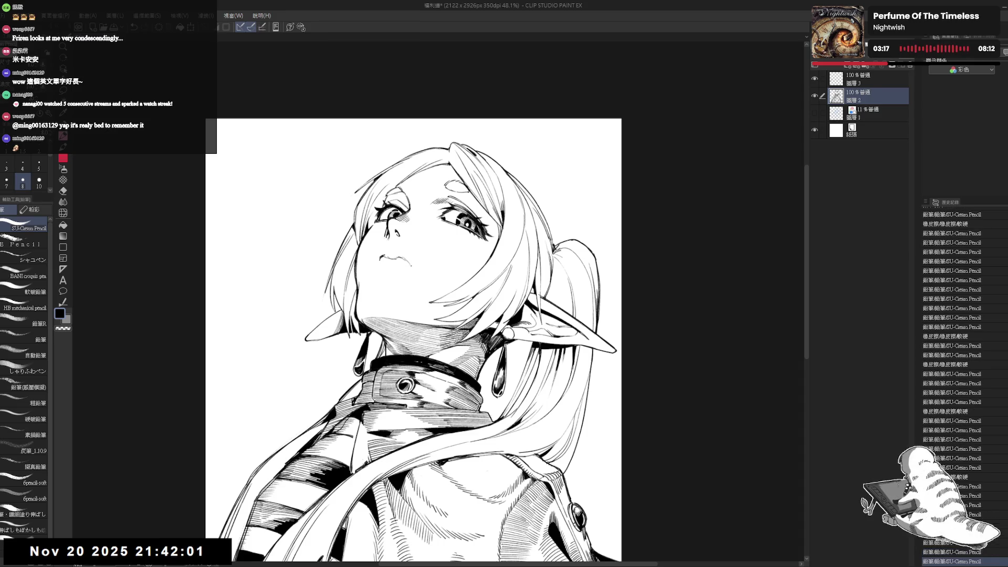
mouse_move(404, 260)
left_mouse_down()
mouse_move(414, 271)
mouse_move(402, 261)
left_mouse_up()
key("e")
key("p")
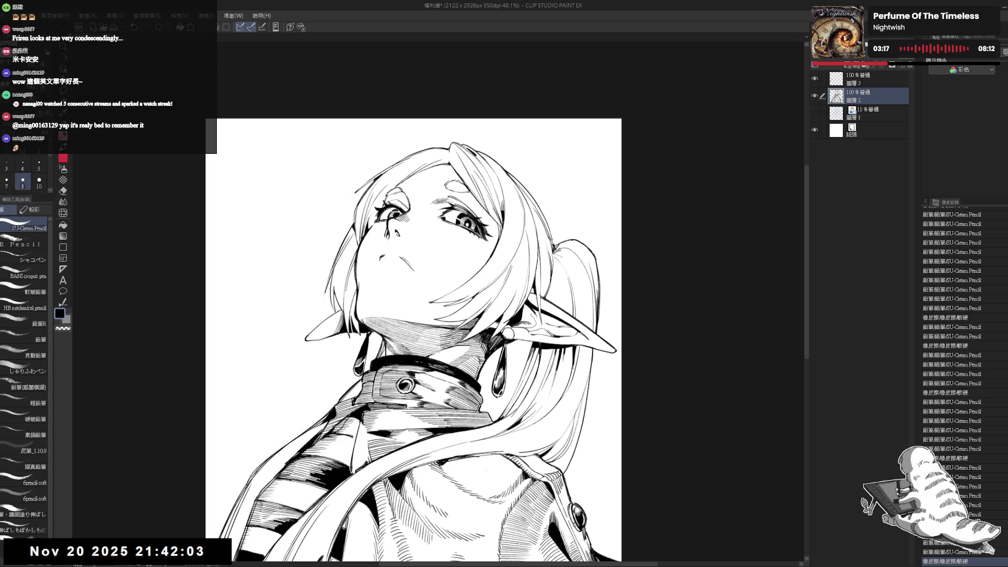
left_click_drag(197, 547, 204, 555)
left_click_drag(402, 262, 416, 274)
Compare mouth-stroke variations with repeated Ctrl+Z and Ctrl+Y, ending on an undo.
key("e")
key("p")
key("ctrl+z")
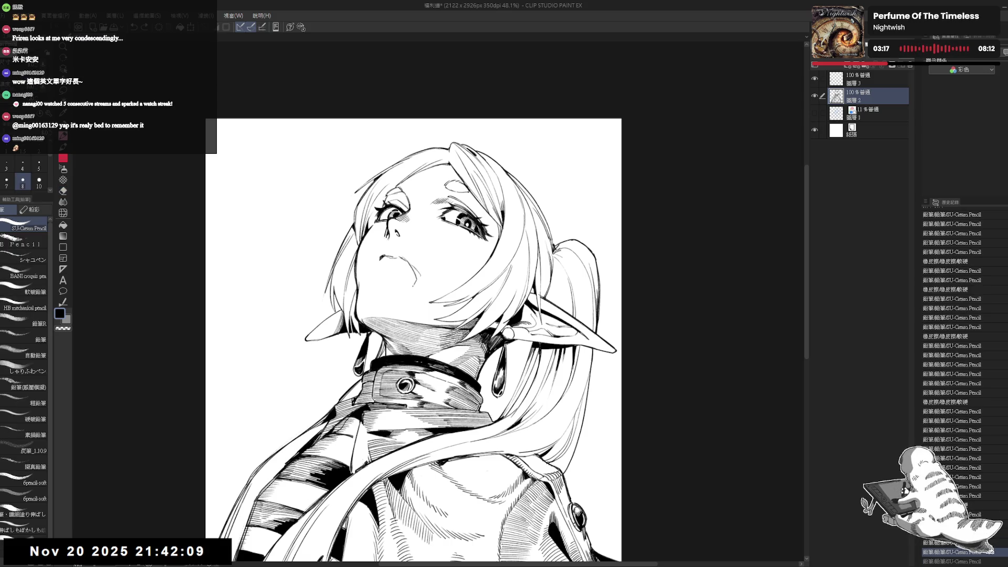
key("ctrl+z")
key("ctrl+y")
key("ctrl+z")
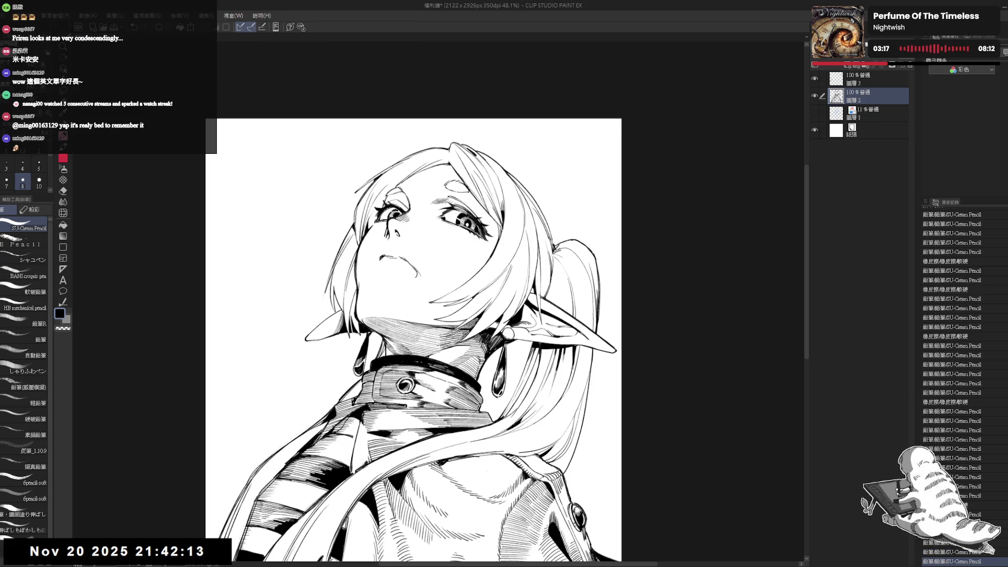
key("ctrl+y")
key("ctrl+z")
key("ctrl+y")
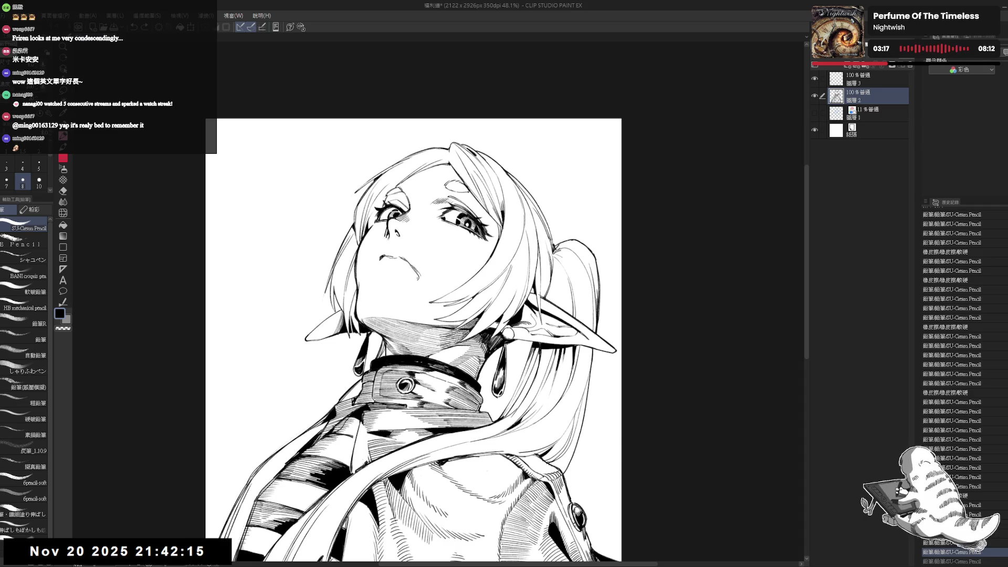
key("ctrl+y")
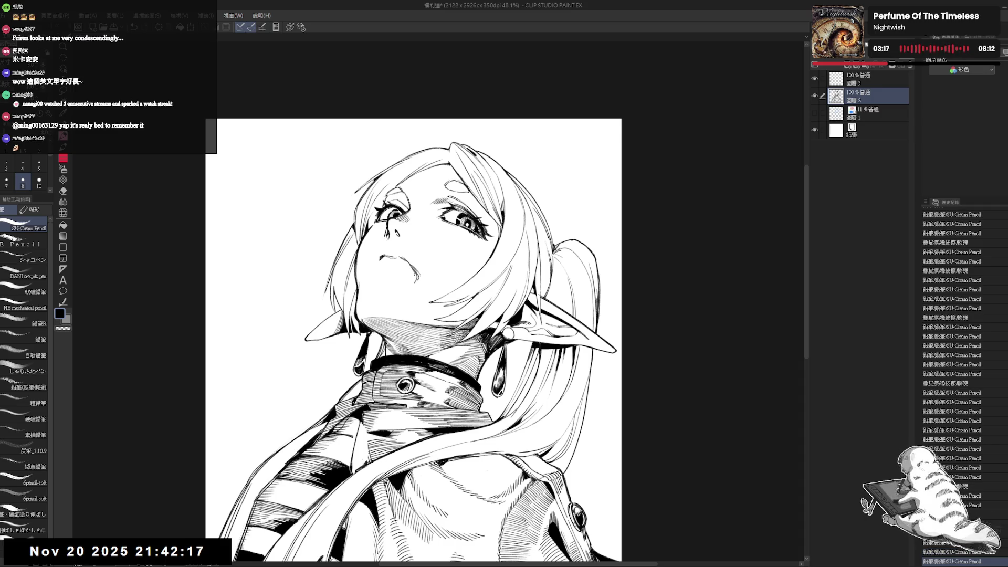
key("ctrl+z")
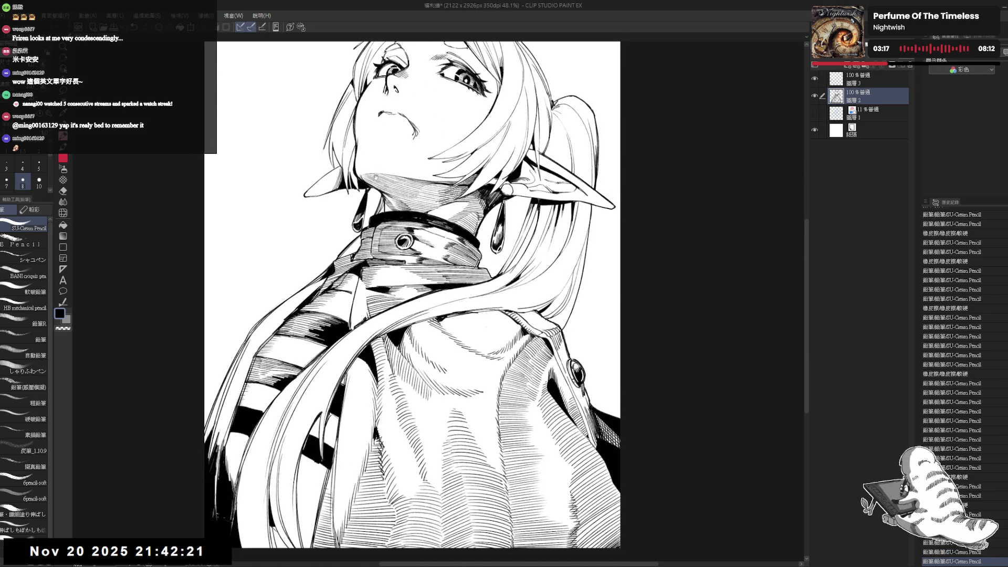
Erase the closed mouth lines and pencil in the parted line of an open mouth.
key("e")
mouse_move(405, 263)
left_mouse_down()
mouse_move(409, 284)
mouse_move(379, 268)
mouse_move(410, 278)
left_mouse_up()
key("p")
mouse_move(406, 270)
left_mouse_down()
mouse_move(410, 278)
mouse_move(388, 269)
left_mouse_up()
With the canvas mirrored, clean up stray marks around the mouth, undoing one stray stroke.
key("h")
key("h")
left_click_drag(363, 237, 378, 260)
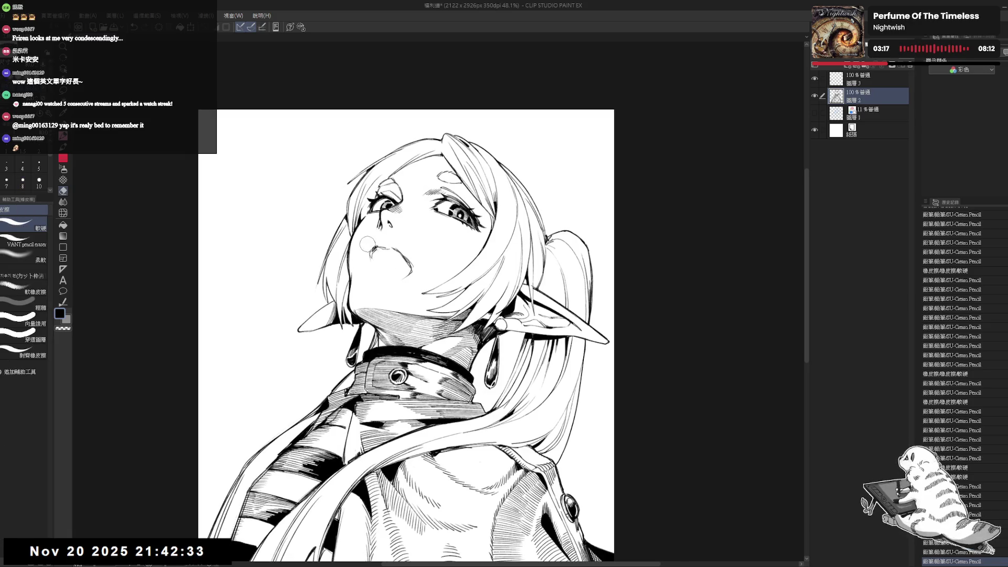
left_click_drag(367, 309, 374, 315)
left_click_drag(370, 313, 376, 317)
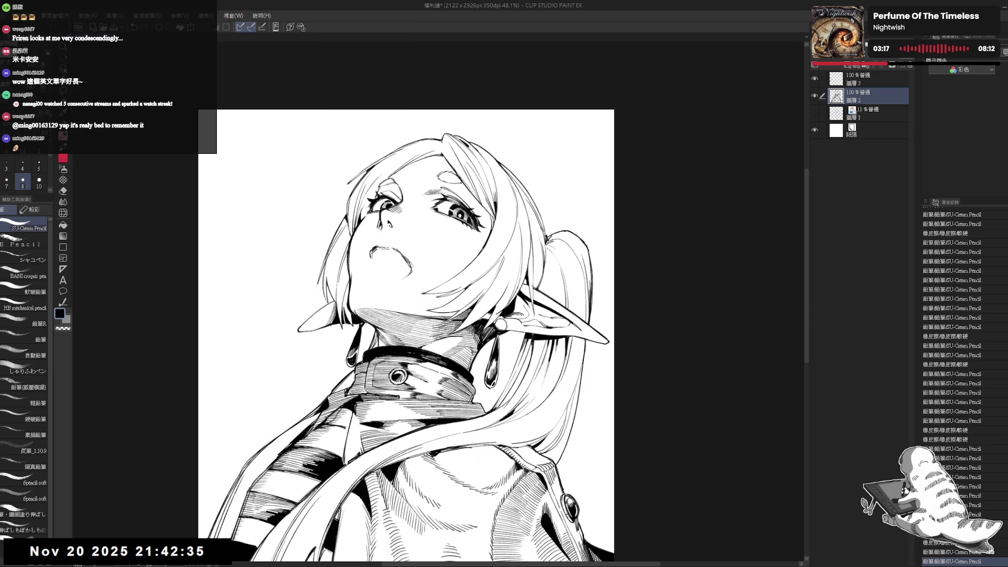
key("e")
mouse_move(394, 262)
left_mouse_down()
mouse_move(417, 272)
mouse_move(374, 255)
mouse_move(394, 257)
left_mouse_up()
key("p")
key("ctrl+z")
Flip the view to check the face, flip it back, and touch up the open mouth.
key("h")
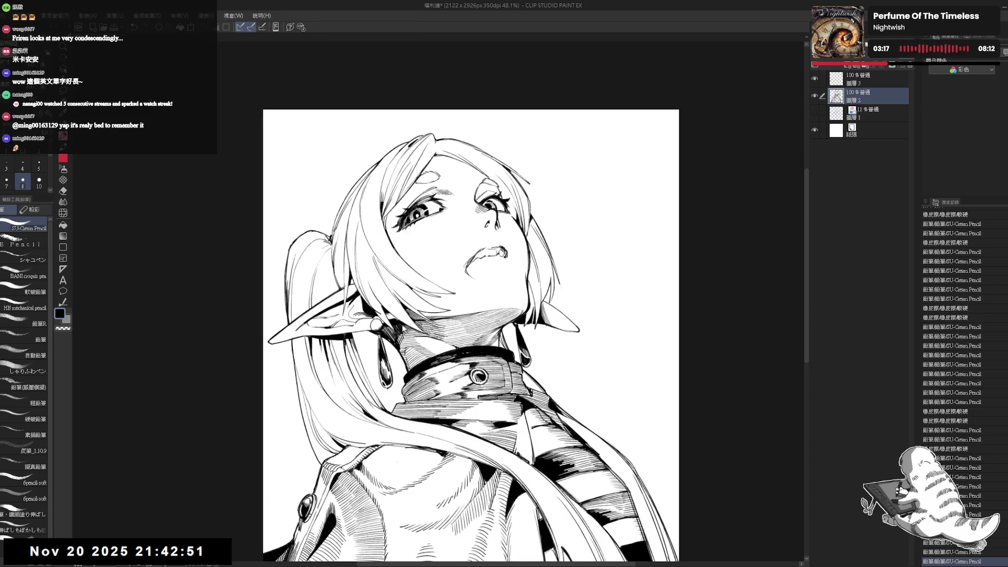
key("h")
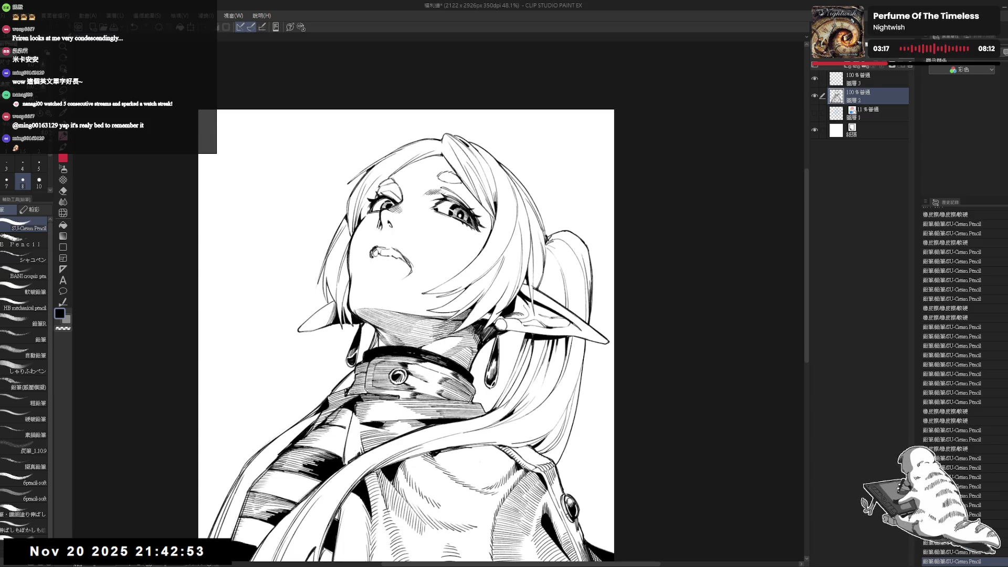
left_click_drag(400, 259, 413, 274)
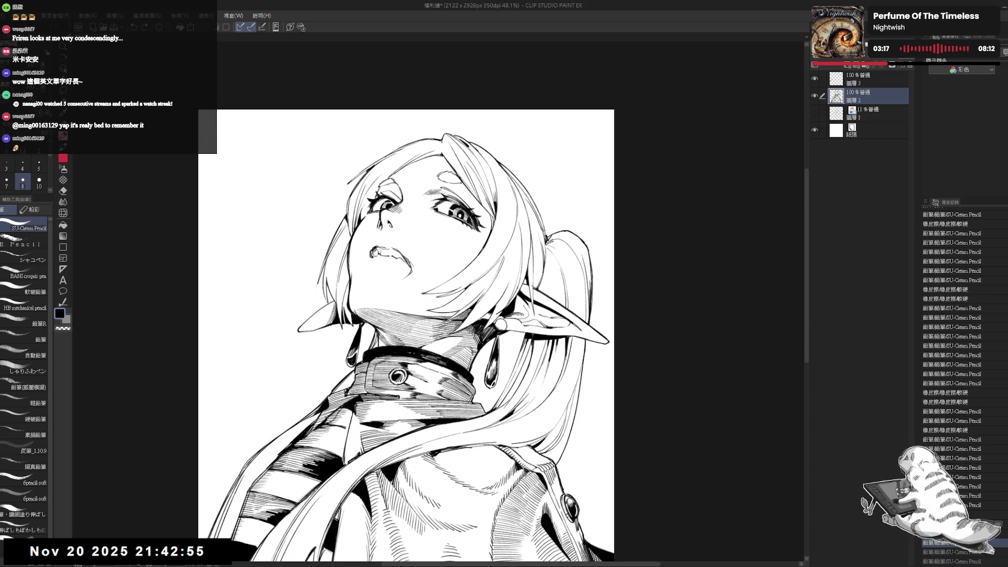
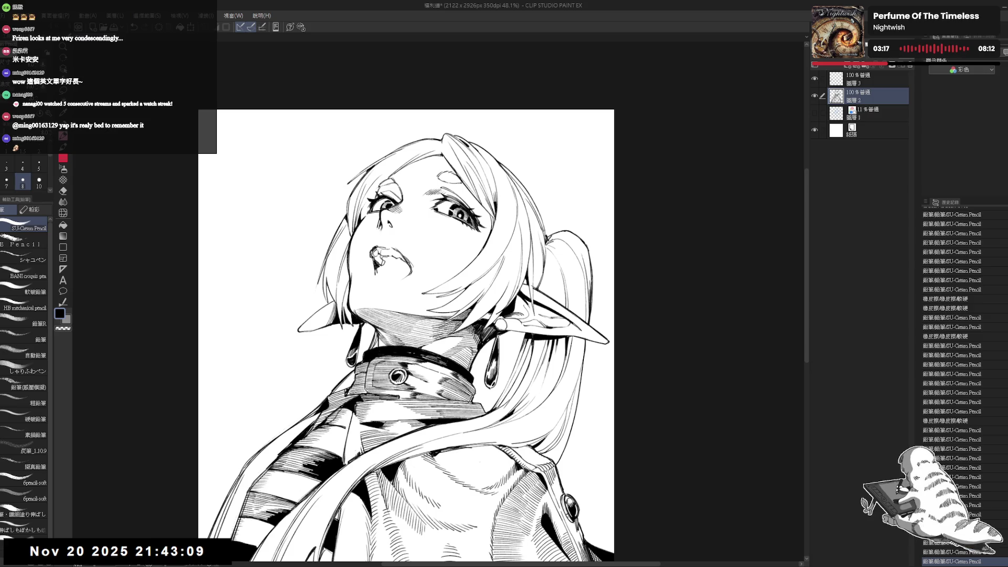
Retouch the pencil strokes around the elf girl's open mouth.
key("e")
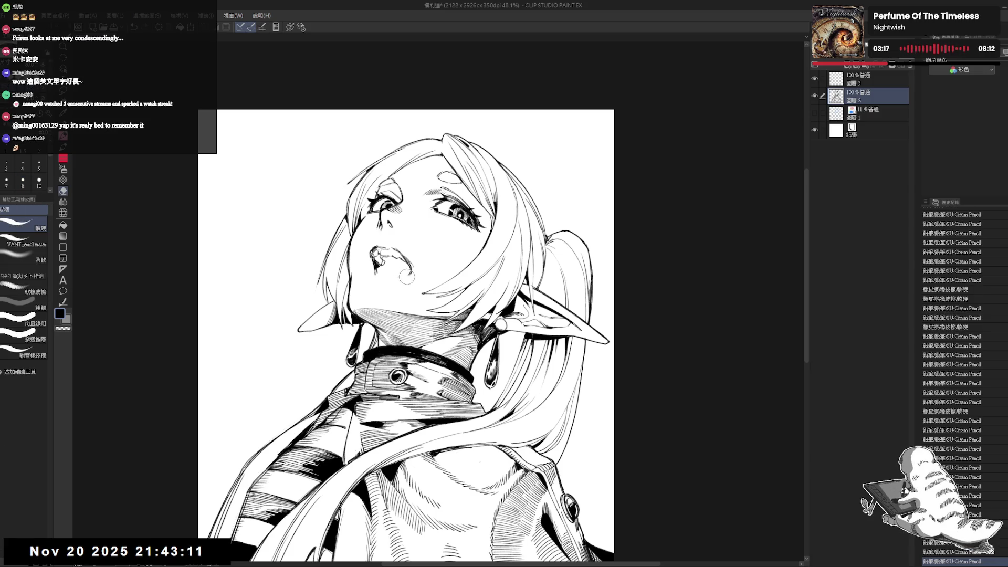
key("p")
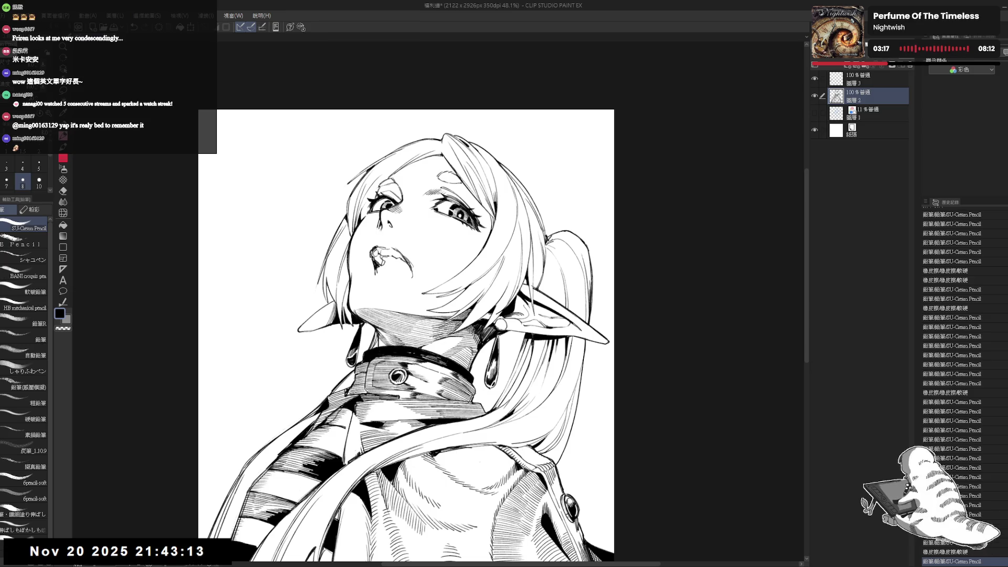
left_click_drag(389, 221, 389, 225)
left_click_drag(375, 265, 376, 274)
key("e")
key("p")
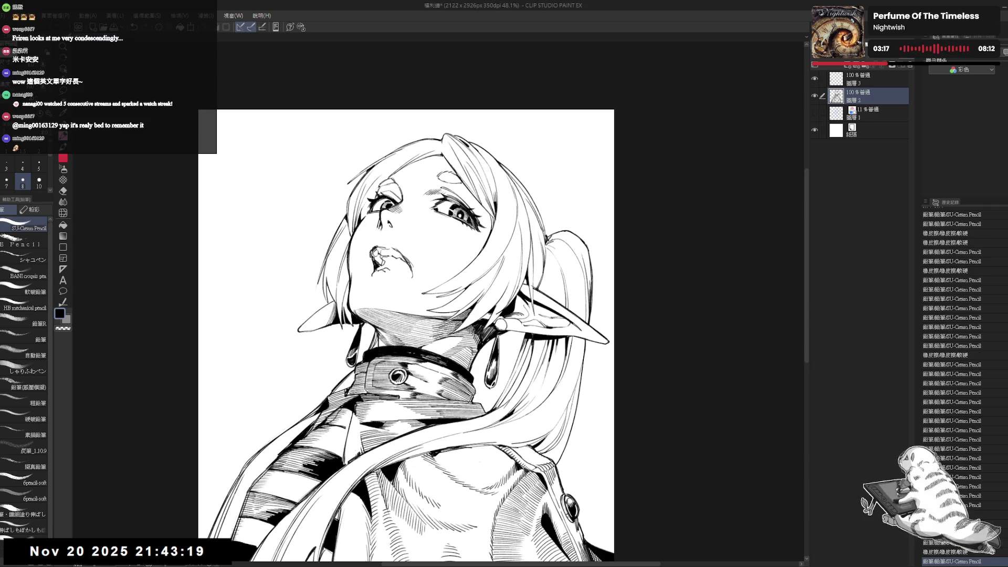
Erase the small marks below the mouth, undo the last stroke, and mirror the view to check.
key("e")
mouse_move(391, 265)
left_mouse_down()
mouse_move(376, 286)
mouse_move(365, 281)
mouse_move(413, 277)
mouse_move(406, 269)
mouse_move(377, 276)
left_mouse_up()
key("p")
key("e")
key("p")
key("e")
key("p")
key("ctrl+z")
key("ctrl+z")
key("h")
key("h")
Rework the pencil strokes inside the mouth and add a small drop beneath it.
key("e")
key("p")
key("e")
key("p")
scroll(378, 260, "up", 1)
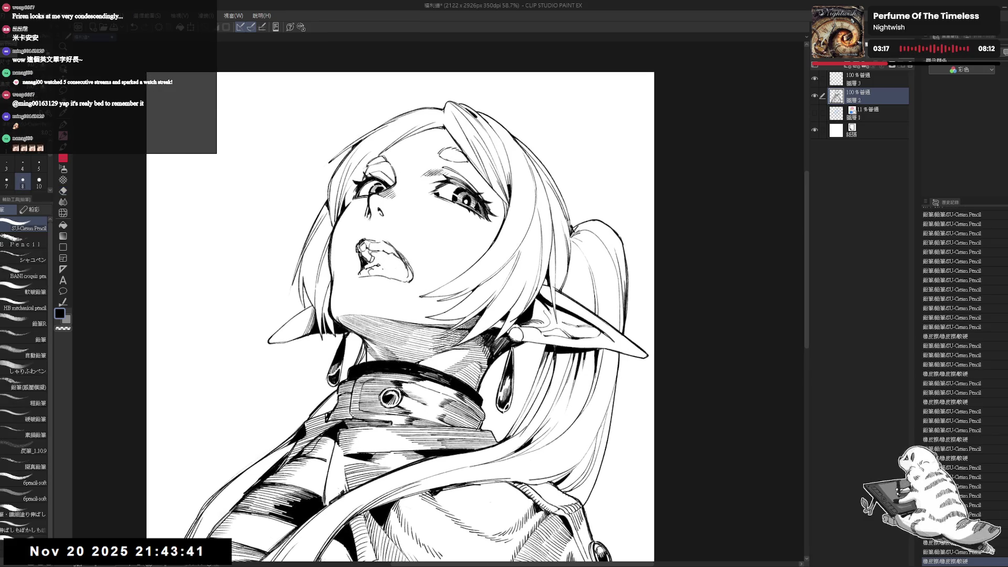
left_click_drag(383, 263, 391, 270)
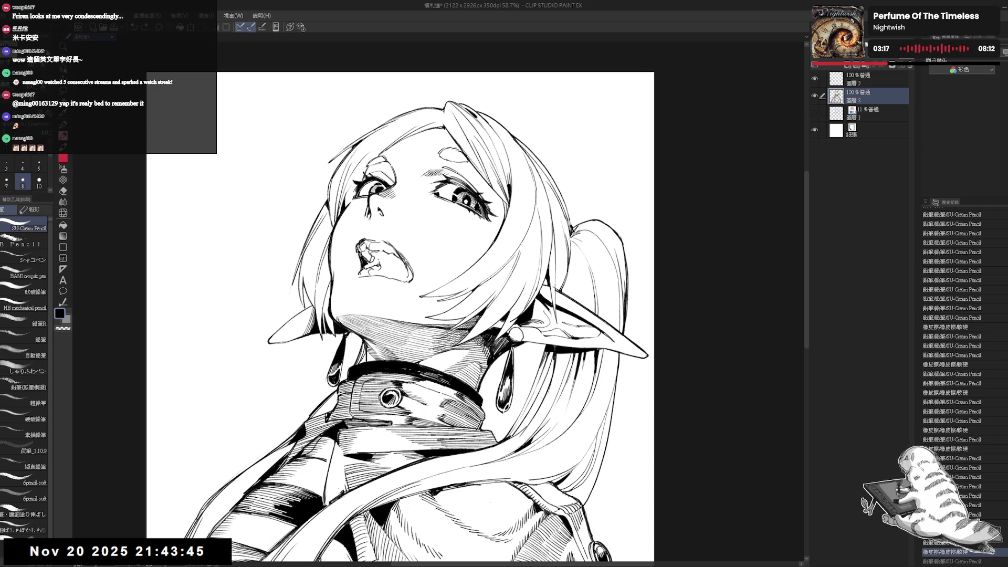
key("ctrl+z")
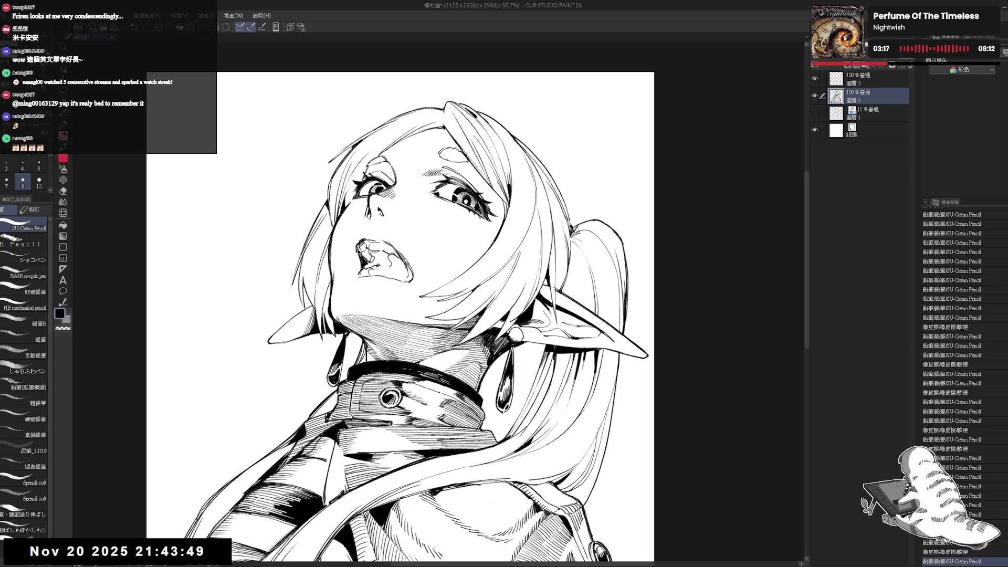
left_click_drag(403, 282, 405, 286)
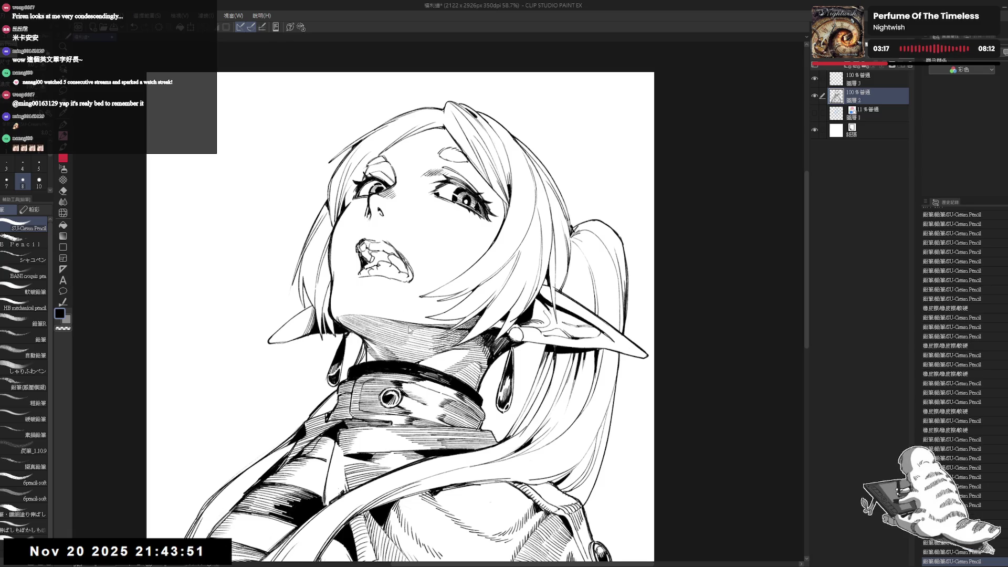
key("h")
key("h")
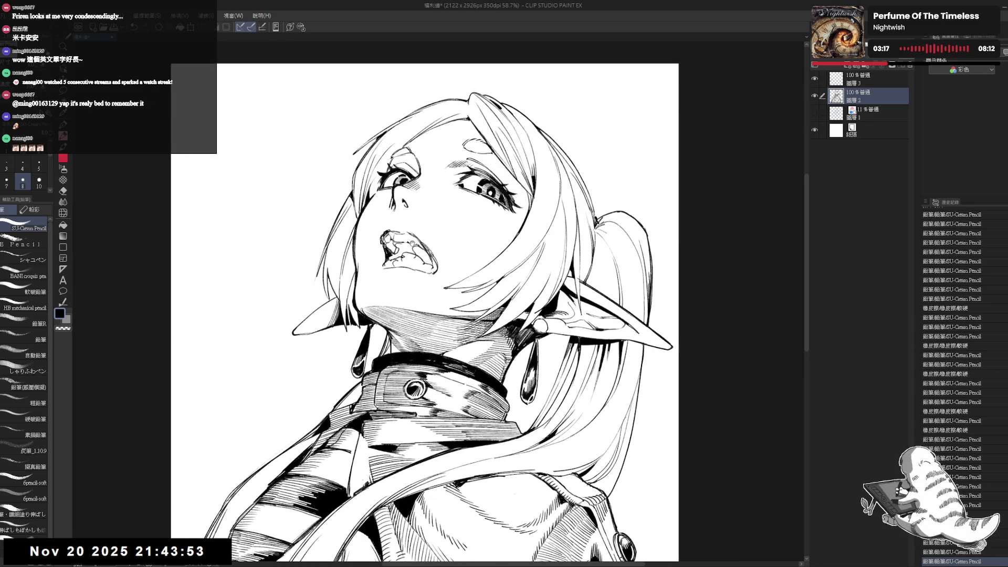
Fill the inside of the mouth with white and add a short stroke beside it.
key("g")
left_click(402, 250)
key("e")
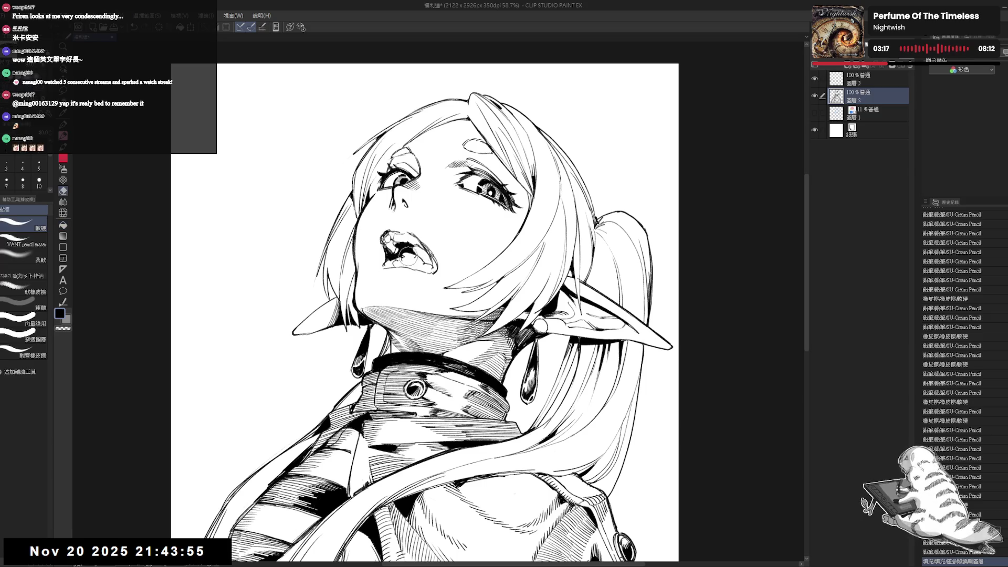
key("p")
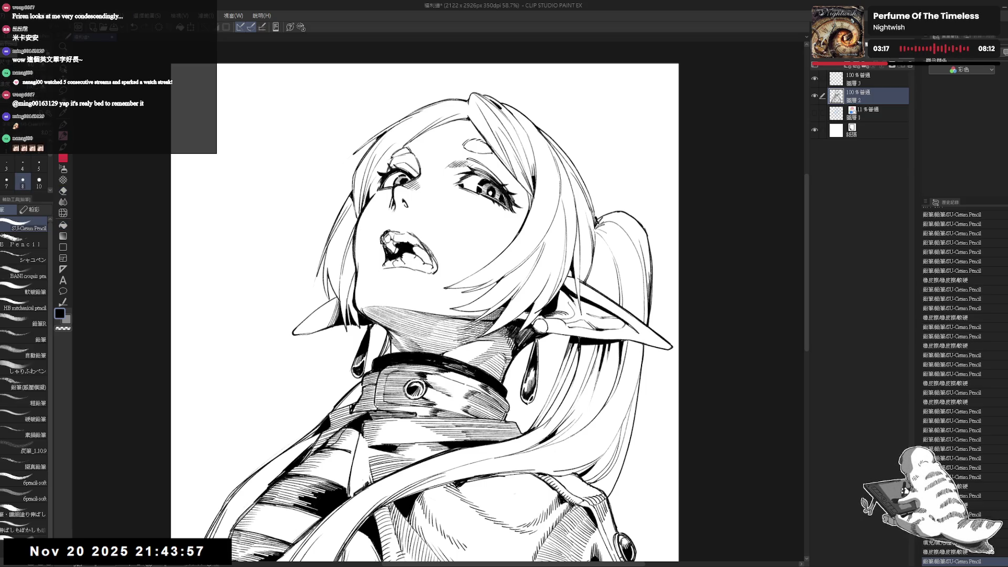
left_click_drag(411, 268, 427, 269)
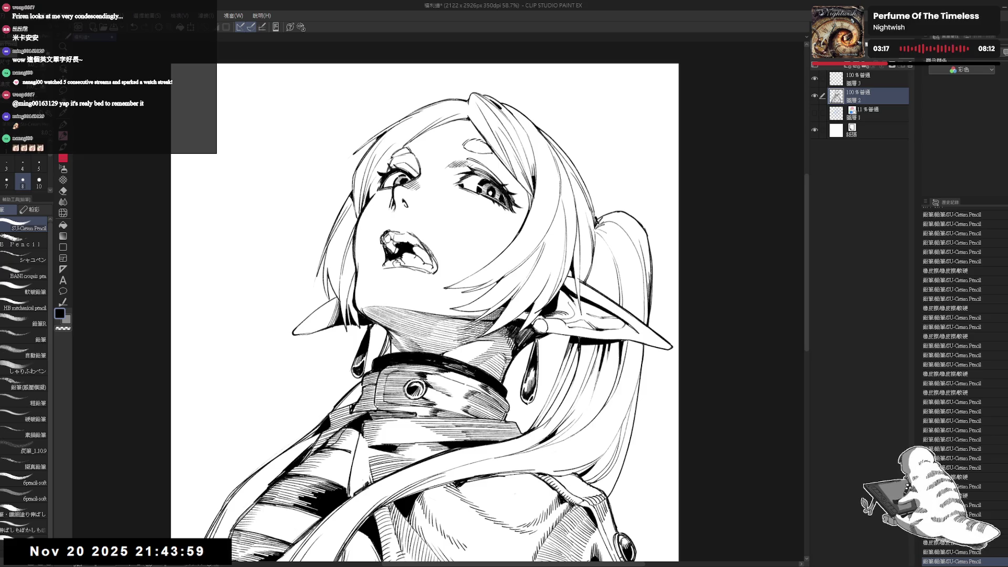
Clean up stray lines around both eyes, checking the face in a mirrored view.
left_click_drag(473, 315, 442, 321)
key("e")
left_click_drag(462, 205, 478, 214)
key("p")
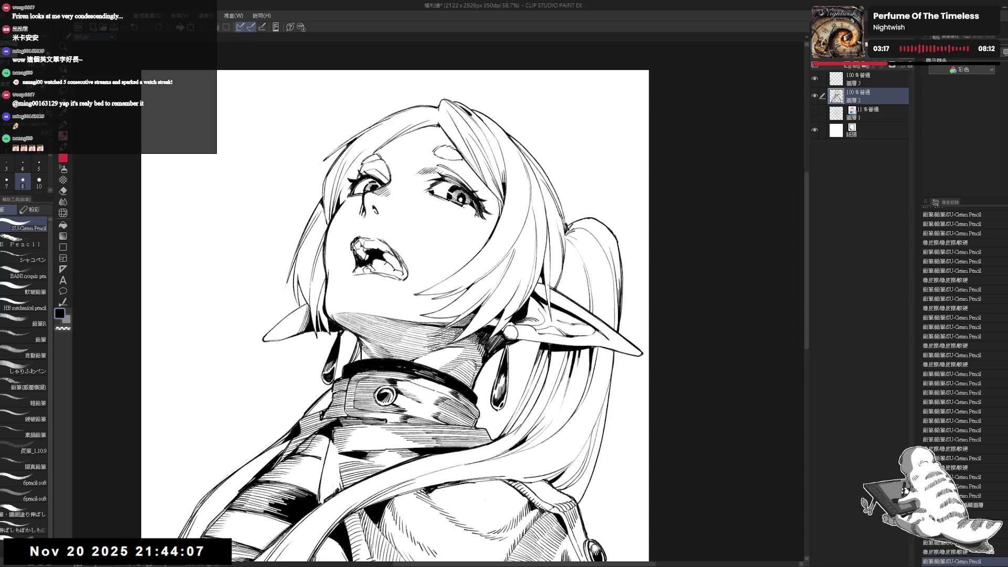
mouse_move(463, 209)
left_mouse_down()
mouse_move(482, 225)
mouse_move(477, 216)
left_mouse_up()
key("h")
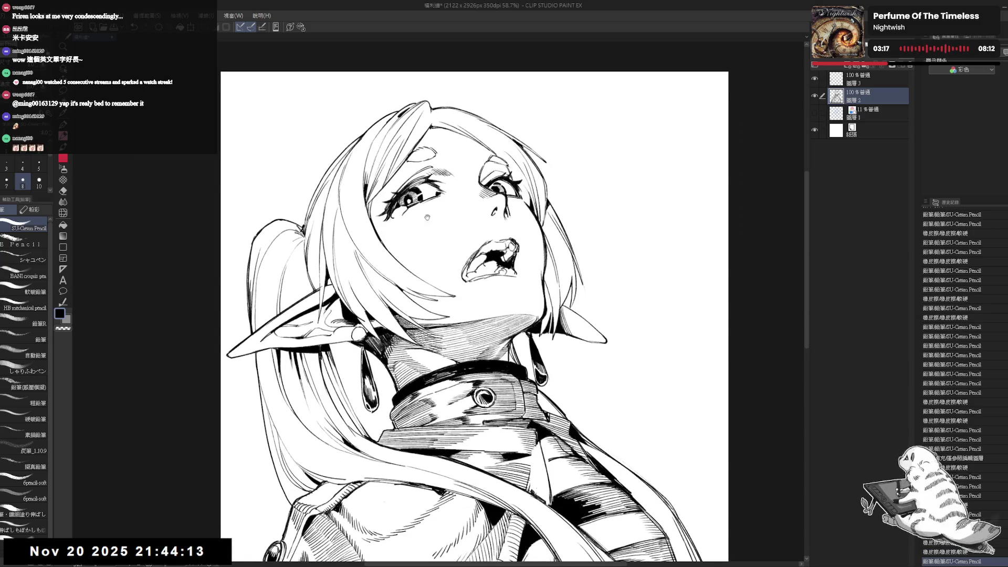
scroll(456, 257, "up", 2)
mouse_move(382, 216)
left_mouse_down()
mouse_move(394, 226)
mouse_move(386, 220)
mouse_move(413, 206)
mouse_move(396, 229)
left_mouse_up()
key("h")
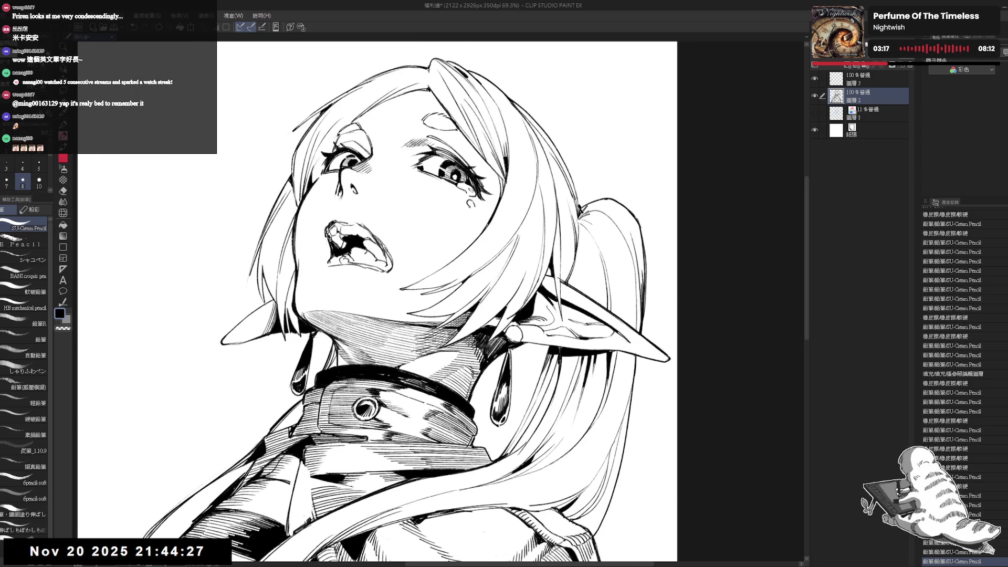
Refine the eye lines and redraw the tear running below the right eye.
left_click_drag(363, 168, 366, 172)
left_click_drag(363, 170, 368, 172)
mouse_move(470, 208)
left_mouse_down()
mouse_move(475, 240)
mouse_move(475, 225)
left_mouse_up()
key("ctrl+z")
mouse_move(473, 223)
left_mouse_down()
mouse_move(473, 240)
mouse_move(426, 234)
mouse_move(430, 268)
mouse_move(386, 239)
left_mouse_up()
key("ctrl+z")
Erase the leftover drop shape below the nose.
scroll(390, 234, "down", 2)
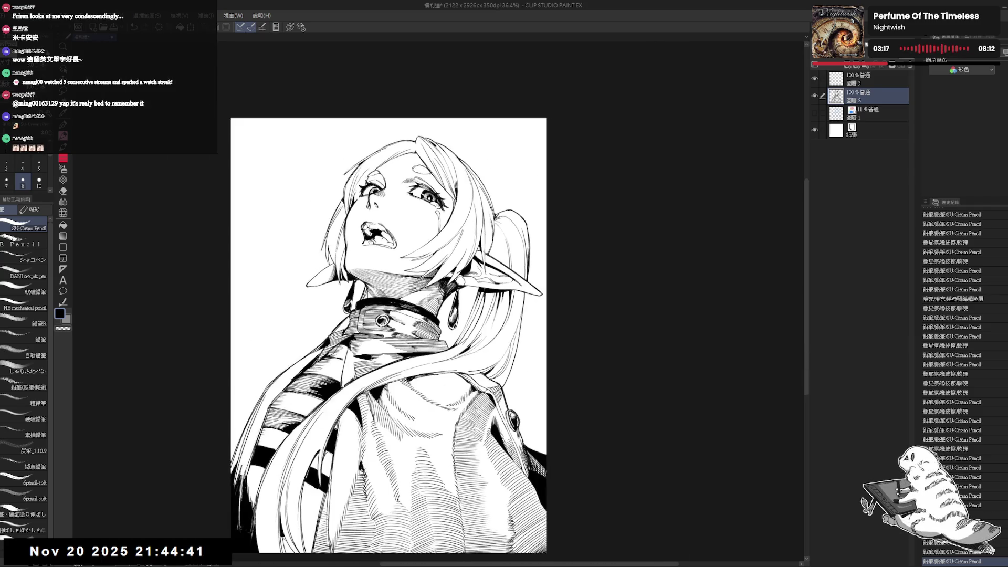
scroll(390, 232, "up", 2)
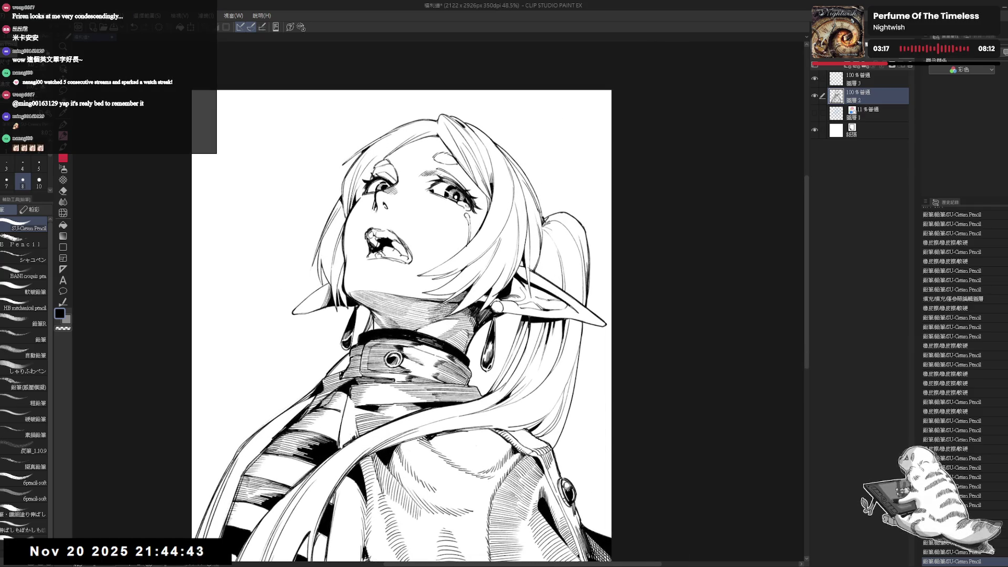
key("r")
left_click_drag(431, 216, 370, 226)
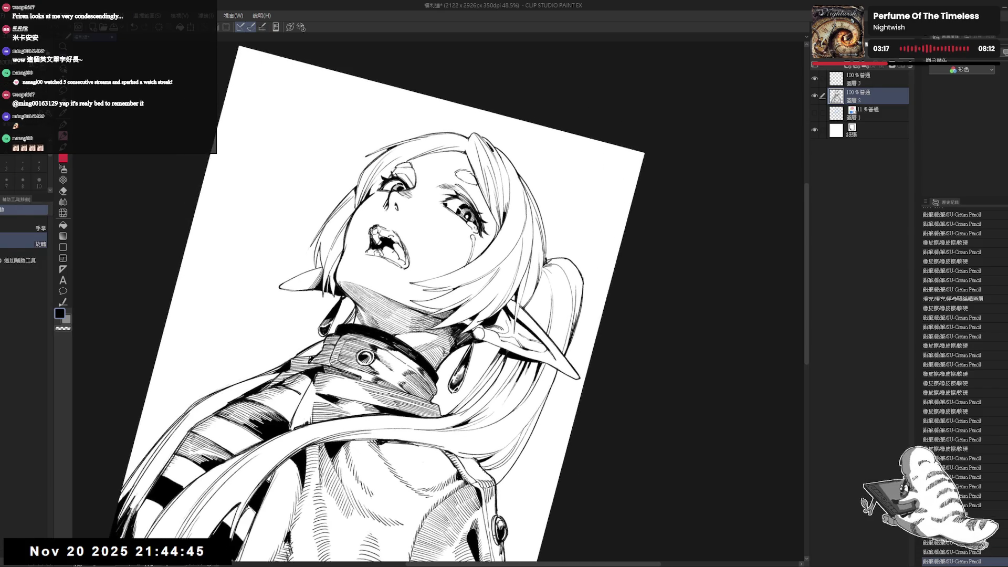
key("e")
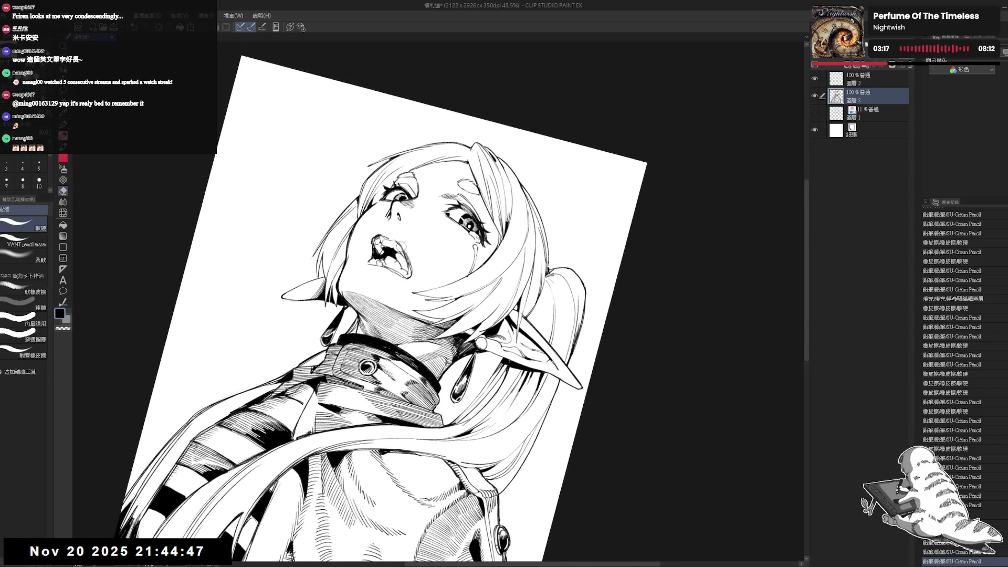
key("r")
scroll(366, 229, "up", 4)
key("e")
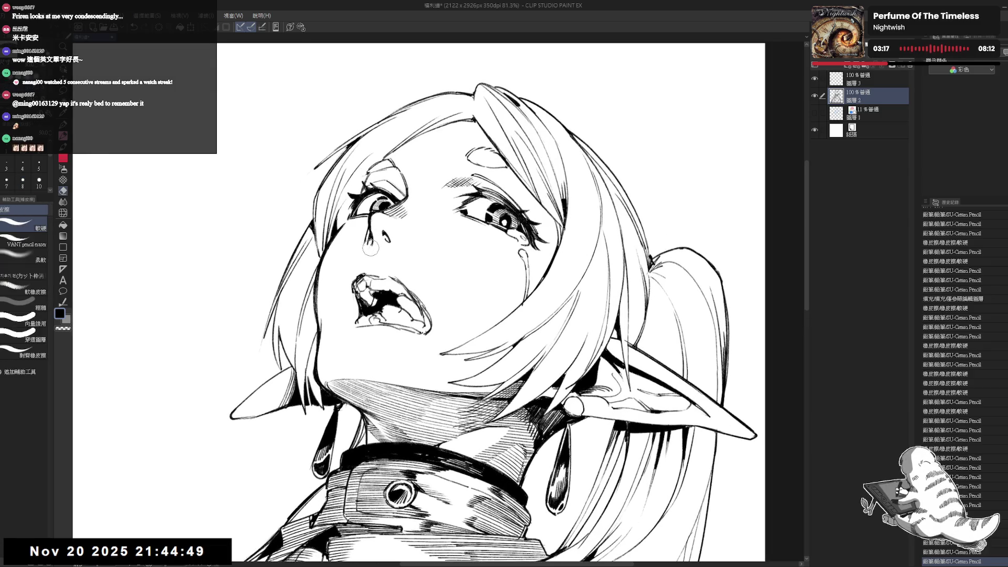
mouse_move(370, 248)
left_mouse_down()
mouse_move(390, 237)
mouse_move(384, 261)
left_mouse_up()
Add a small pencil touch-up on the face and check it in a mirrored view.
key("p")
key("e")
key("p")
key("ctrl+z")
key("e")
key("p")
left_click_drag(420, 289, 413, 256)
key("h")
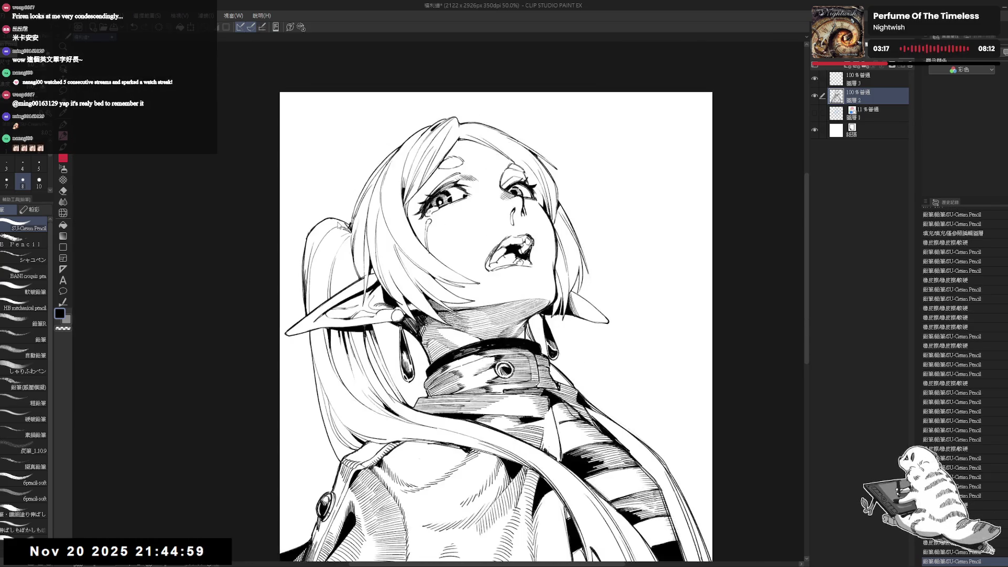
key("h")
Erase the small stray marks in the mouth area.
scroll(394, 315, "up", 1)
left_click_drag(394, 315, 408, 320)
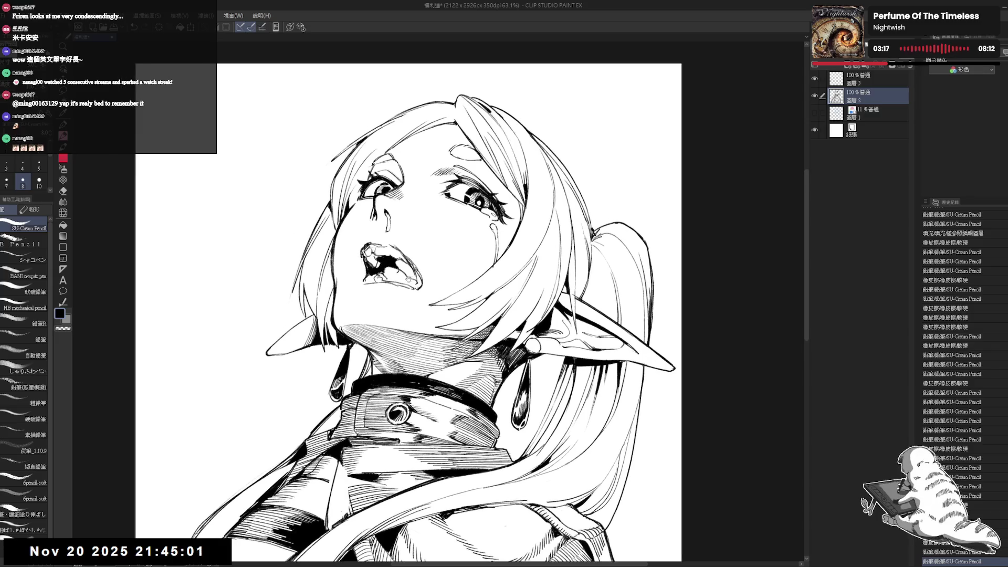
mouse_move(389, 267)
left_mouse_down()
mouse_move(402, 278)
mouse_move(394, 260)
mouse_move(399, 271)
left_mouse_up()
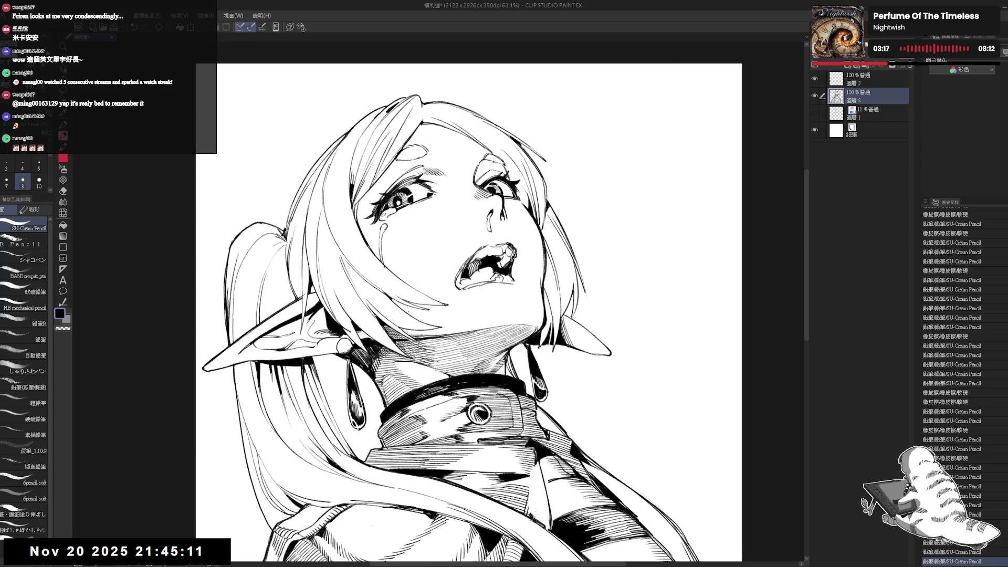
key("h")
key("h")
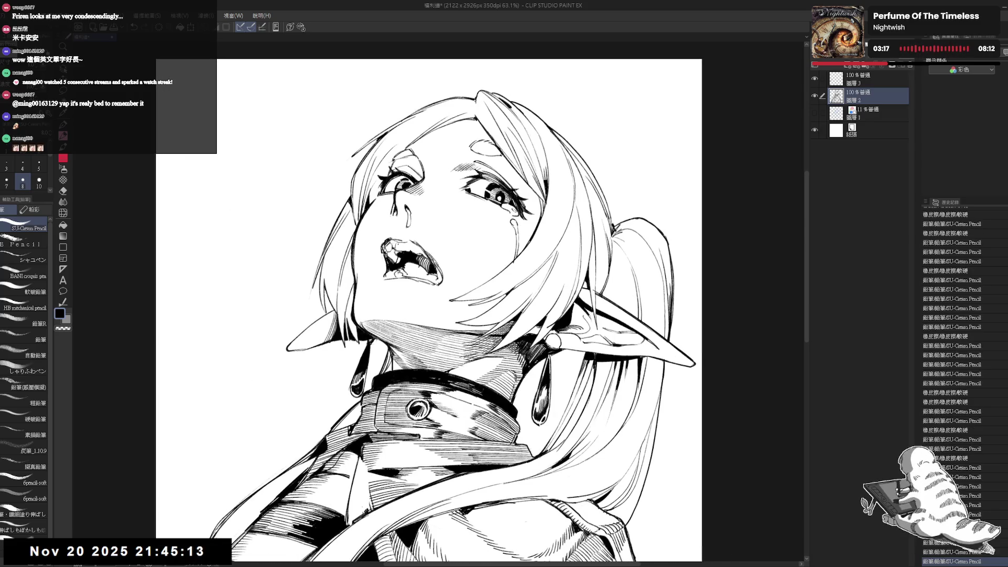
key("e")
left_click_drag(383, 240, 394, 250)
key("p")
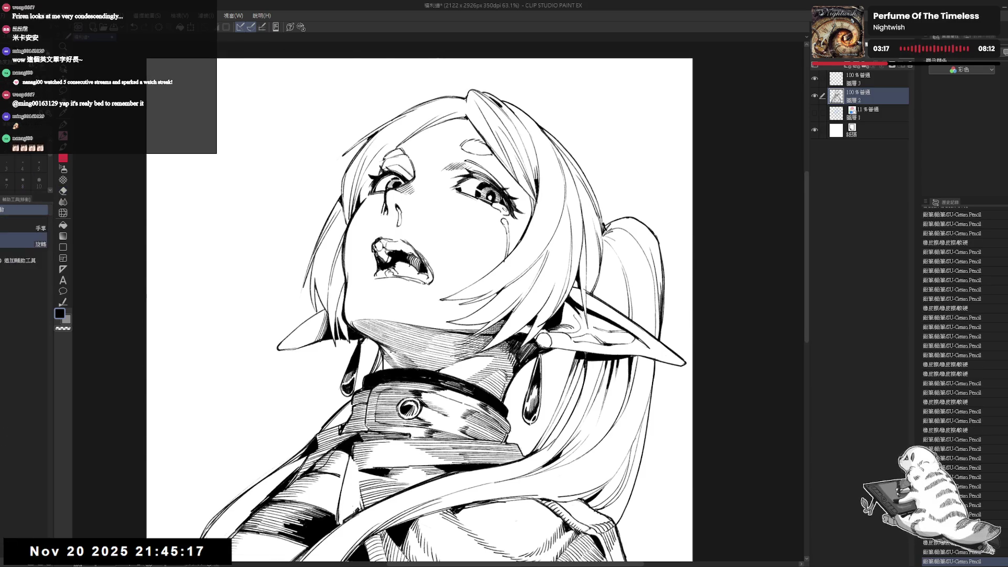
Add small pencil marks on the cheek and beside the mouth.
left_click_drag(399, 256, 390, 251)
left_click(451, 265)
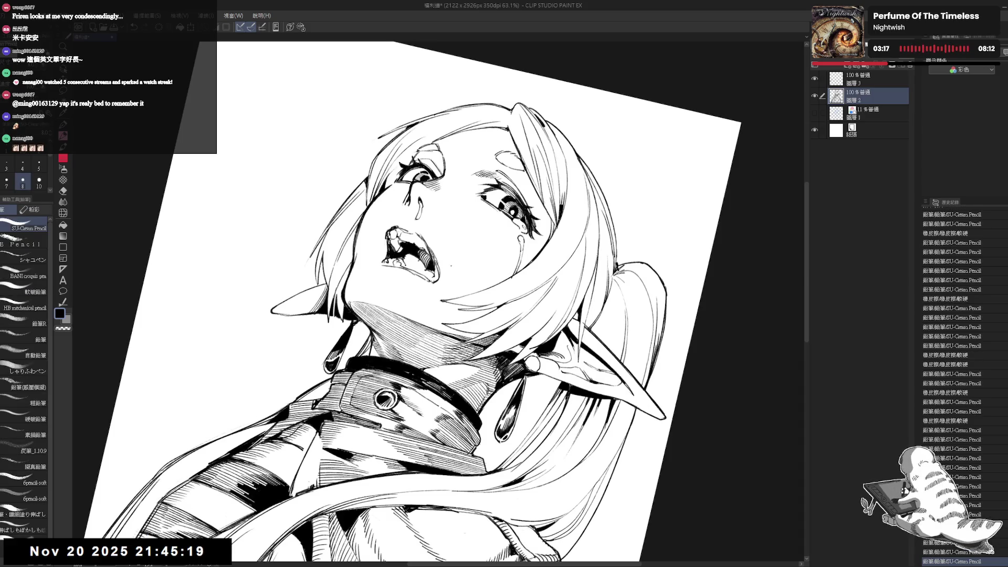
left_click(451, 262)
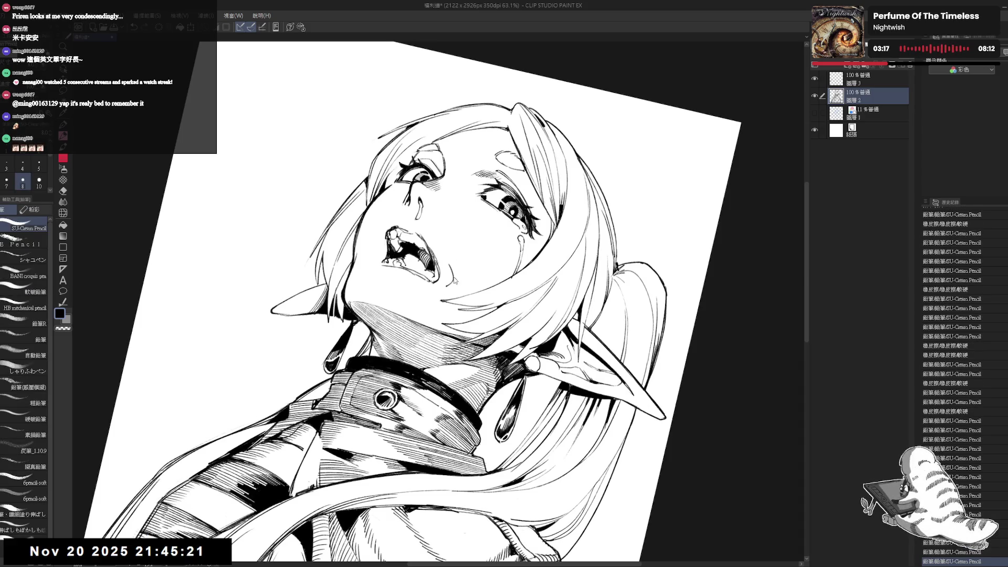
key("ctrl+at")
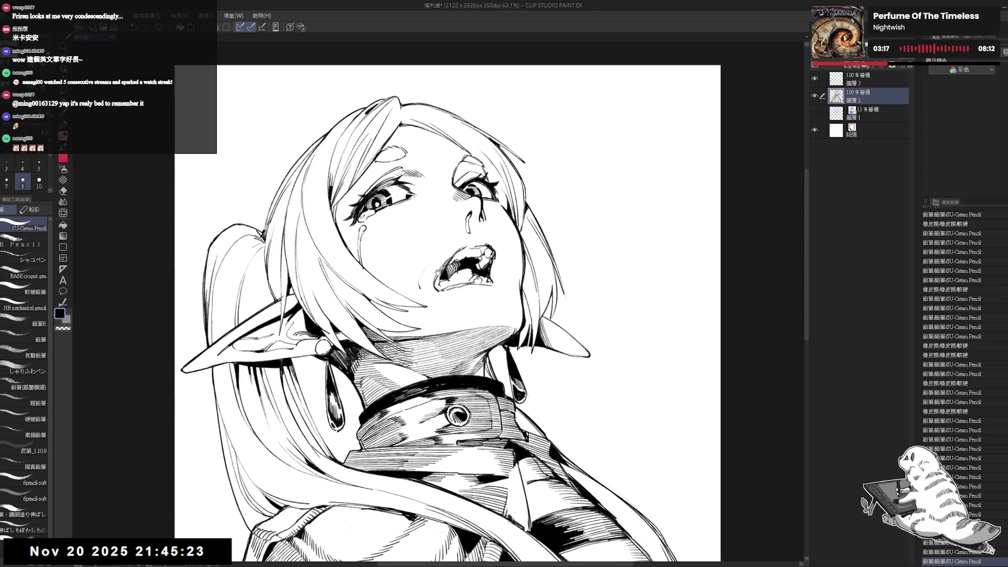
left_click(421, 273)
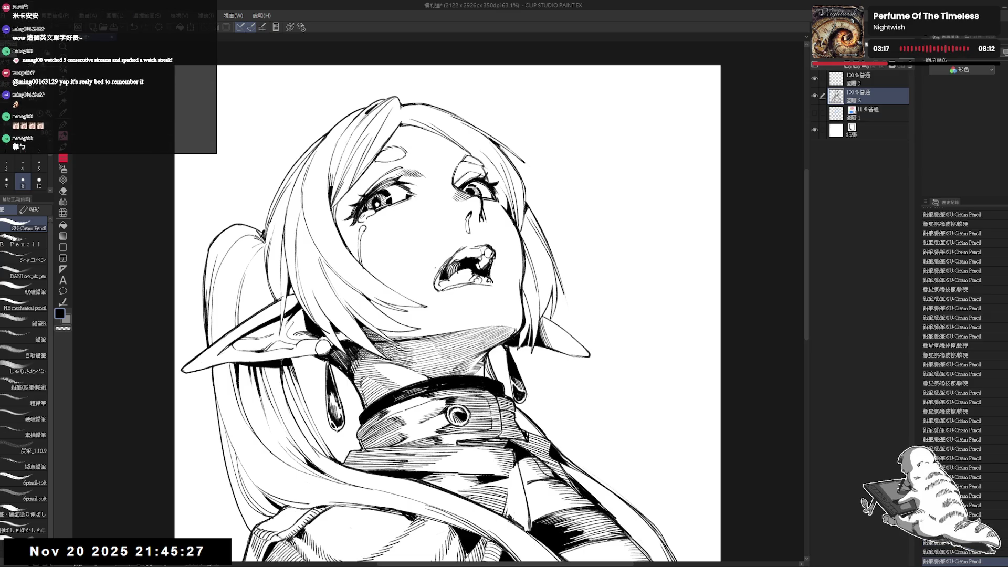
left_click(436, 266)
Erase a mark near the mouth and add two final small pencil strokes.
key("h")
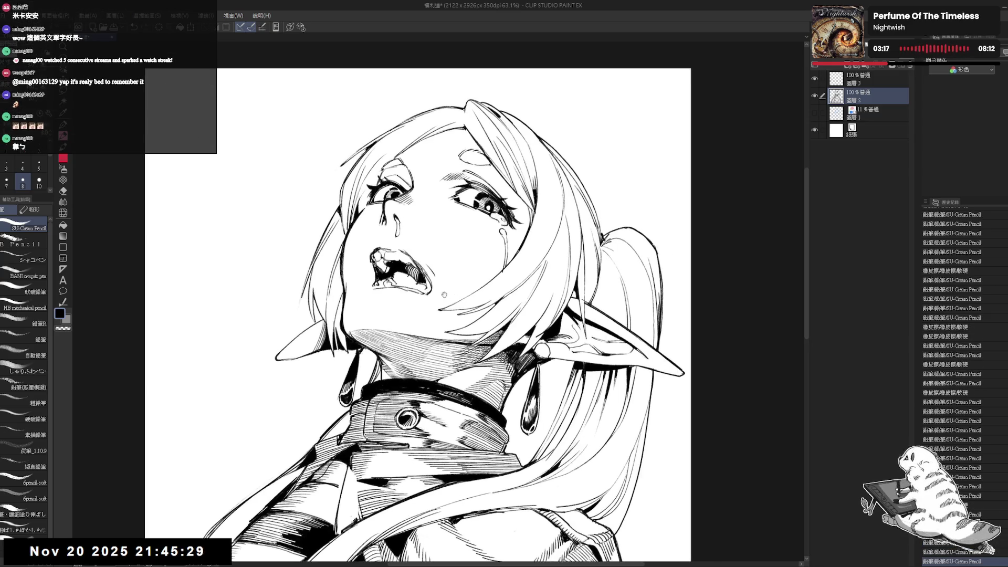
key("asciicircum")
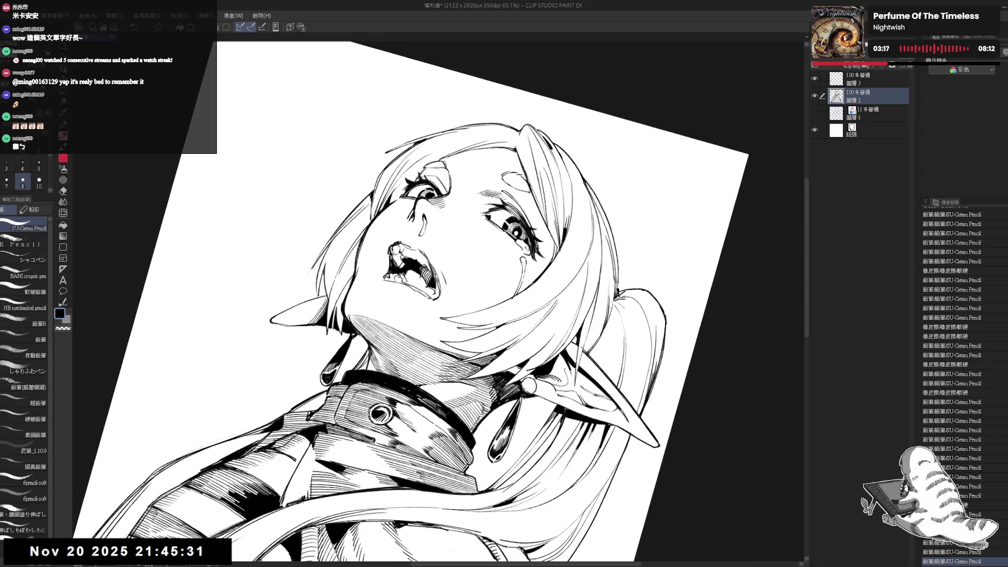
left_click_drag(386, 271, 398, 283)
key("minus")
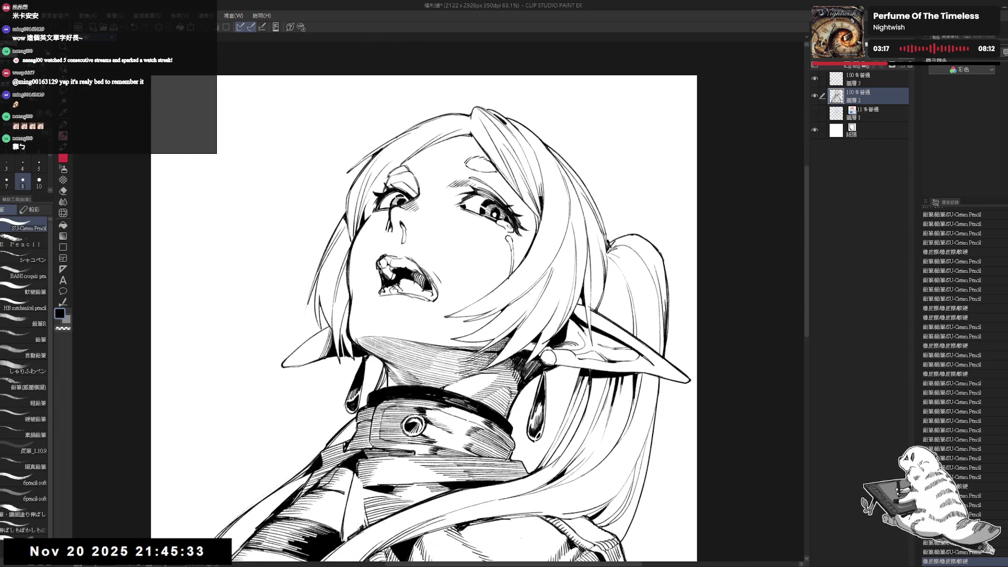
left_click(409, 279)
left_click(409, 278)
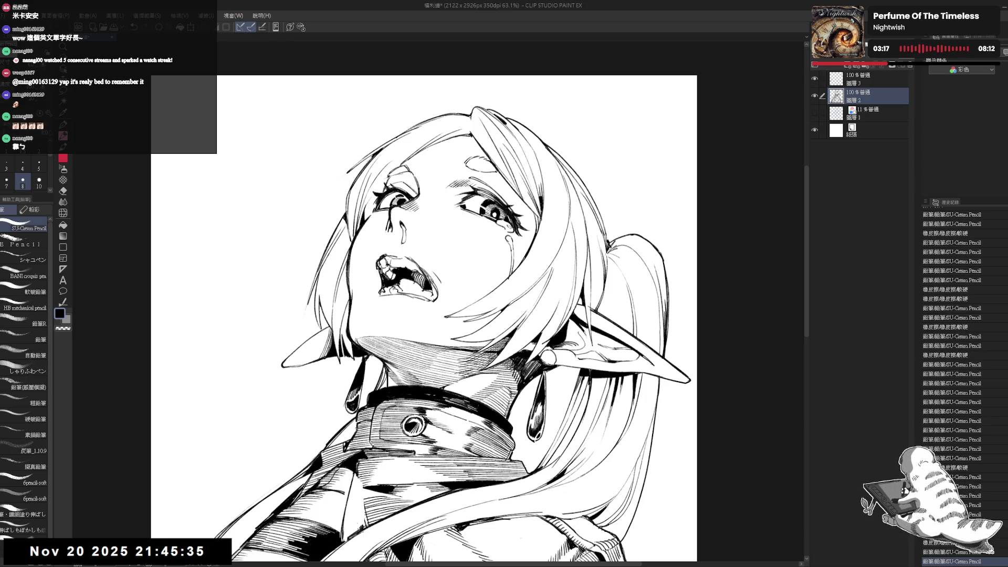
key("minus")
key("minus")
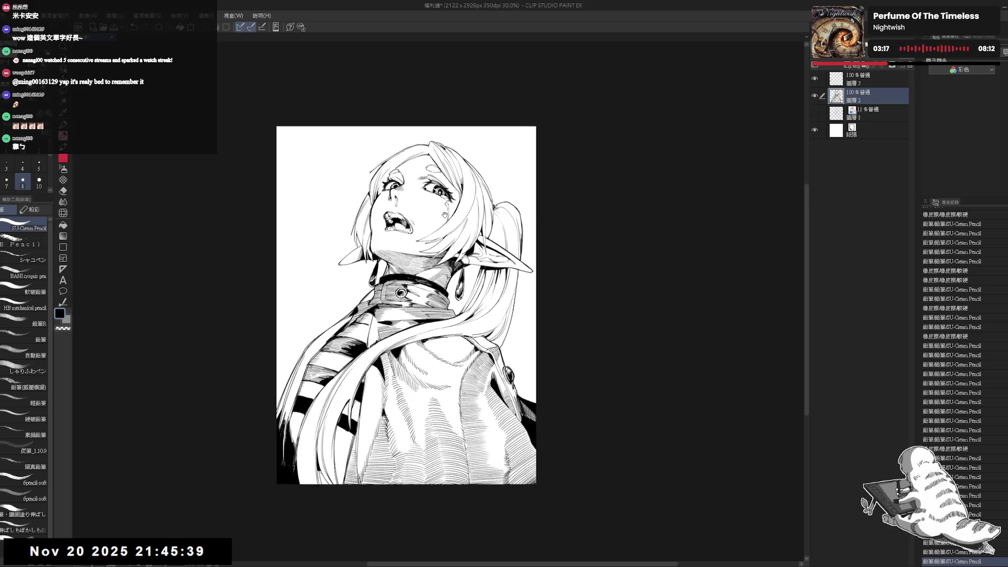
Step through the latest pencil strokes with undo/redo, then mirror the view to check.
scroll(449, 214, "up", 3)
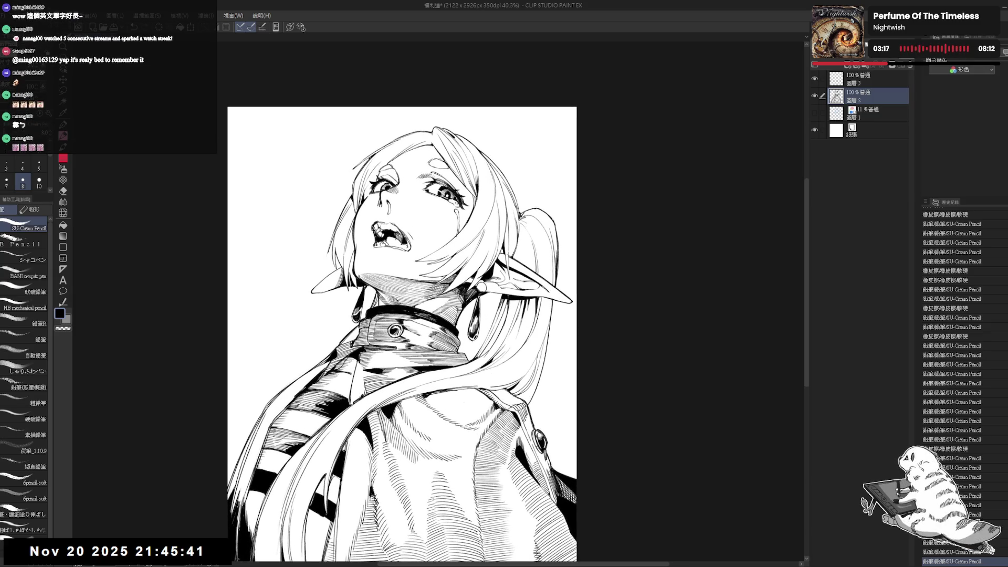
mouse_move(438, 213)
left_mouse_down()
mouse_move(367, 240)
mouse_move(380, 259)
mouse_move(375, 247)
mouse_move(345, 267)
mouse_move(350, 234)
mouse_move(373, 252)
mouse_move(352, 269)
left_mouse_up()
scroll(357, 231, "up", 2)
key("p")
key("ctrl+y")
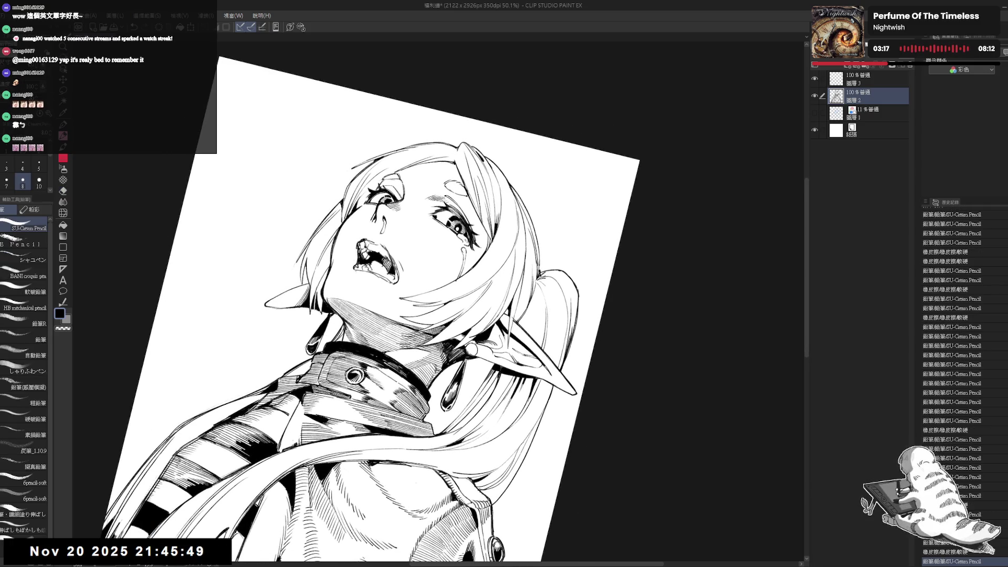
key("ctrl+y")
key("ctrl+y")
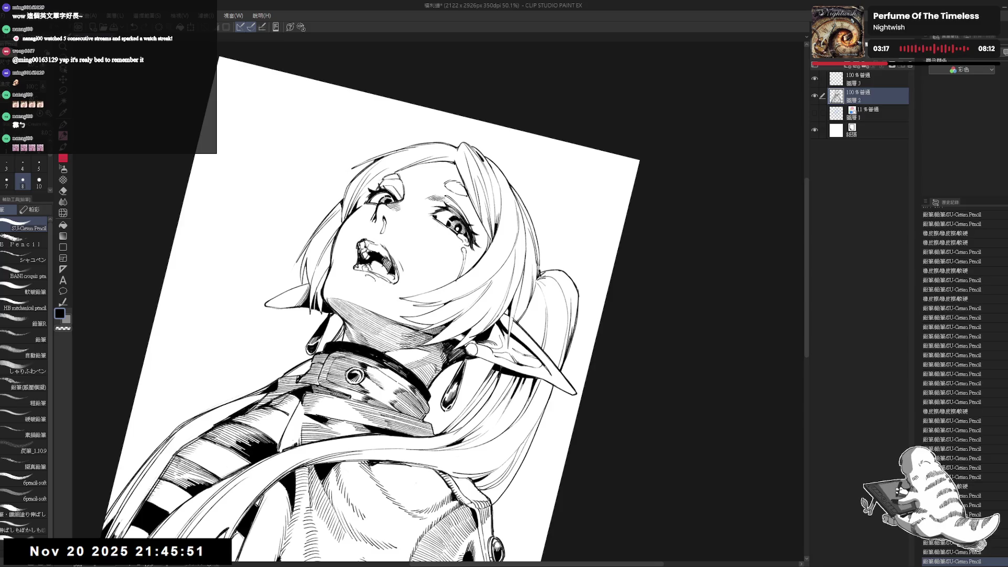
key("ctrl+y")
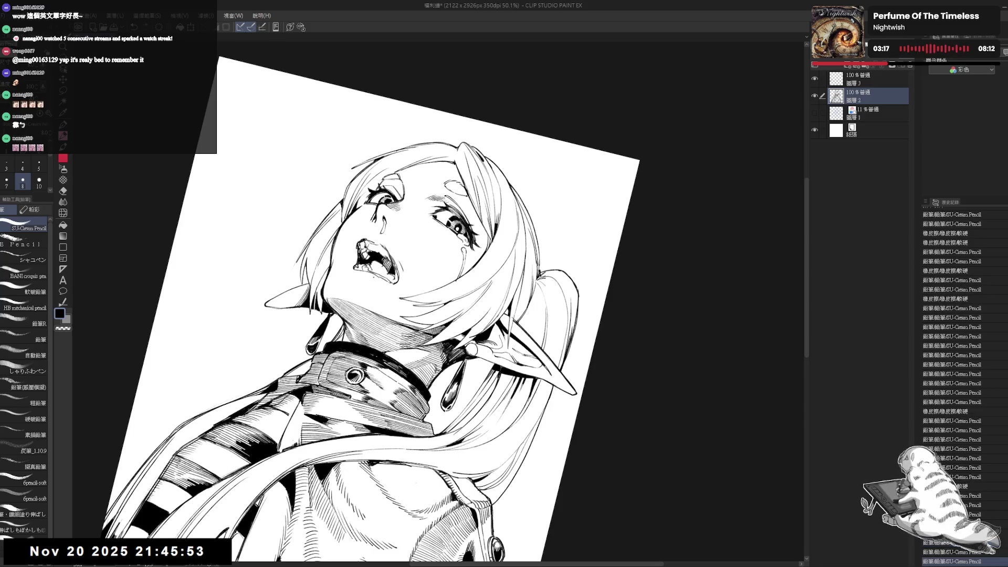
key("ctrl+y")
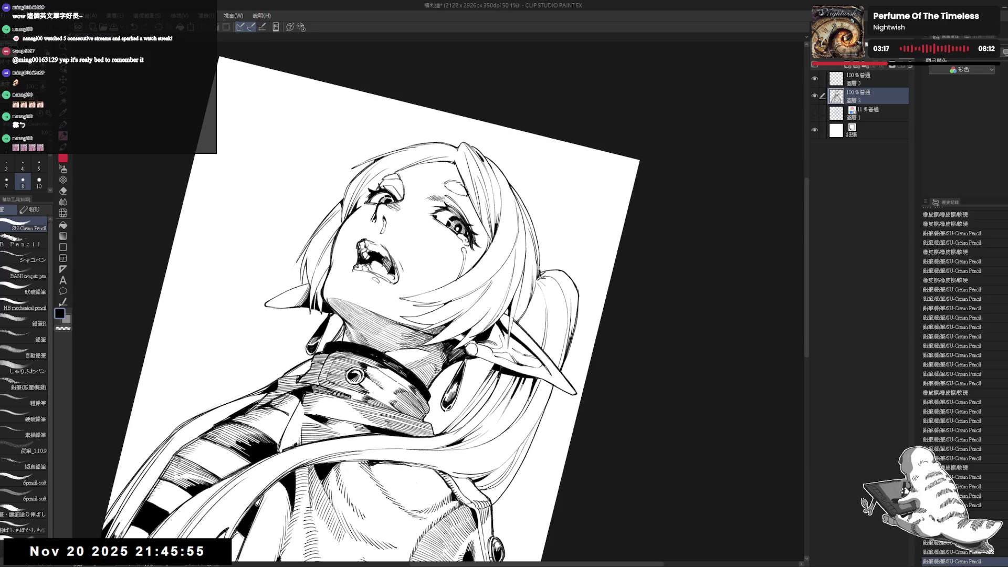
key("ctrl+y")
key("ctrl+y")
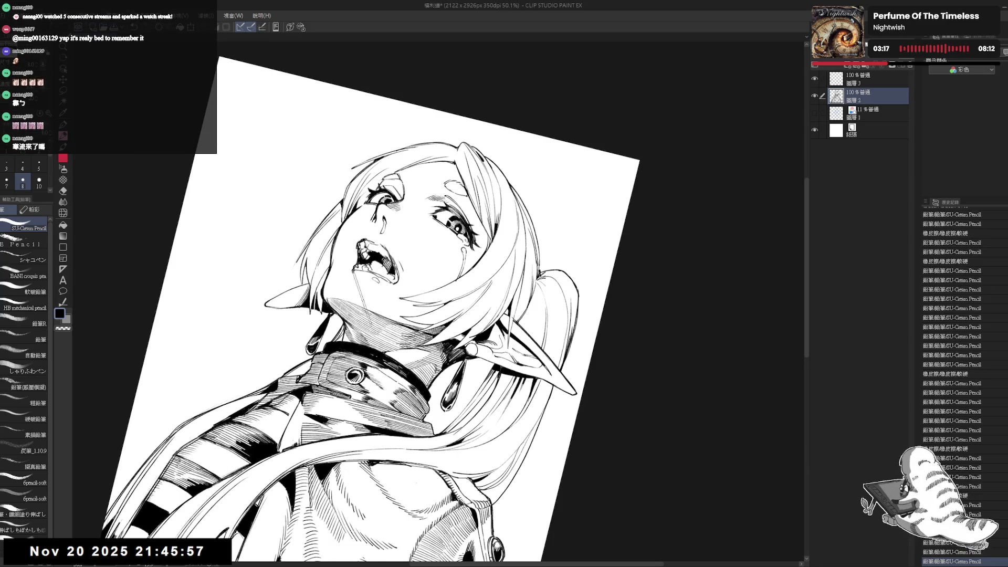
key("h")
key("h")
key("r")
Erase the small stray dot near the cheek and inspect the result from several rotated views.
left_click_drag(376, 340, 394, 231)
key("e")
left_click_drag(455, 285, 448, 304)
key("r")
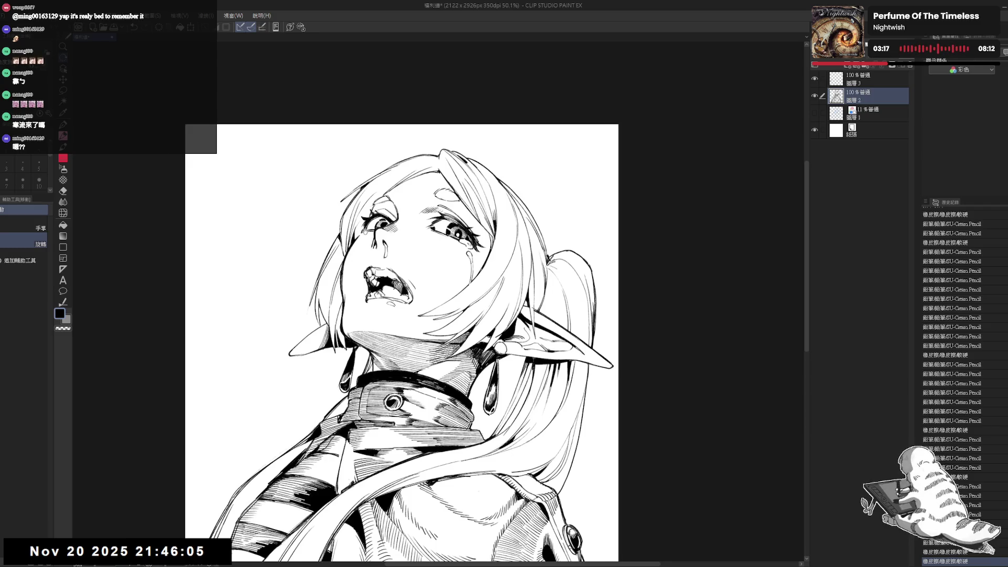
scroll(363, 254, "up", 4)
left_click_drag(364, 255, 333, 246)
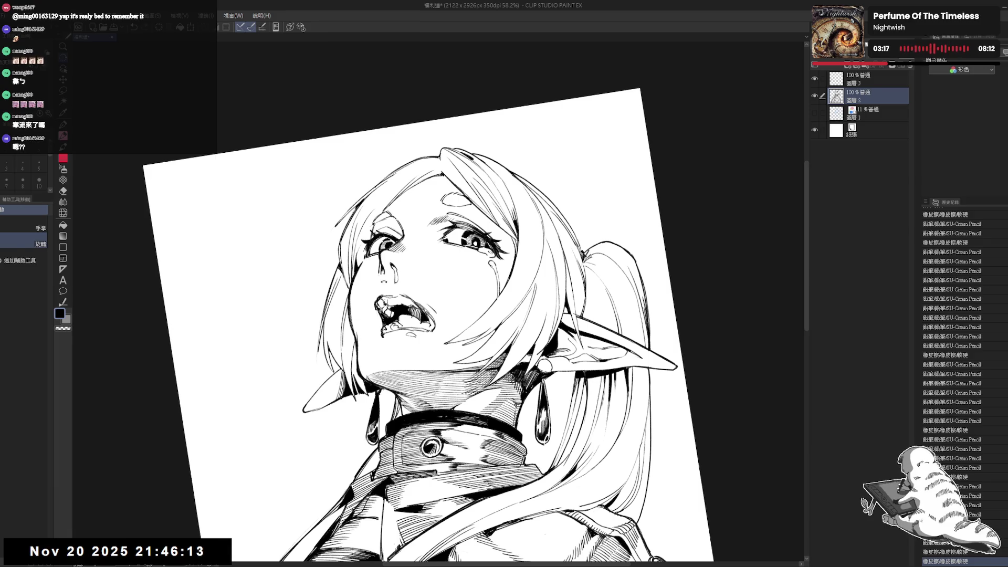
key("ctrl+@")
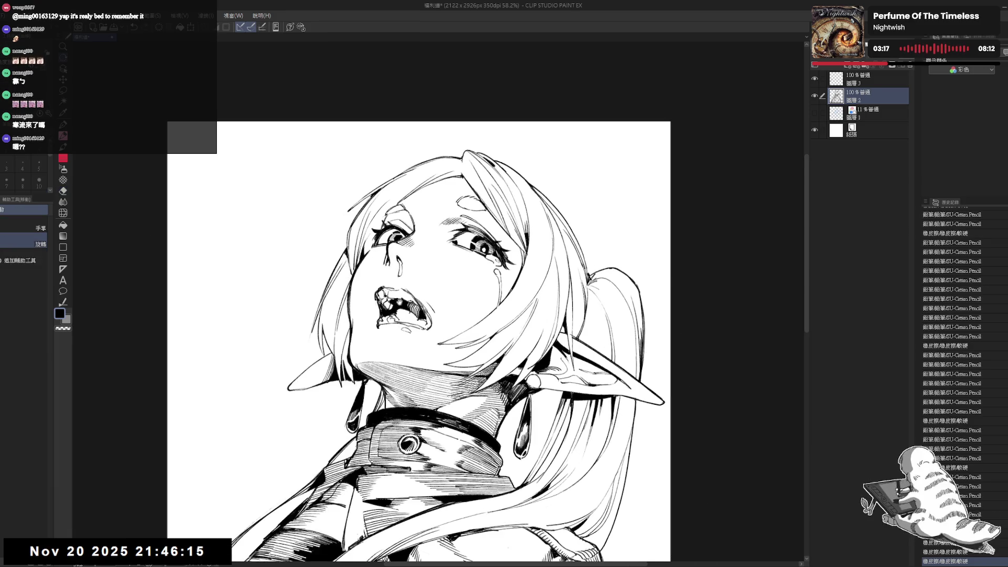
left_click_drag(577, 263, 553, 325)
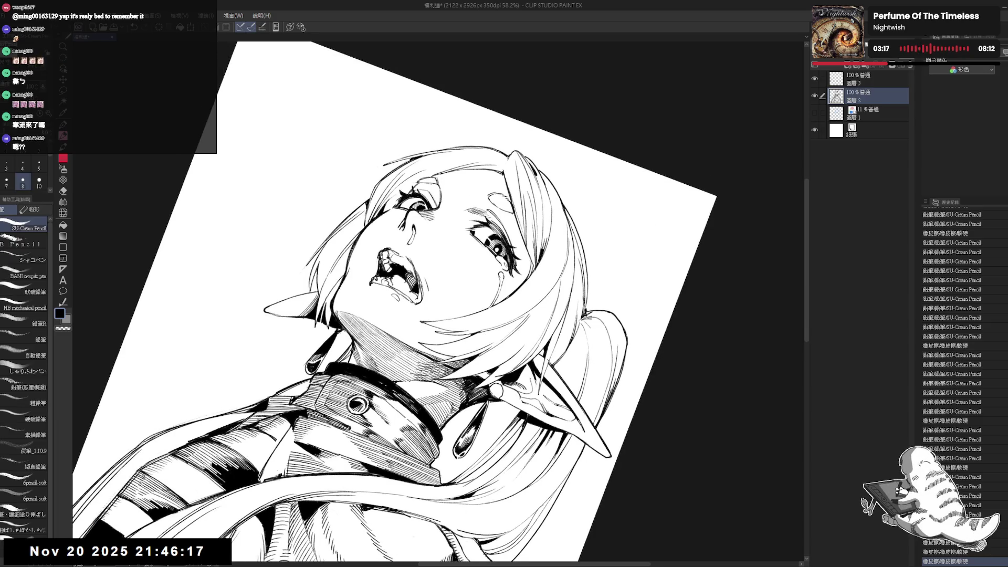
left_click_drag(415, 300, 430, 323)
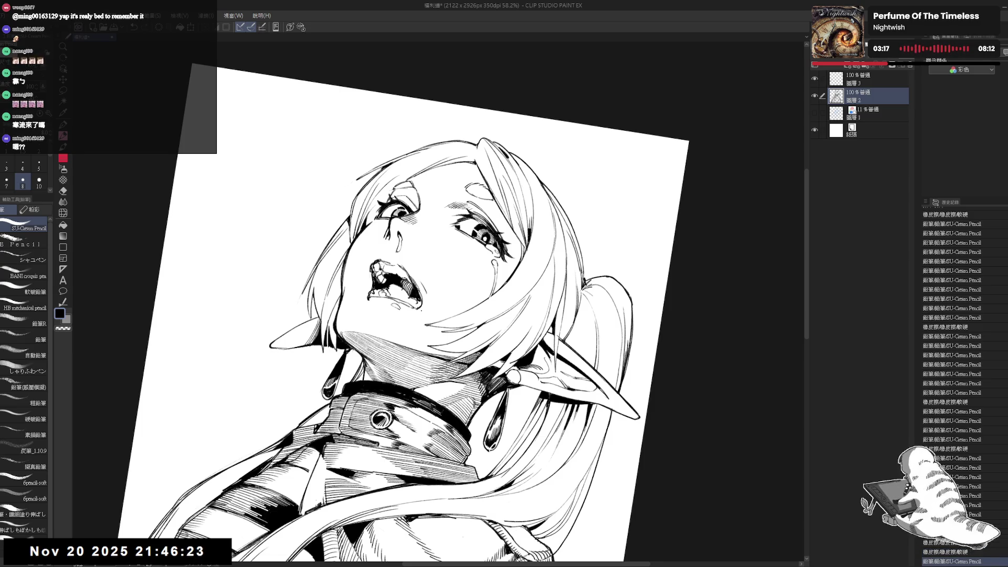
key("e")
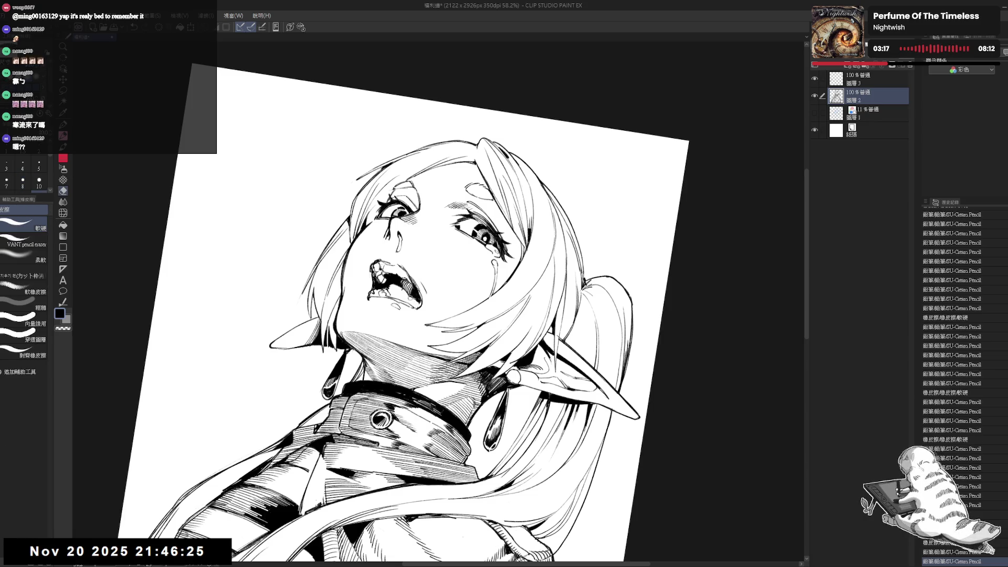
scroll(404, 297, "up", 2)
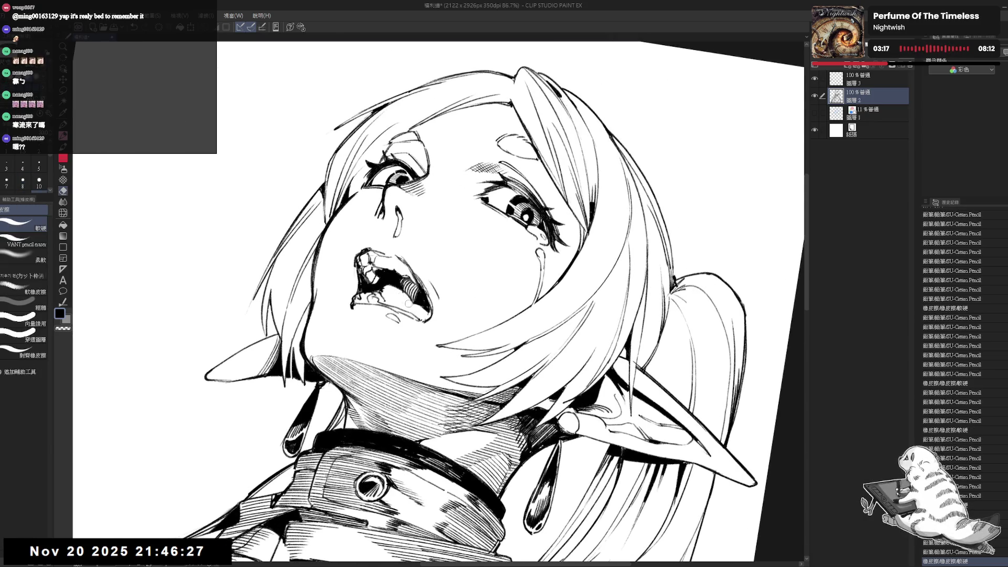
Erase stray ink on the face and rework a short stroke inside the mouth.
left_click_drag(405, 298, 393, 292)
key("p")
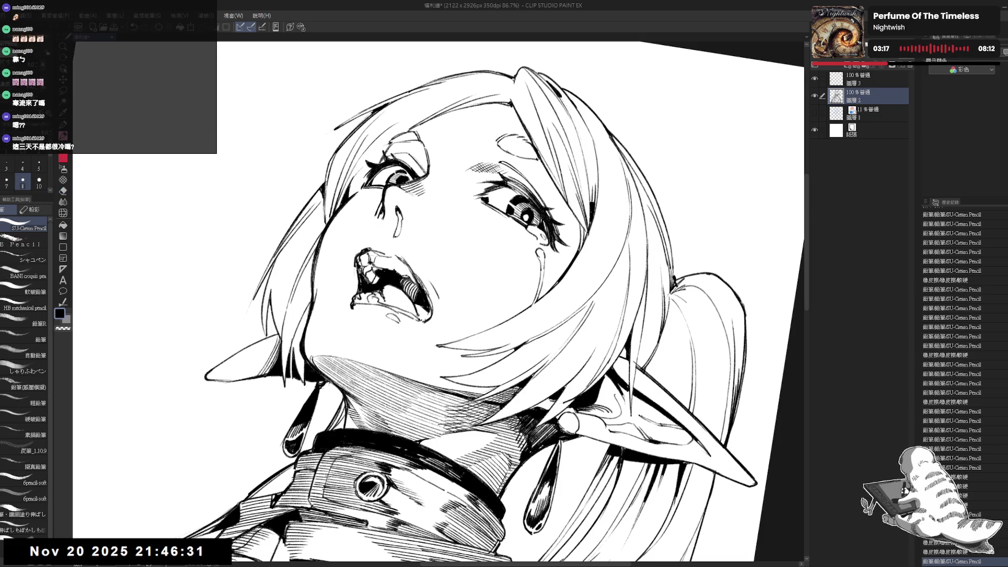
key("e")
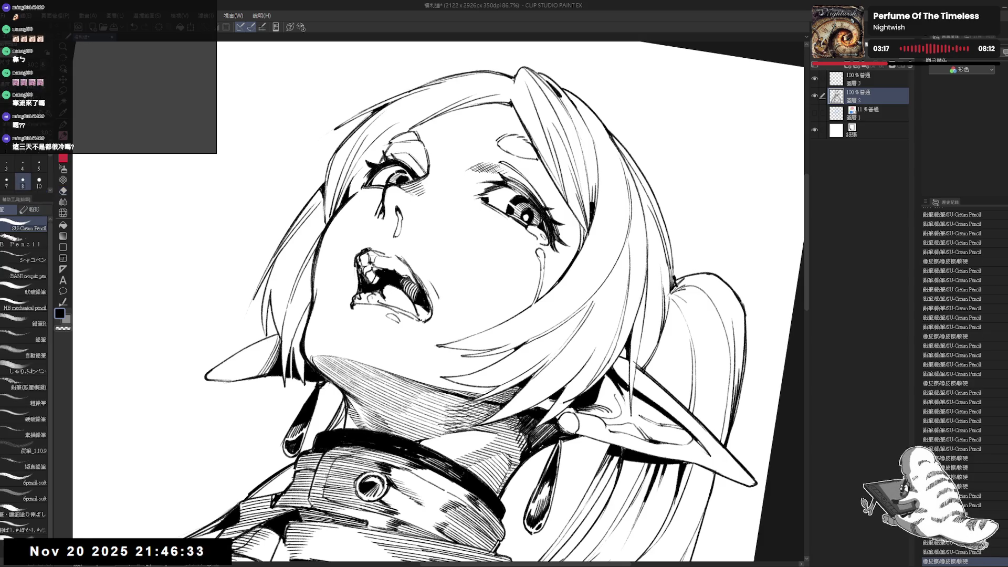
key("p")
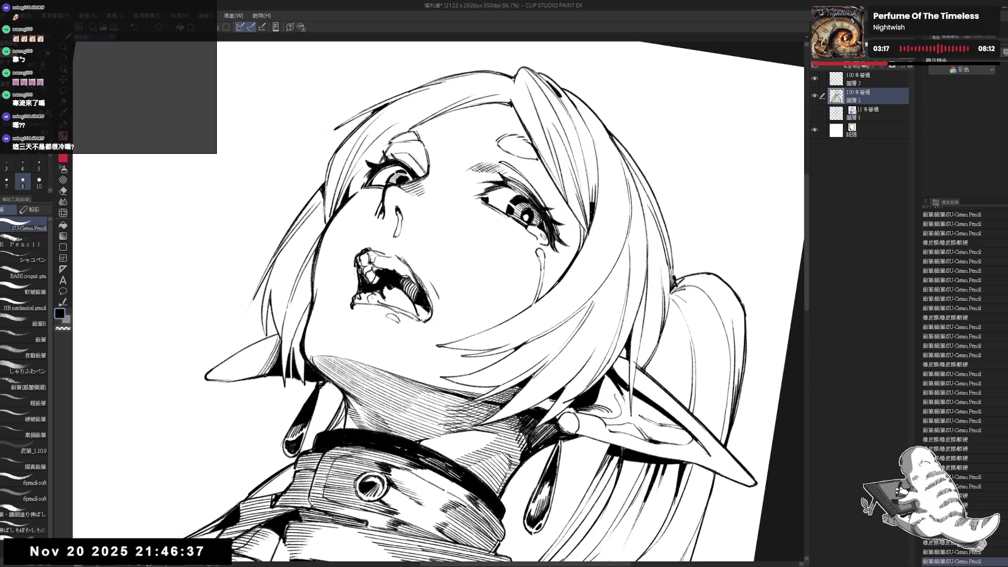
left_click_drag(389, 288, 393, 293)
key("e")
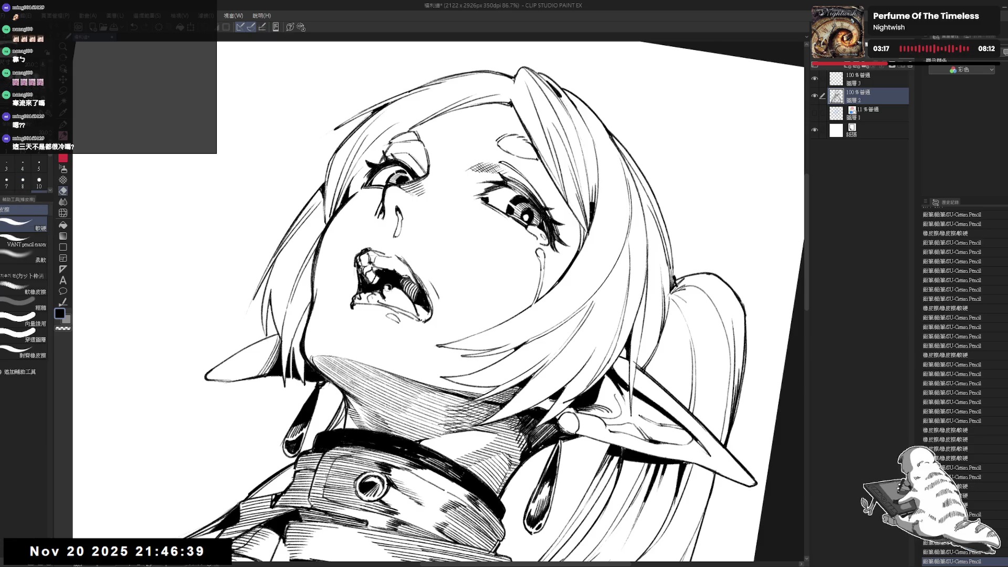
left_click_drag(390, 288, 393, 292)
key("p")
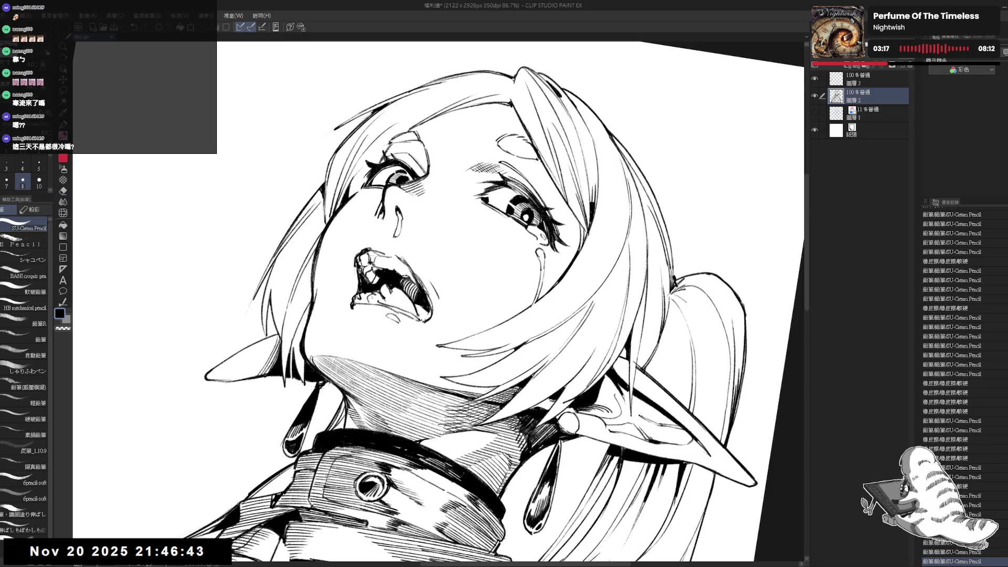
Touch up the mouth linework further and darken the inside of the open mouth.
key("e")
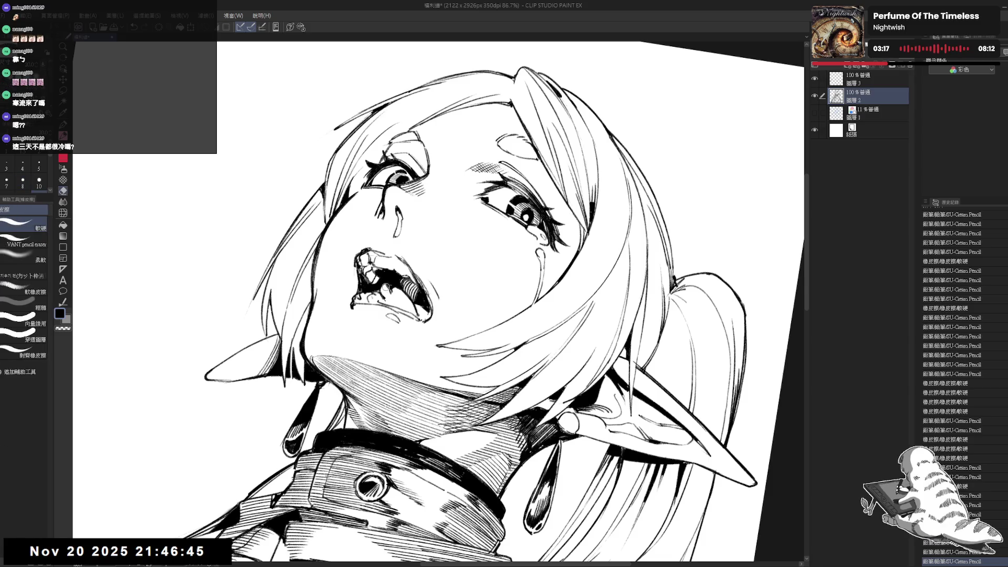
left_click_drag(390, 289, 392, 292)
key("p")
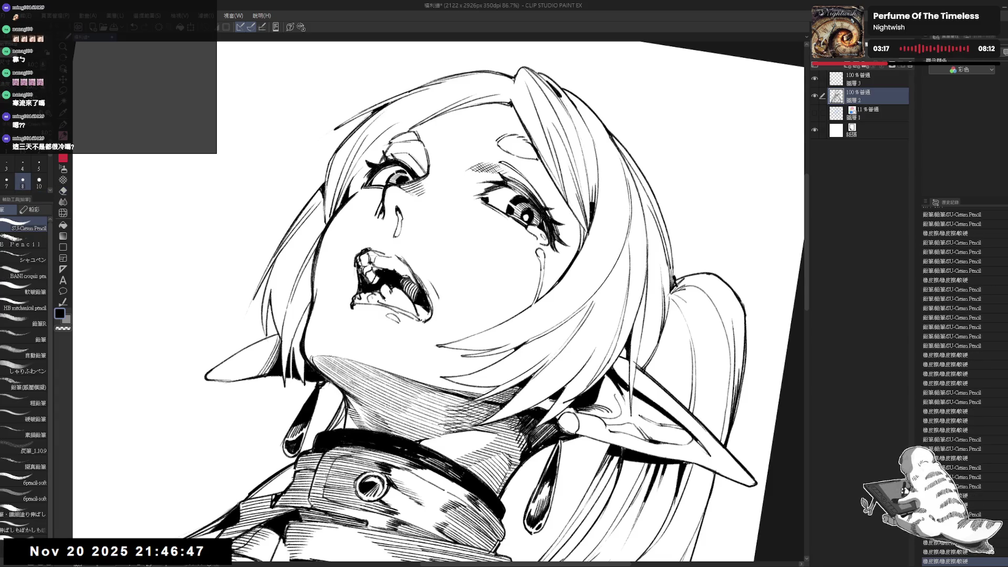
key("e")
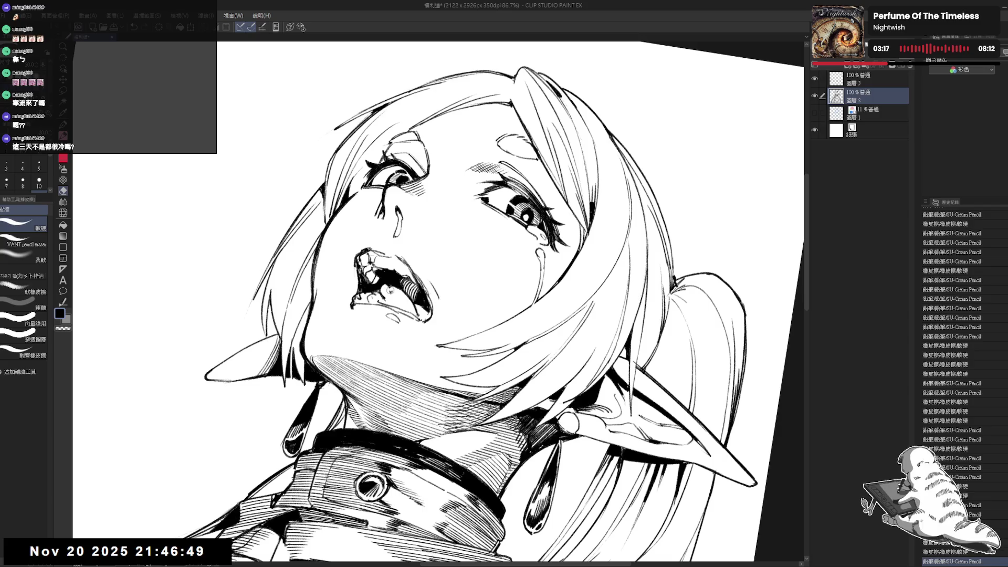
left_click_drag(389, 288, 419, 311)
key("p")
key("ctrl+at")
key("asciicircum")
left_click_drag(417, 305, 422, 313)
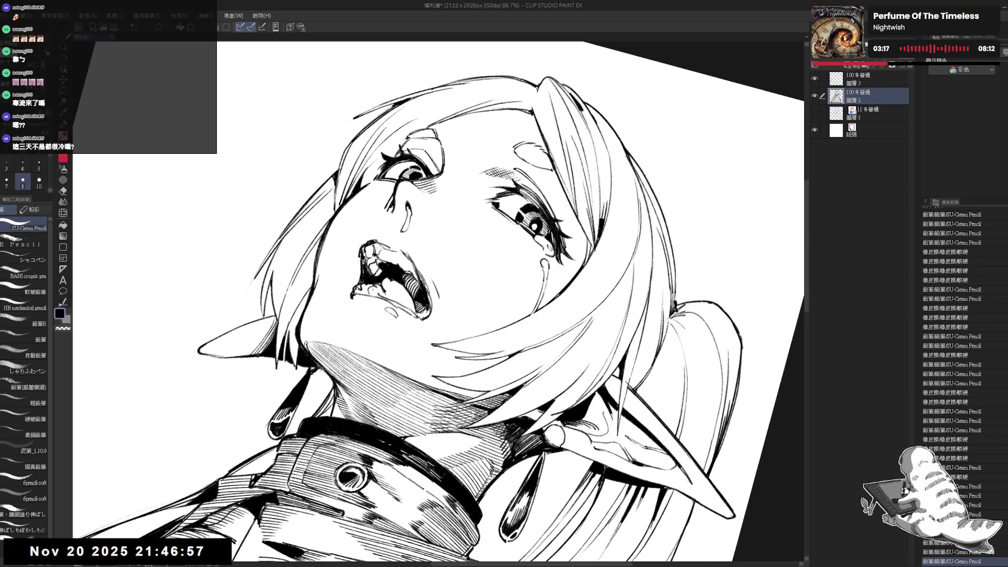
key("ctrl+at")
key("ctrl+minus")
key("ctrl+minus")
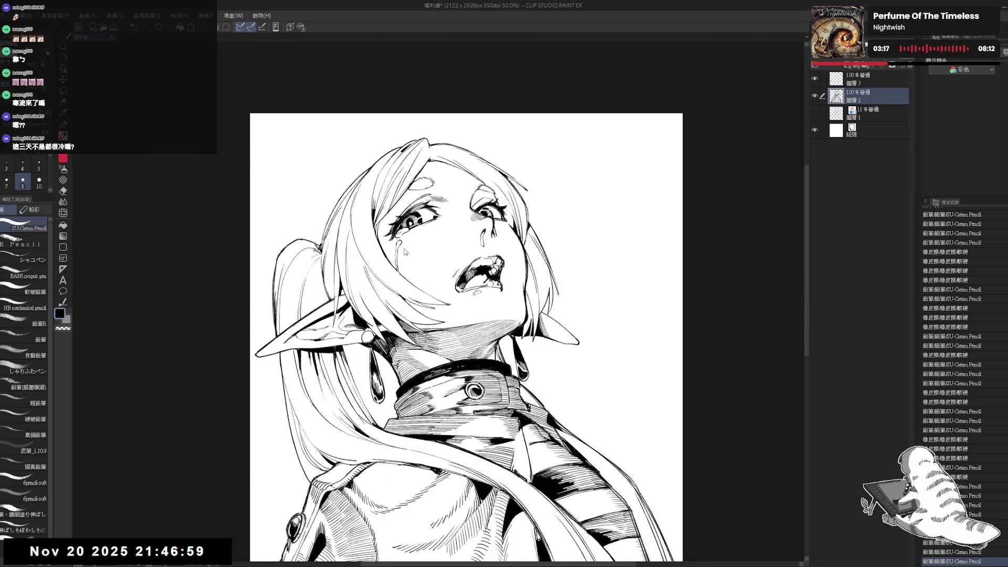
Mirror-check the face, then erase and re-pencil a tiny spot beside the mouth.
key("h")
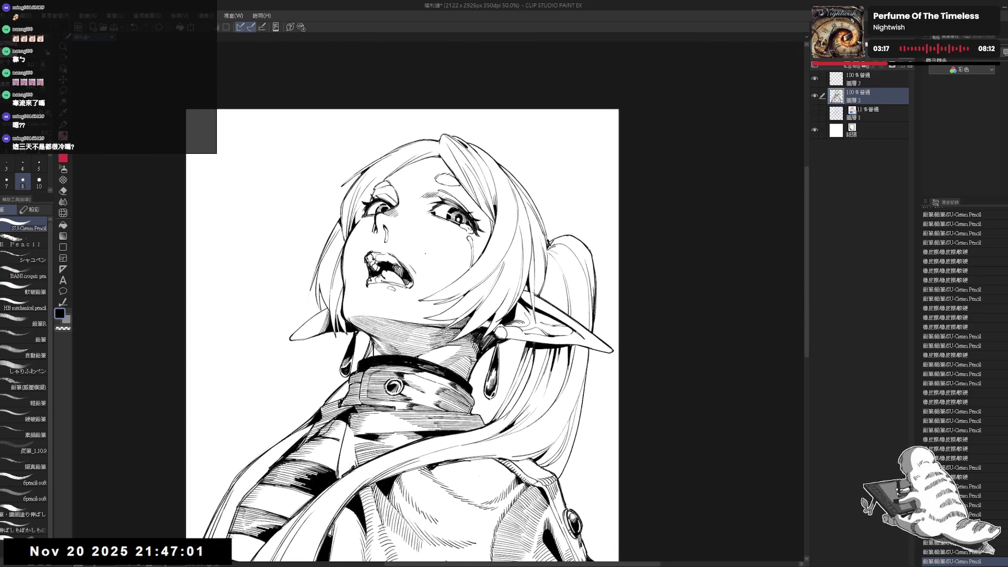
scroll(426, 255, "down", 1)
scroll(422, 254, "up", 2)
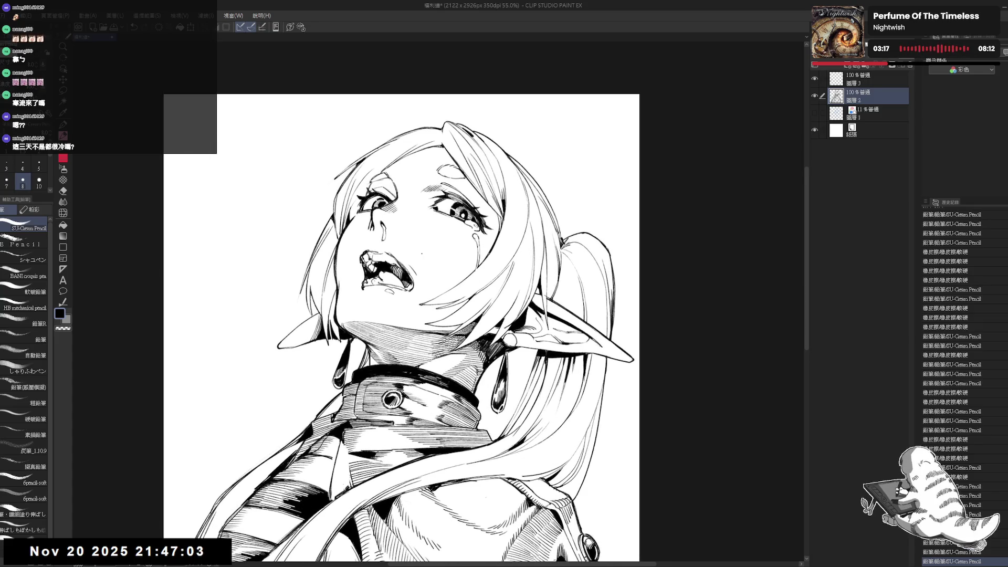
mouse_move(421, 254)
left_mouse_down()
mouse_move(418, 262)
mouse_move(437, 247)
mouse_move(366, 244)
mouse_move(374, 235)
left_mouse_up()
key("r")
key("p")
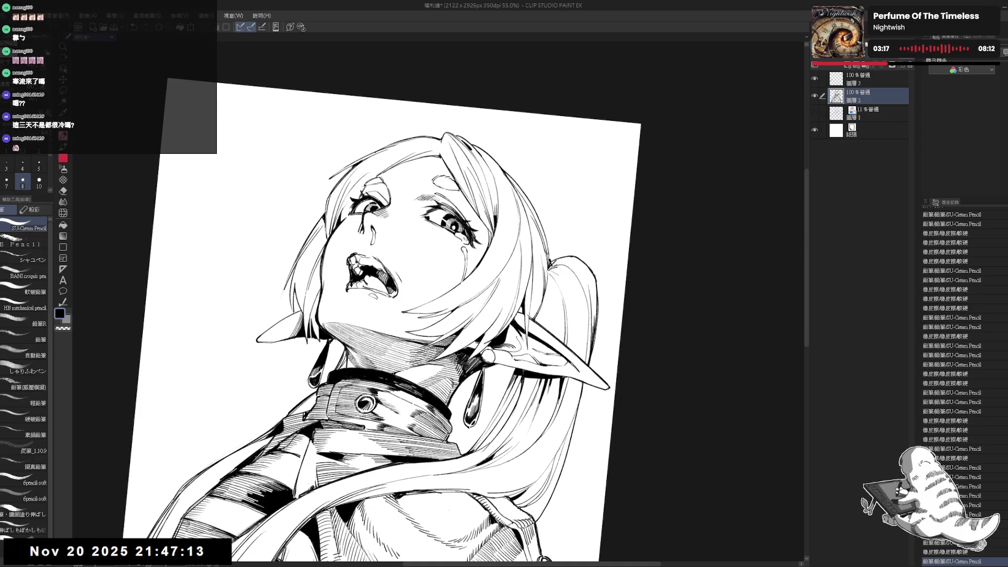
key("e")
left_click(359, 285)
key("p")
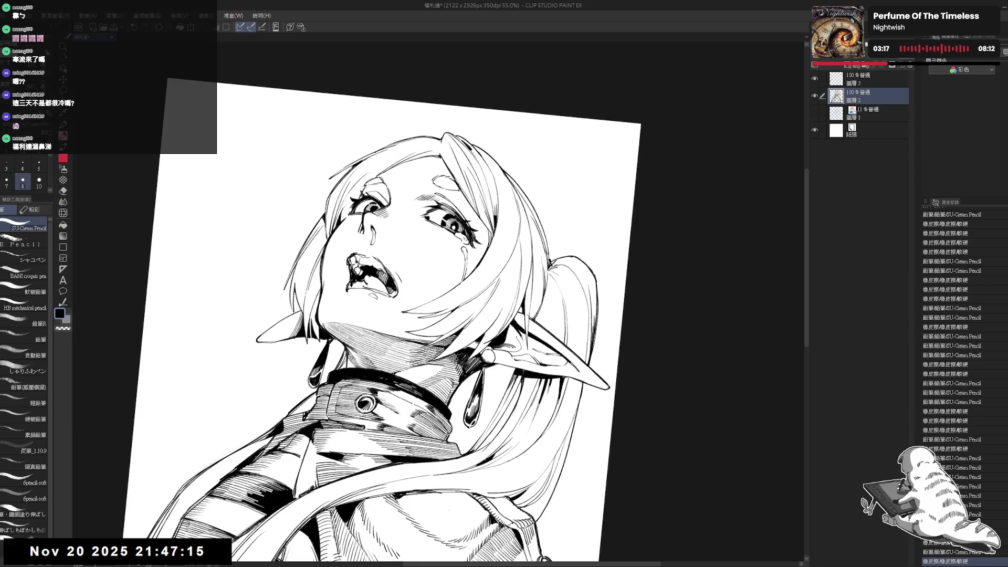
left_click(358, 285)
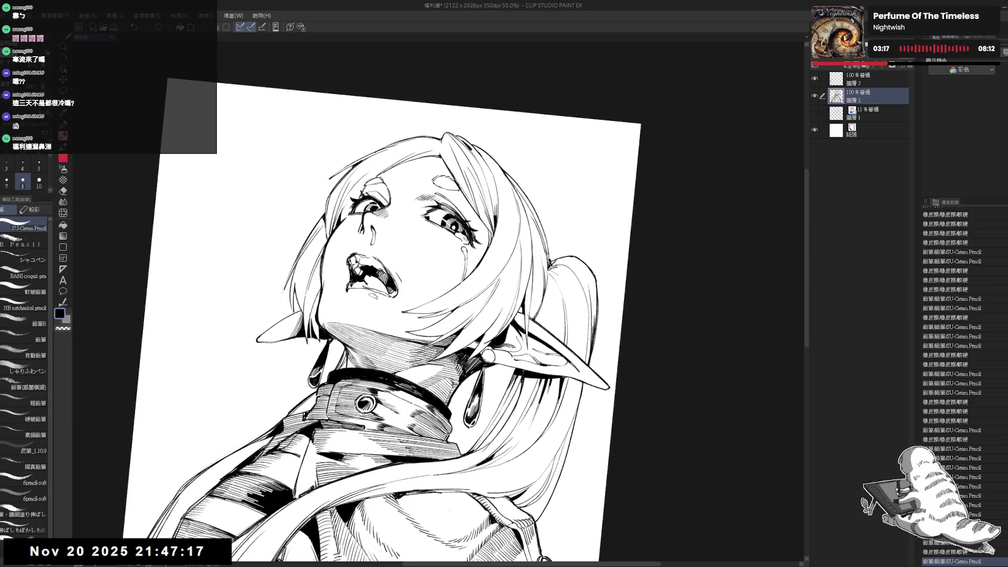
left_click(358, 284)
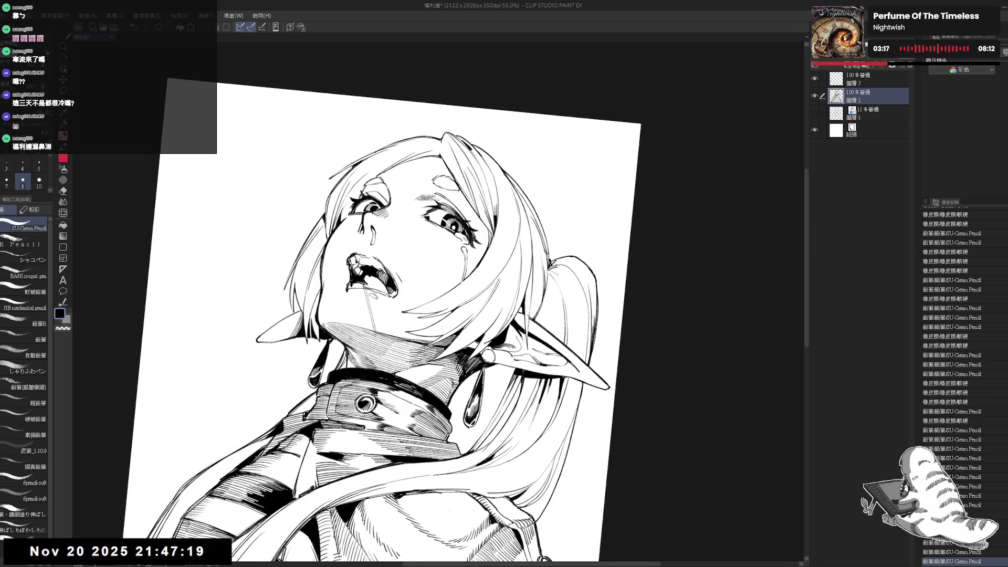
Lighten a small area inside the open mouth, then drop to a smaller pencil size.
key("r")
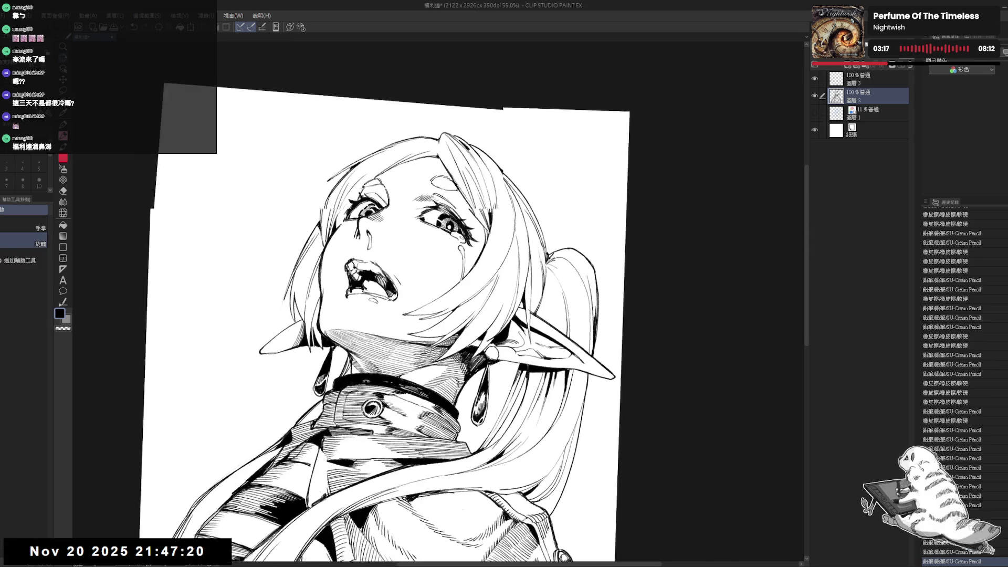
left_click_drag(473, 210, 525, 247)
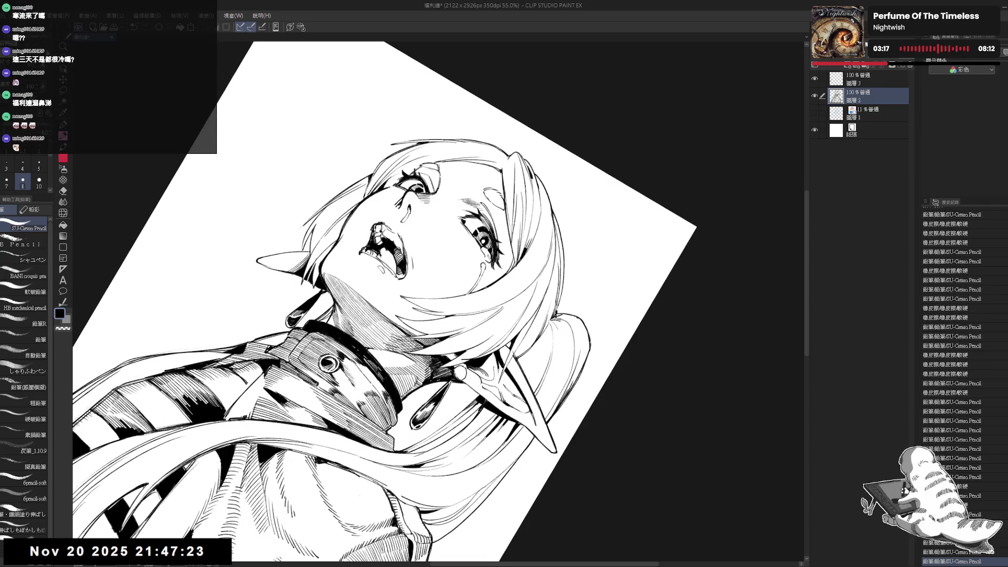
mouse_move(371, 255)
left_mouse_down()
mouse_move(392, 273)
mouse_move(374, 258)
left_mouse_up()
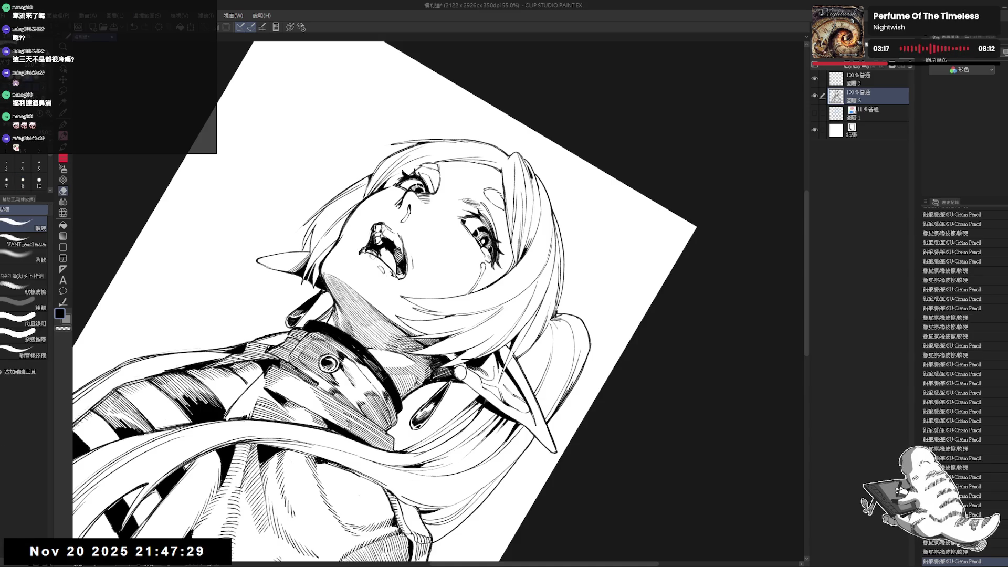
key("ctrl+at")
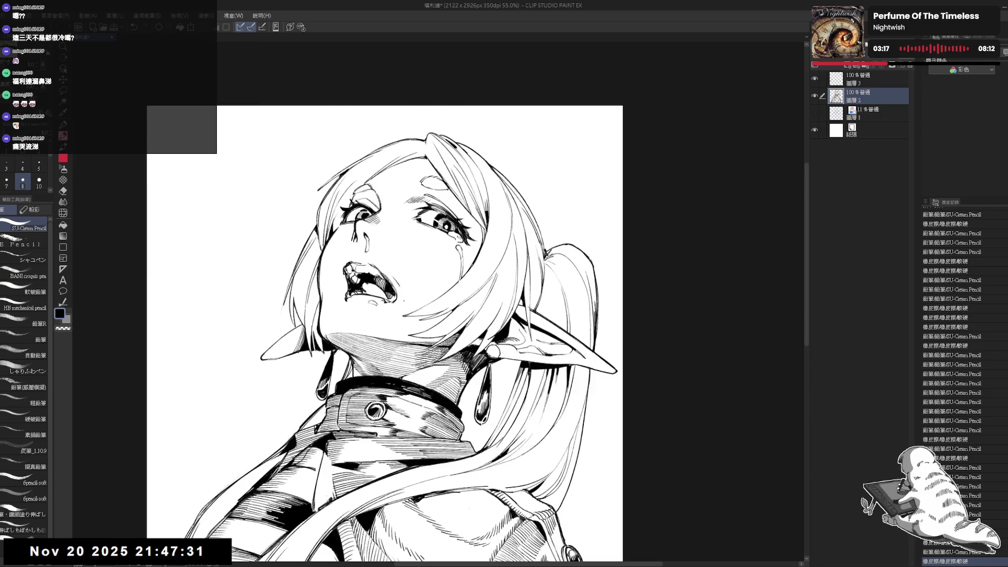
key("e")
key("asciicircum")
key("p")
key("asciicircum")
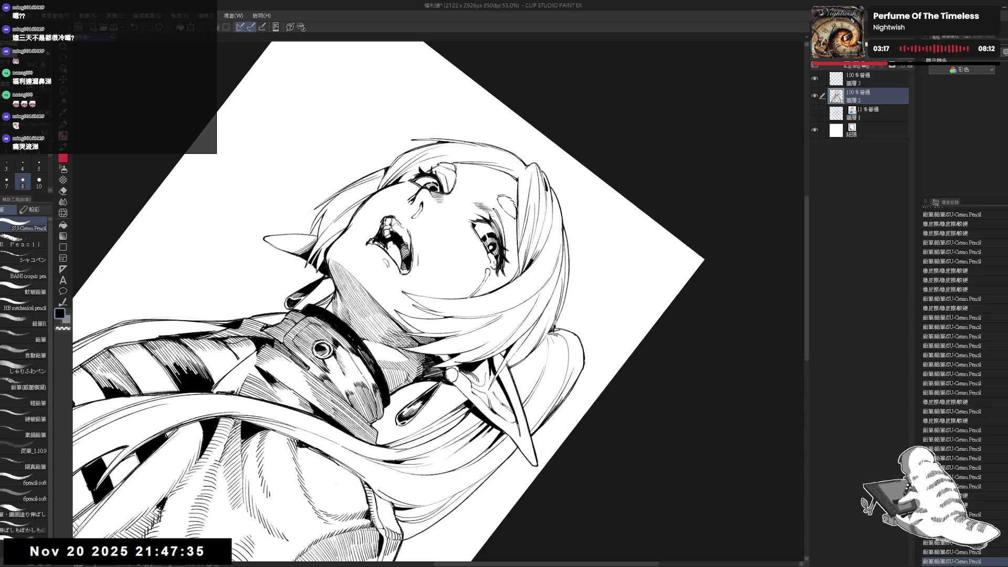
scroll(392, 241, "up", 3)
key("bracketleft")
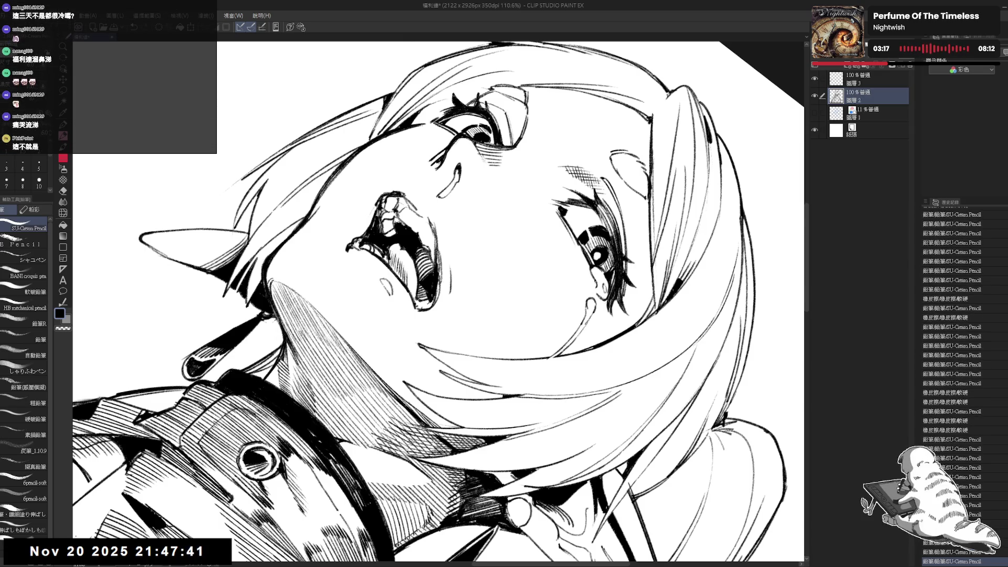
With a finer brush, darken a line inside the open mouth and add tiny pencil touches.
key("bracketleft")
left_click_drag(389, 262, 401, 278)
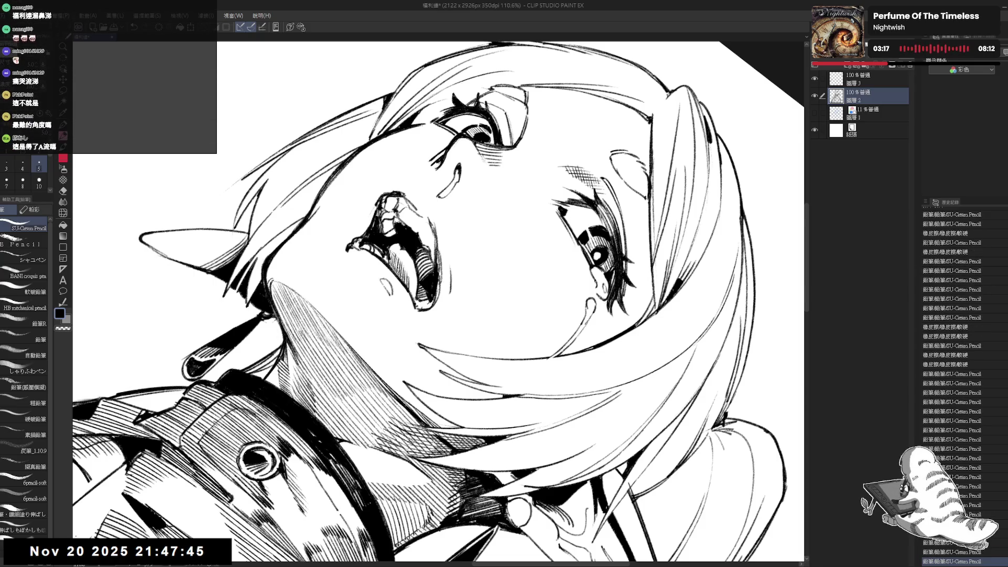
key("ctrl+at")
mouse_move(577, 157)
left_mouse_down()
mouse_move(630, 236)
mouse_move(657, 315)
left_mouse_up()
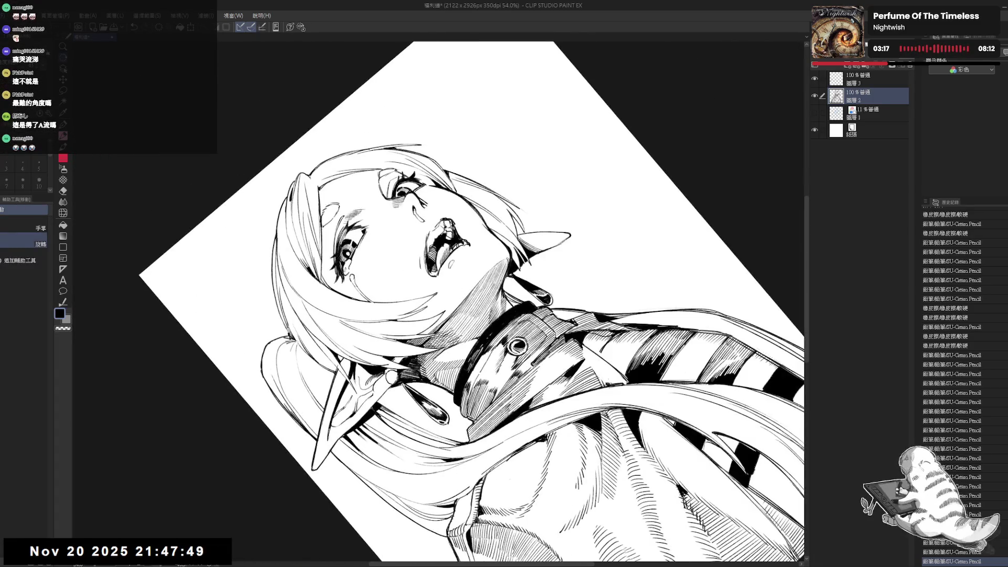
key("e")
key("p")
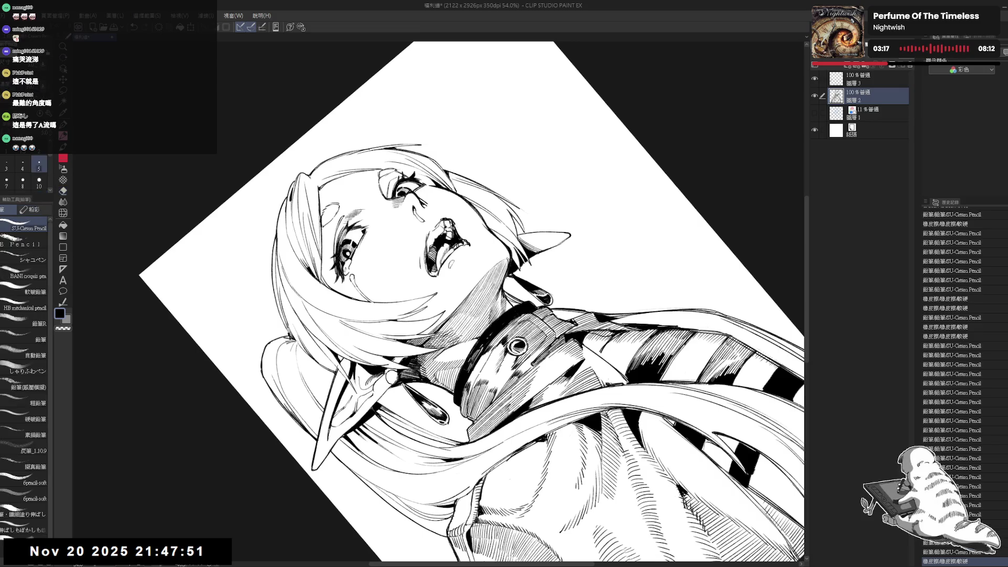
left_click(472, 263)
left_click(473, 262)
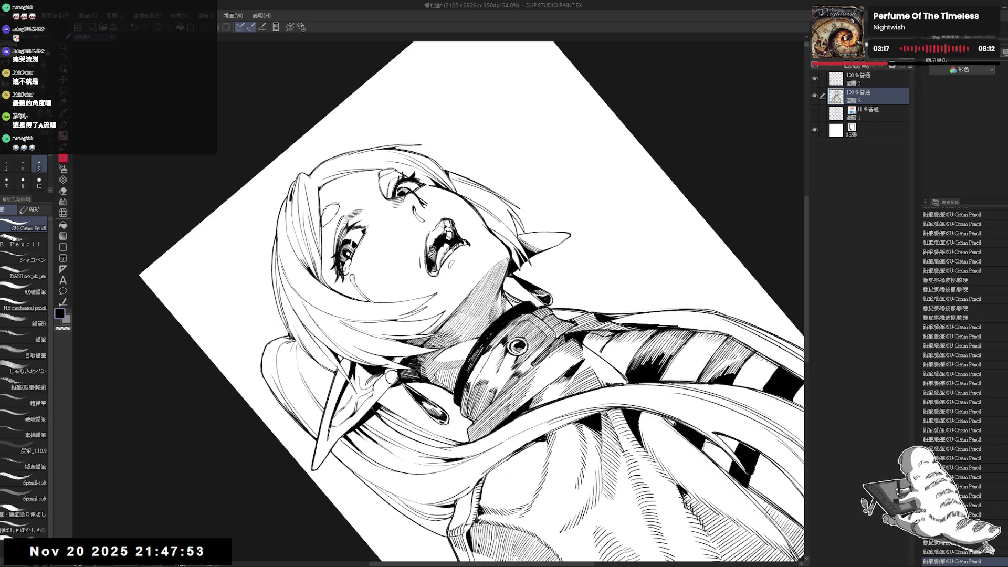
Mirror-check the drawing, undo the last mouth mark and erase small stray marks.
key("ctrl+shift+r")
key("ctrl+shift+h")
key("r")
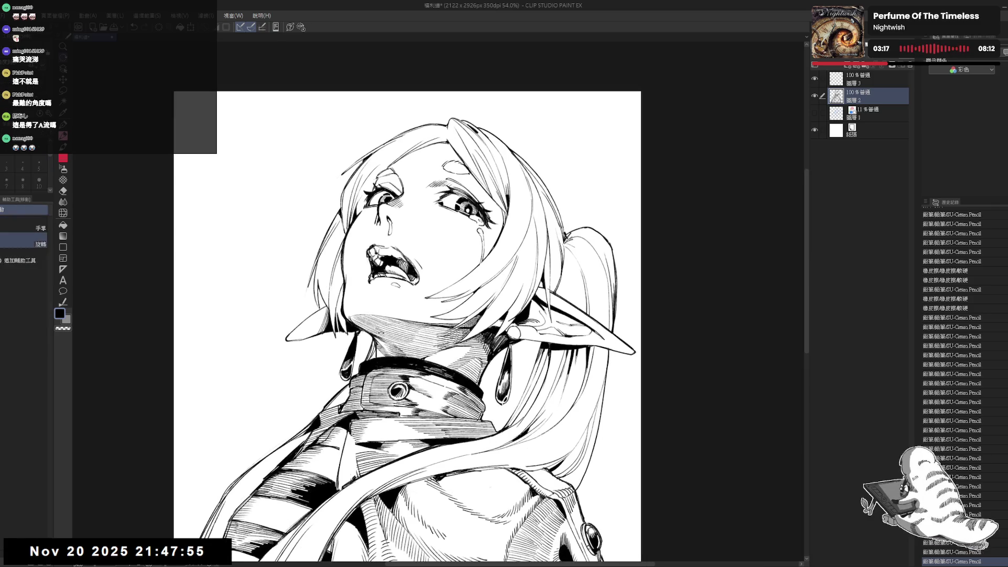
left_click_drag(525, 210, 399, 157)
key("ctrl+z")
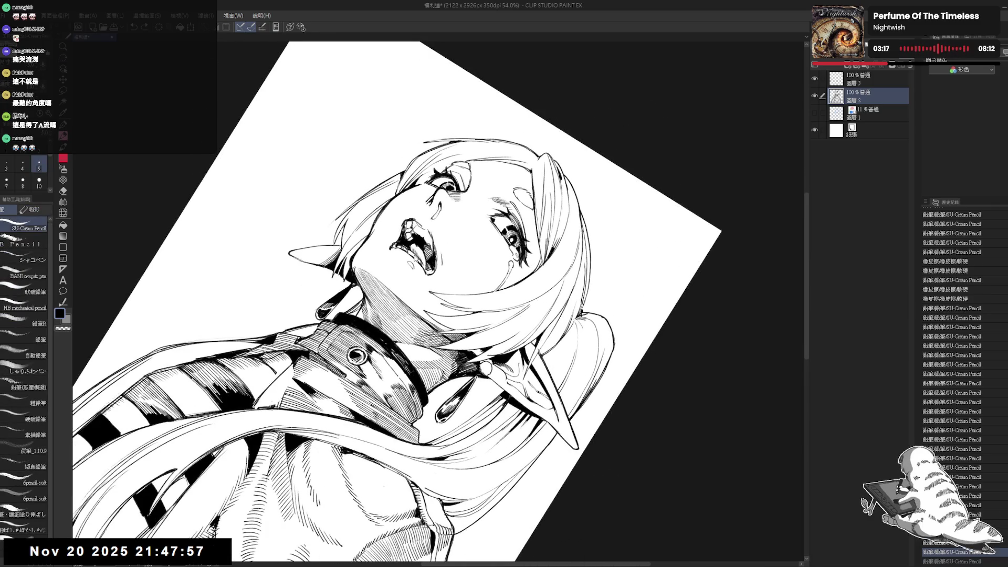
mouse_move(409, 242)
left_mouse_down()
mouse_move(420, 252)
mouse_move(418, 227)
mouse_move(411, 233)
mouse_move(397, 215)
mouse_move(388, 225)
mouse_move(419, 232)
mouse_move(465, 276)
mouse_move(408, 252)
mouse_move(412, 267)
mouse_move(399, 227)
mouse_move(405, 260)
mouse_move(403, 252)
left_mouse_up()
Zoom back in and darken a small area of the line art.
key("at")
scroll(414, 227, "down", 2)
scroll(439, 226, "up", 1)
scroll(409, 231, "up", 2)
key("ctrl+@")
scroll(399, 227, "up", 2)
left_click_drag(197, 546, 203, 555)
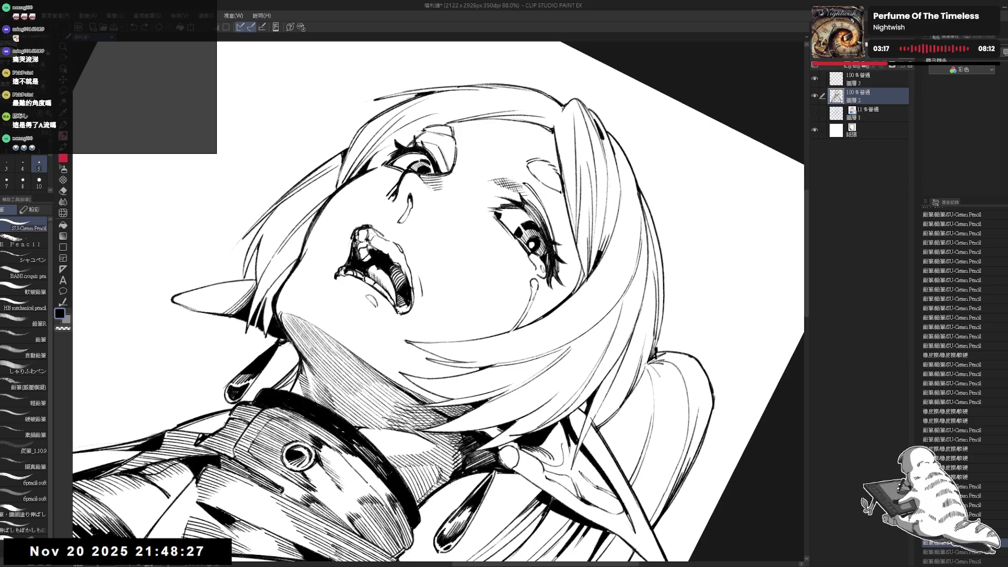
Undo the stroke near the mouth and lighten the lines at the mouth corner.
key("shift+space")
left_click_drag(577, 157, 499, 131)
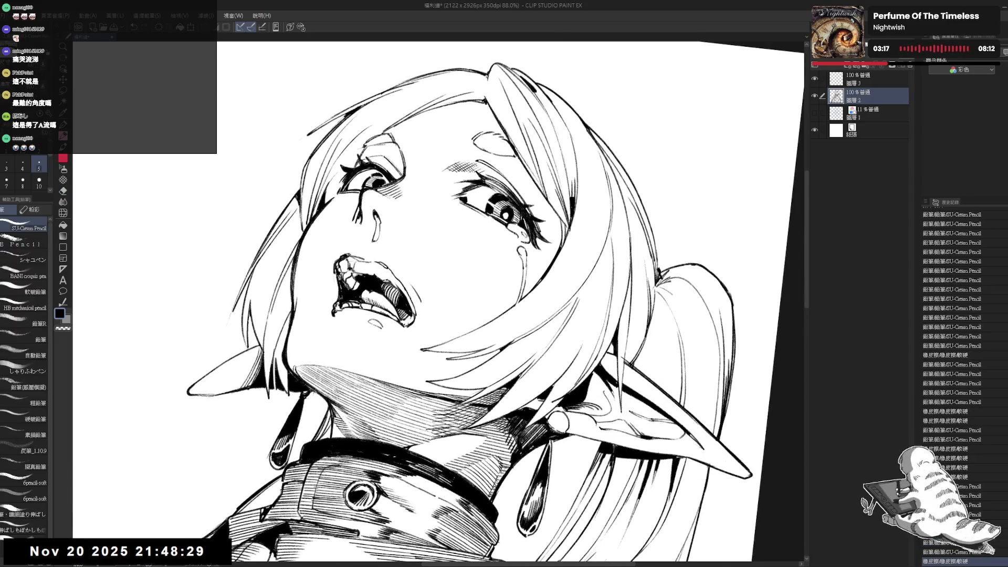
key("ctrl+z")
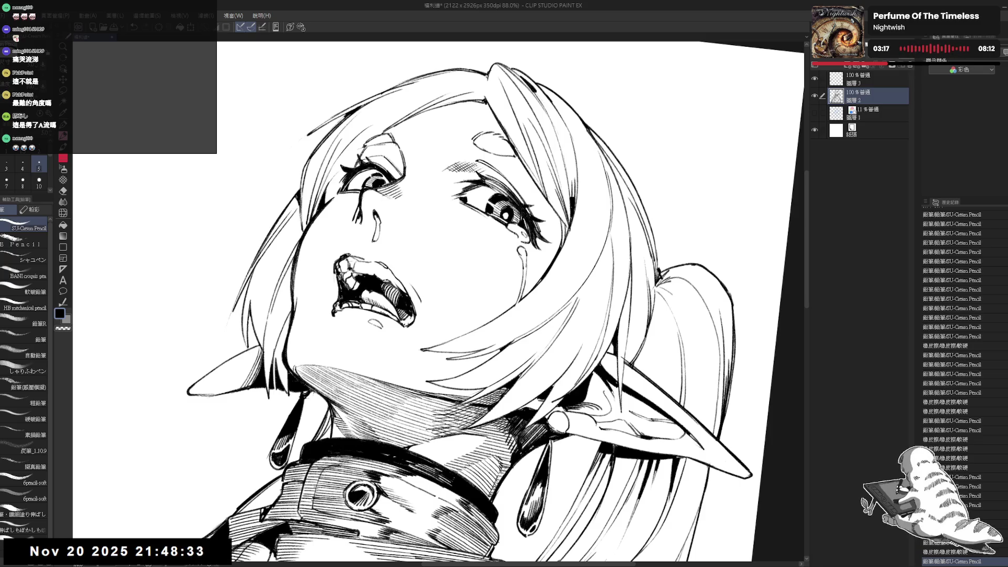
left_click_drag(412, 306, 421, 323)
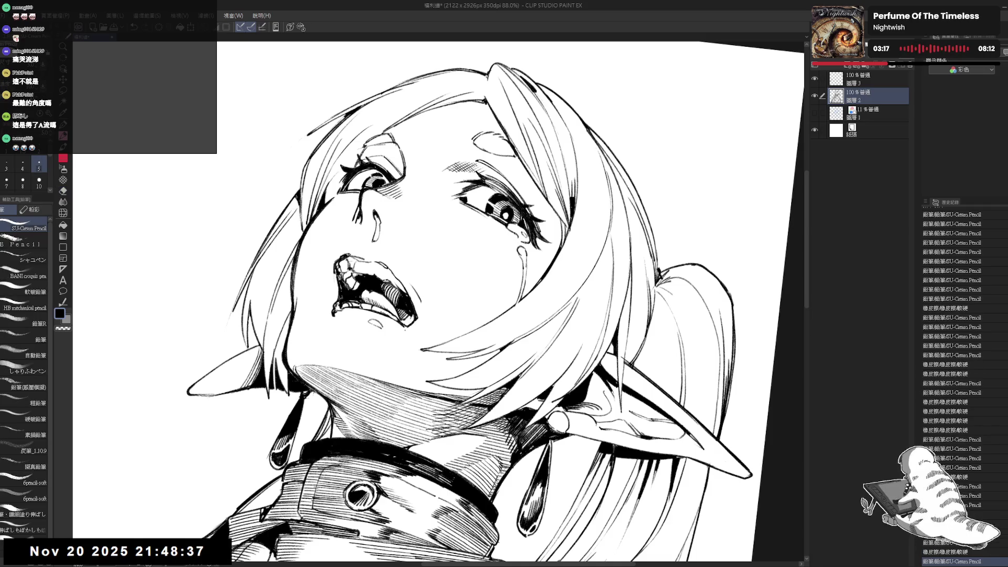
key("ctrl+at")
scroll(436, 332, "down", 3)
key("h")
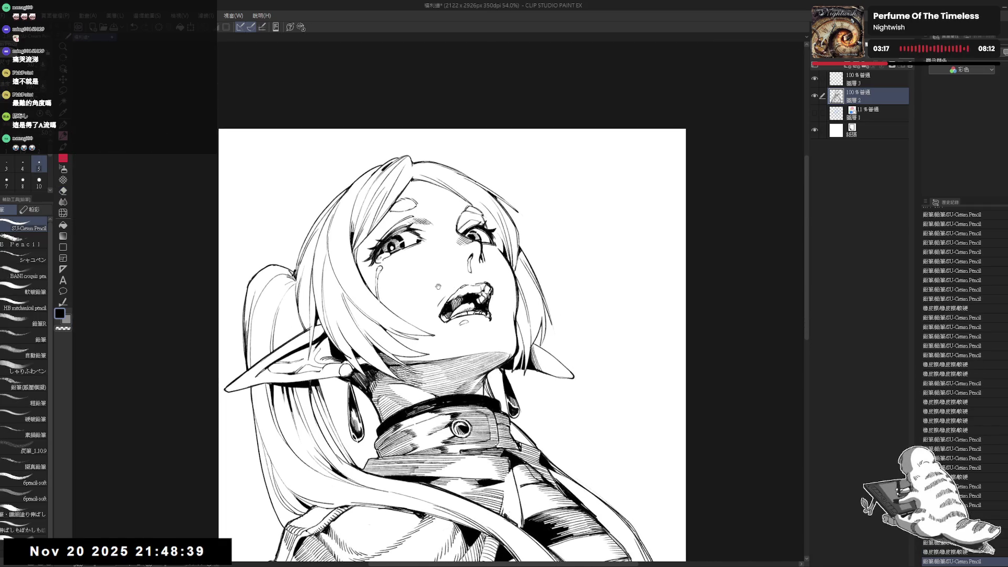
key("h")
scroll(410, 275, "up", 2)
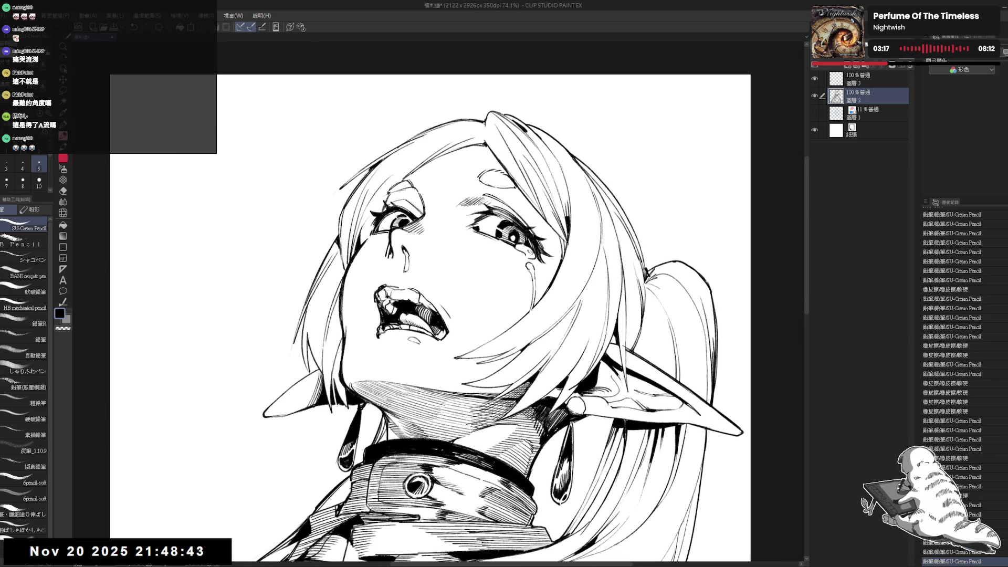
scroll(410, 273, "up", 1)
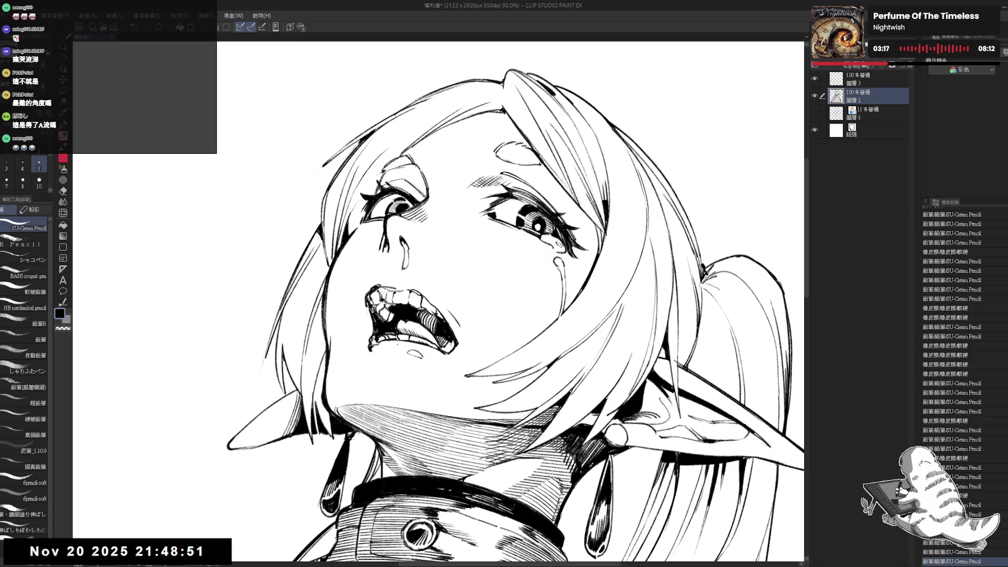
Erase part of the teeth outline and redraw short teeth lines with a thinner pencil.
key("h")
key("e")
key("minus")
key("minus")
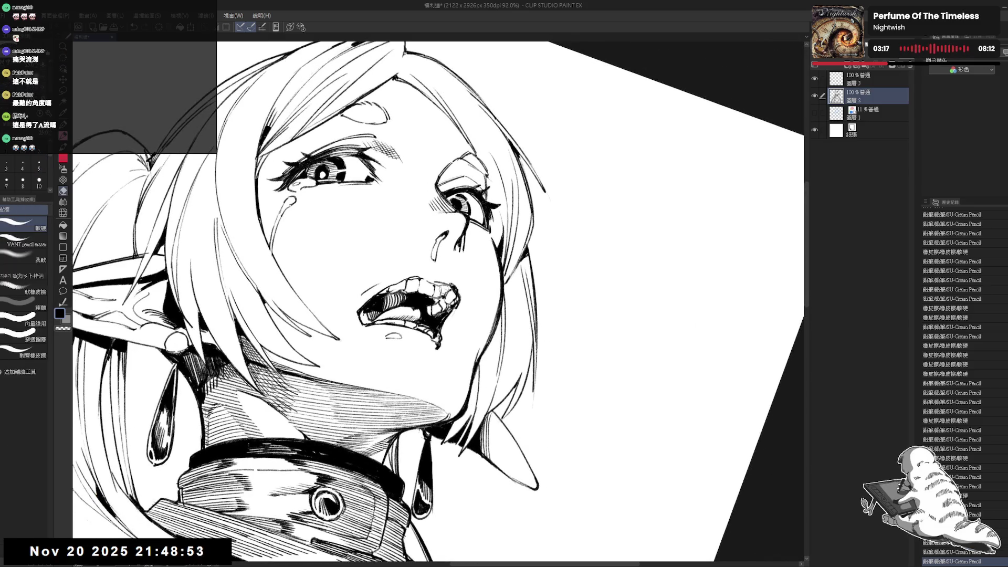
mouse_move(452, 288)
left_mouse_down()
mouse_move(444, 293)
mouse_move(444, 284)
mouse_move(447, 294)
left_mouse_up()
key("p")
left_click_drag(439, 285, 445, 292)
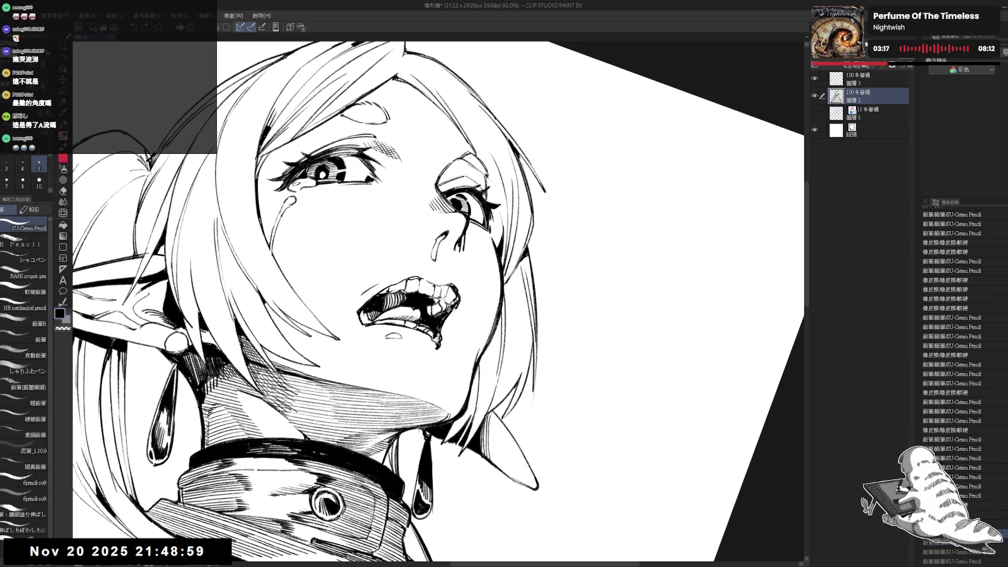
key("-")
key("bracketleft")
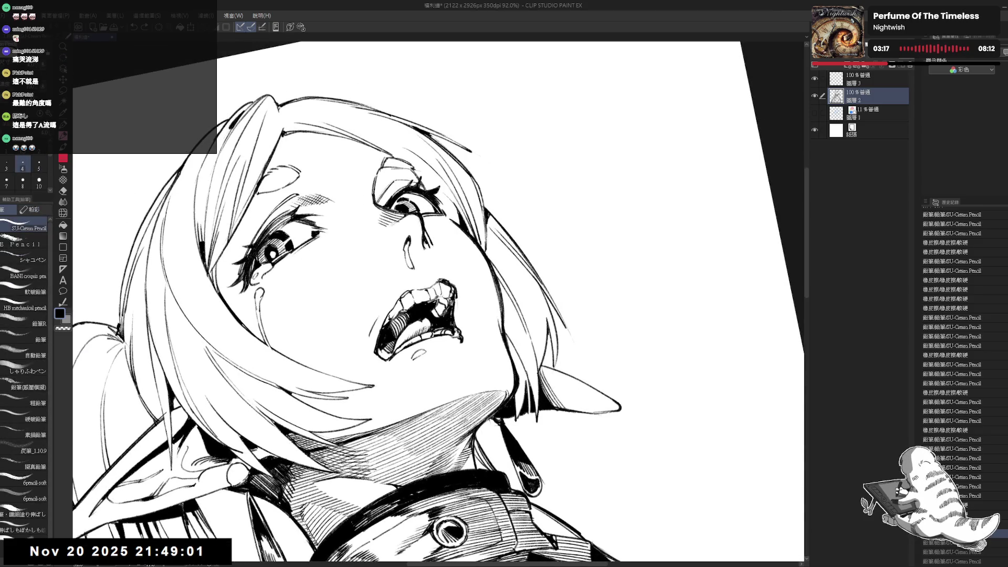
left_click_drag(436, 304, 442, 314)
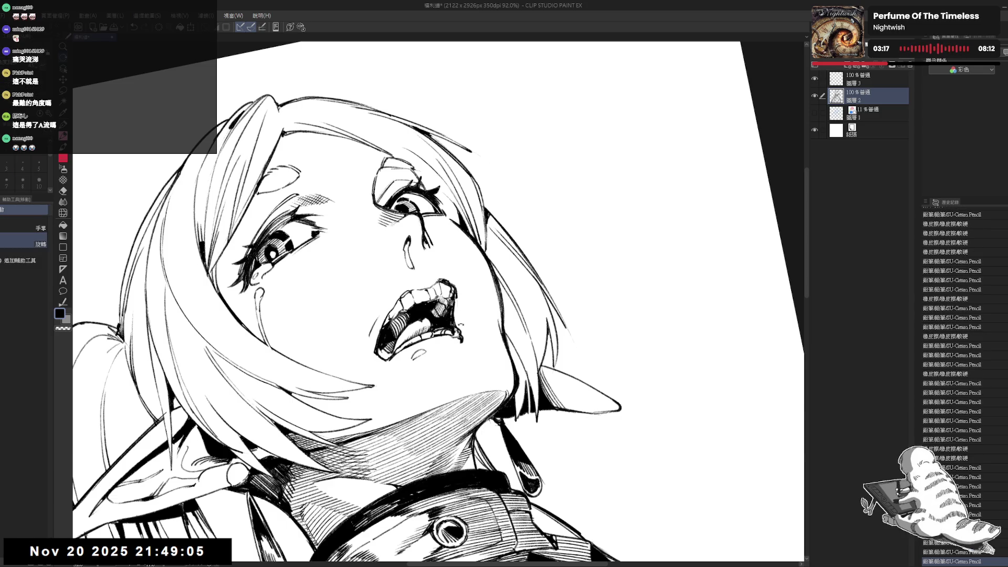
Erase excess teeth lines and a stray mark at the mouth's left corner, then move to the top layer.
key("minus")
key("e")
left_click_drag(438, 286, 444, 294)
key("p")
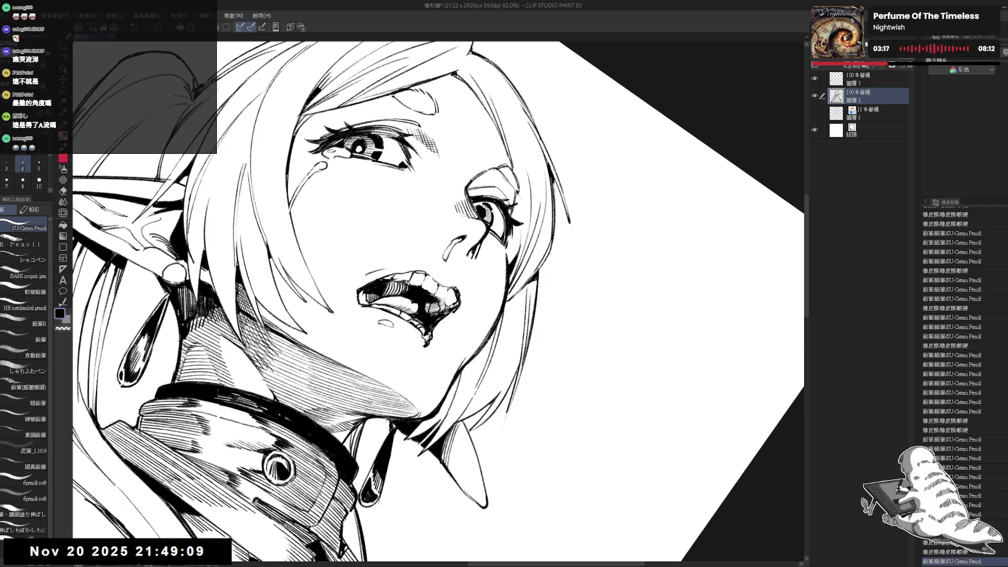
key("equal")
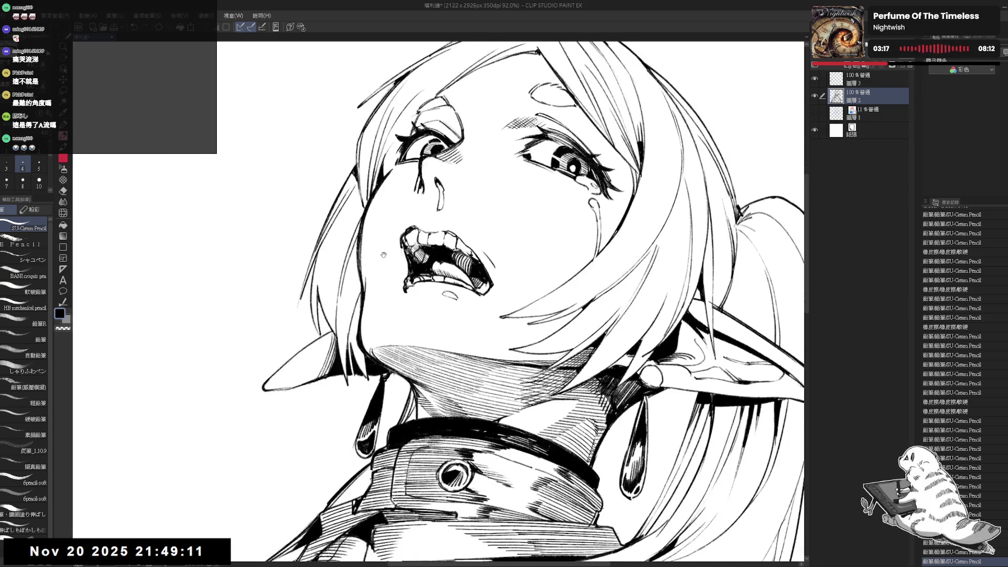
key("ctrl+minus")
key("minus")
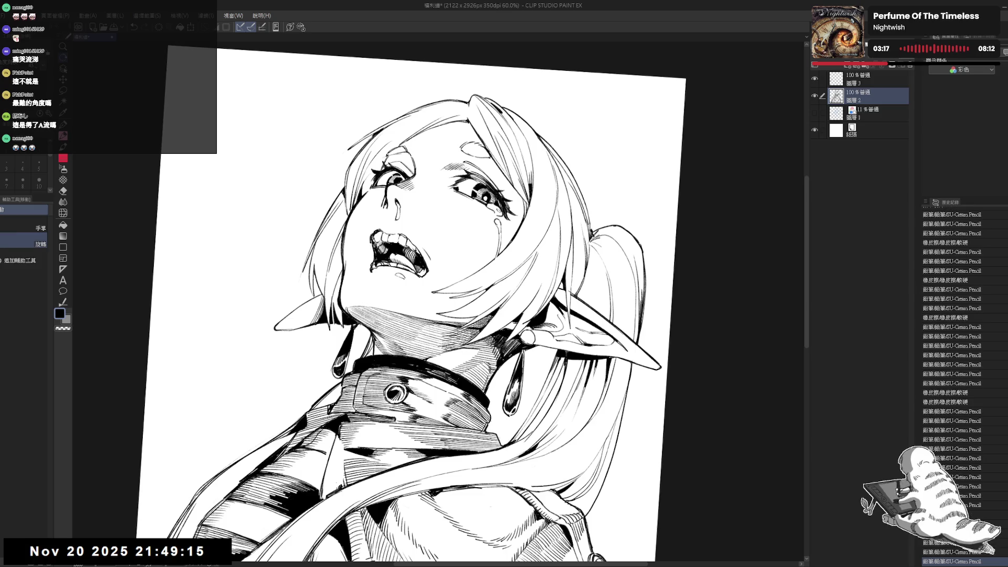
key("equal")
key("e")
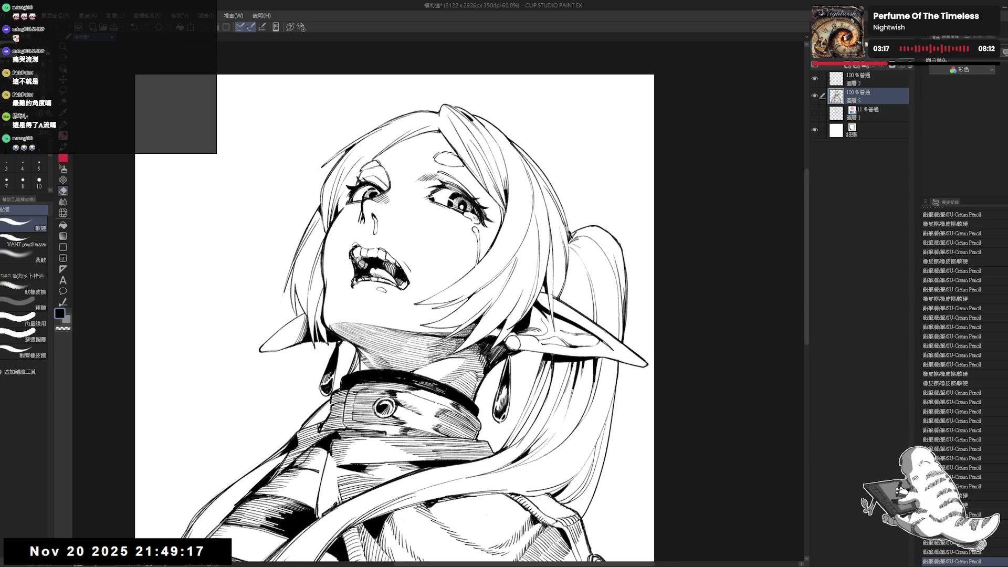
mouse_move(347, 259)
left_mouse_down()
mouse_move(423, 232)
mouse_move(378, 263)
mouse_move(422, 231)
left_mouse_up()
key("p")
key("alt+bracketright")
Hatch five short vertical blush strokes across the cheek under the right eye.
key("ctrl+z")
key("ctrl+z")
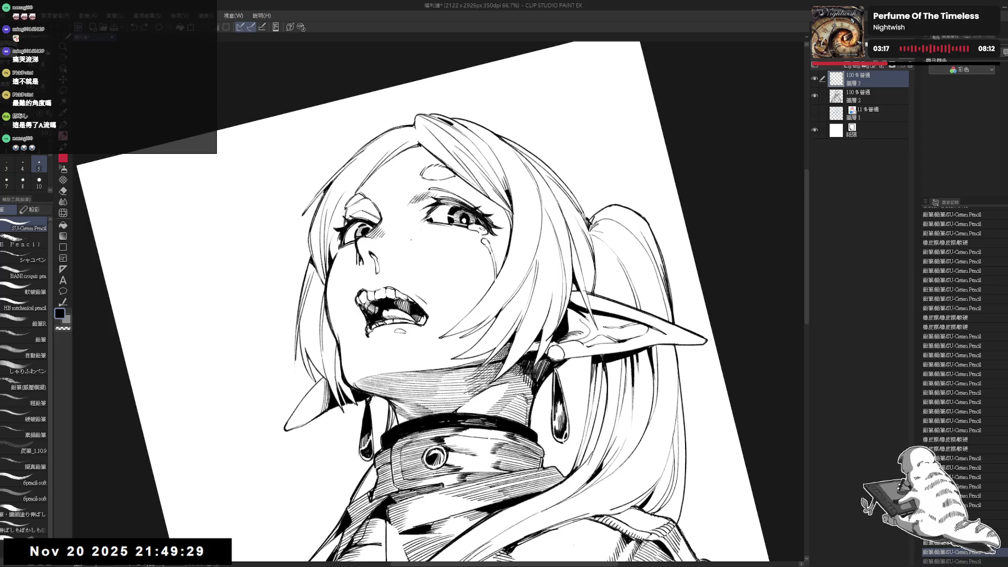
key("ctrl+y")
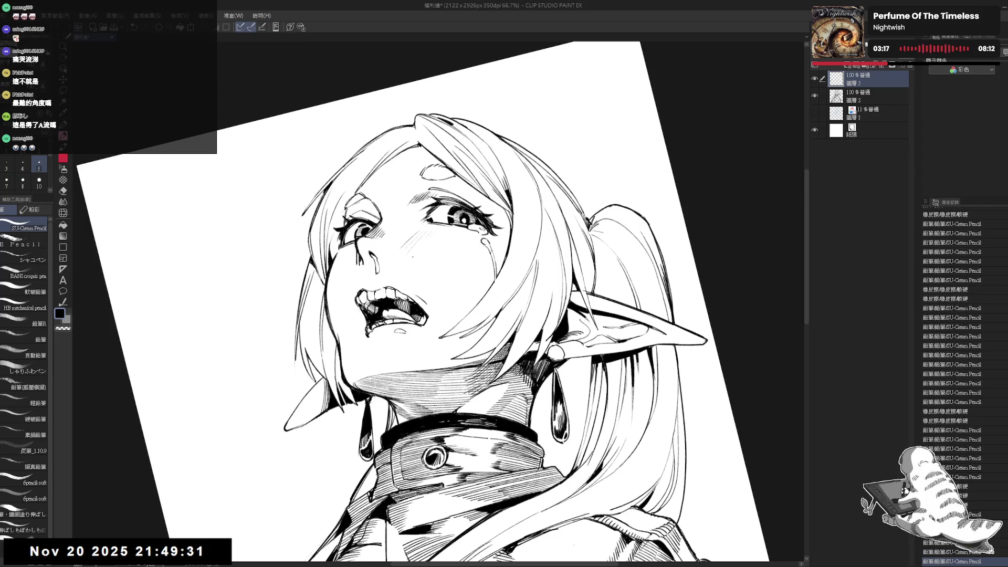
left_click_drag(426, 239, 422, 262)
mouse_move(439, 243)
left_mouse_down()
mouse_move(428, 266)
mouse_move(439, 269)
left_mouse_up()
left_click_drag(453, 248, 447, 270)
left_click_drag(460, 250, 457, 272)
left_click_drag(471, 245, 470, 276)
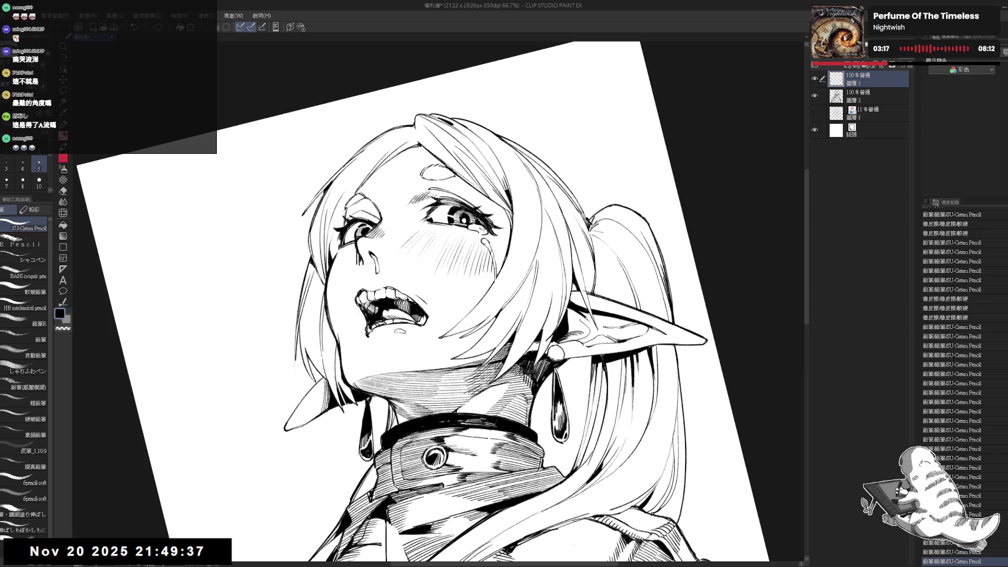
mouse_move(472, 315)
left_mouse_down()
mouse_move(480, 299)
mouse_move(457, 278)
mouse_move(447, 237)
mouse_move(466, 233)
left_mouse_up()
Erase a tiny spot, then lasso-select and delete the first blush hatching.
key("e")
left_click(469, 237)
key("p")
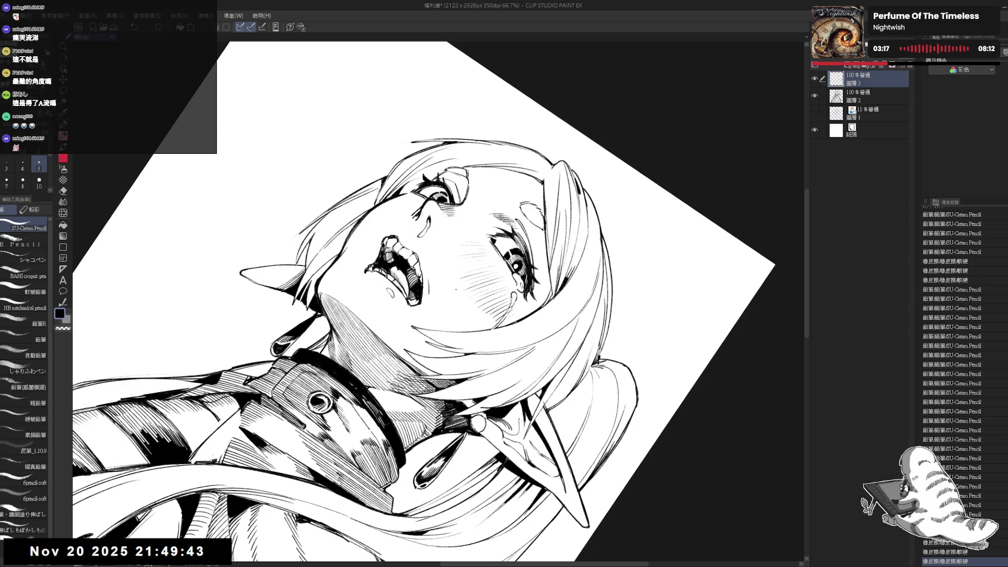
key("ctrl+0")
key("bracketleft")
scroll(441, 284, "down", 1)
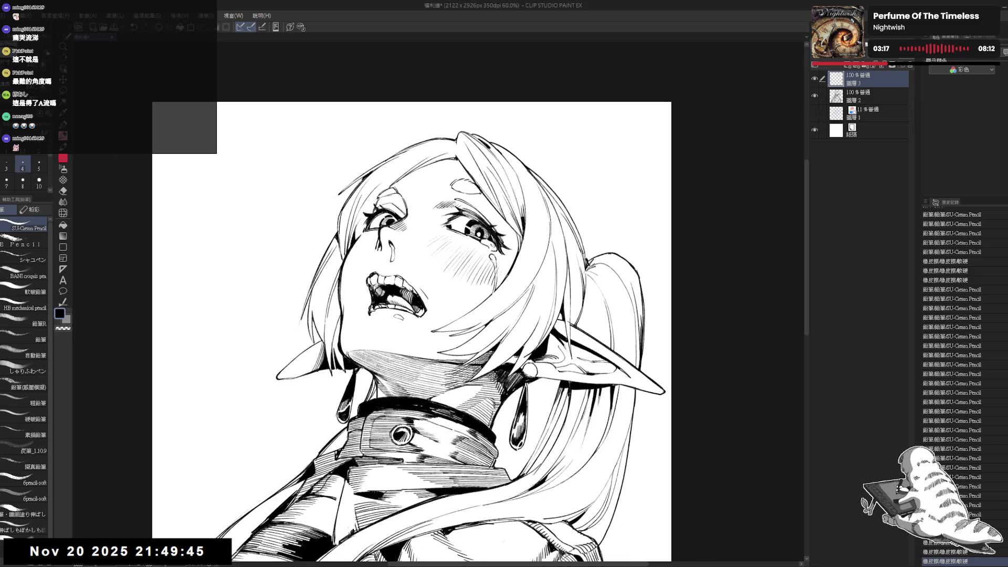
key("m")
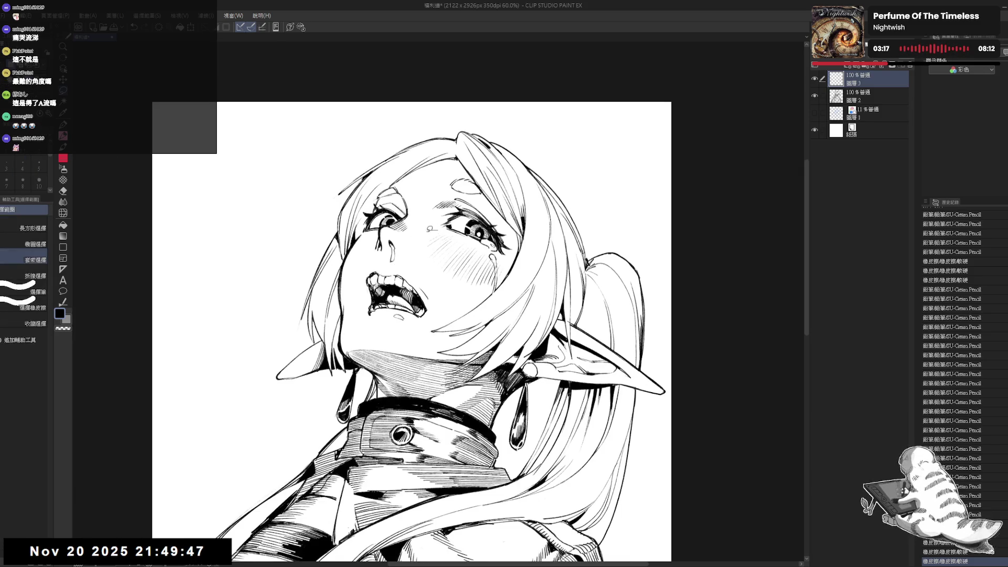
mouse_move(432, 230)
left_mouse_down()
mouse_move(499, 296)
mouse_move(508, 244)
mouse_move(436, 225)
mouse_move(425, 289)
mouse_move(457, 315)
left_mouse_up()
key("Delete")
key("ctrl+d")
Redraw the cheek blush as eight fresh diagonal hatching strokes on a rotated canvas.
key("r")
key("p")
left_click_drag(405, 241, 436, 260)
left_click_drag(444, 236, 443, 264)
mouse_move(448, 238)
left_mouse_down()
mouse_move(445, 265)
mouse_move(453, 257)
left_mouse_up()
left_click_drag(462, 235, 458, 256)
mouse_move(467, 235)
left_mouse_down()
mouse_move(461, 255)
mouse_move(470, 254)
left_mouse_up()
left_click_drag(476, 235, 473, 257)
left_click_drag(480, 238, 476, 260)
left_click_drag(482, 240, 479, 262)
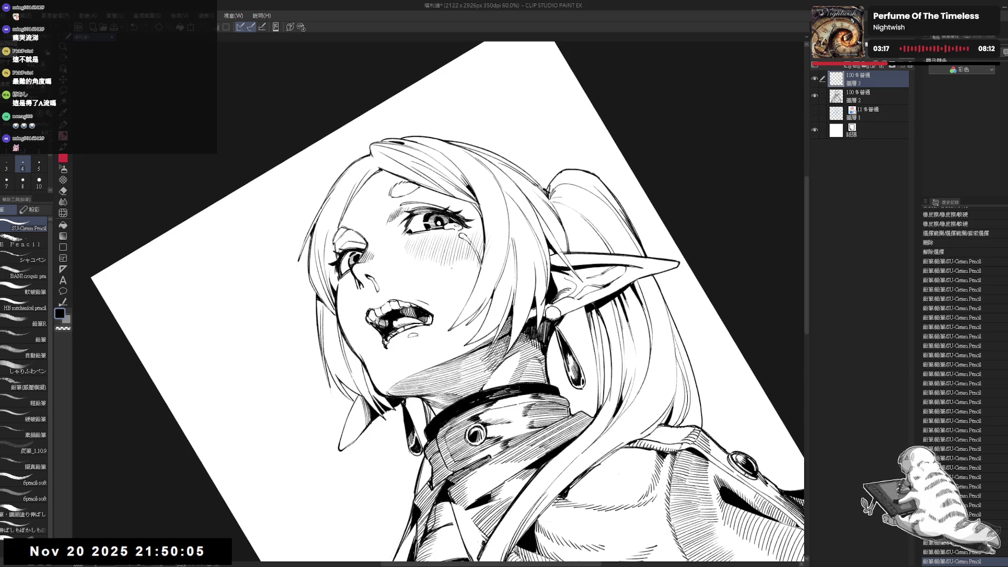
Undo a small cheek mark and draw a thin tear line down the cheek.
key("ctrl+@")
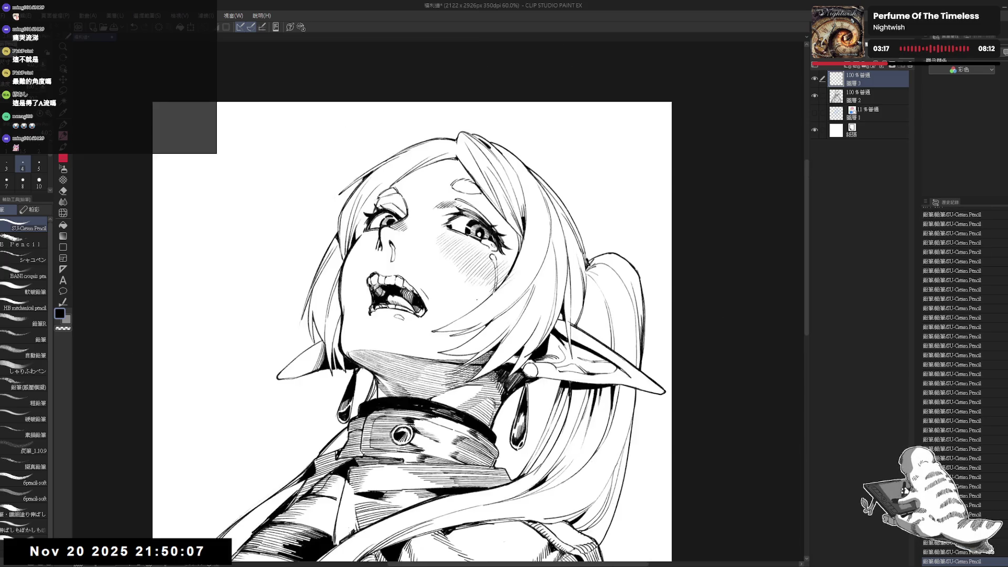
key("^")
key("^")
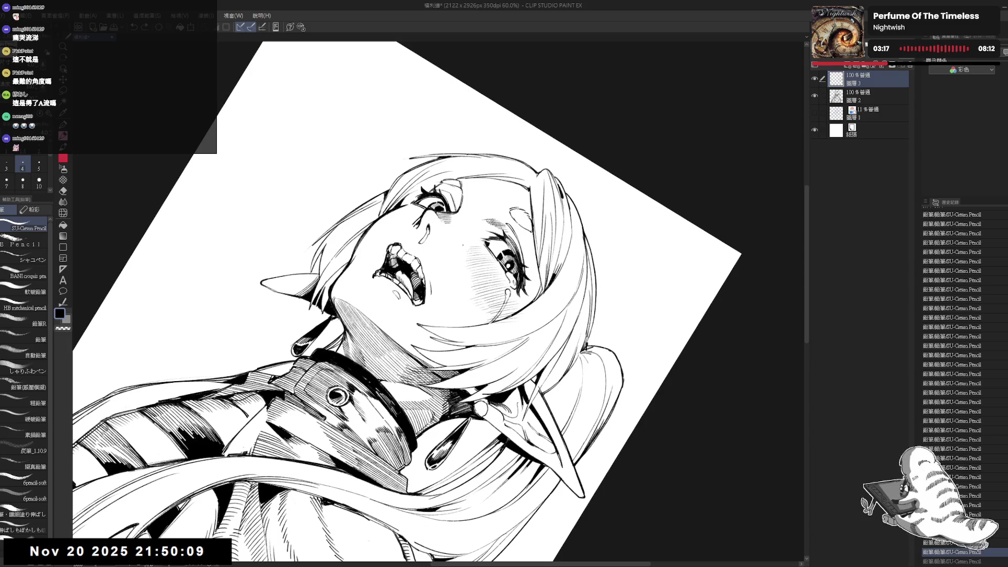
left_click_drag(463, 250, 465, 252)
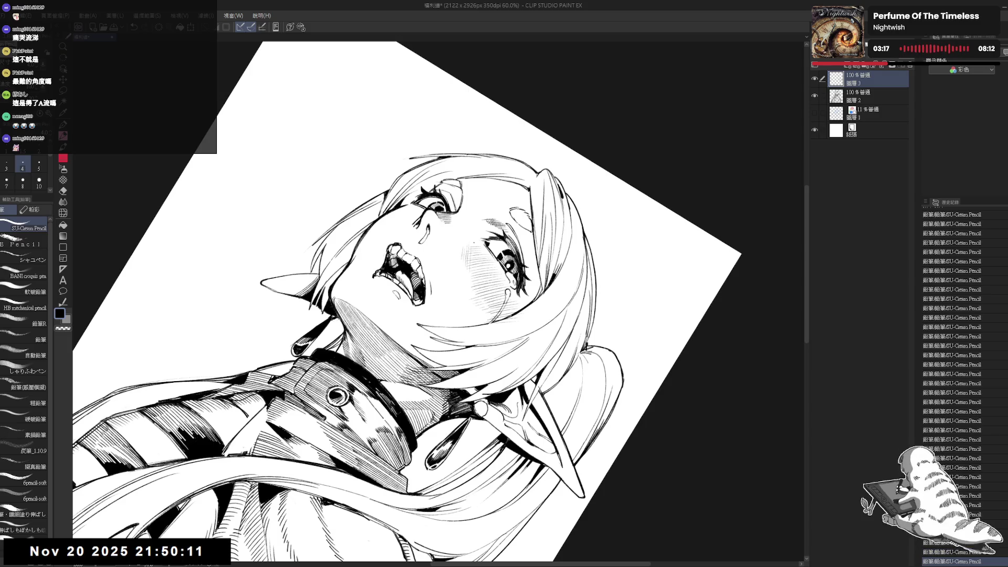
key("ctrl+z")
key("ctrl+z")
key("ctrl+z")
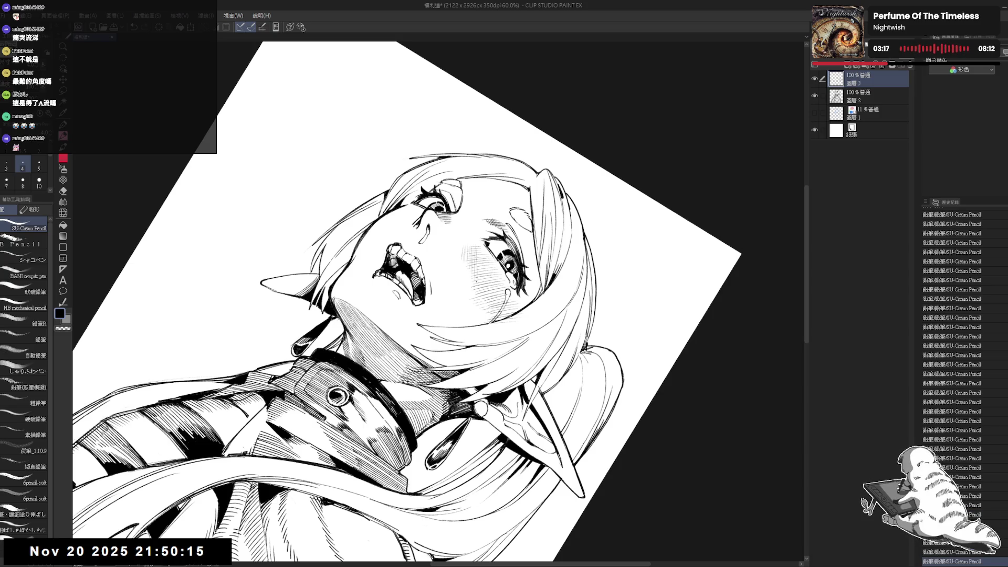
mouse_move(487, 260)
left_mouse_down()
mouse_move(487, 297)
mouse_move(495, 293)
left_mouse_up()
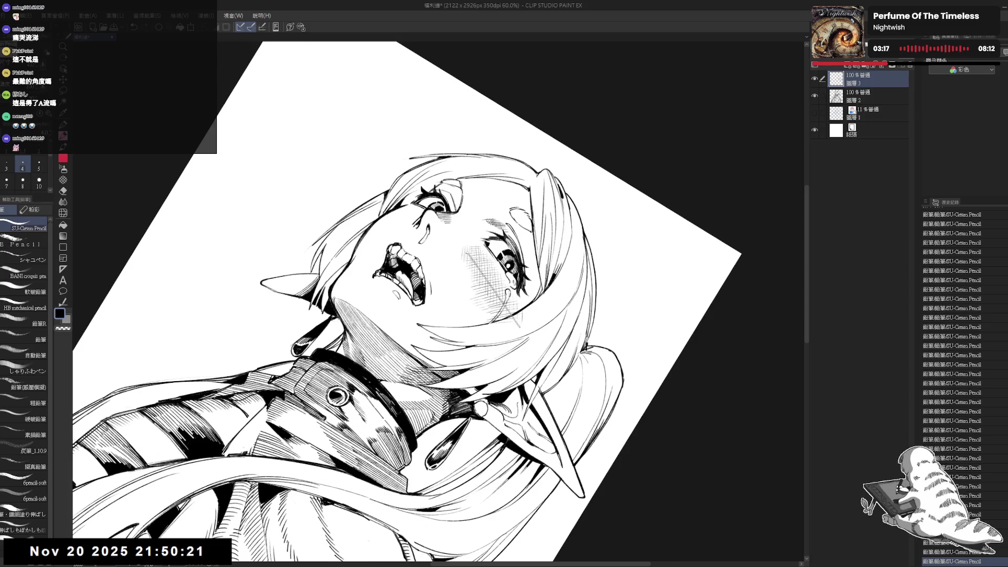
Erase stray marks on the cheek, undoing an erasure around the tear.
key("ctrl+0")
key("shift+space")
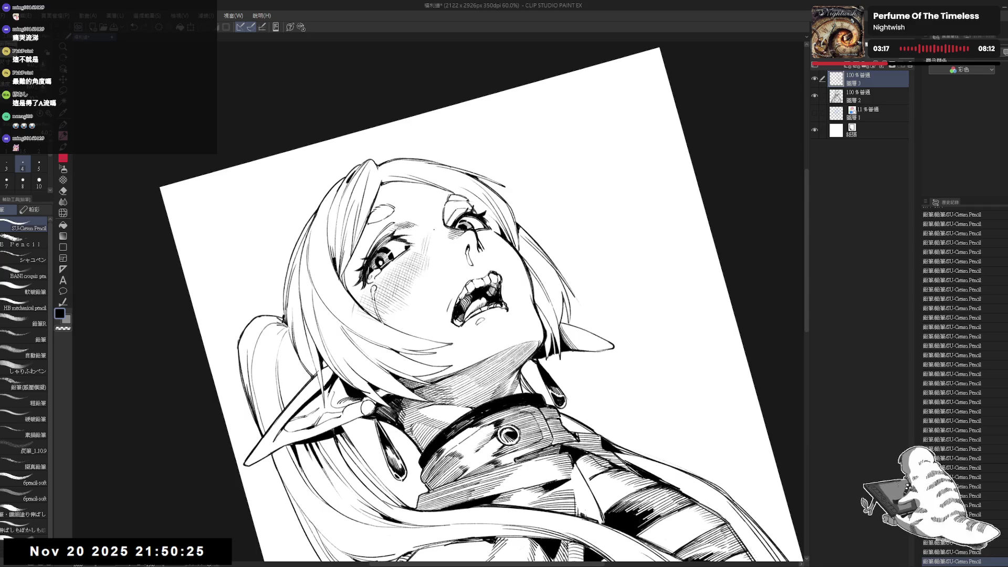
key("shift+space")
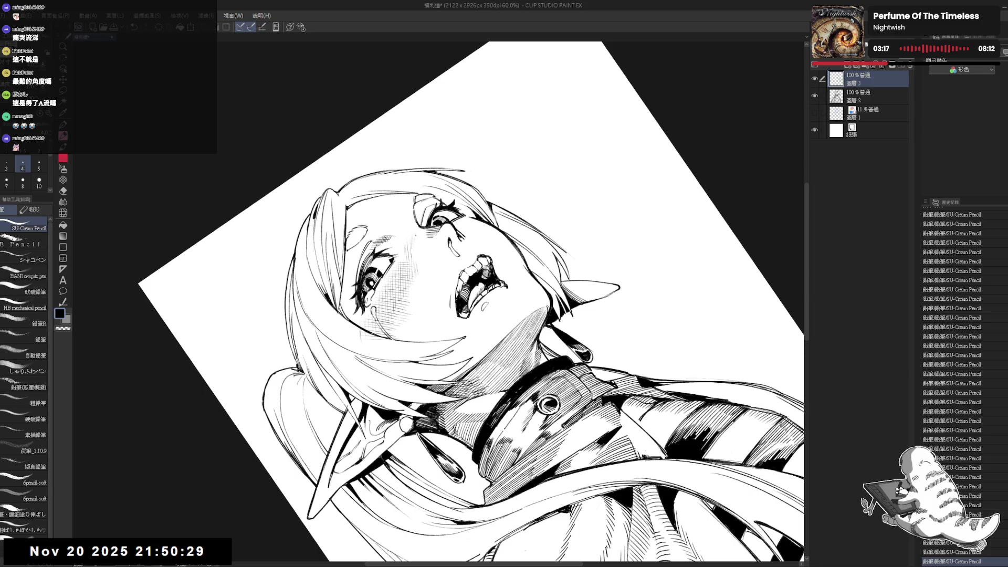
key("shift+space")
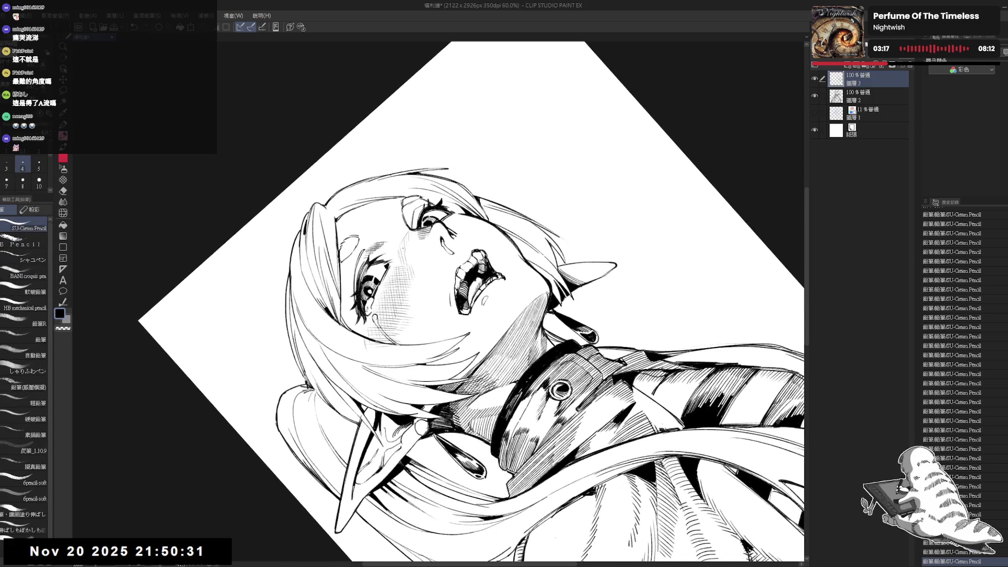
left_click_drag(397, 254, 410, 261)
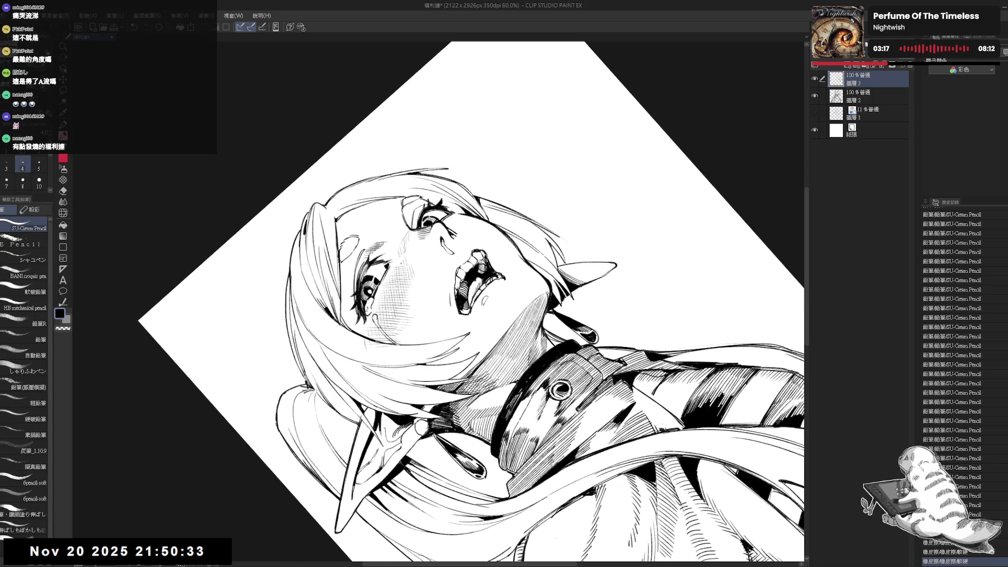
key("e")
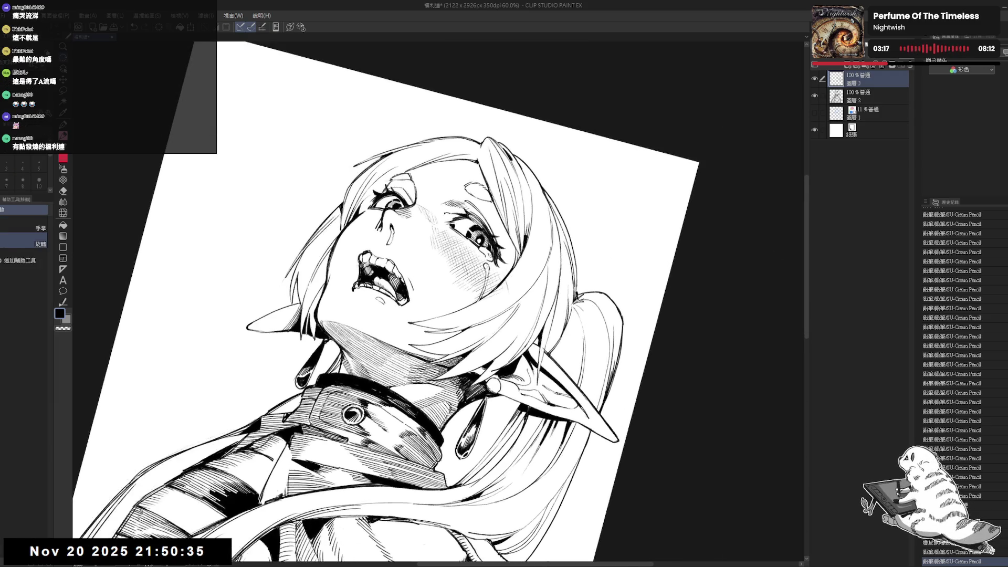
key("shift+space")
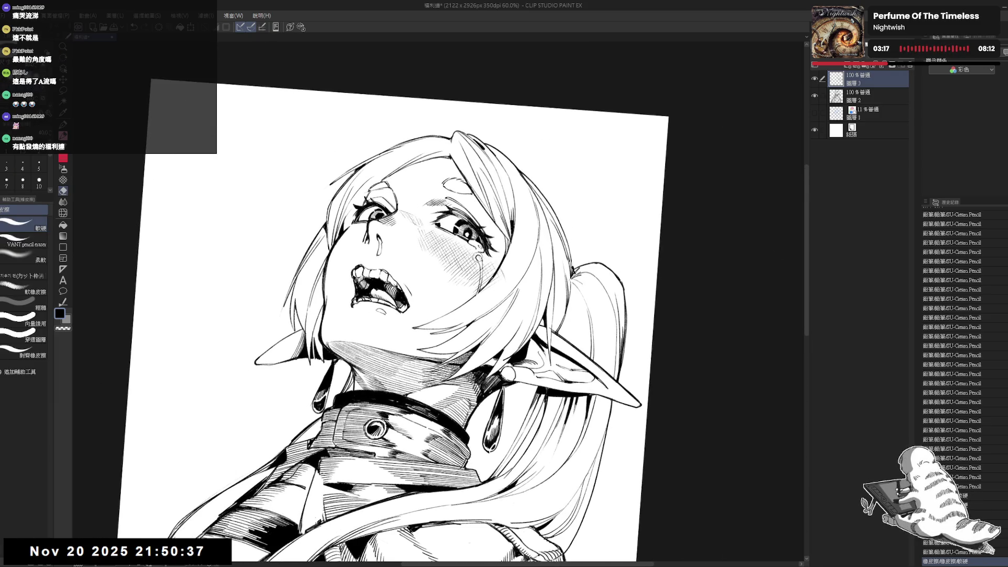
mouse_move(475, 255)
left_mouse_down()
mouse_move(486, 272)
mouse_move(475, 294)
mouse_move(501, 275)
mouse_move(507, 255)
mouse_move(487, 294)
left_mouse_up()
key("ctrl+z")
Set the pencil size to 5 and try a stroke near the eye, then undo it.
key("shift+space")
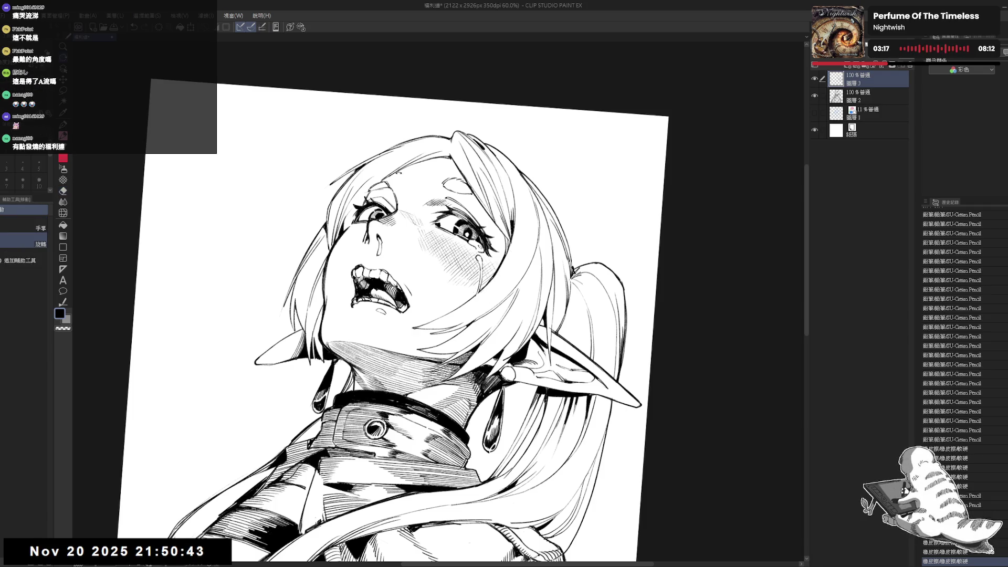
key("p")
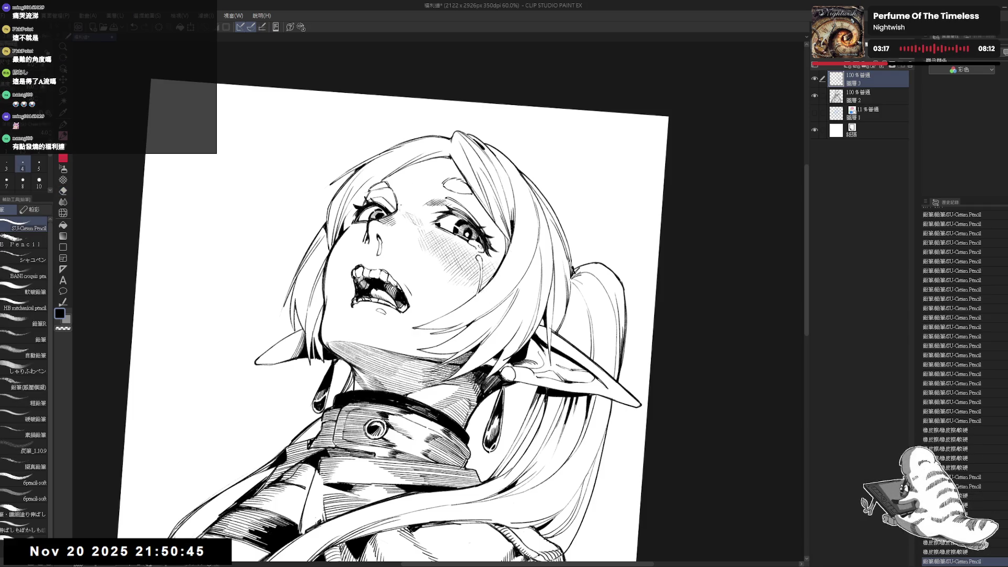
left_click_drag(399, 273, 367, 294)
left_click(38, 164)
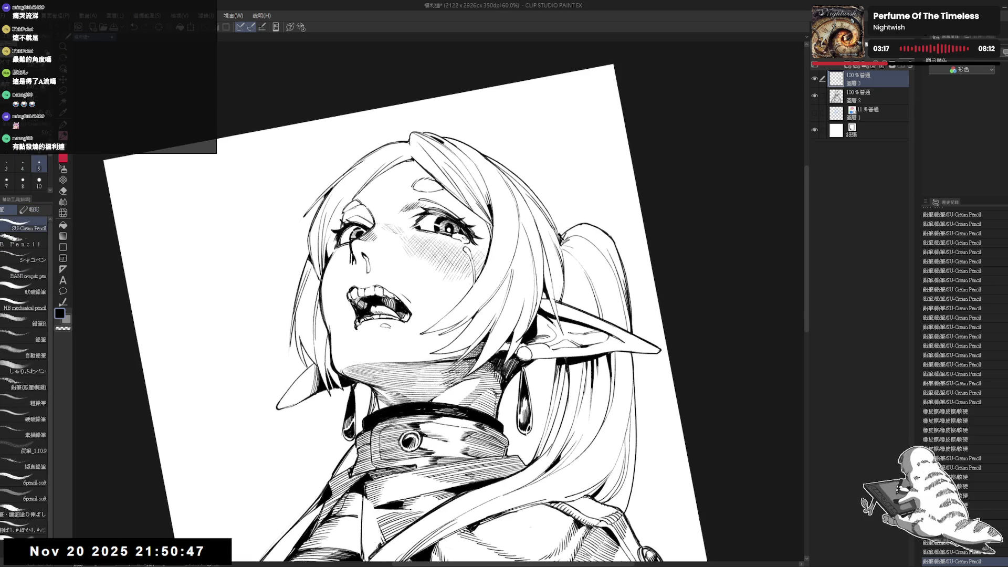
left_click_drag(330, 252, 340, 273)
key("ctrl+z")
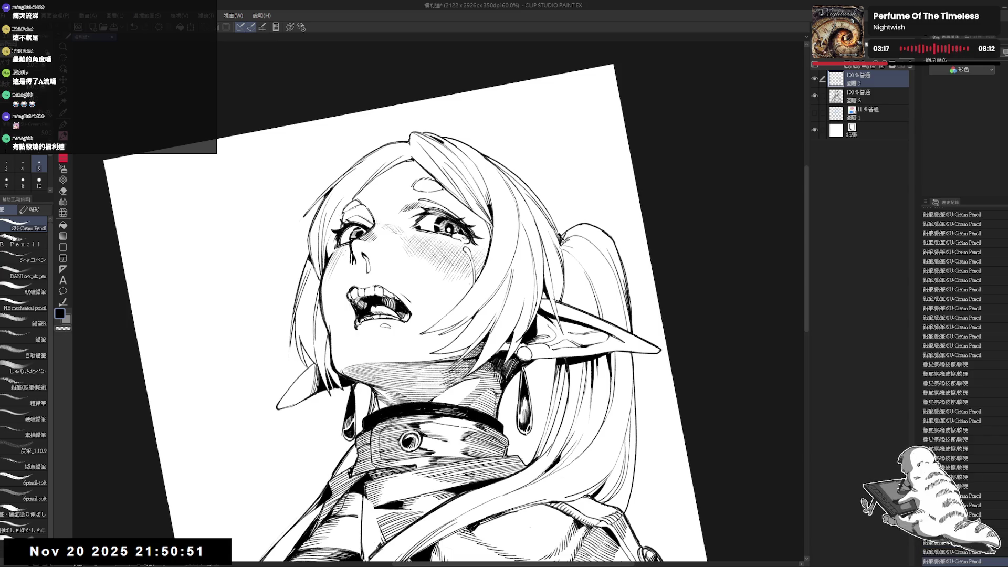
Flip and recentre the view to review the whole crying elf drawing.
key("asciicircum")
key("asciicircum")
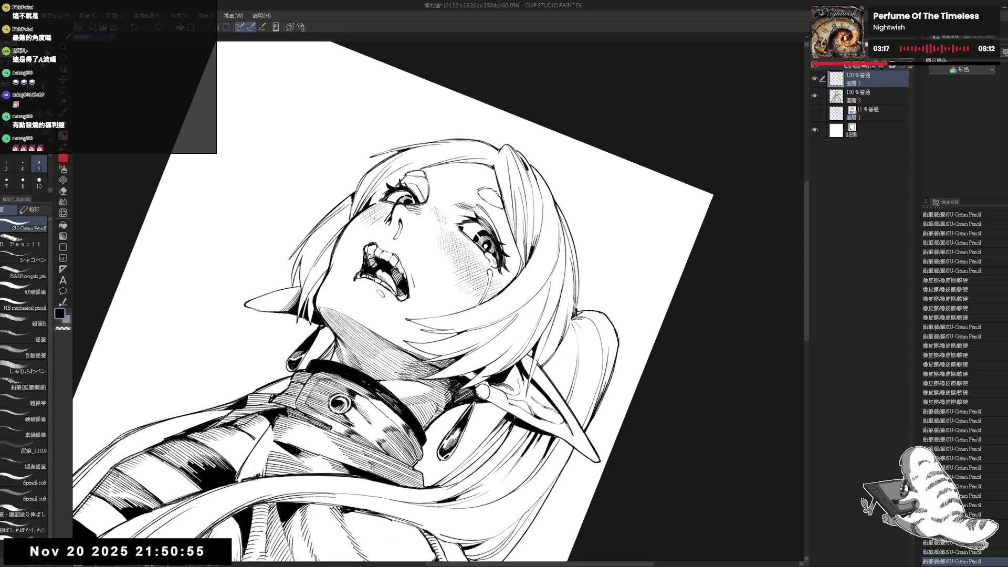
key("r")
key("minus")
key("minus")
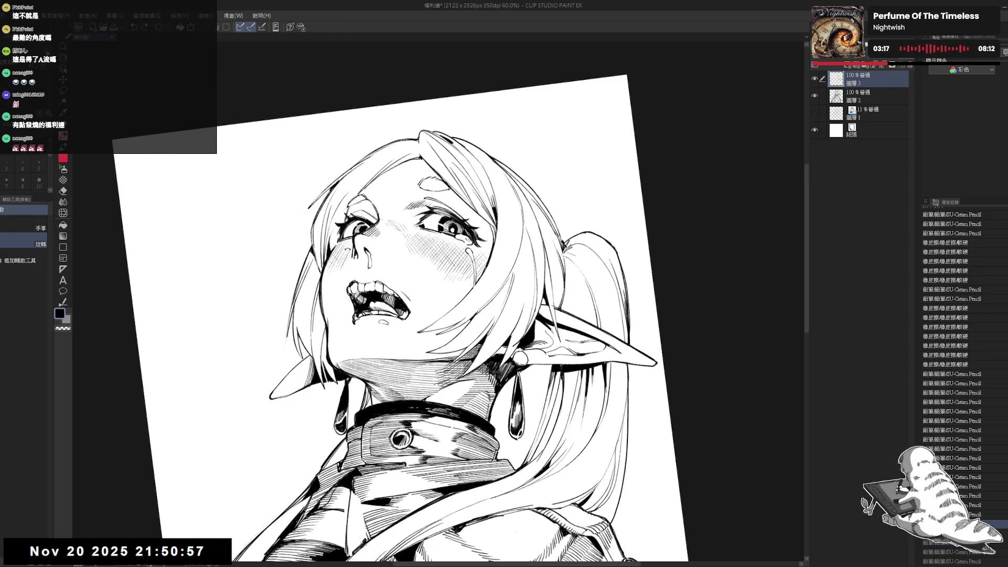
key("p")
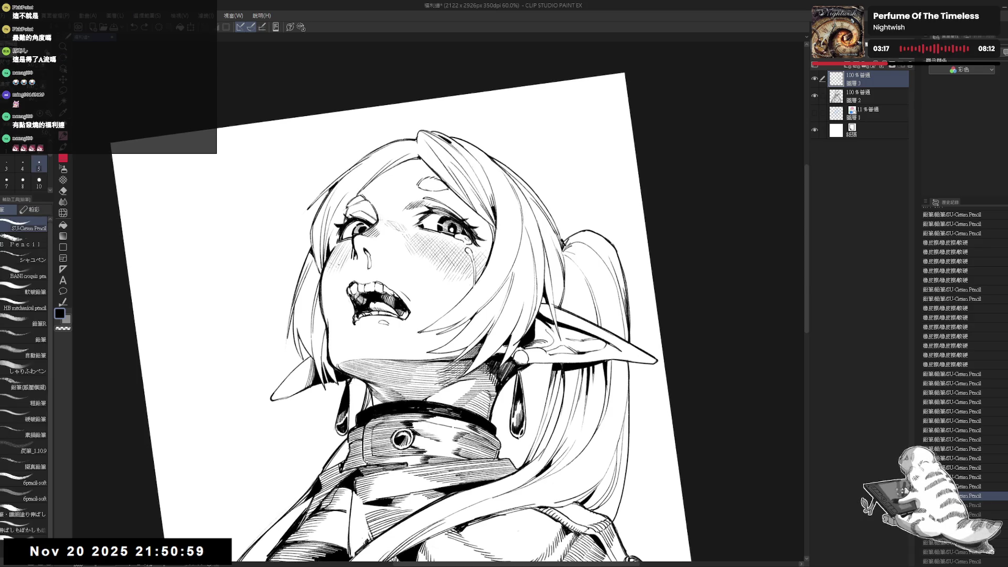
key("e")
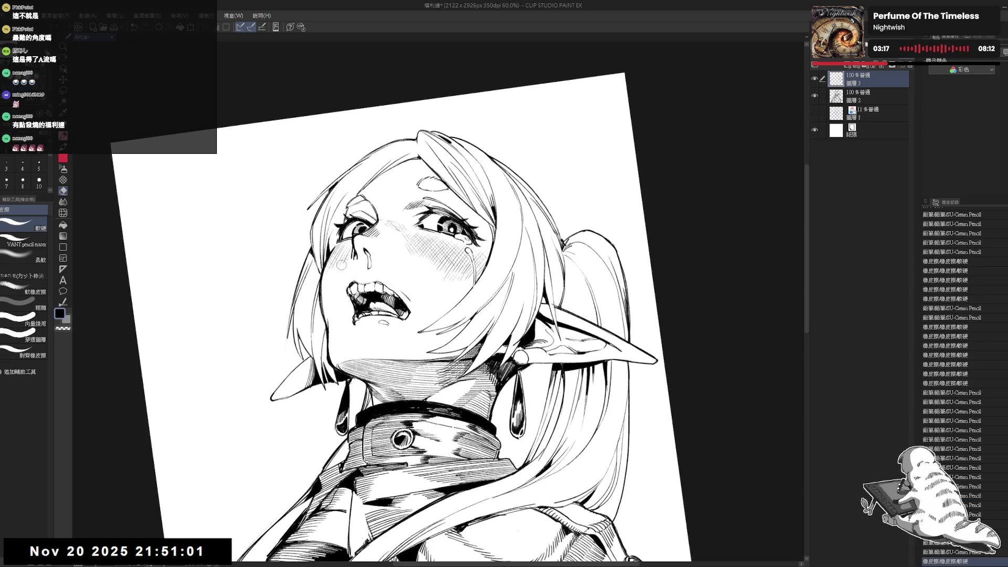
key("p")
key("h")
scroll(341, 269, "down", 5)
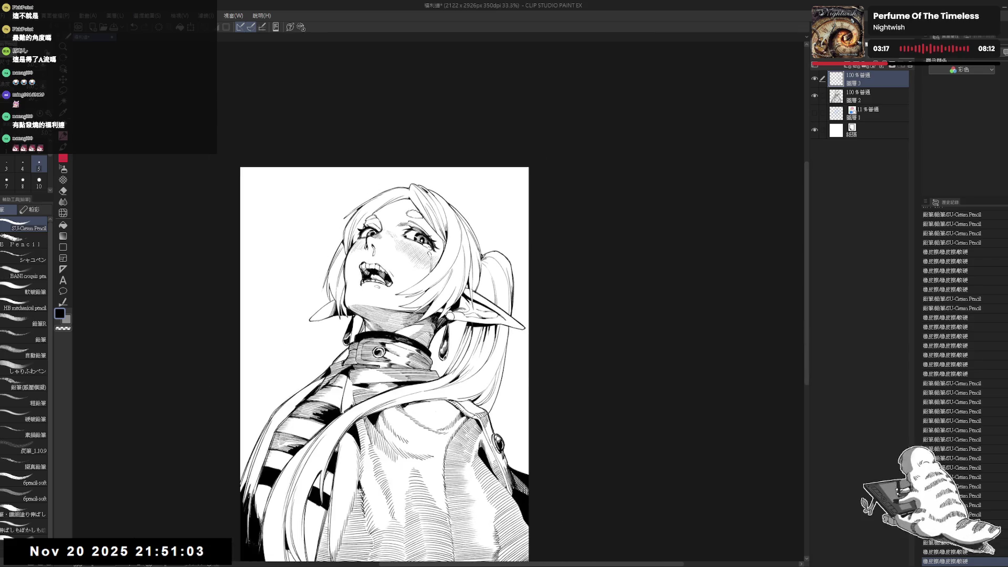
key("h")
scroll(392, 339, "up", 2)
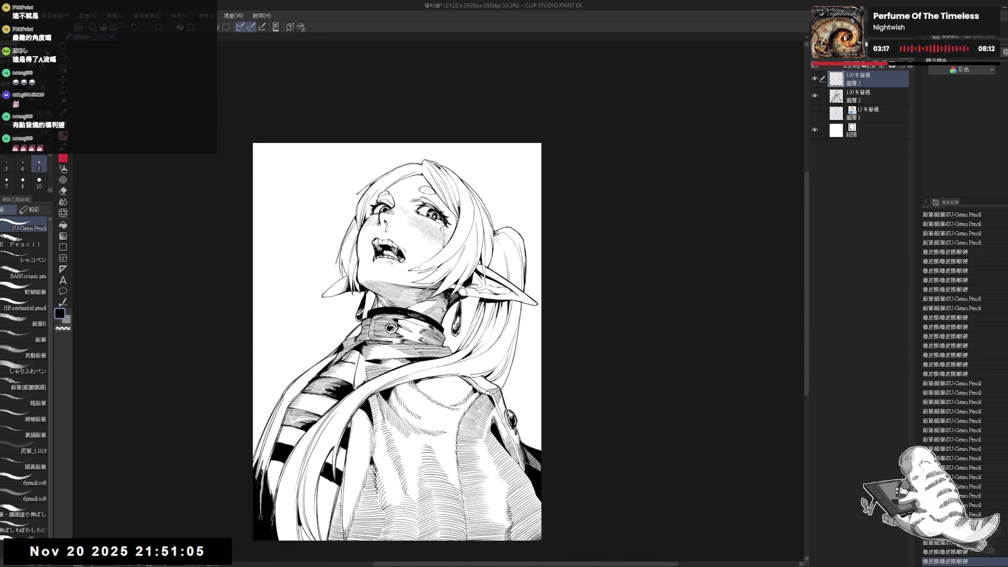
left_click_drag(416, 234, 432, 246)
scroll(418, 238, "up", 2)
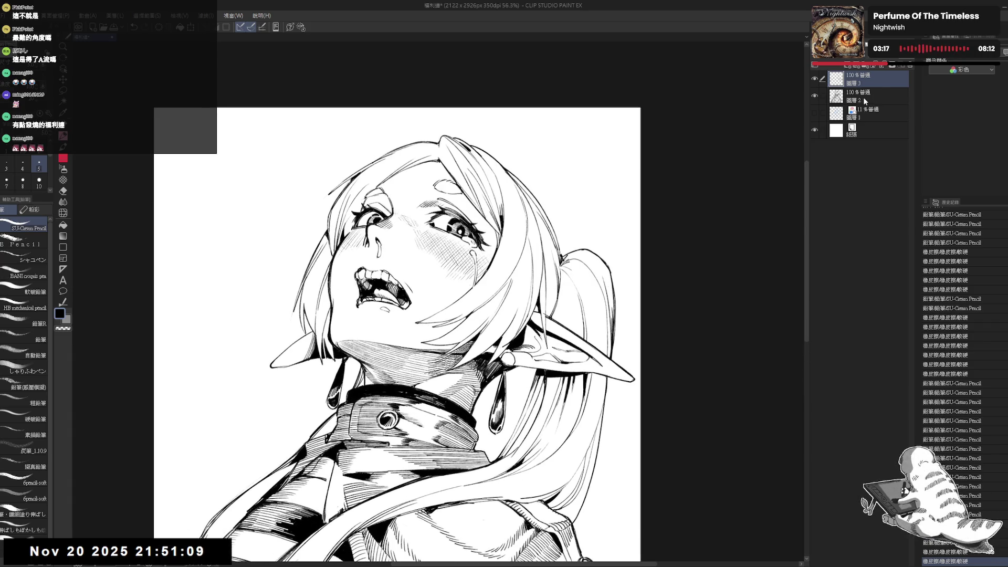
Switch to layer 圖層2 and reset the view to show the whole page.
left_click_drag(663, 142, 704, 234)
key("e")
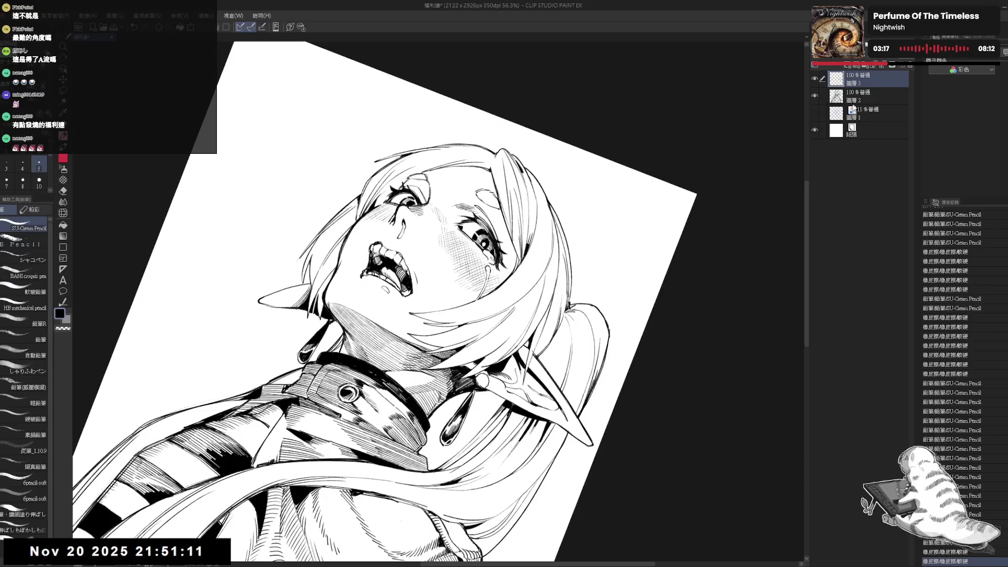
key("alt+bracketleft")
key("p")
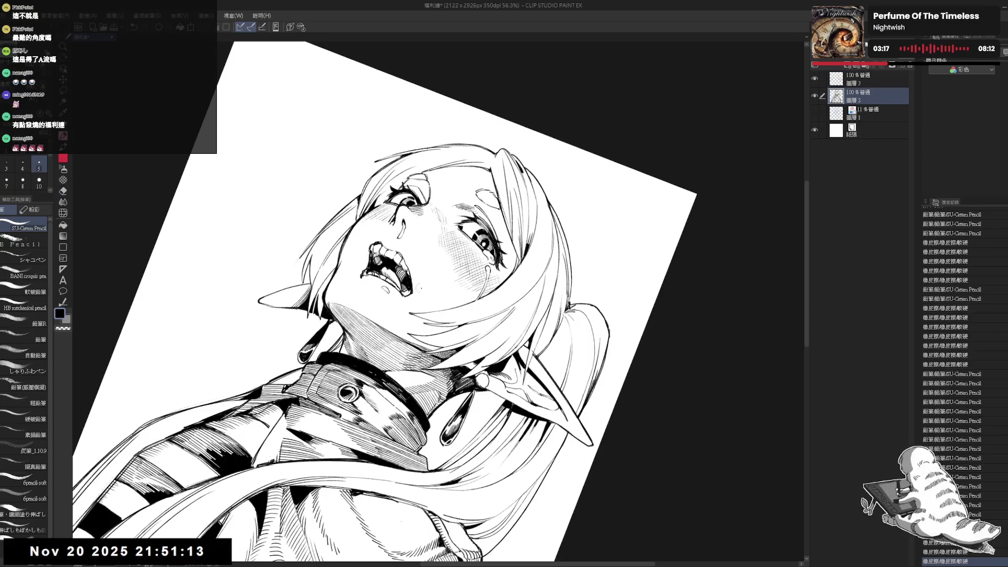
key("ctrl+at")
scroll(416, 248, "down", 3)
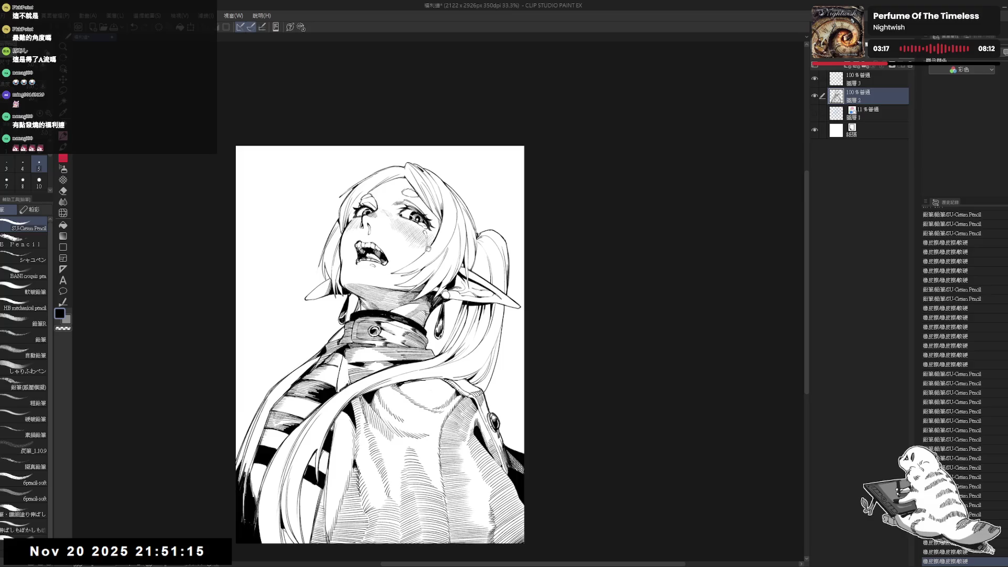
Extend the canvas upward to make room above the elf girl's head.
left_click_drag(428, 249, 419, 239)
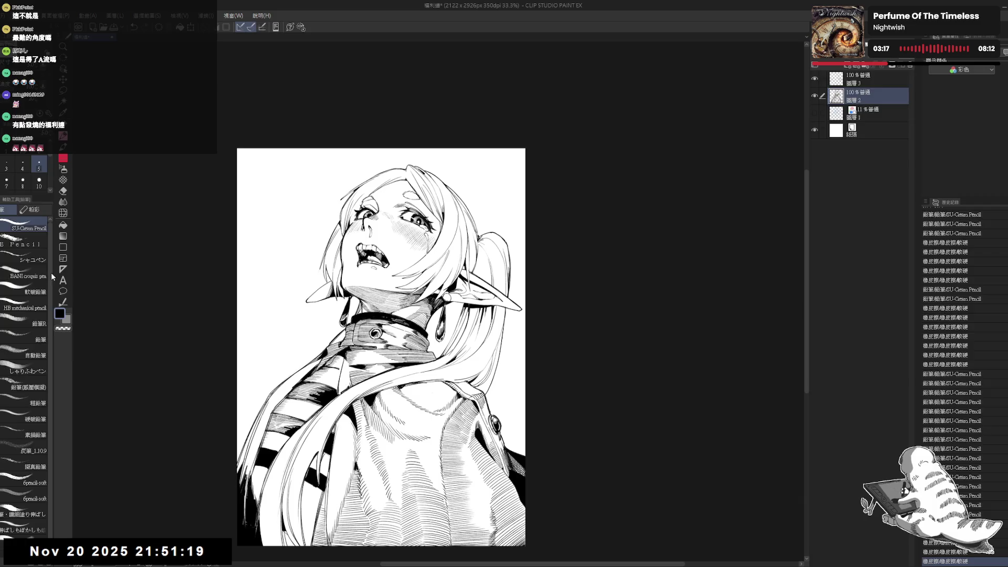
key("ctrl+alt+c")
left_click_drag(385, 150, 381, 112)
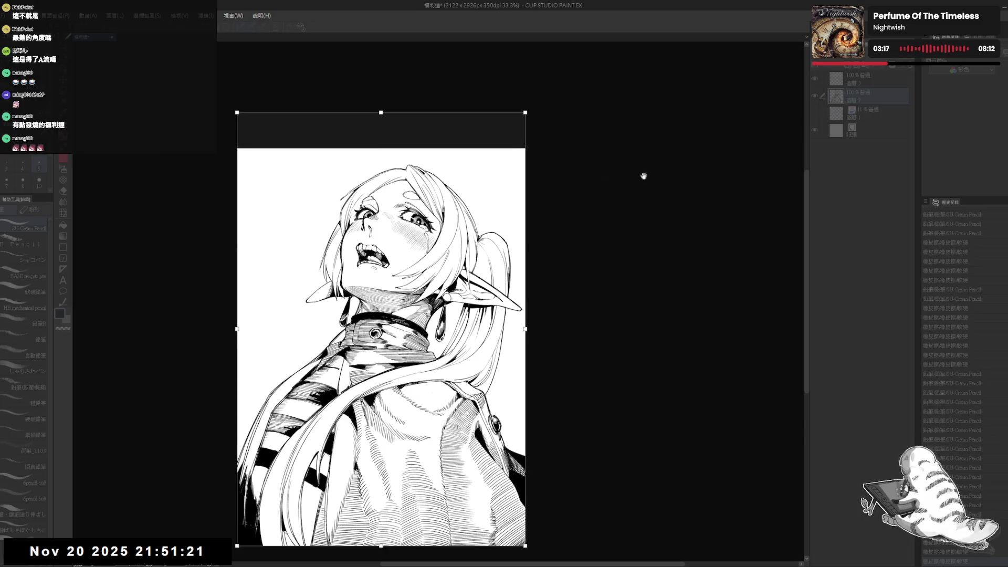
key("Return")
scroll(474, 134, "up", 1)
left_click_drag(475, 134, 451, 161)
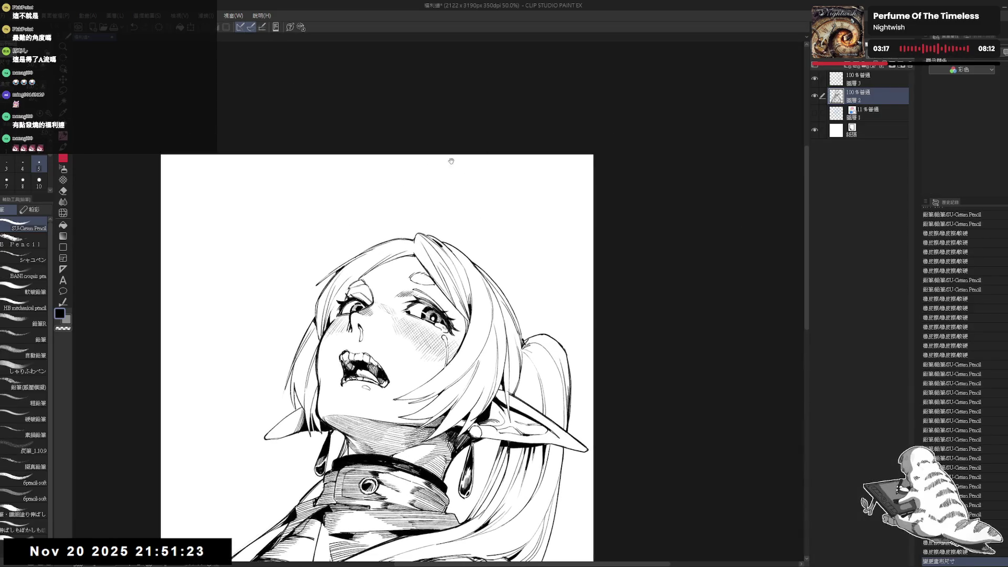
On a new layer above layer 3, sketch the bundle's outline strokes above the head, undoing stray ones.
left_click(847, 66)
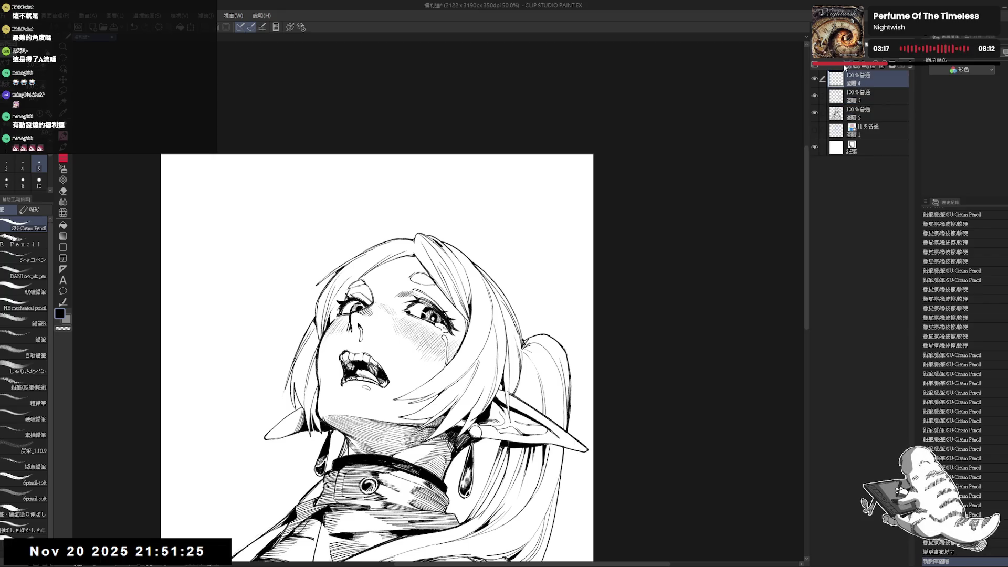
left_click_drag(378, 191, 345, 228)
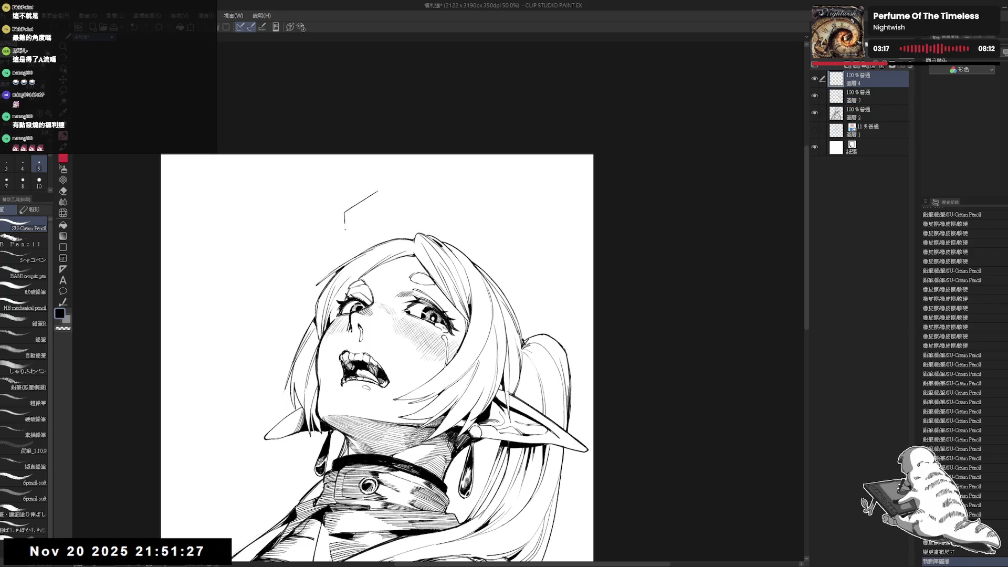
key("ctrl+z")
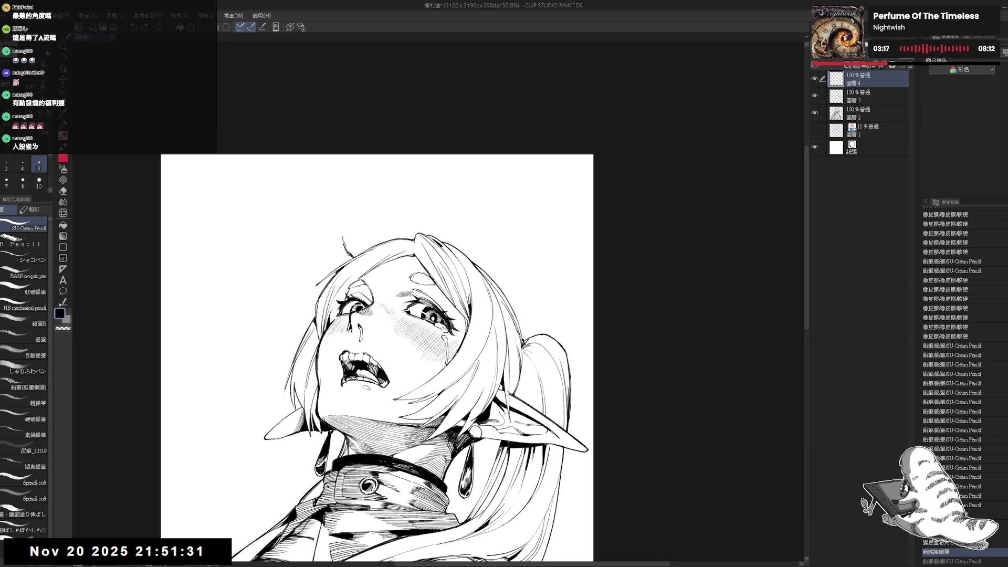
mouse_move(353, 219)
left_mouse_down()
mouse_move(378, 199)
mouse_move(362, 213)
left_mouse_up()
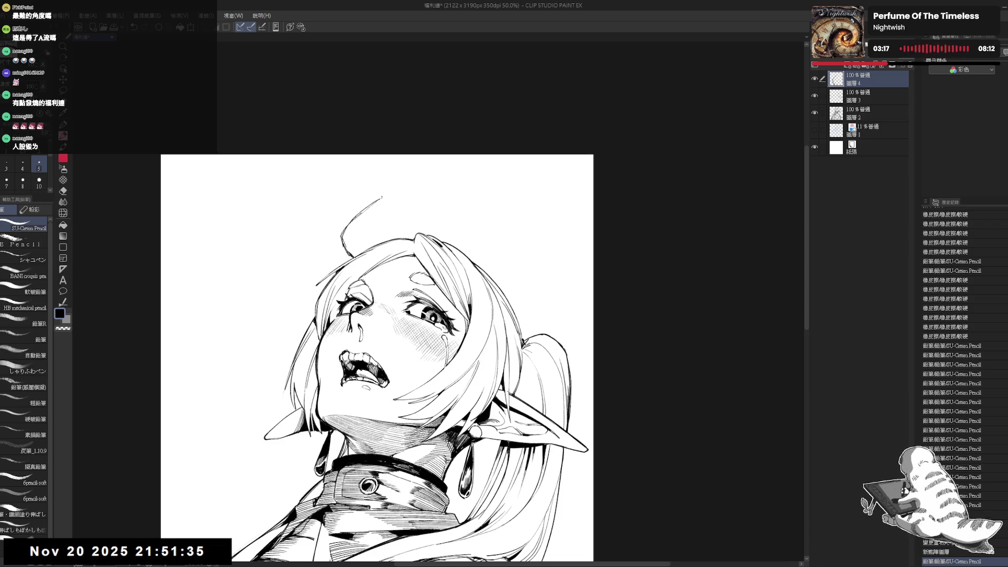
left_click_drag(395, 183, 427, 180)
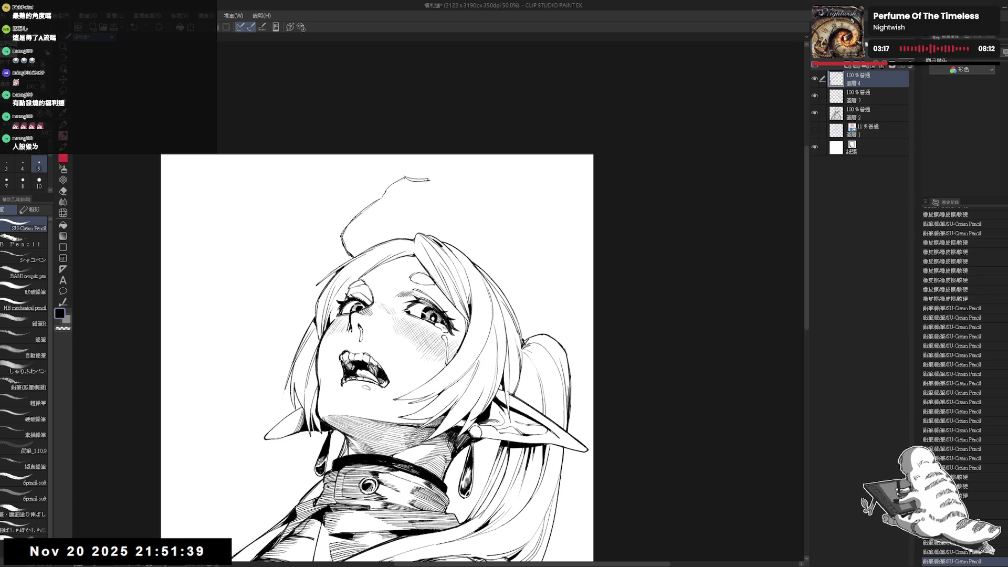
left_click_drag(405, 179, 383, 229)
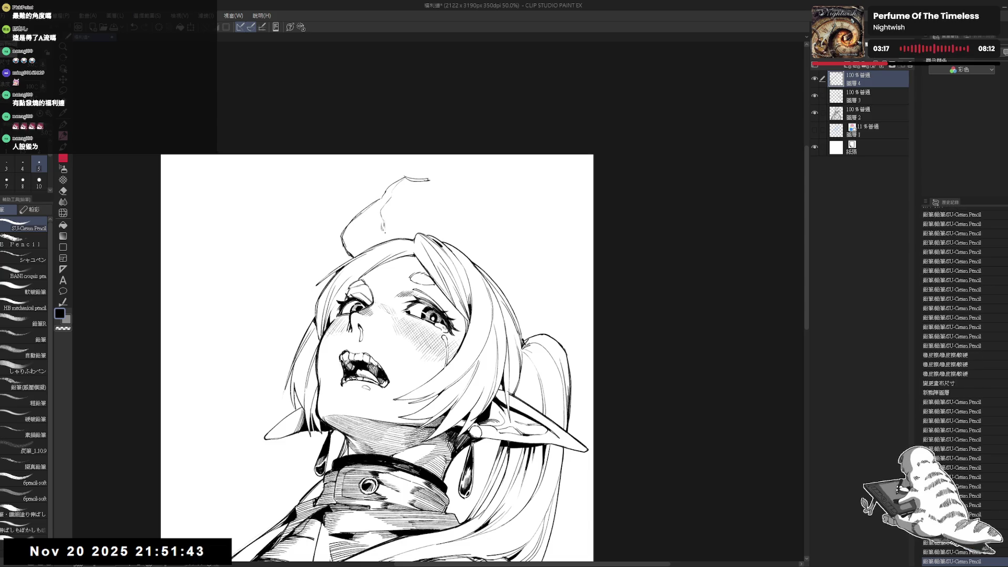
mouse_move(430, 180)
left_mouse_down()
mouse_move(478, 219)
mouse_move(481, 260)
left_mouse_up()
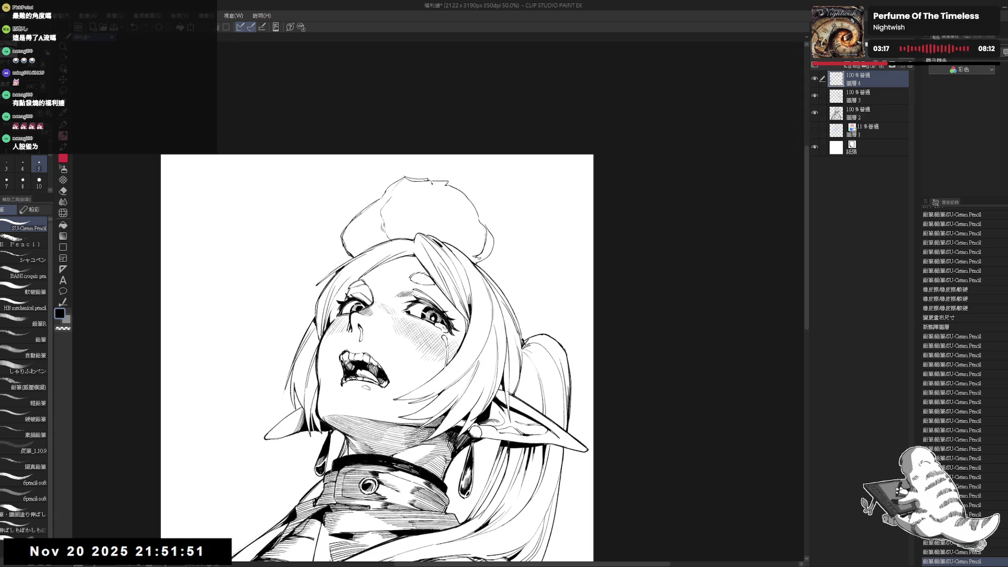
left_click_drag(425, 179, 456, 170)
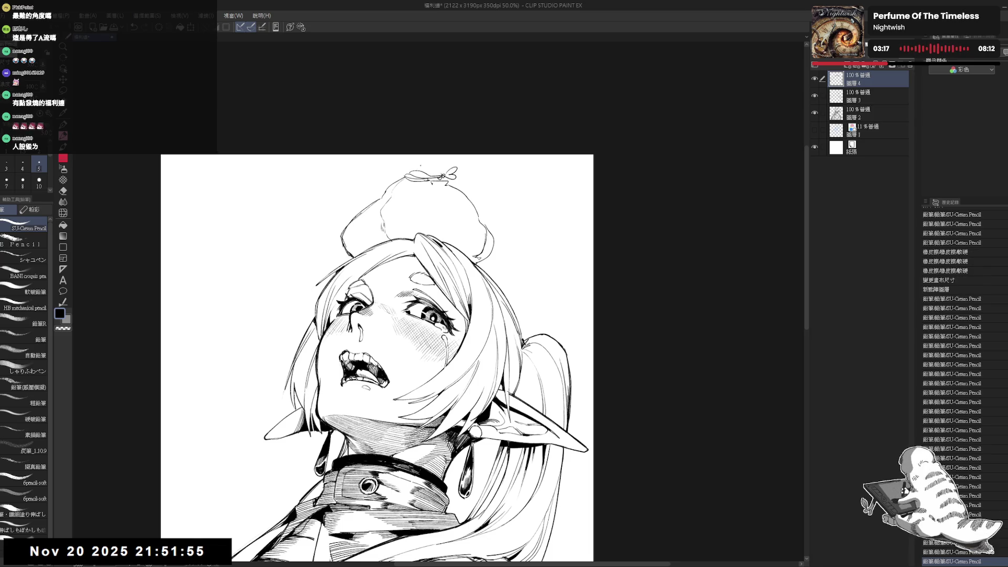
key("ctrl+z")
key("ctrl+z")
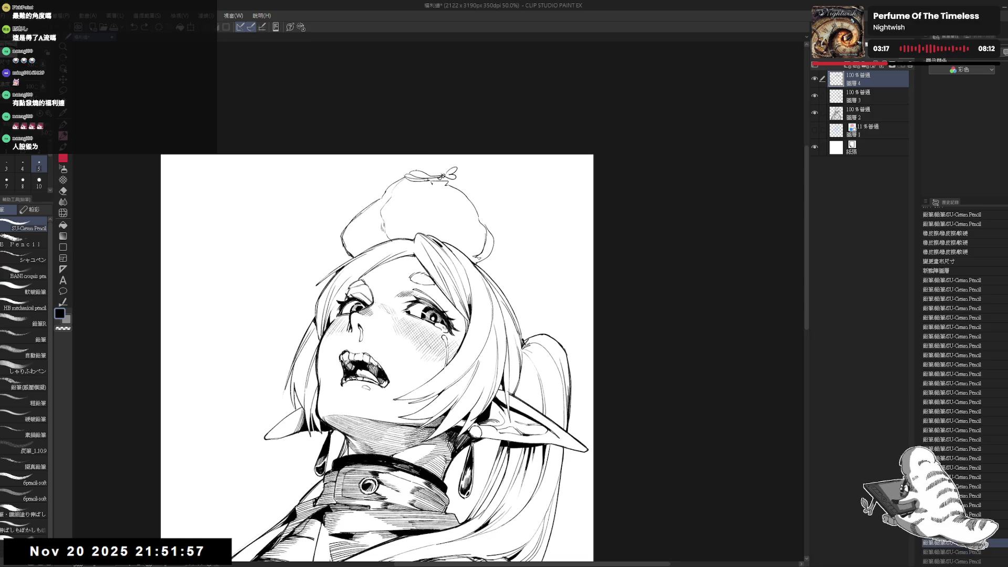
key("ctrl+z")
mouse_move(410, 157)
left_mouse_down()
mouse_move(424, 172)
mouse_move(397, 167)
mouse_move(424, 173)
mouse_move(395, 179)
mouse_move(415, 172)
left_mouse_up()
Fill the small area at the bundle's top and undo trial strokes near the bundle and eyebrow.
key("e")
key("p")
key("g")
left_click(408, 166)
key("p")
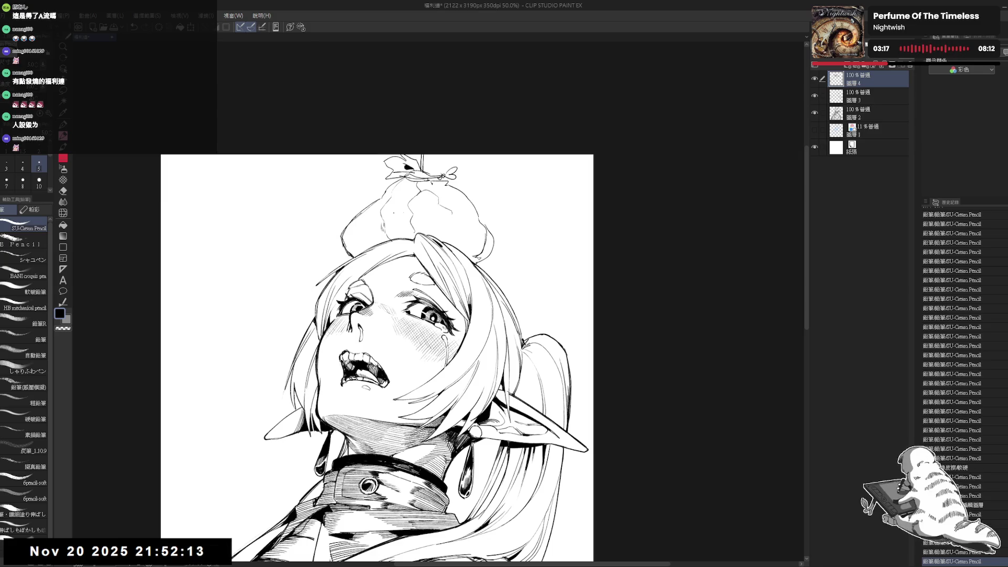
left_click_drag(363, 210, 368, 244)
left_click_drag(367, 315, 364, 298)
key("ctrl+z")
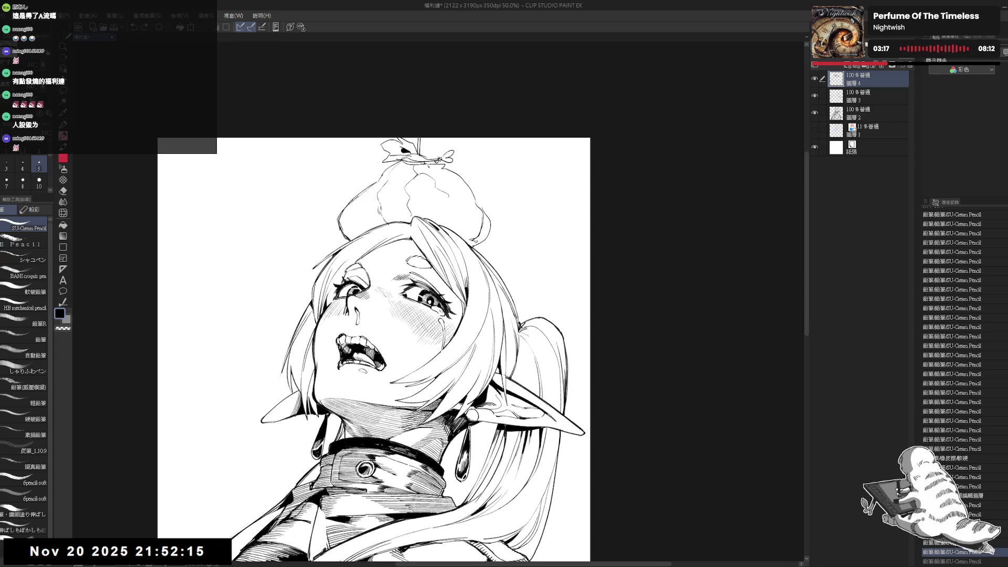
mouse_move(351, 177)
left_mouse_down()
mouse_move(357, 187)
mouse_move(341, 135)
mouse_move(383, 167)
left_mouse_up()
scroll(341, 135, "down", 3)
scroll(383, 167, "up", 2)
left_click_drag(346, 234, 427, 239)
key("ctrl+z")
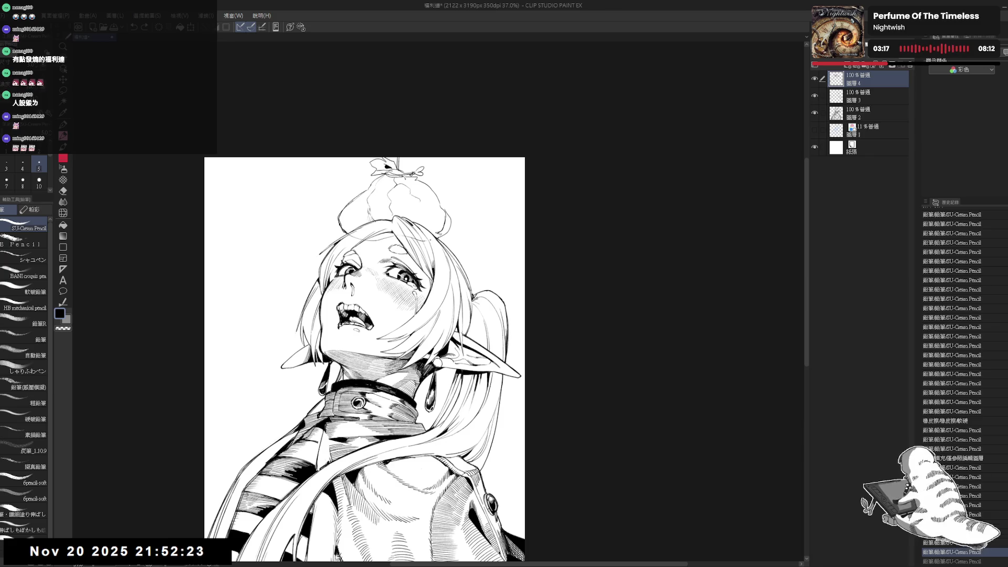
Try masking out part of the bundle on layer 2 with a layer mask, then delete the mask.
left_click(861, 115)
left_click(897, 67)
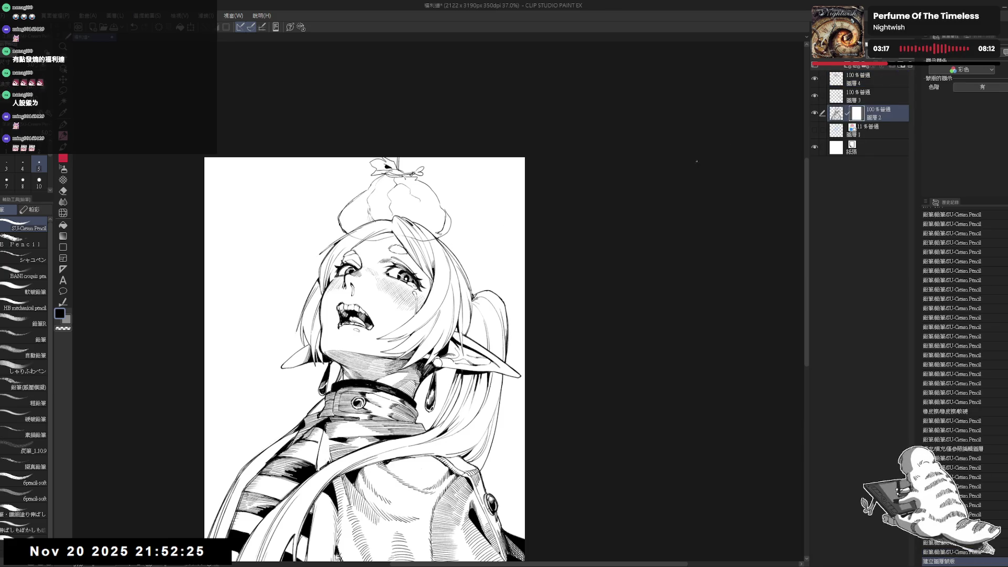
key("e")
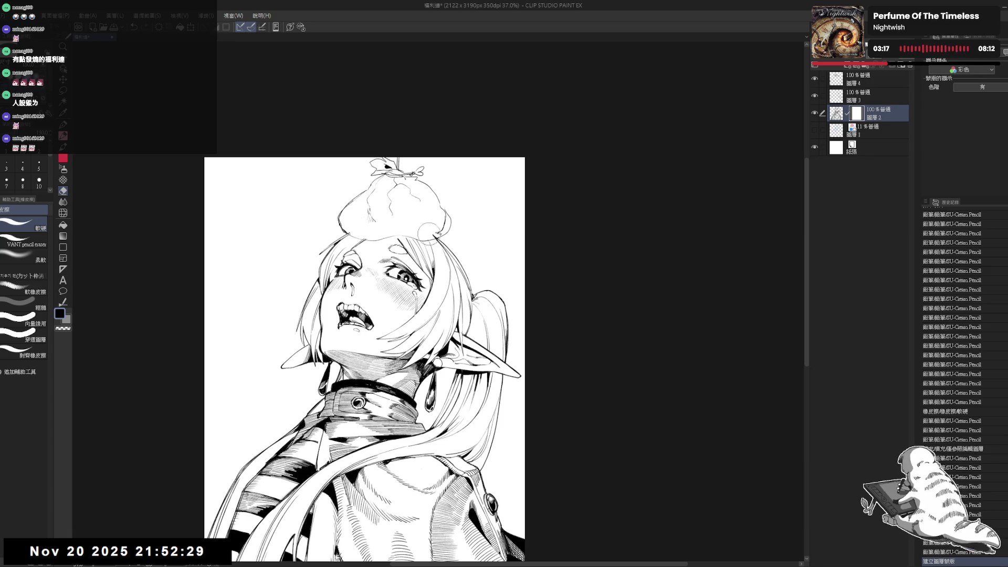
left_click_drag(430, 230, 428, 229)
key("p")
scroll(392, 193, "down", 1)
scroll(383, 235, "down", 3)
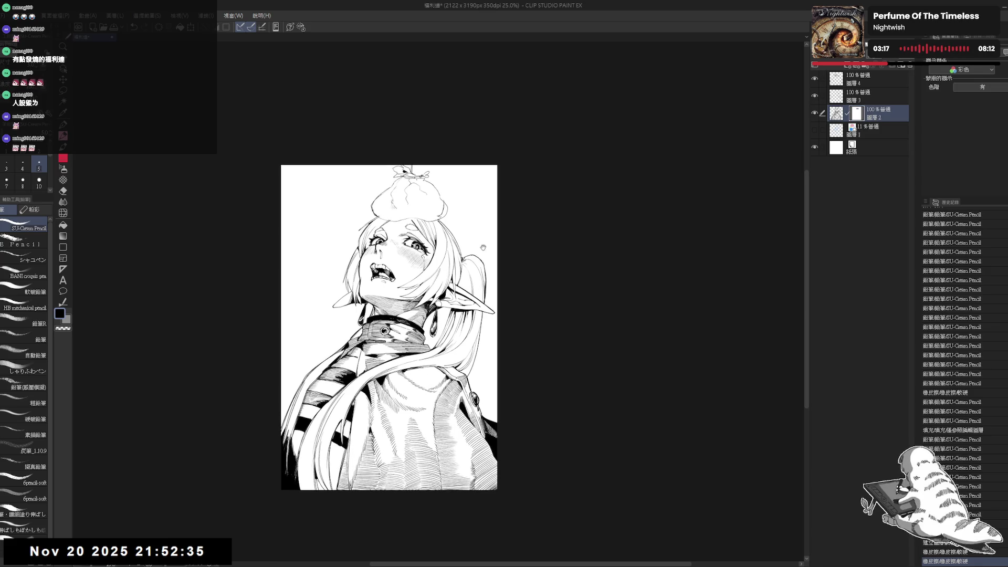
scroll(451, 226, "up", 1)
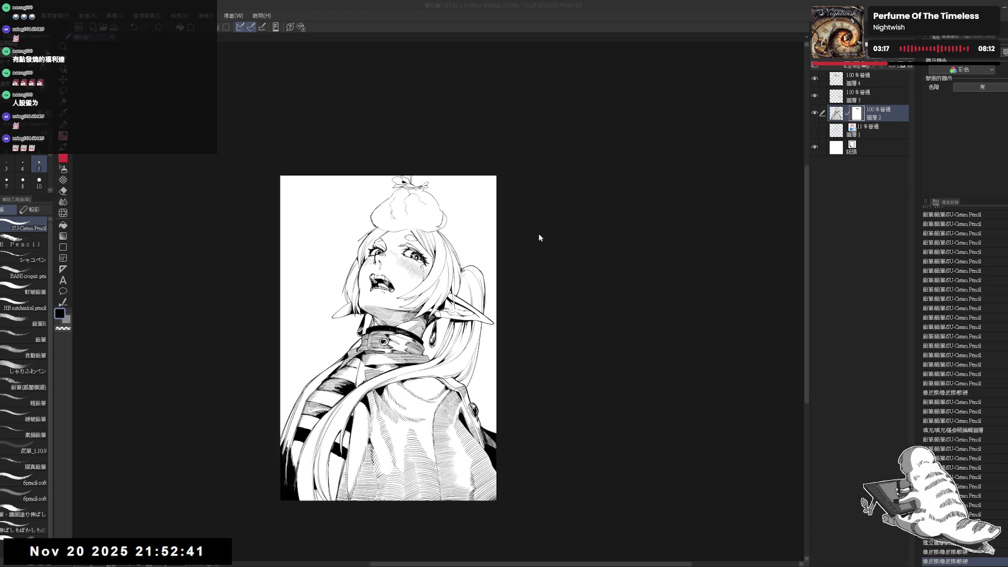
mouse_move(861, 112)
left_mouse_down()
mouse_move(910, 81)
mouse_move(910, 68)
left_mouse_up()
Delete layer 4, which holds the cloth-bundle drawing.
left_click(866, 83)
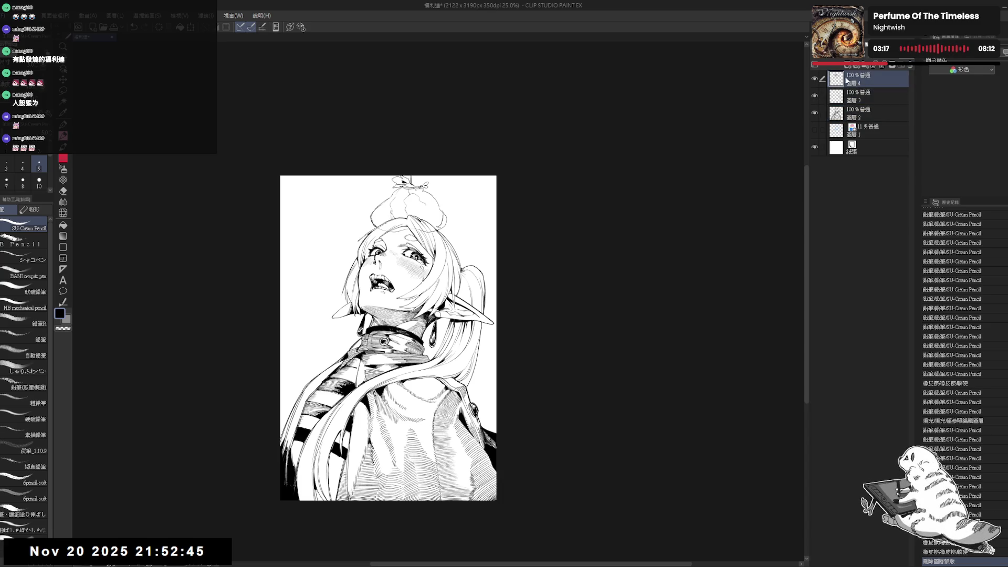
left_click(815, 78)
left_click(815, 79)
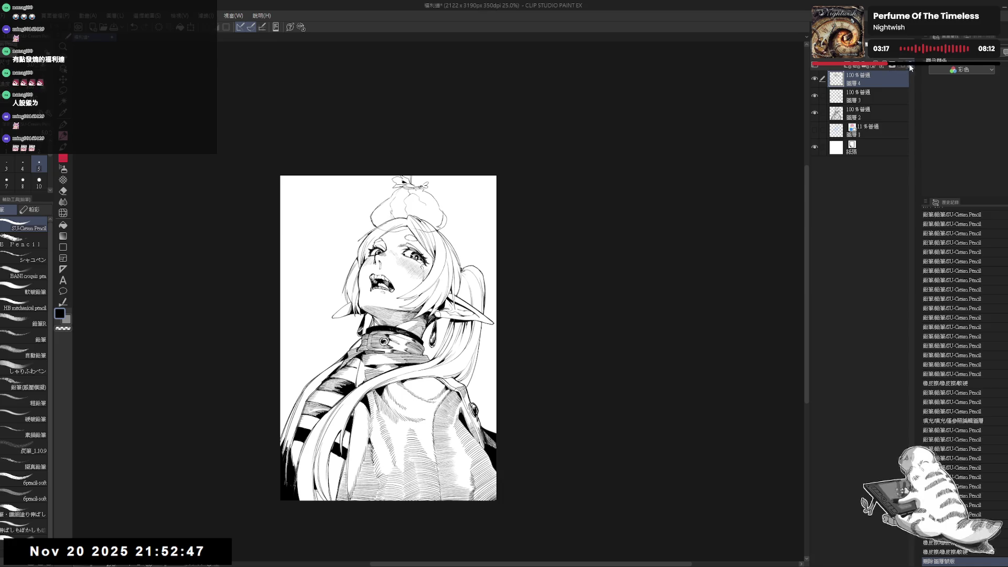
left_click(909, 64)
Trim the empty top of the canvas to 2122×2915 px.
scroll(512, 220, "up", 3)
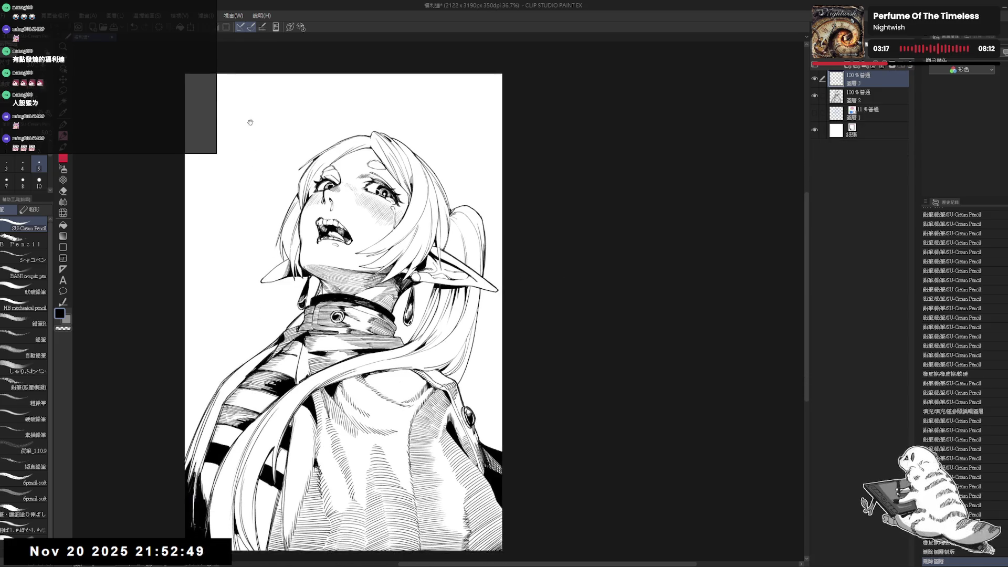
key("ctrl+alt+c")
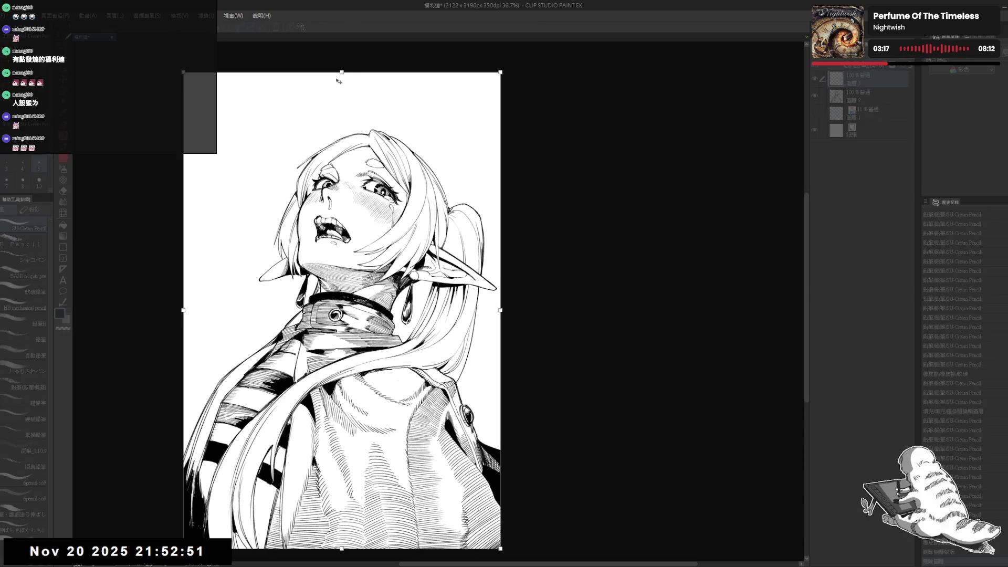
left_click_drag(342, 78, 348, 118)
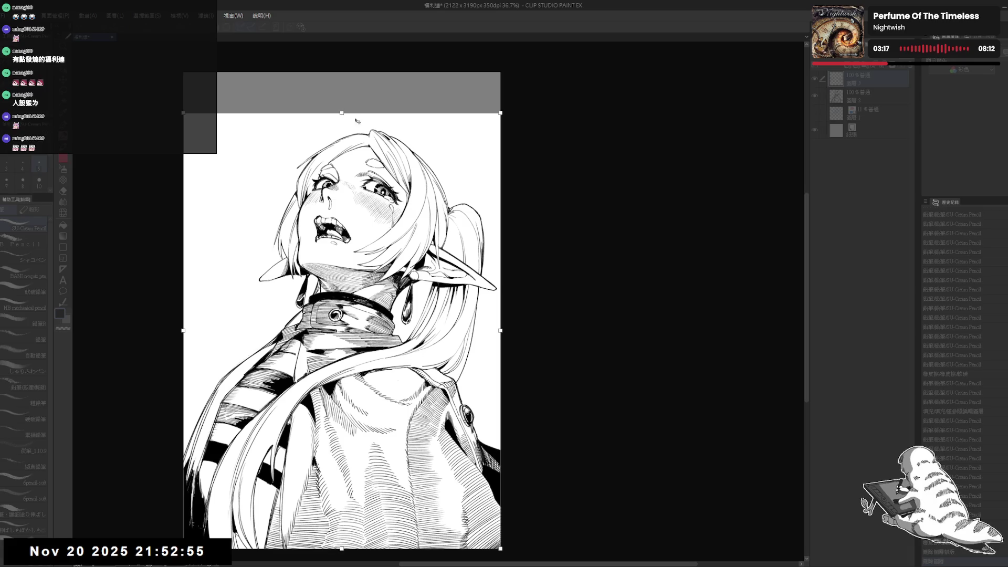
key("Return")
scroll(528, 180, "down", 2)
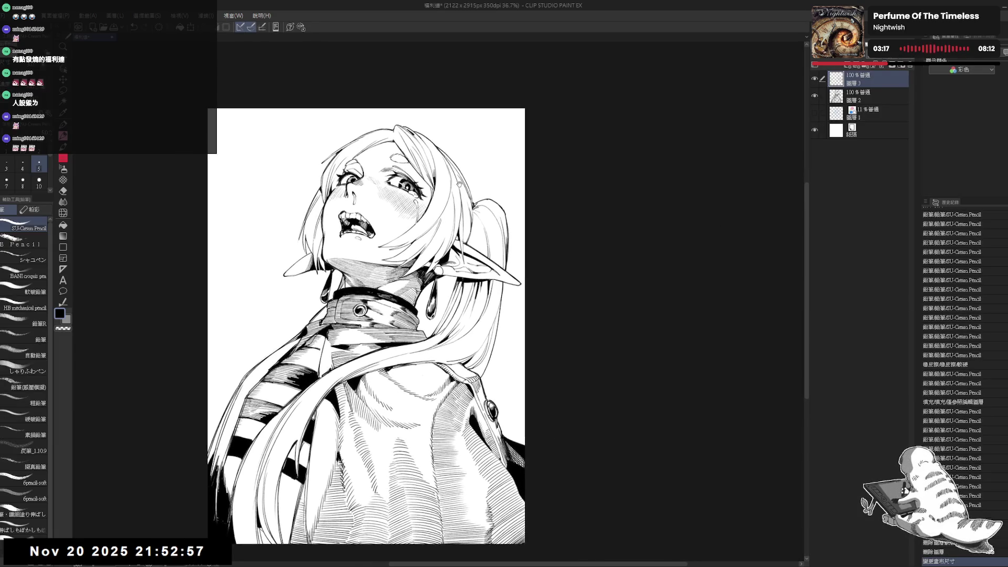
Save the trimmed 2122×2915 px illustration with Ctrl+S.
key("ctrl+s")
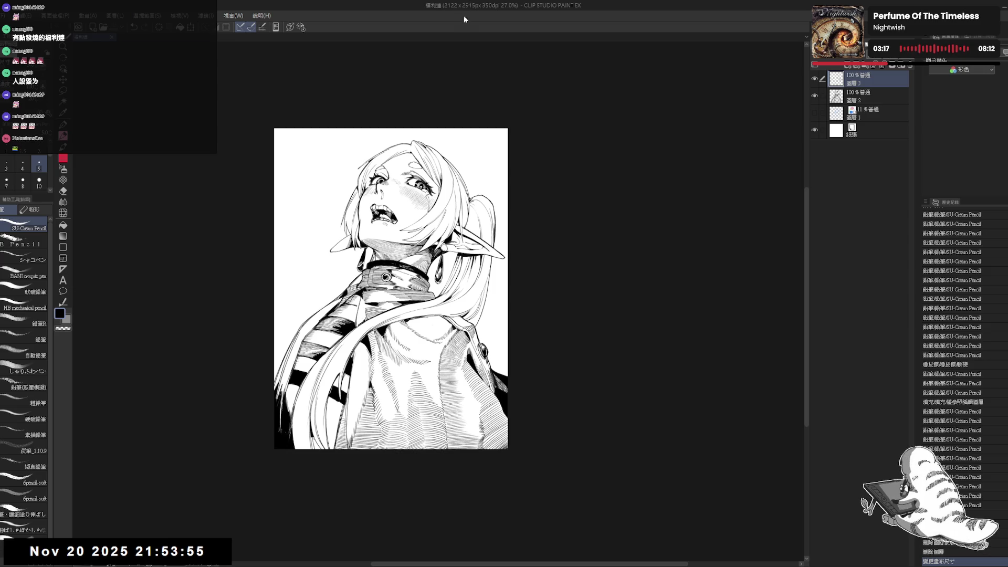
Erase a small stray bit near the chin and straighten the view on layer 2.
scroll(404, 306, "up", 5)
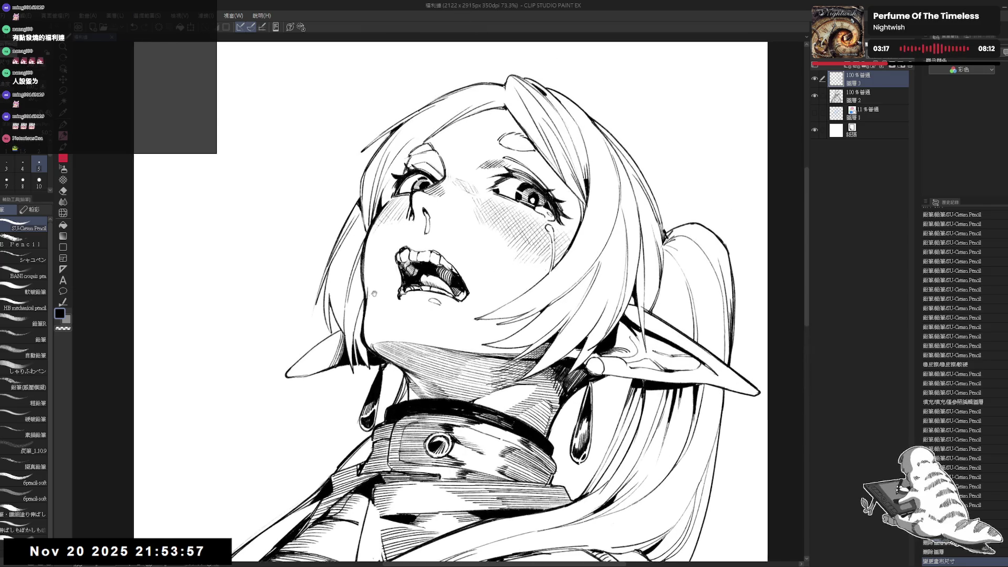
key("e")
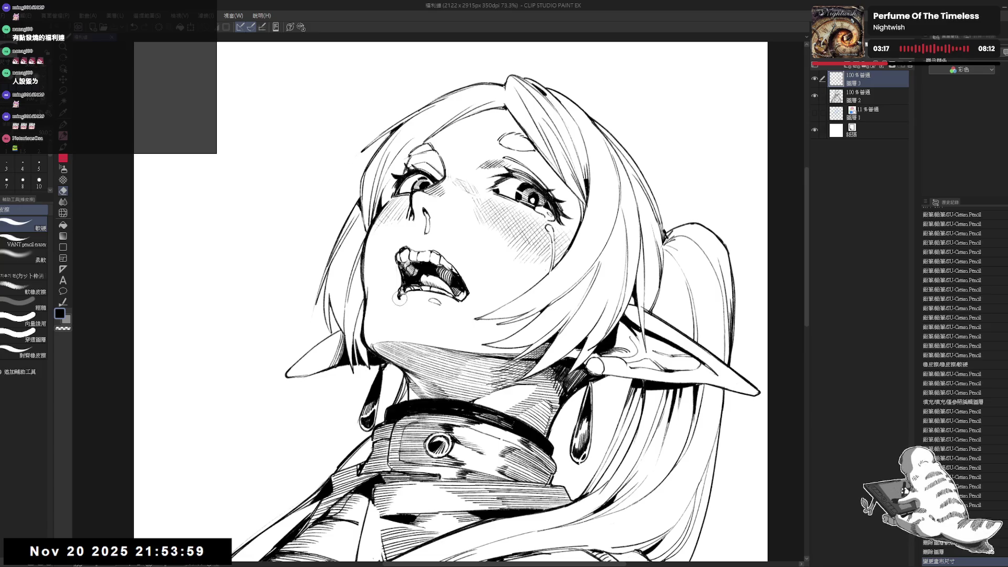
mouse_move(408, 301)
left_mouse_down()
mouse_move(405, 291)
mouse_move(409, 323)
left_mouse_up()
key("alt+bracketleft")
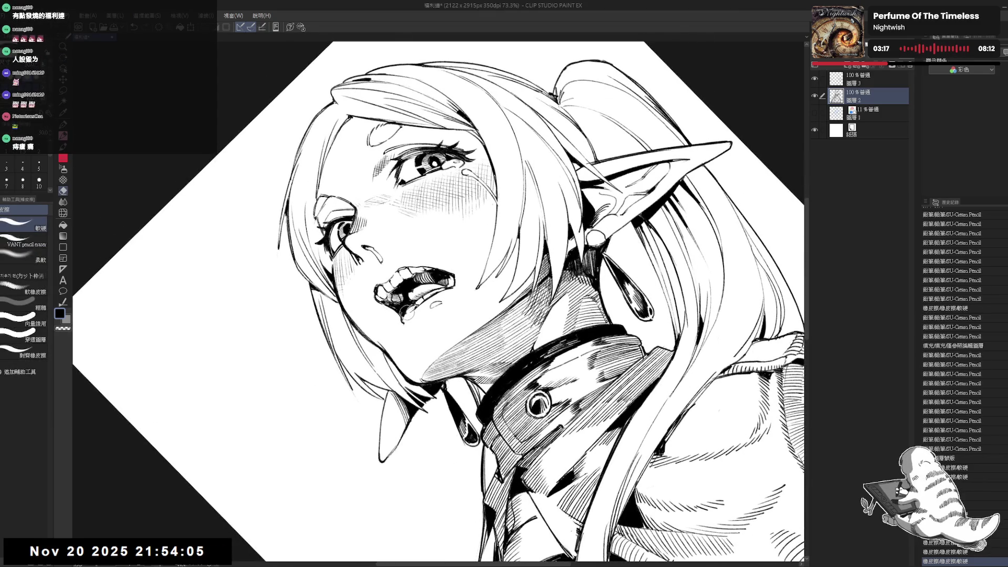
key("shift+space")
left_click_drag(410, 322, 397, 297)
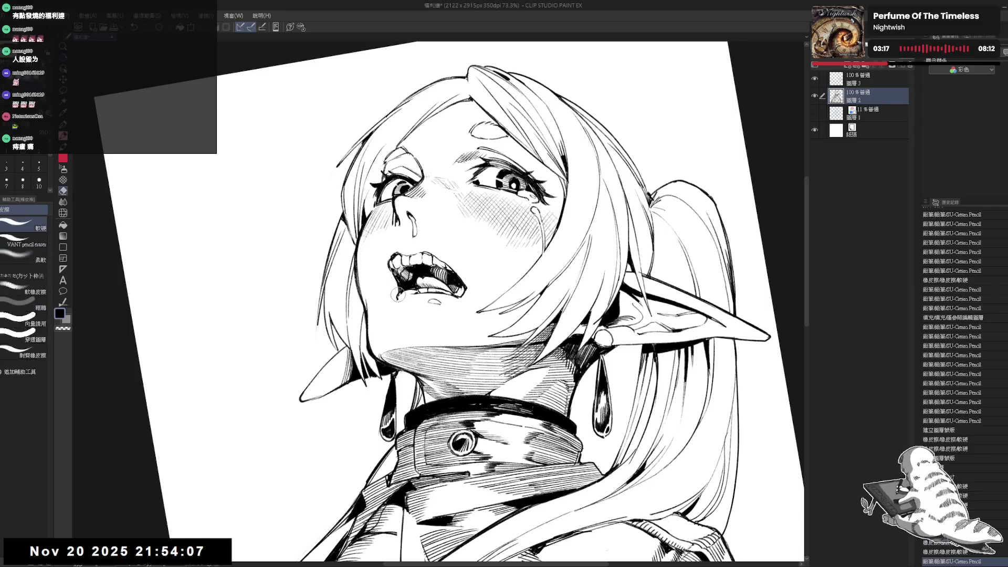
key("p")
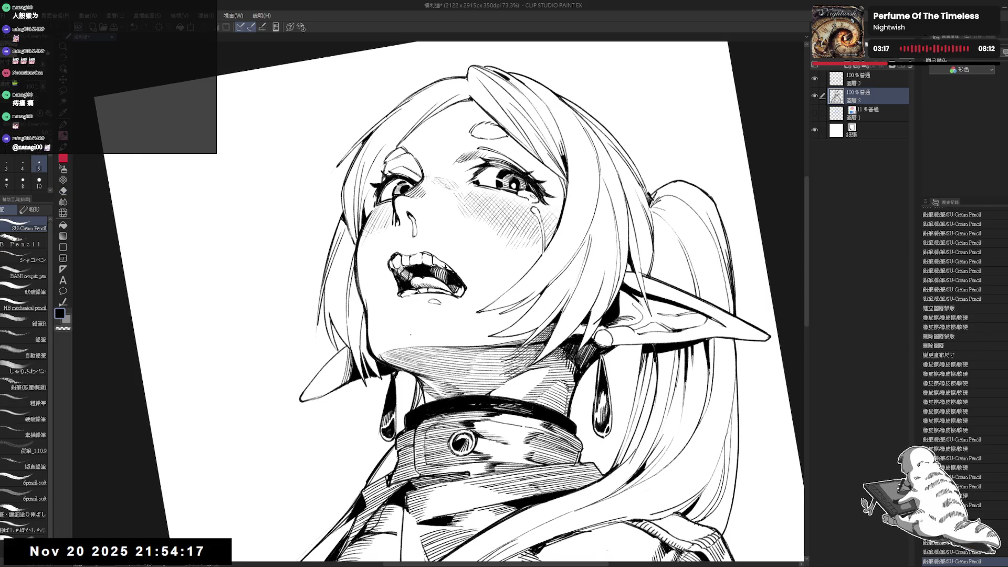
key("ctrl+@")
scroll(435, 341, "down", 2)
Erase a faint mark near the mouth and add a small stroke inside it, checking a mirrored view.
key("e")
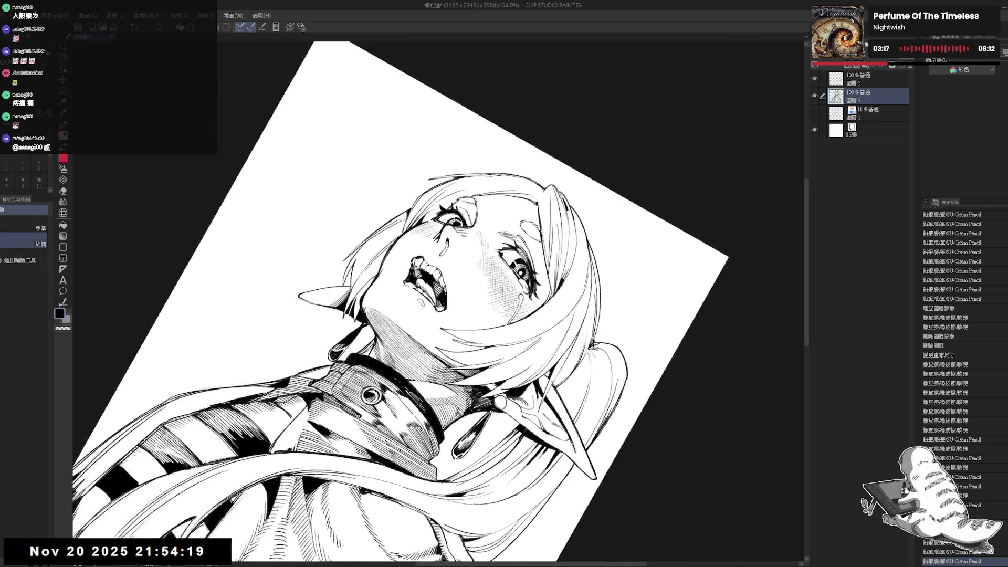
left_click_drag(417, 278, 431, 310)
key("p")
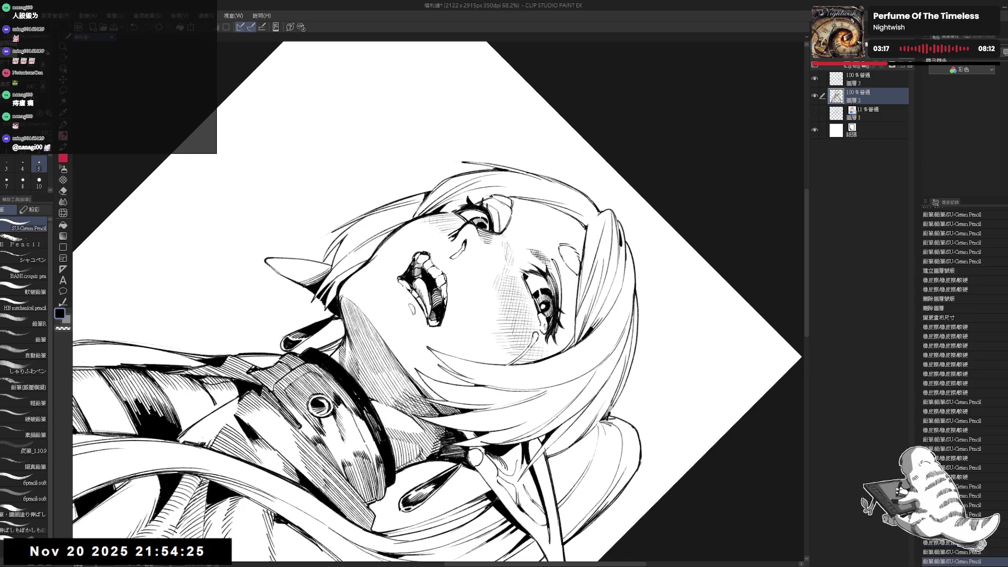
key("ctrl+at")
key("h")
key("minus")
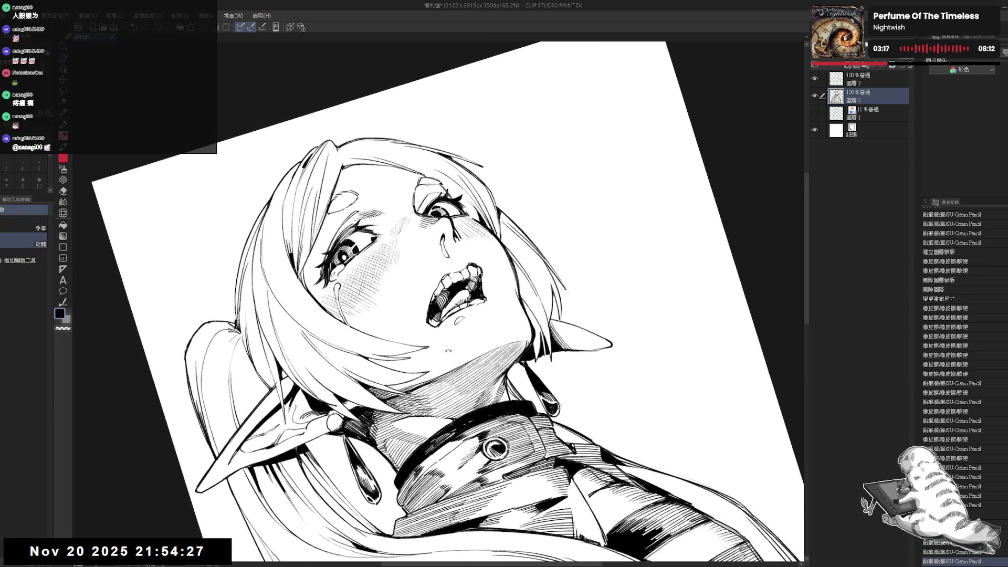
mouse_move(440, 307)
left_mouse_down()
mouse_move(445, 324)
mouse_move(420, 324)
left_mouse_up()
key("e")
key("p")
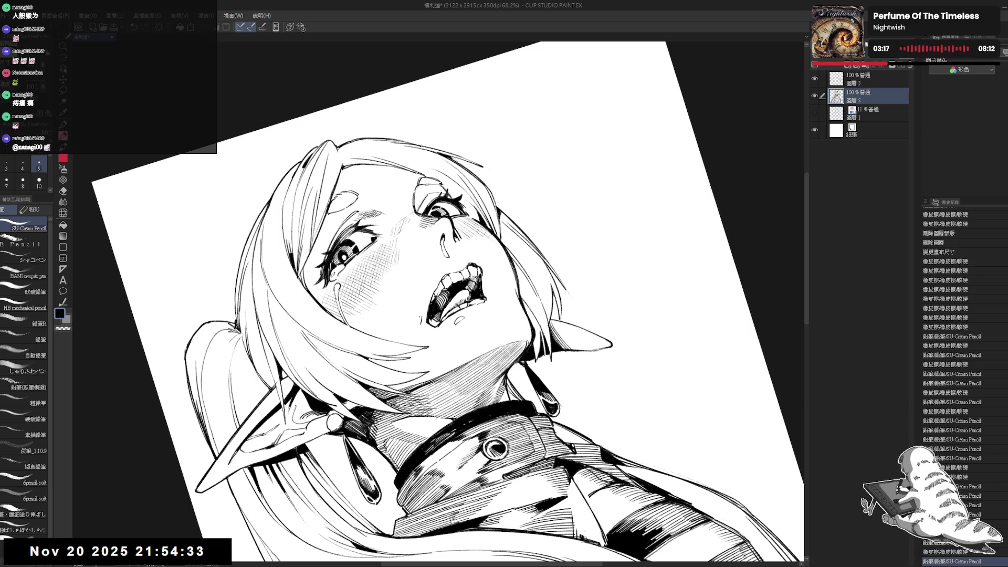
key("h")
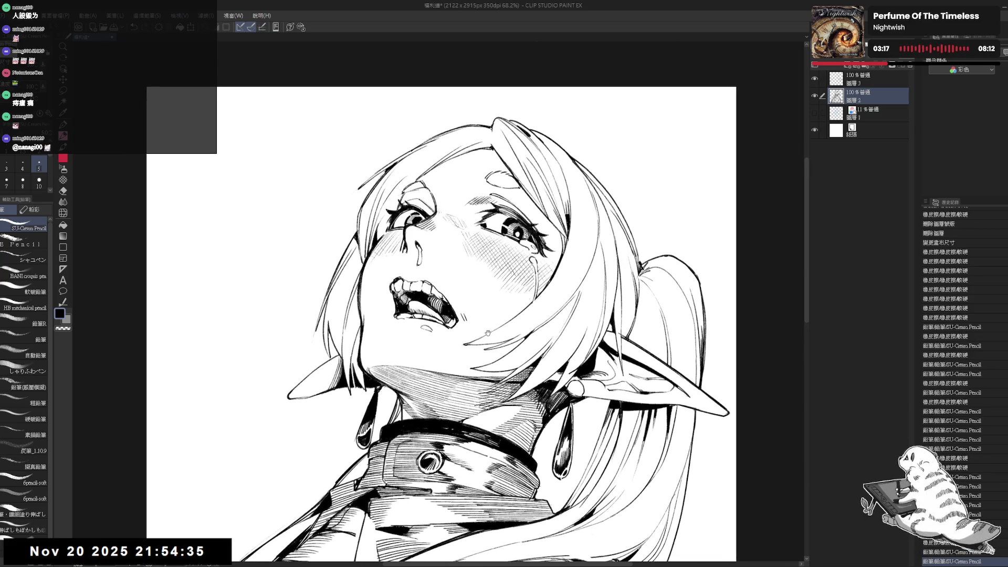
key("ctrl+minus")
key("ctrl+minus")
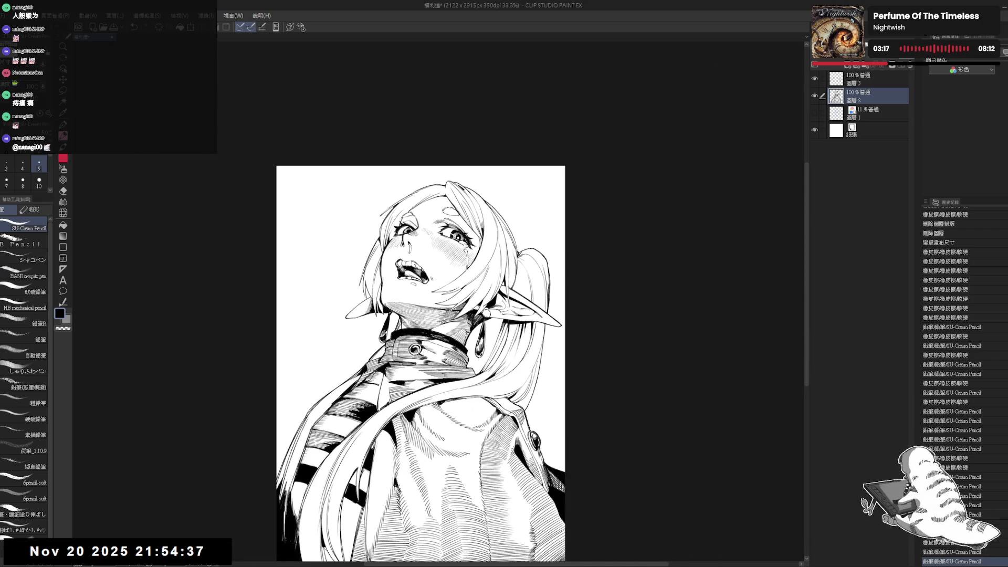